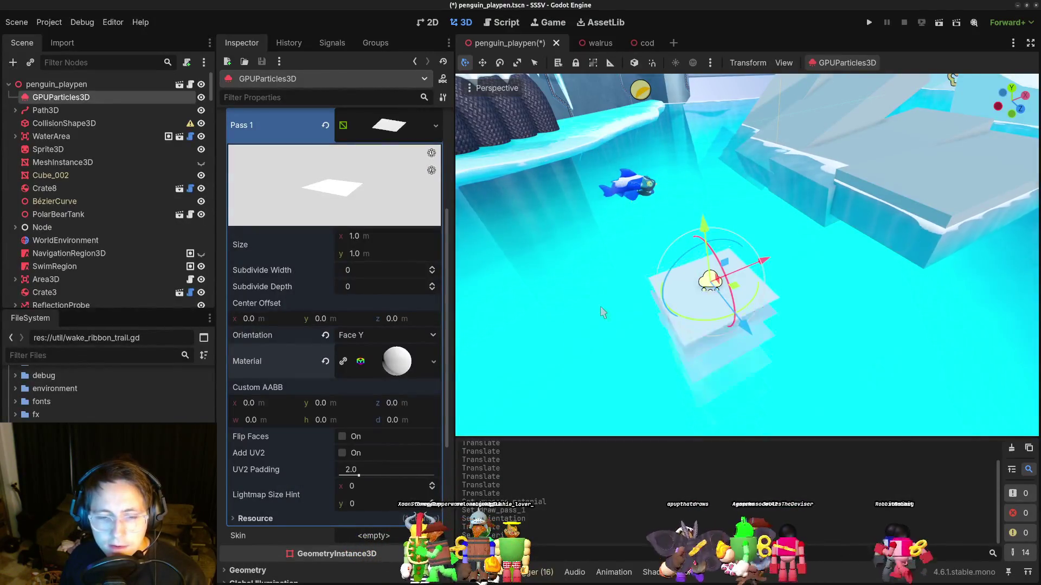
After checking the Trifox splash reference, make the particle plane's material Unshaded and save the scene
{"action": "key", "text": "alt+Tab"}
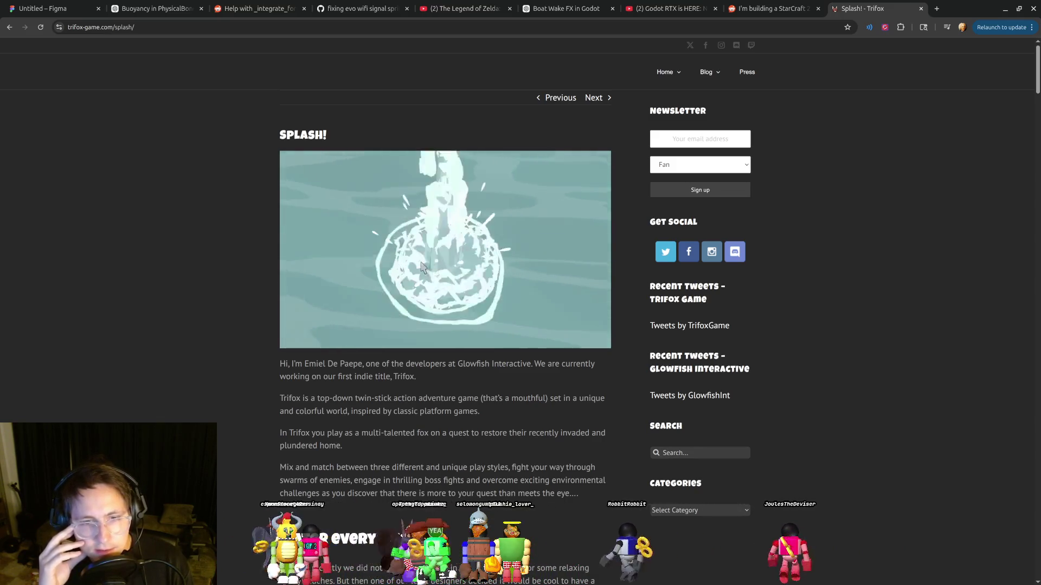
{"action": "key", "text": "alt+Tab"}
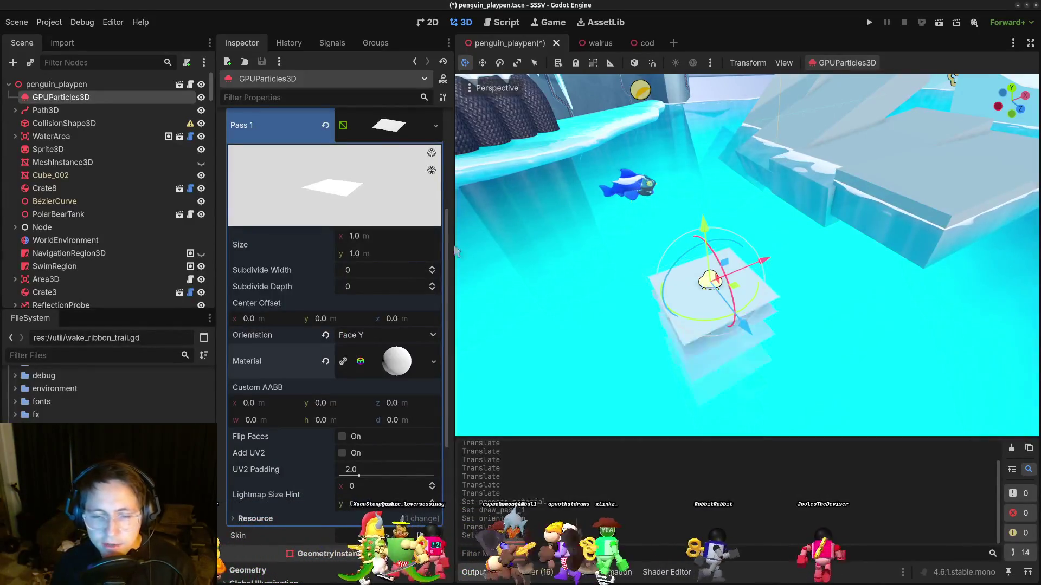
{"action": "mouse_move", "coordinate": [769, 314]}
{"action": "left_mouse_down"}
{"action": "mouse_move", "coordinate": [779, 337]}
{"action": "mouse_move", "coordinate": [752, 321]}
{"action": "left_mouse_up"}
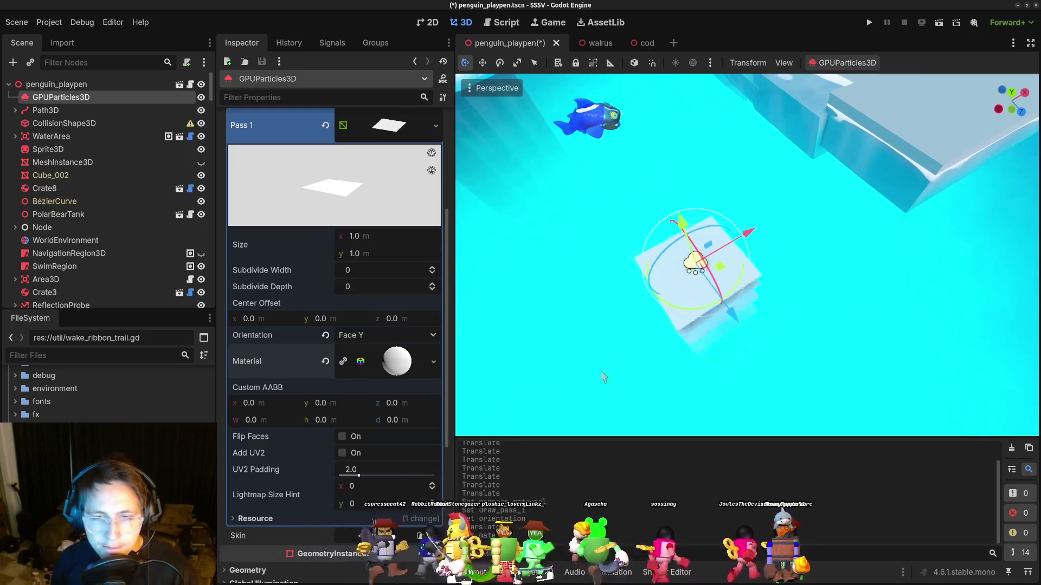
{"action": "left_click", "coordinate": [392, 370]}
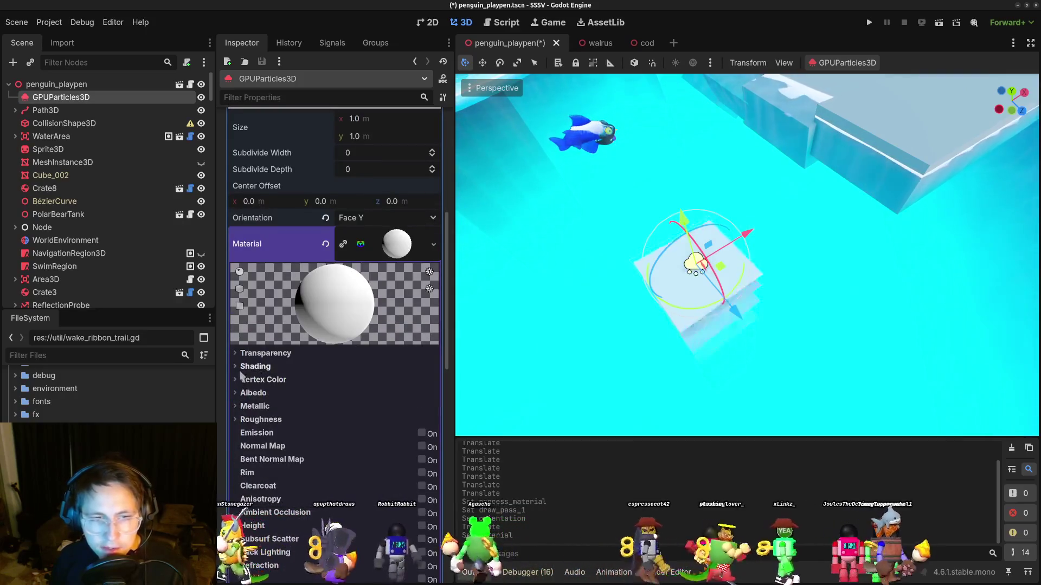
{"action": "left_click", "coordinate": [244, 368]}
{"action": "left_click", "coordinate": [394, 378]}
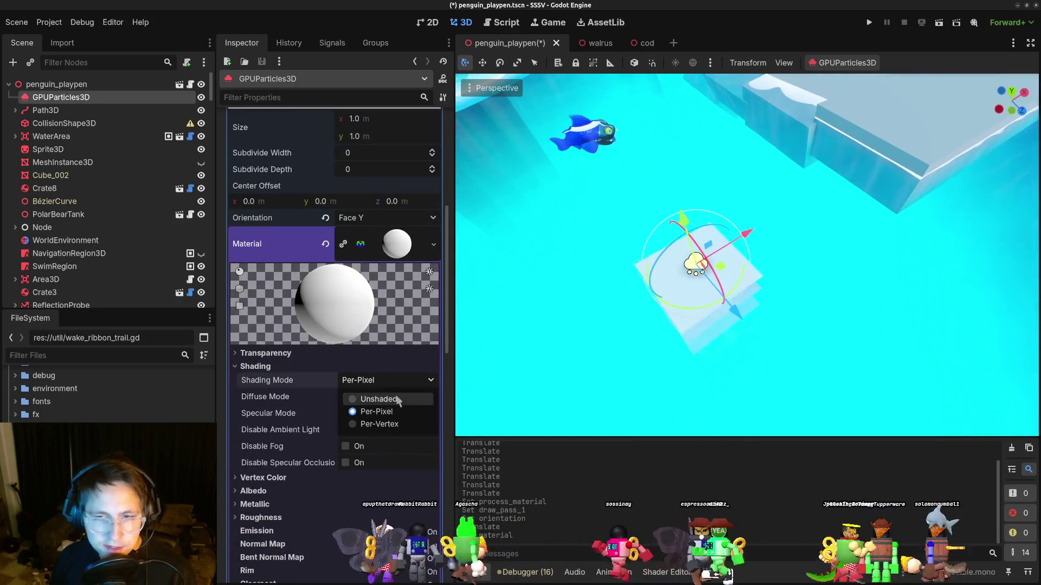
{"action": "left_click", "coordinate": [386, 404]}
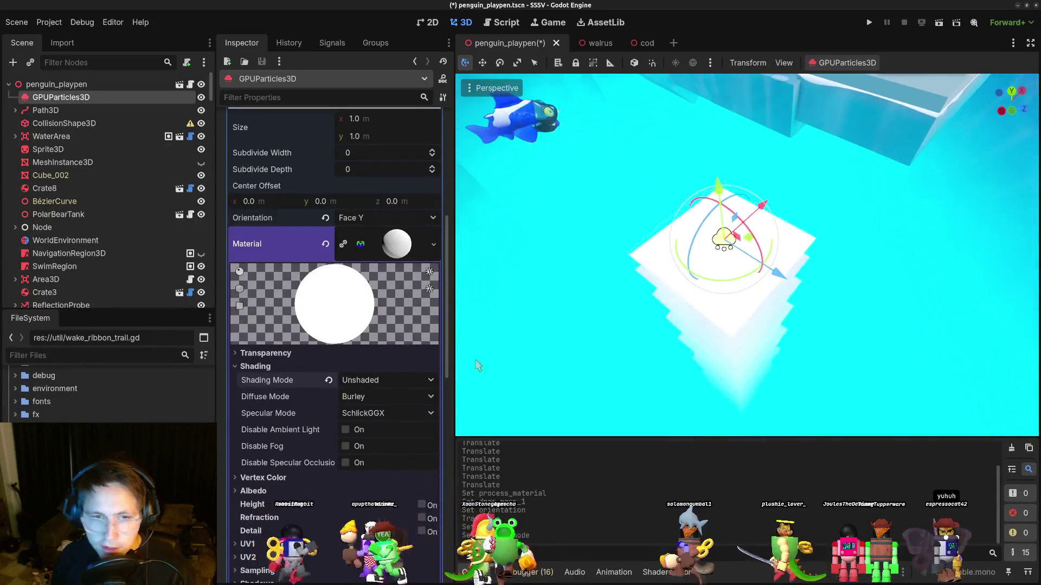
{"action": "key", "text": "ctrl+s"}
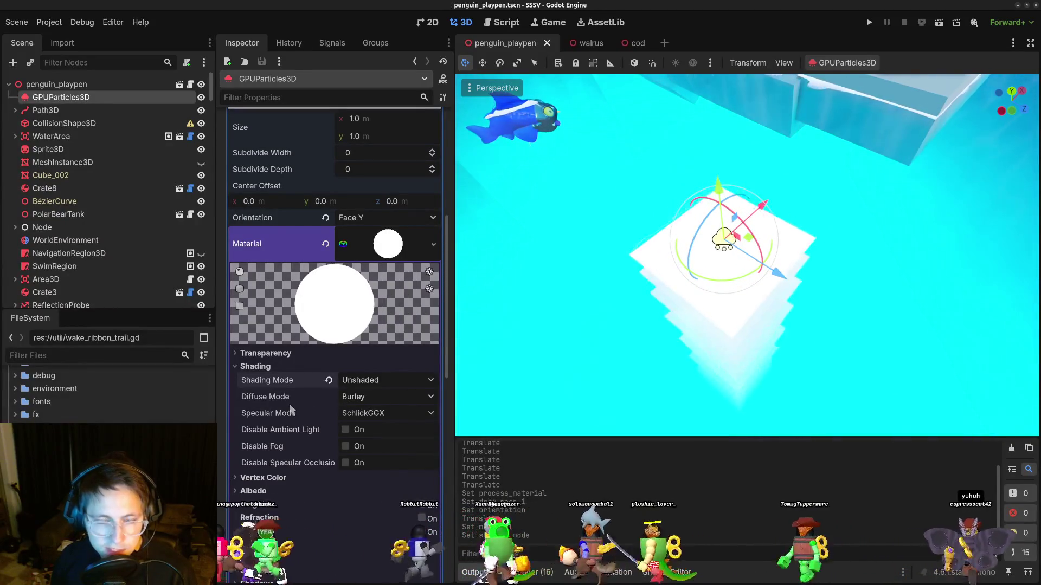
Set the material's transparency mode to Alpha Scissor
{"action": "left_click", "coordinate": [242, 367]}
{"action": "left_click", "coordinate": [239, 353]}
{"action": "left_click", "coordinate": [378, 367]}
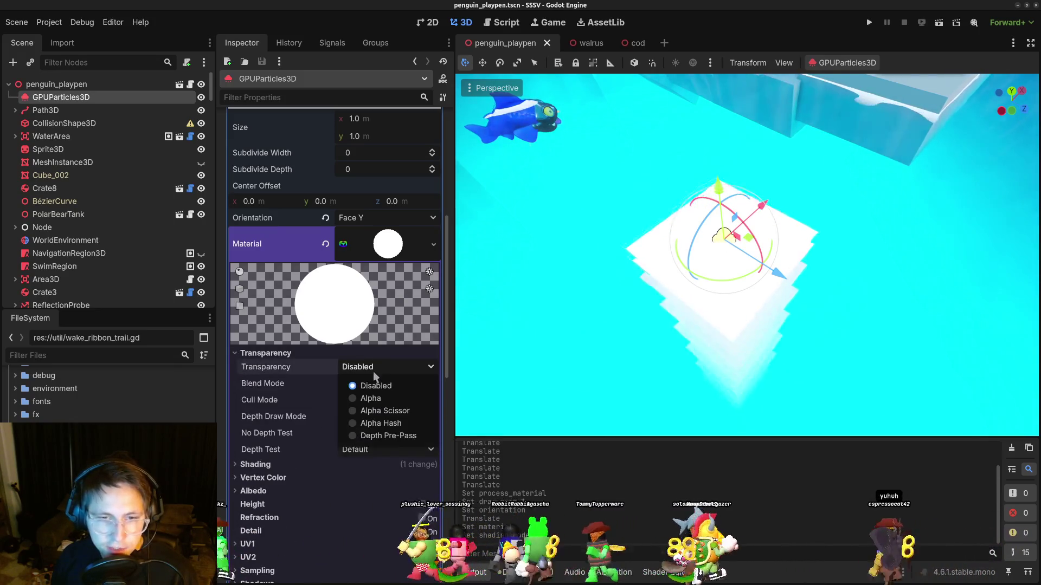
{"action": "left_click", "coordinate": [399, 412]}
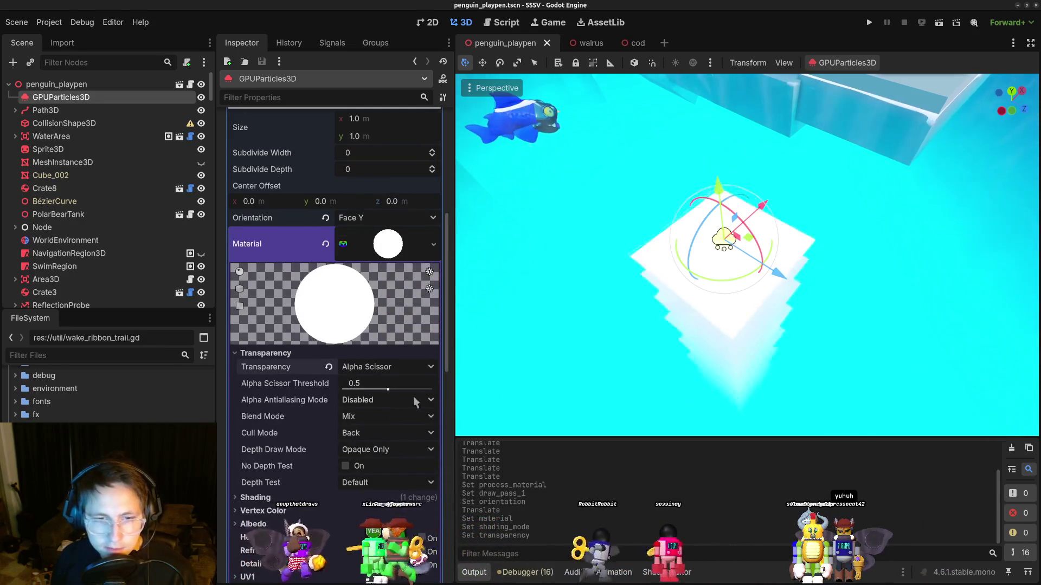
{"action": "key", "text": "super"}
Switch to Chrome and load figma.com in a new tab
{"action": "mouse_move", "coordinate": [344, 308]}
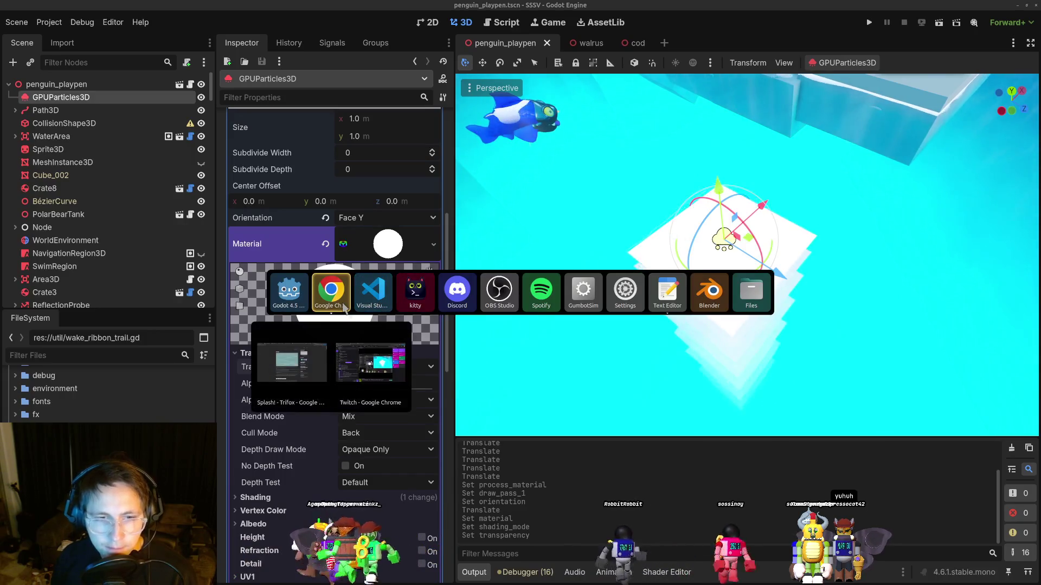
{"action": "left_click", "coordinate": [293, 364]}
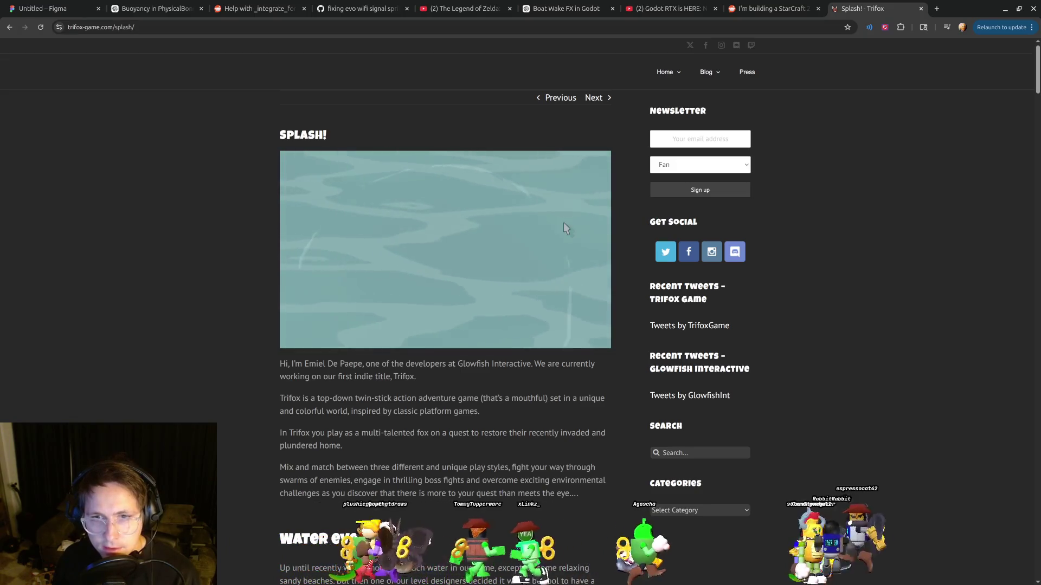
{"action": "key", "text": "ctrl+t"}
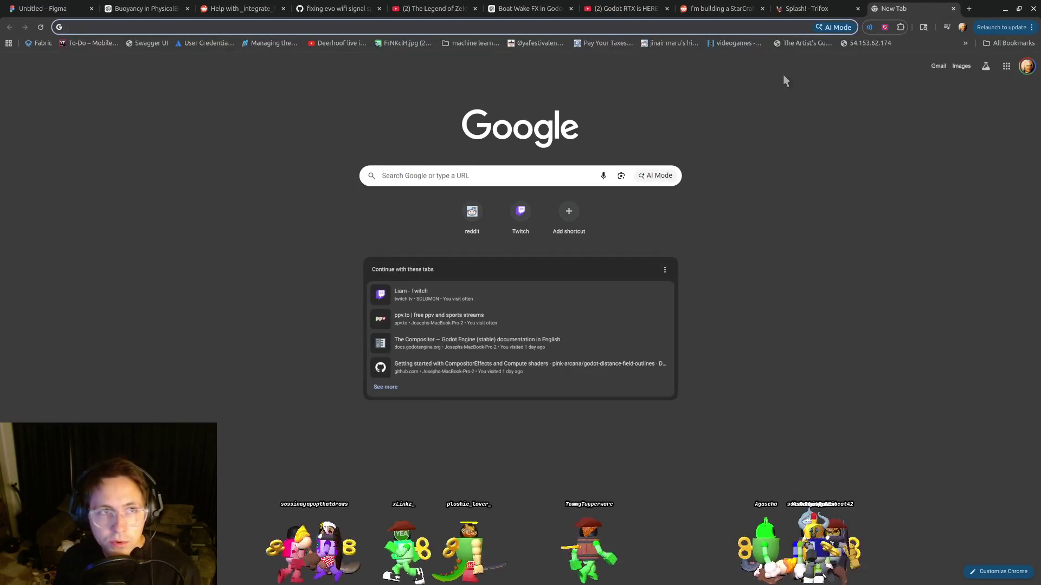
{"action": "type", "text": "figma.com"}
{"action": "key", "text": "Return"}
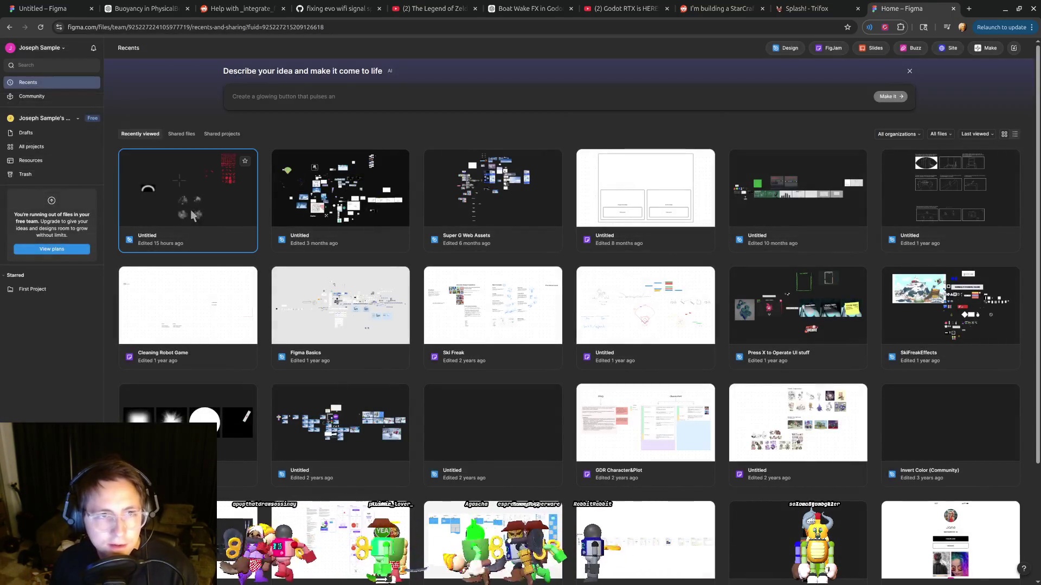
In the Untitled file, draw a 512 × 512 frame below the WifiSignal sprite
{"action": "left_click", "coordinate": [194, 217]}
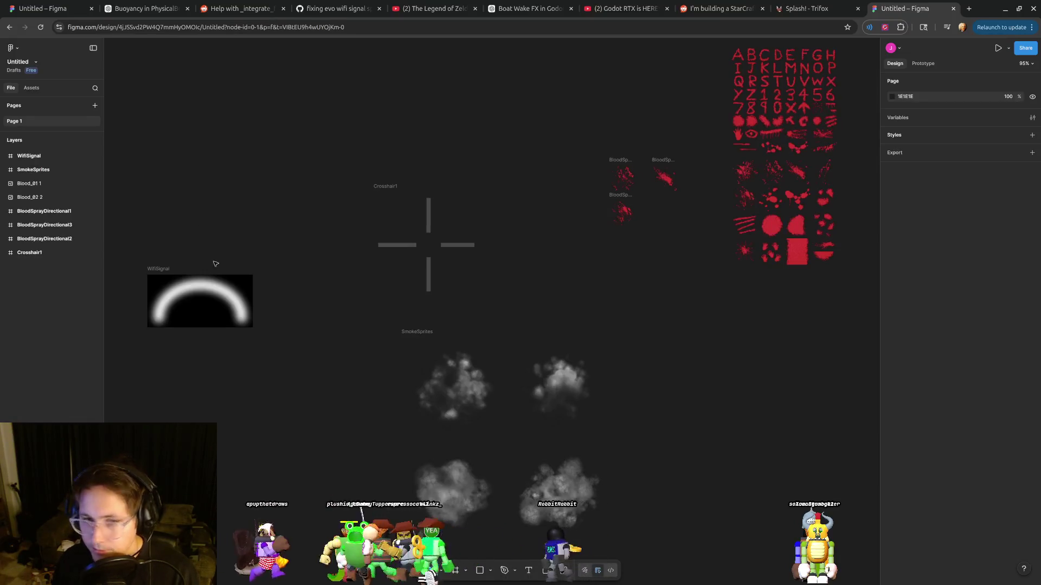
{"action": "scroll", "coordinate": [227, 303], "scroll_direction": "left", "scroll_amount": 7}
{"action": "key", "text": "f"}
{"action": "left_click_drag", "start_coordinate": [341, 391], "coordinate": [459, 481]}
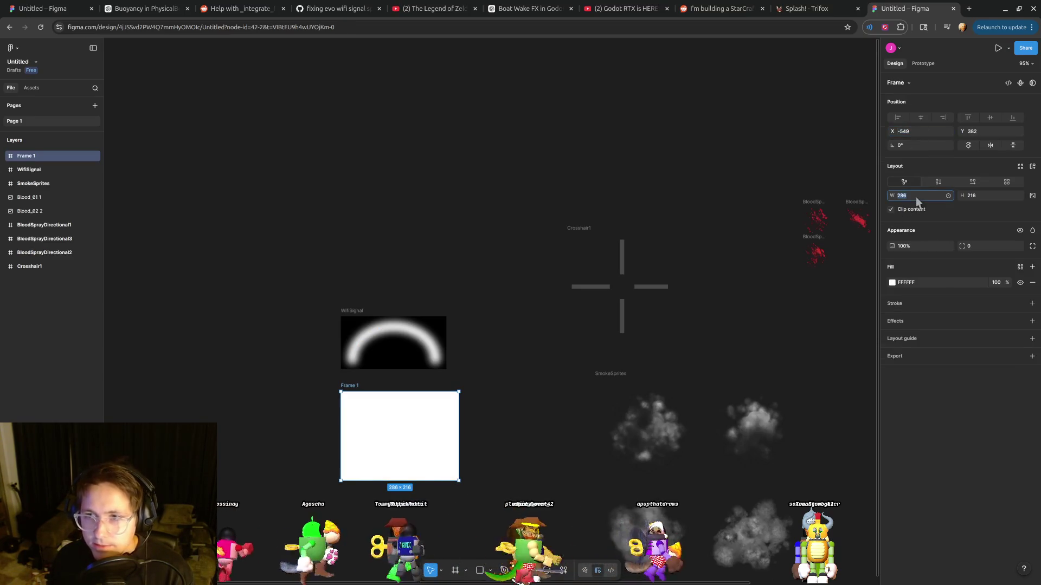
{"action": "type", "text": "512"}
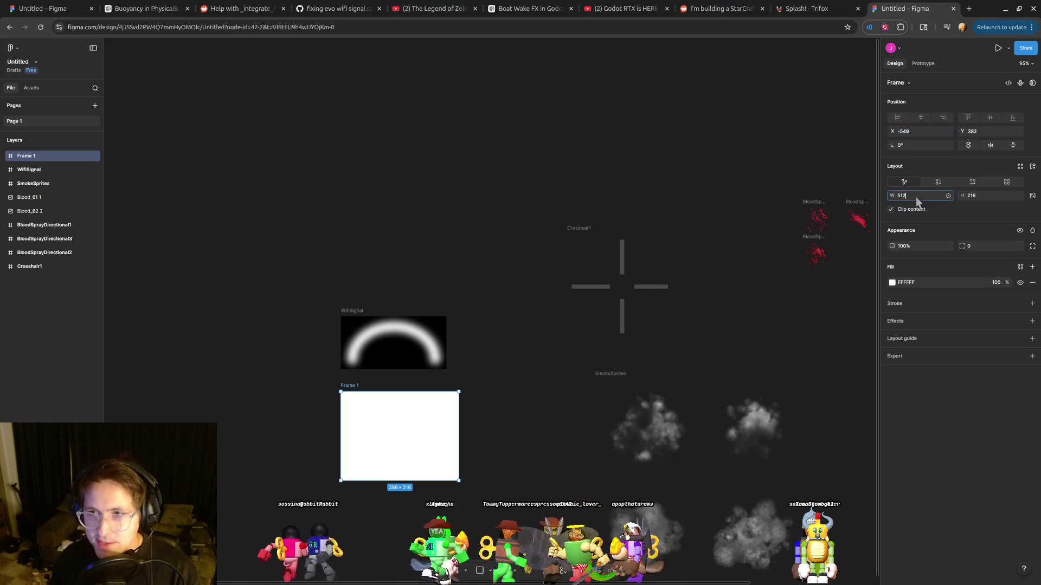
{"action": "key", "text": "Tab"}
{"action": "type", "text": "512"}
{"action": "key", "text": "Return"}
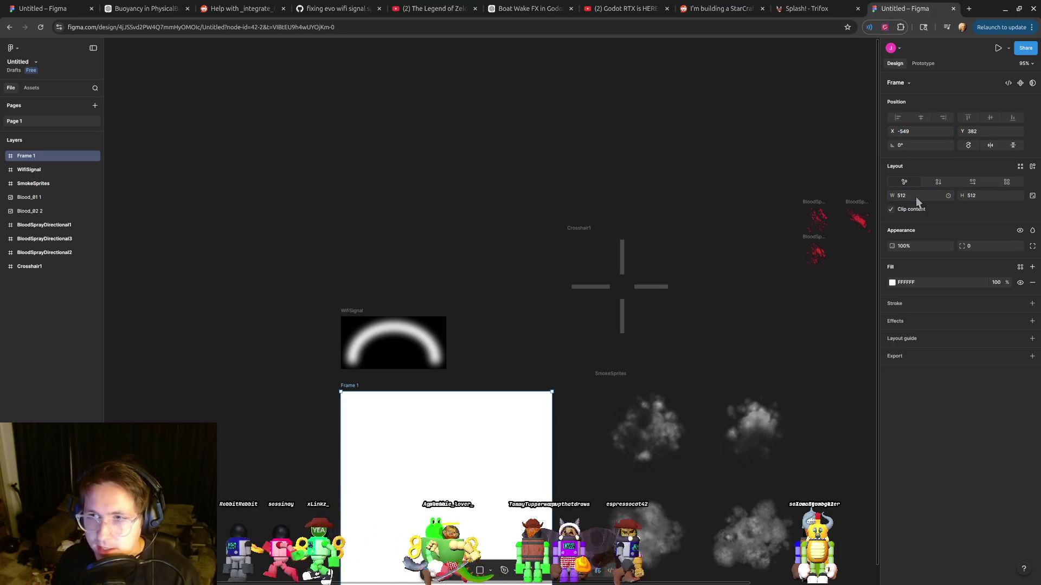
{"action": "scroll", "coordinate": [460, 237], "scroll_direction": "down", "scroll_amount": 5}
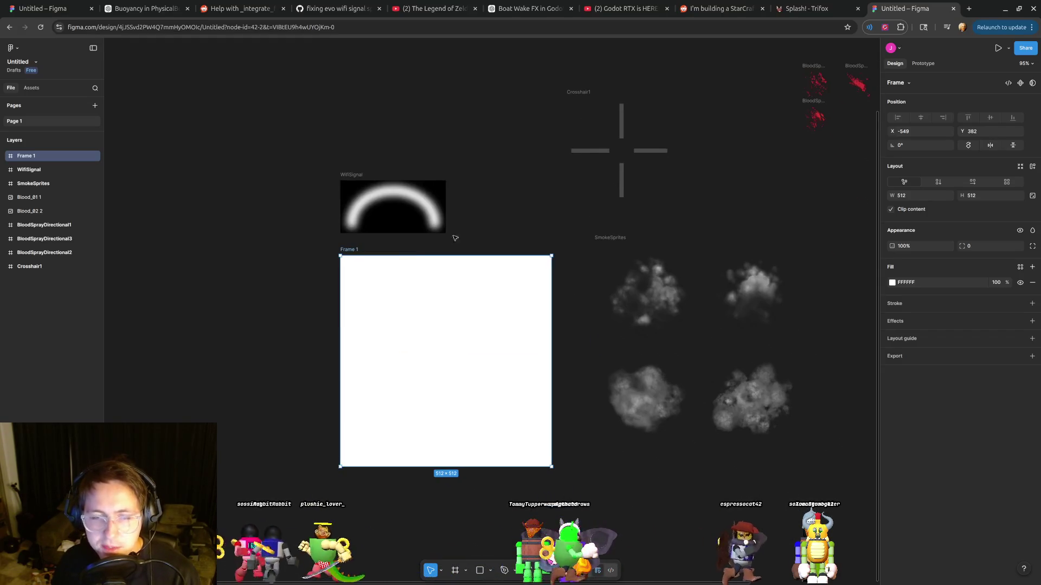
Draw a closed, hand-drawn outline inside Frame 1 with the pen tool
{"action": "left_click", "coordinate": [505, 571]}
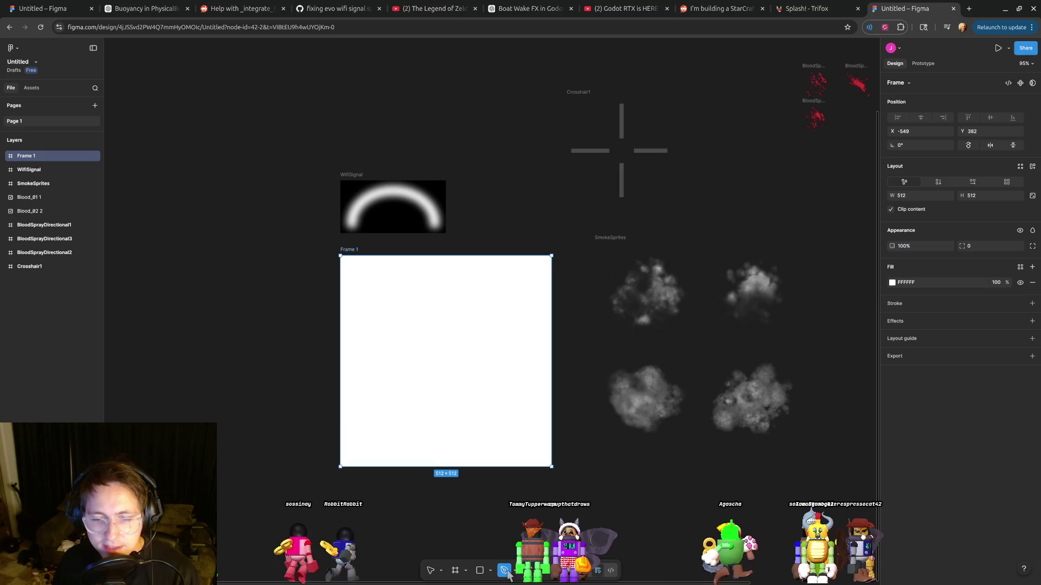
{"action": "left_click", "coordinate": [385, 286]}
{"action": "left_click", "coordinate": [379, 297]}
{"action": "left_click", "coordinate": [361, 309]}
{"action": "left_click", "coordinate": [354, 334]}
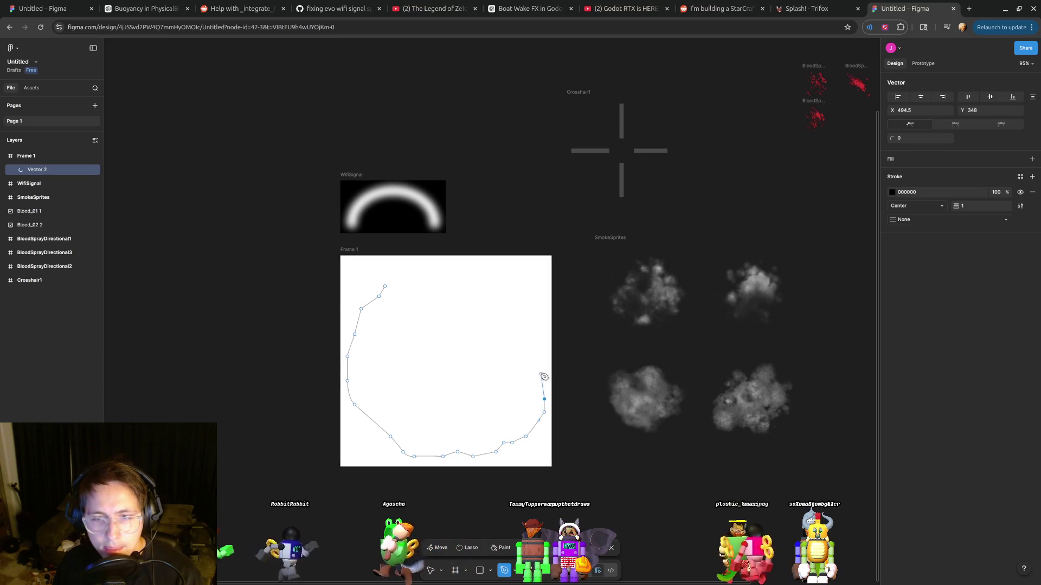
{"action": "left_click", "coordinate": [533, 356]}
{"action": "left_click", "coordinate": [531, 346]}
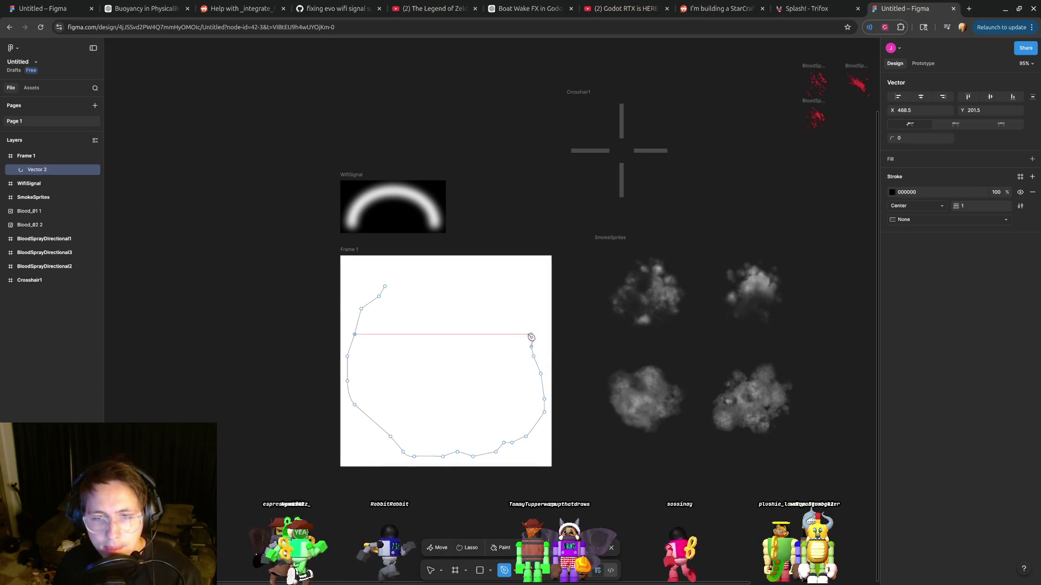
{"action": "left_click", "coordinate": [522, 330]}
{"action": "left_click", "coordinate": [510, 325]}
{"action": "left_click", "coordinate": [506, 313]}
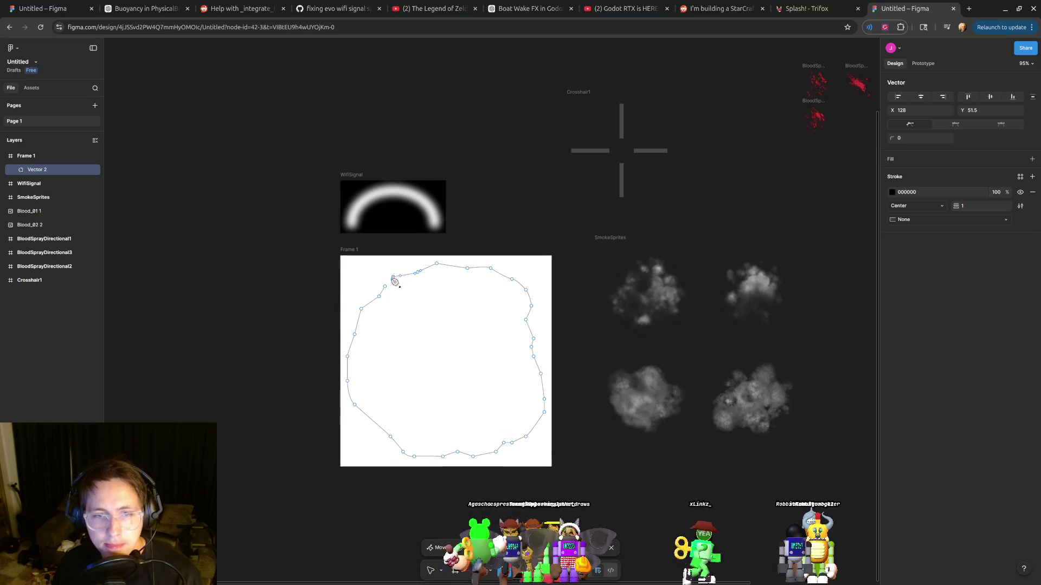
Move a few outline points to even out its shape
{"action": "left_click", "coordinate": [411, 307]}
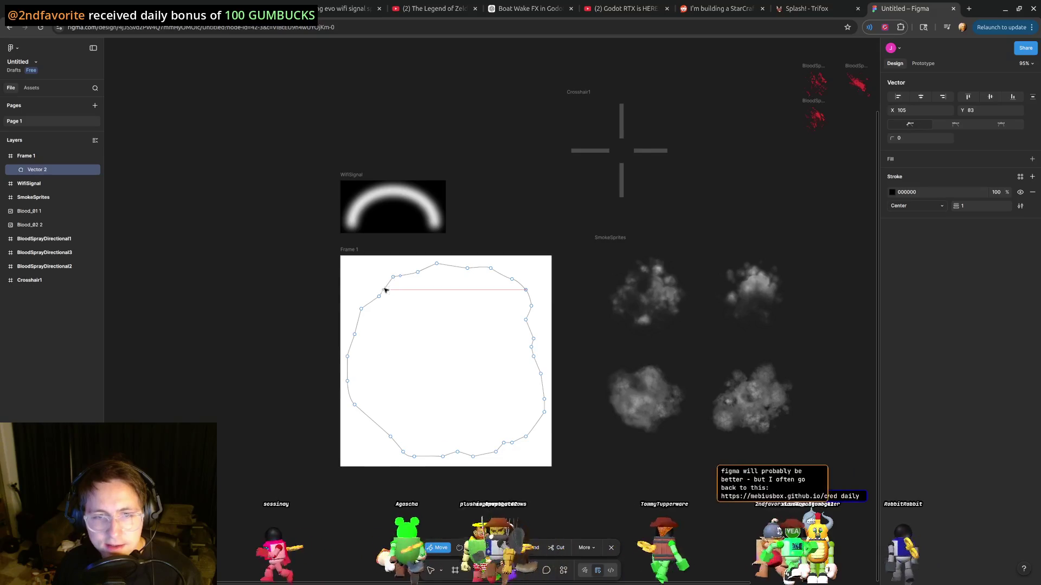
{"action": "left_click", "coordinate": [528, 321]}
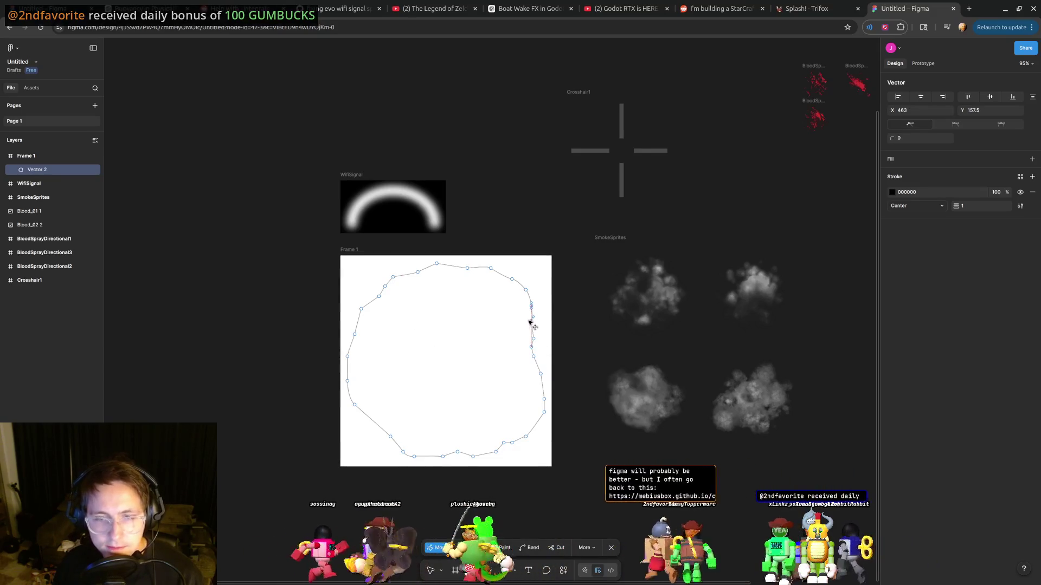
{"action": "left_click_drag", "start_coordinate": [390, 437], "coordinate": [381, 436]}
{"action": "left_click_drag", "start_coordinate": [347, 381], "coordinate": [354, 377]}
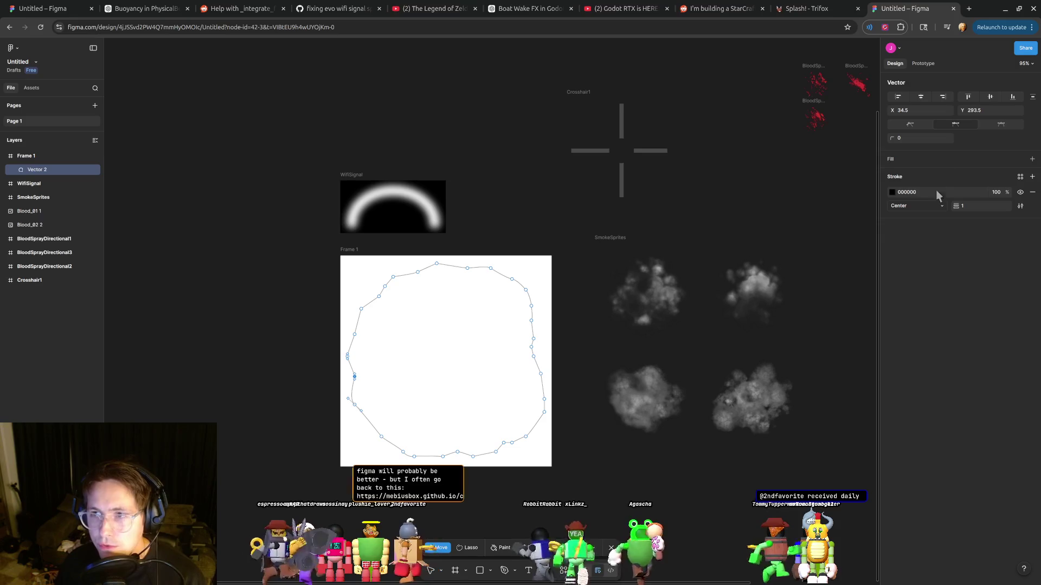
{"action": "scroll", "coordinate": [521, 423], "scroll_direction": "up", "scroll_amount": 3}
{"action": "scroll", "coordinate": [521, 425], "scroll_direction": "up", "scroll_amount": 2, "text": "ctrl"}
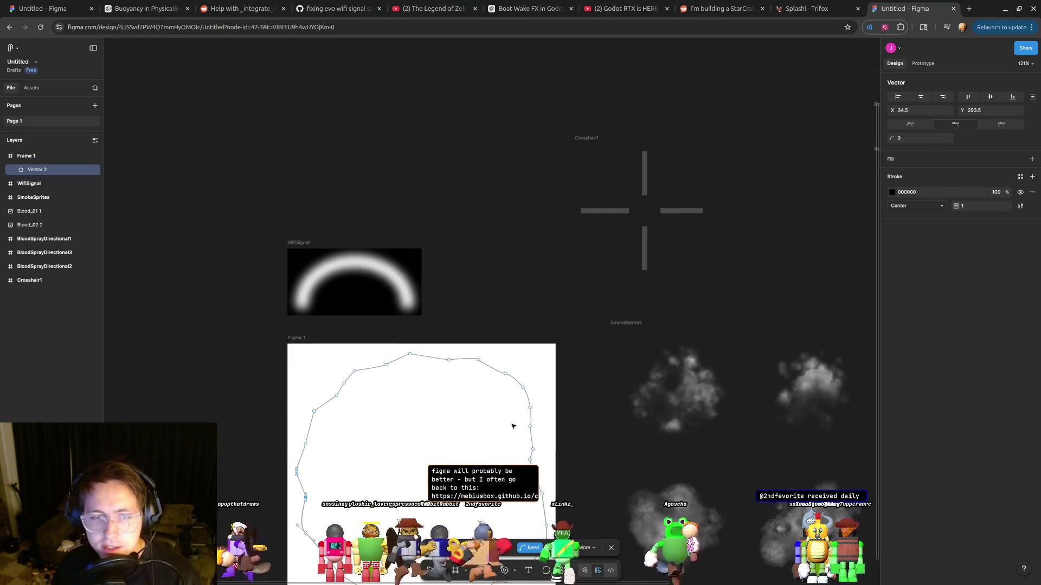
{"action": "scroll", "coordinate": [507, 228], "scroll_direction": "down", "scroll_amount": 5}
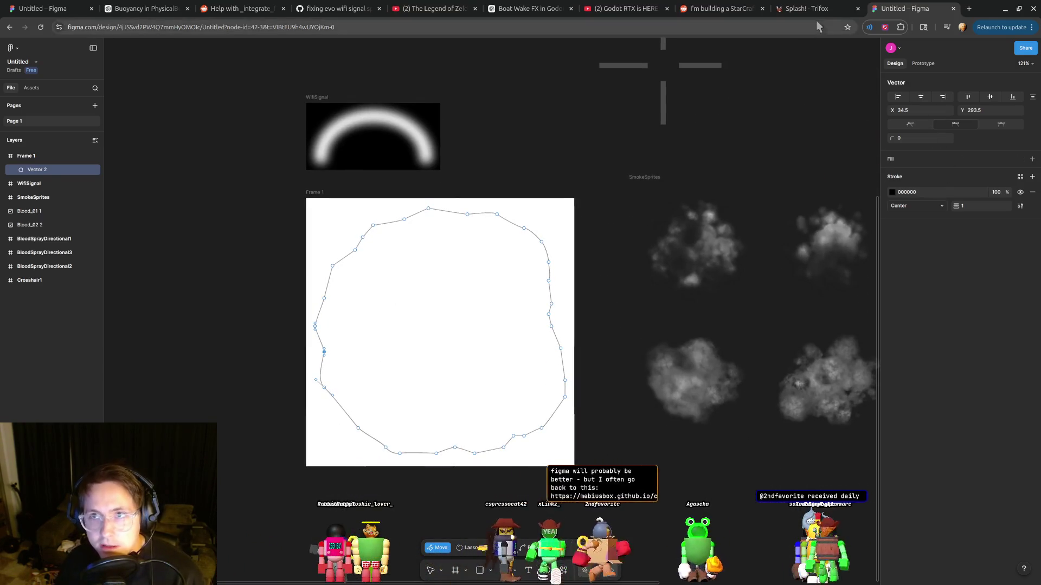
Select all the outline's points and make them smooth with mirrored angle and length
{"action": "left_click", "coordinate": [807, 8]}
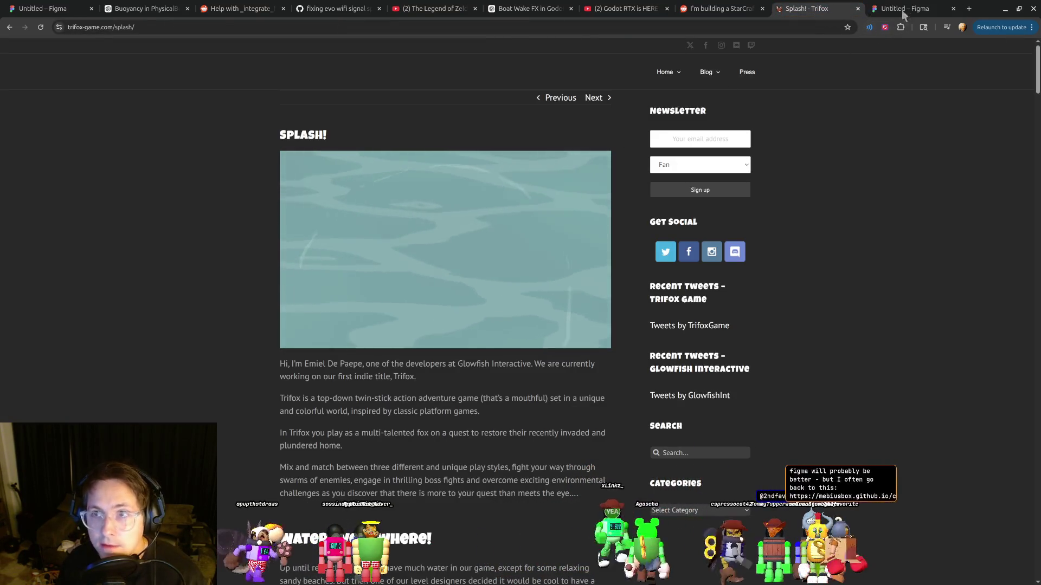
{"action": "key", "text": "ctrl+Tab"}
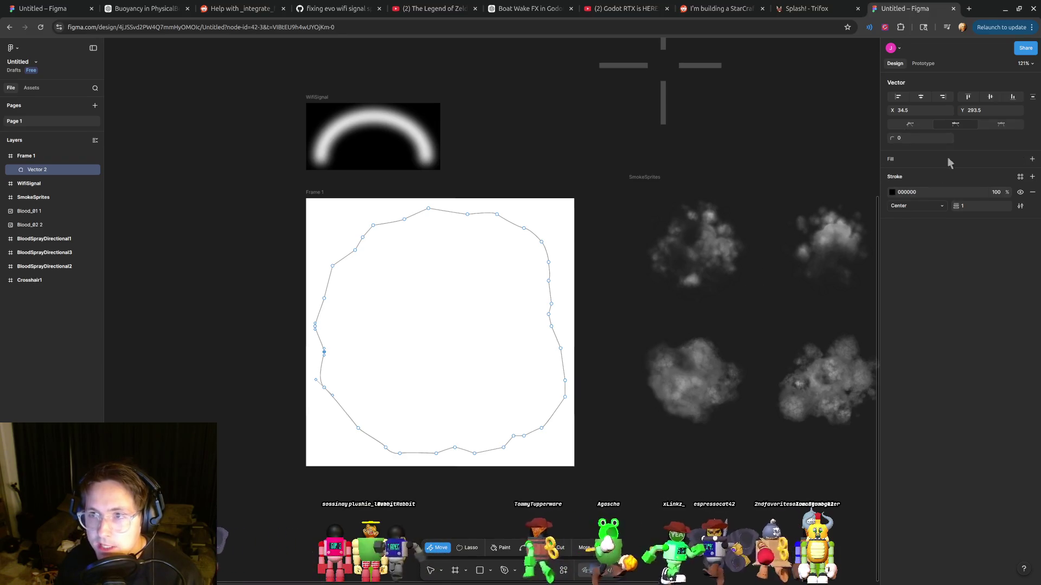
{"action": "mouse_move", "coordinate": [246, 179]}
{"action": "left_mouse_down"}
{"action": "mouse_move", "coordinate": [422, 389]}
{"action": "mouse_move", "coordinate": [580, 472]}
{"action": "left_mouse_up"}
{"action": "scroll", "coordinate": [706, 367], "scroll_direction": "down", "scroll_amount": 1}
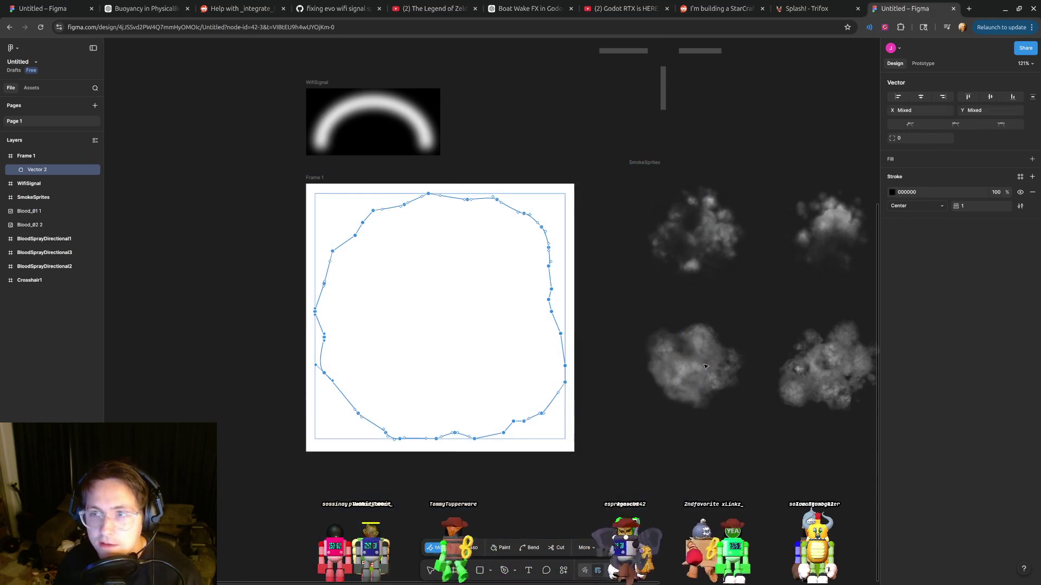
{"action": "left_click", "coordinate": [1002, 125]}
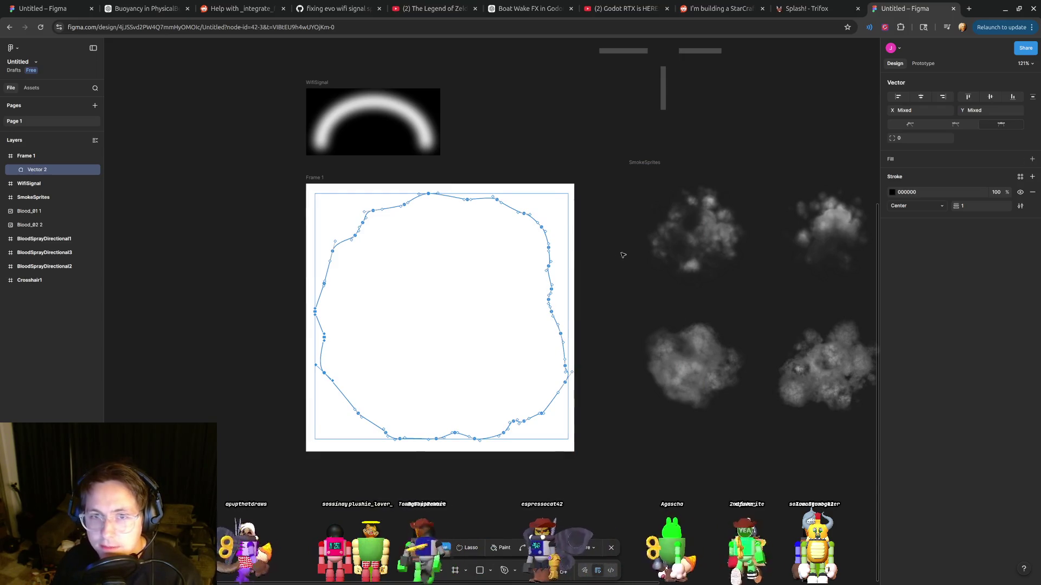
{"action": "key", "text": "Escape"}
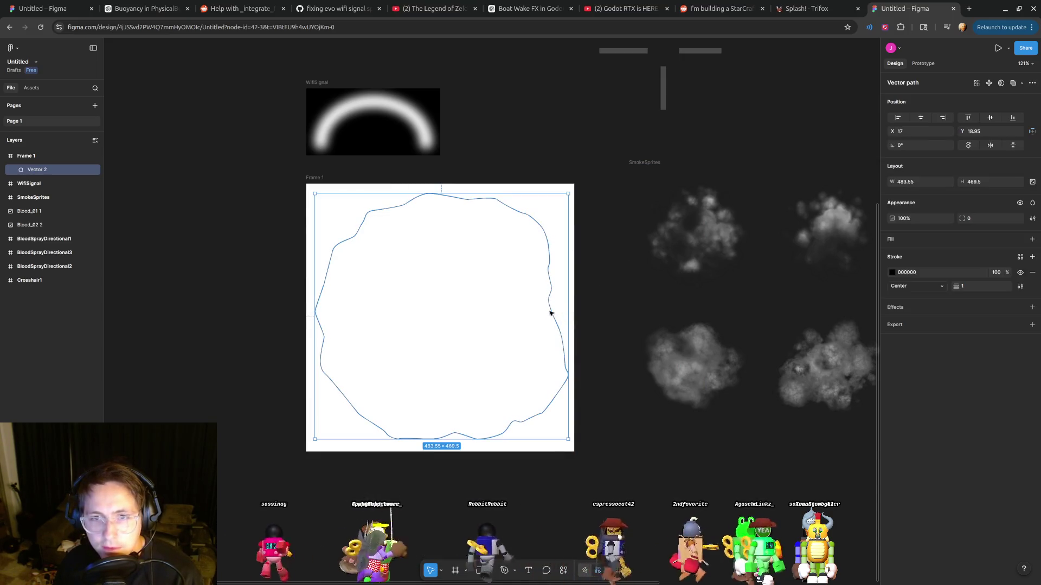
Scale Vector 2 to 464 × 450, snap it to Frame 1's centre, and apply a 10-weight black stroke
{"action": "left_click", "coordinate": [579, 408]}
{"action": "left_click", "coordinate": [554, 401]}
{"action": "left_click_drag", "start_coordinate": [569, 440], "coordinate": [549, 429]}
{"action": "left_click_drag", "start_coordinate": [498, 393], "coordinate": [518, 413]}
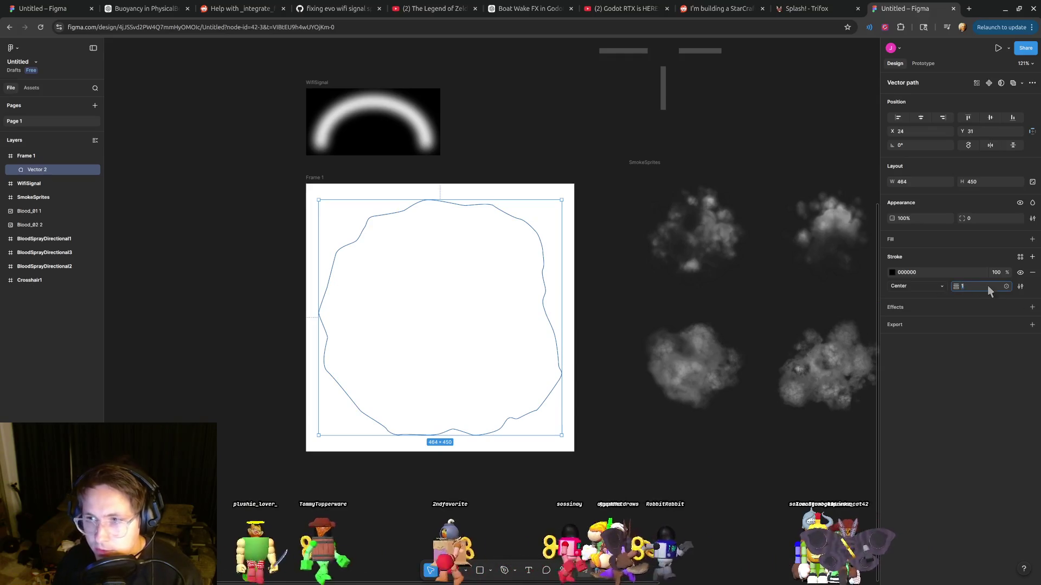
{"action": "key", "text": "Return"}
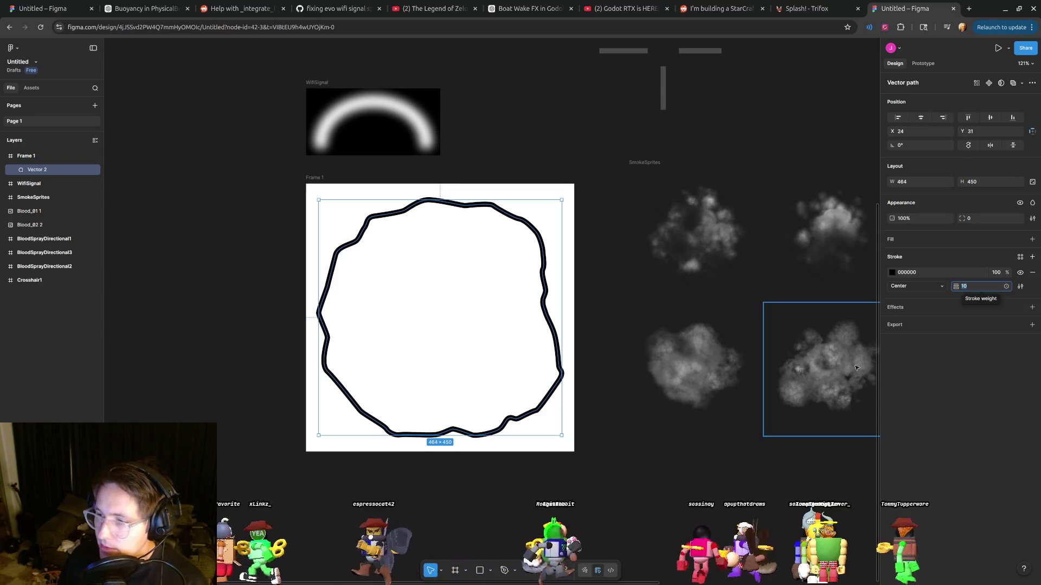
{"action": "left_click", "coordinate": [707, 448]}
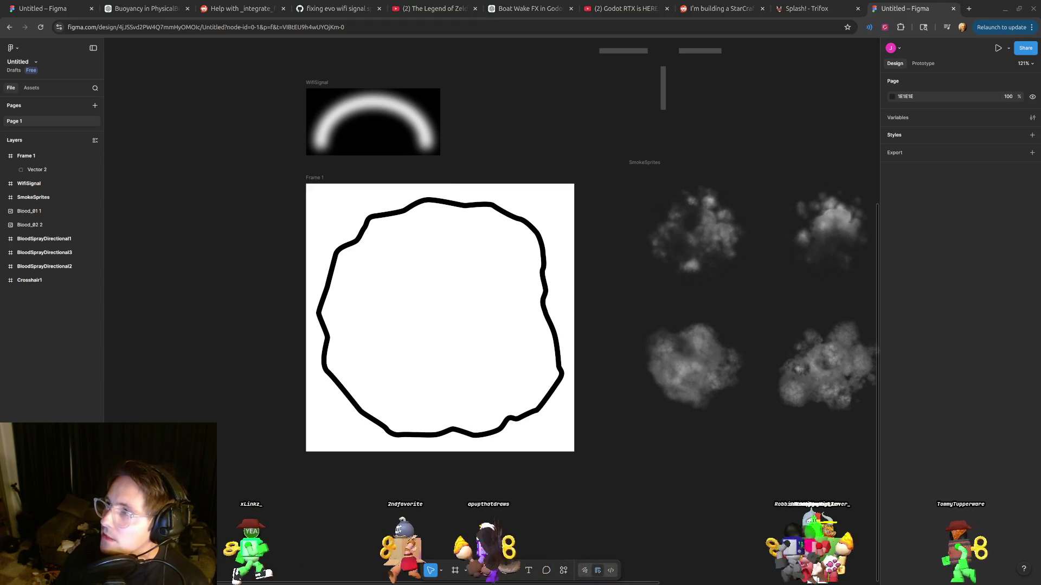
Dock the EffectTextureMaker window as a Chrome tab and view the Splash! - Trifox article
{"action": "left_click_drag", "start_coordinate": [1040, 157], "coordinate": [496, 150]}
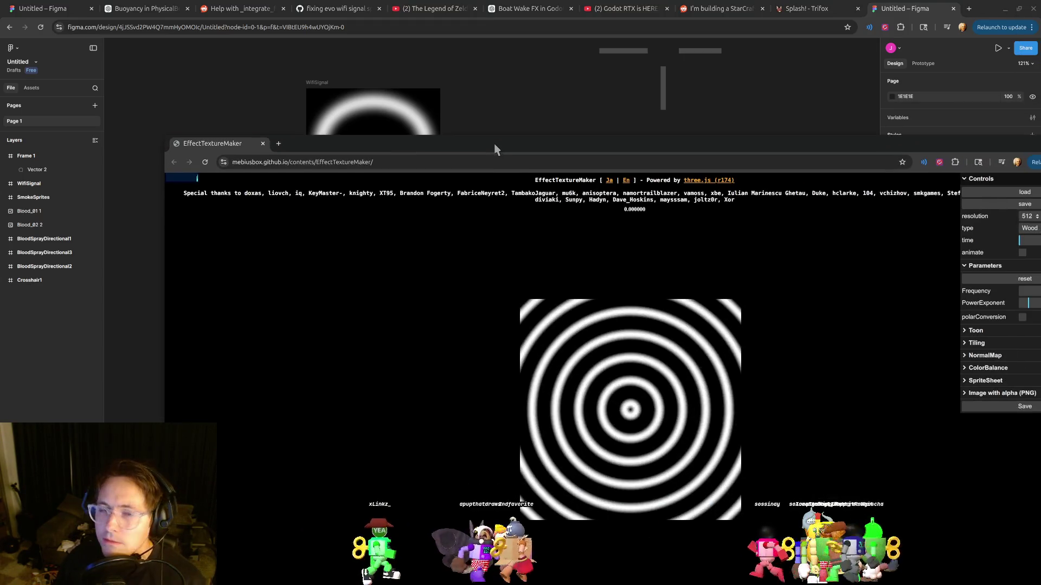
{"action": "left_click_drag", "start_coordinate": [238, 146], "coordinate": [222, 8]}
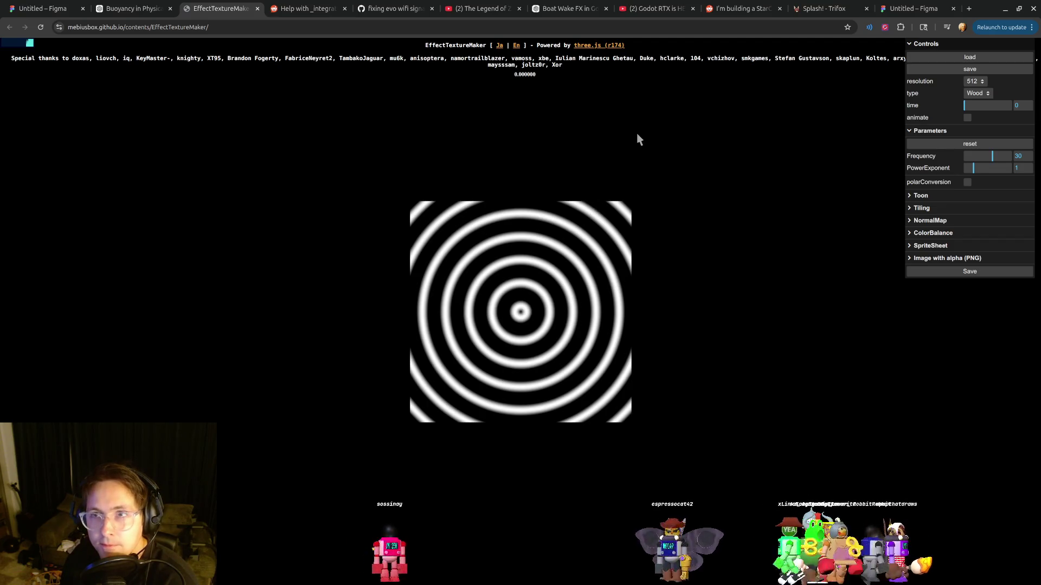
{"action": "left_click", "coordinate": [837, 15]}
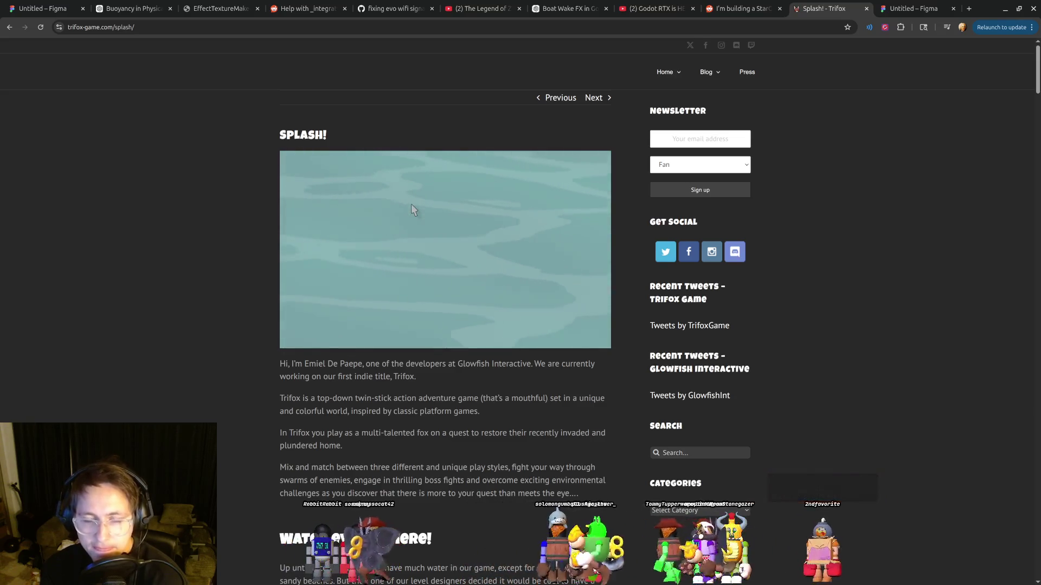
Try a linear gradient on Vector 2's stroke, then revert it to solid black
{"action": "left_click", "coordinate": [896, 12]}
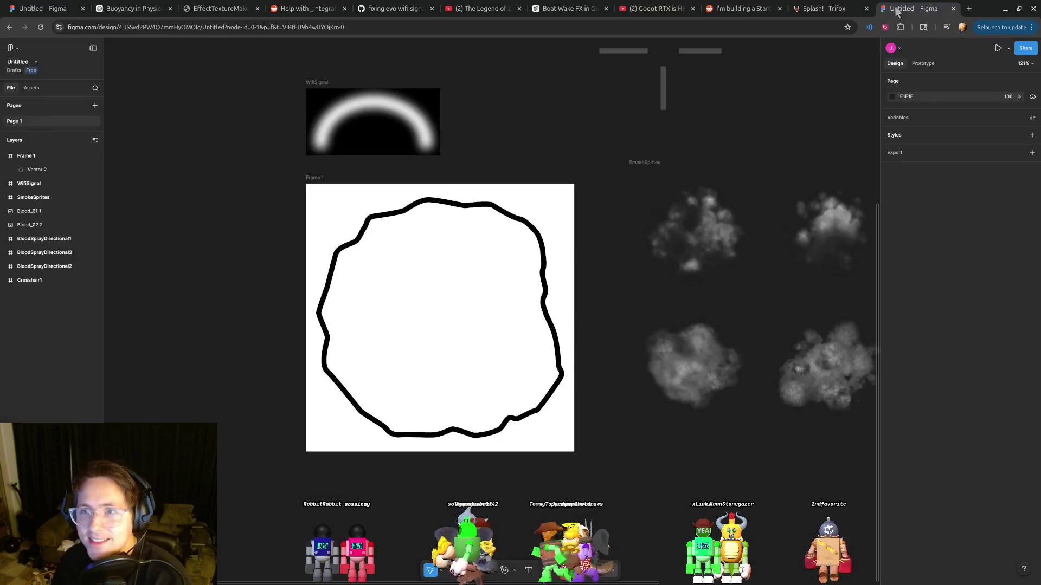
{"action": "left_click", "coordinate": [543, 251]}
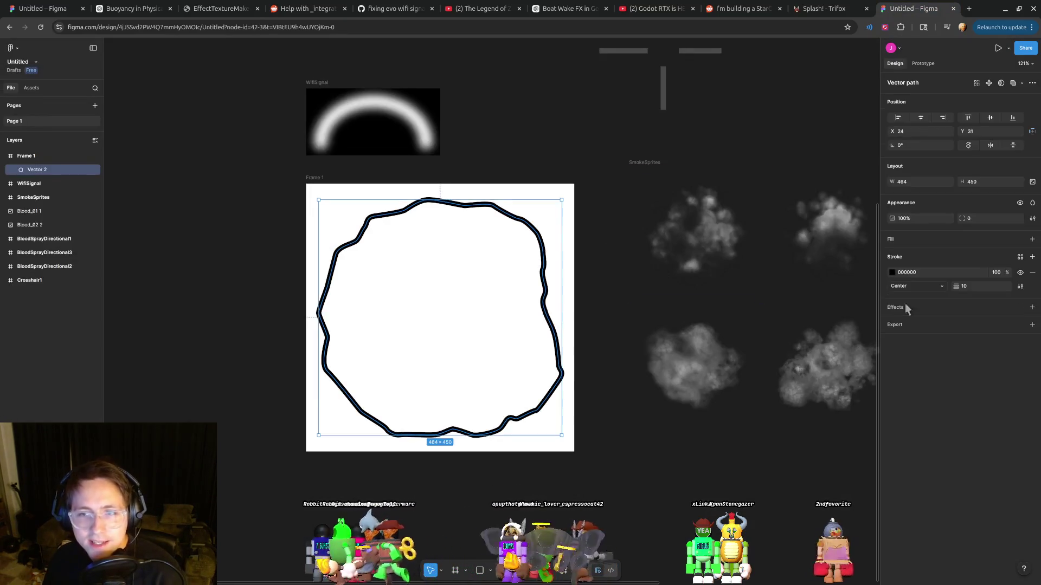
{"action": "left_click", "coordinate": [893, 273]}
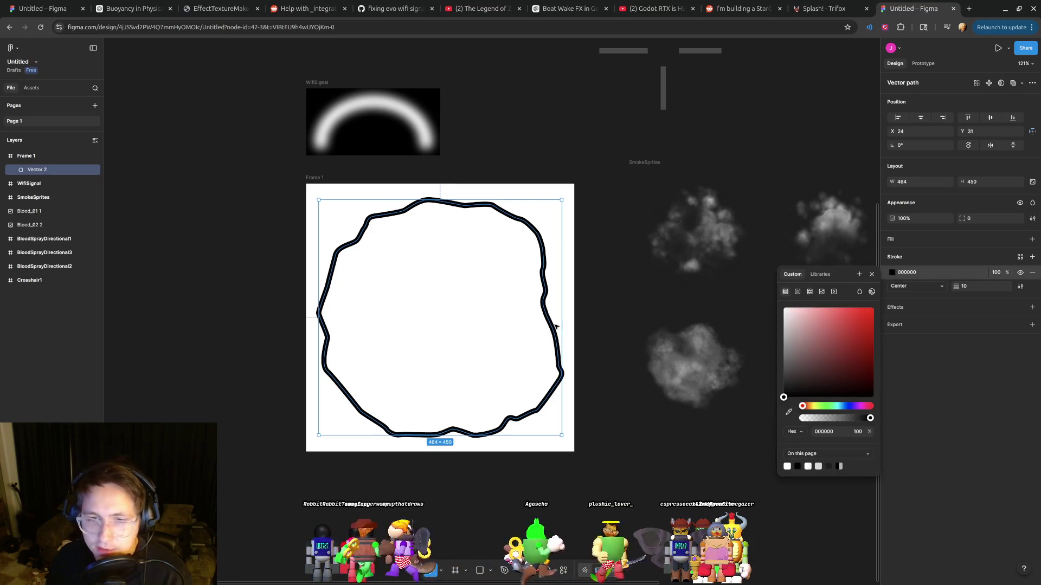
{"action": "left_click", "coordinate": [797, 292]}
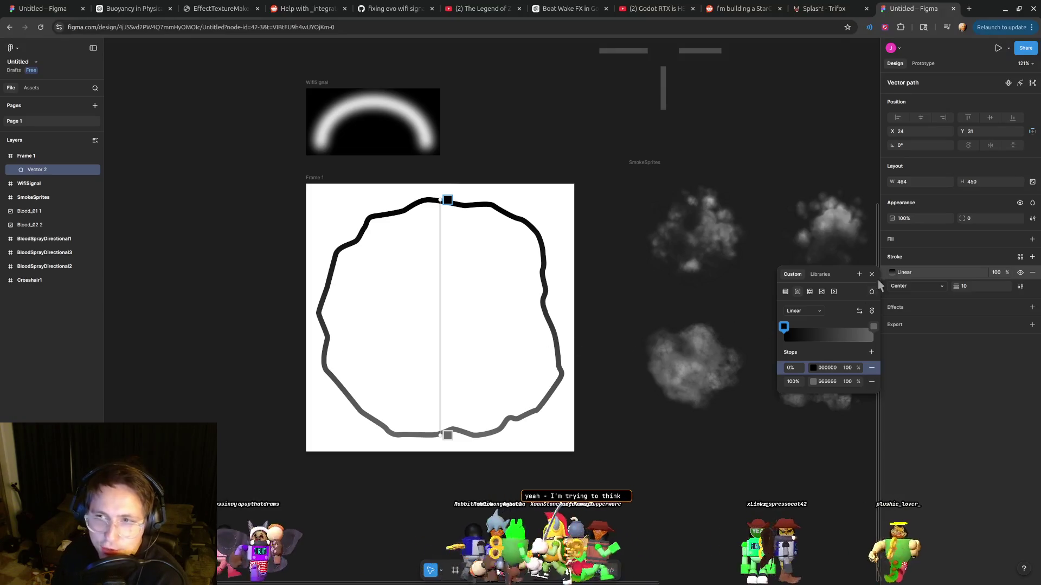
{"action": "left_click", "coordinate": [872, 274]}
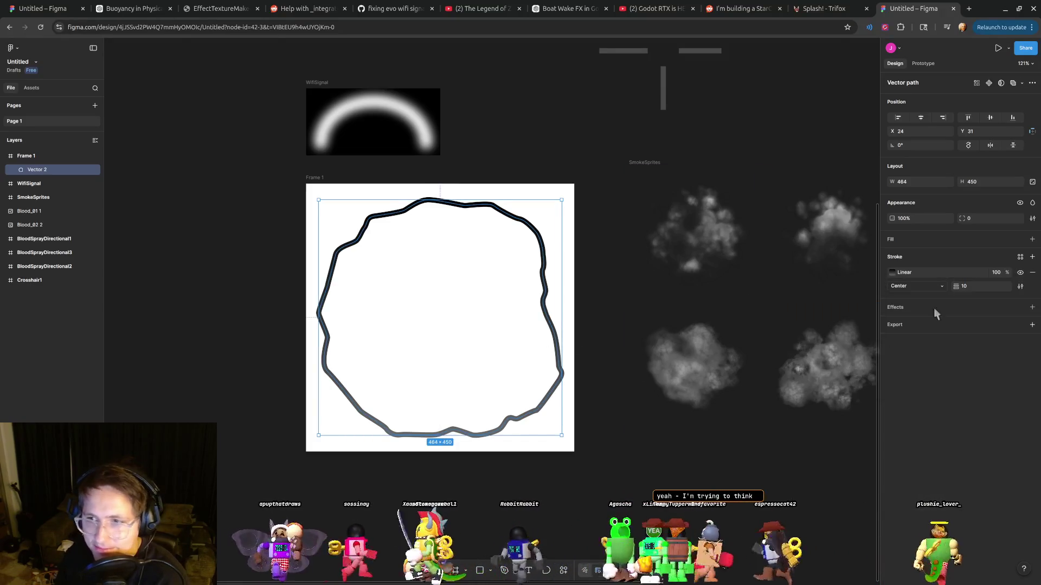
{"action": "left_click", "coordinate": [1019, 272]}
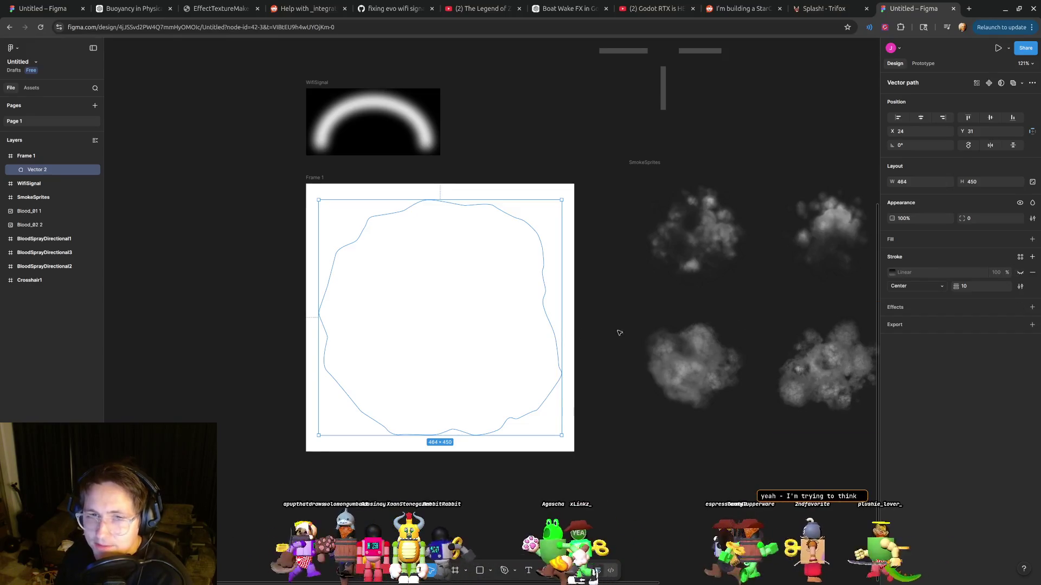
{"action": "left_click", "coordinate": [1020, 272]}
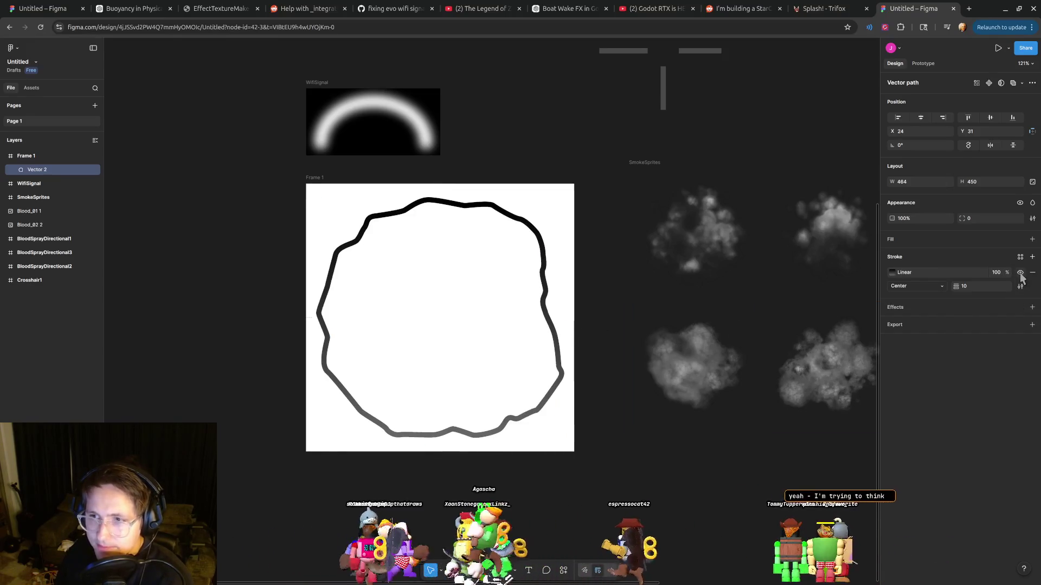
{"action": "left_click", "coordinate": [891, 272]}
{"action": "left_click", "coordinate": [785, 292]}
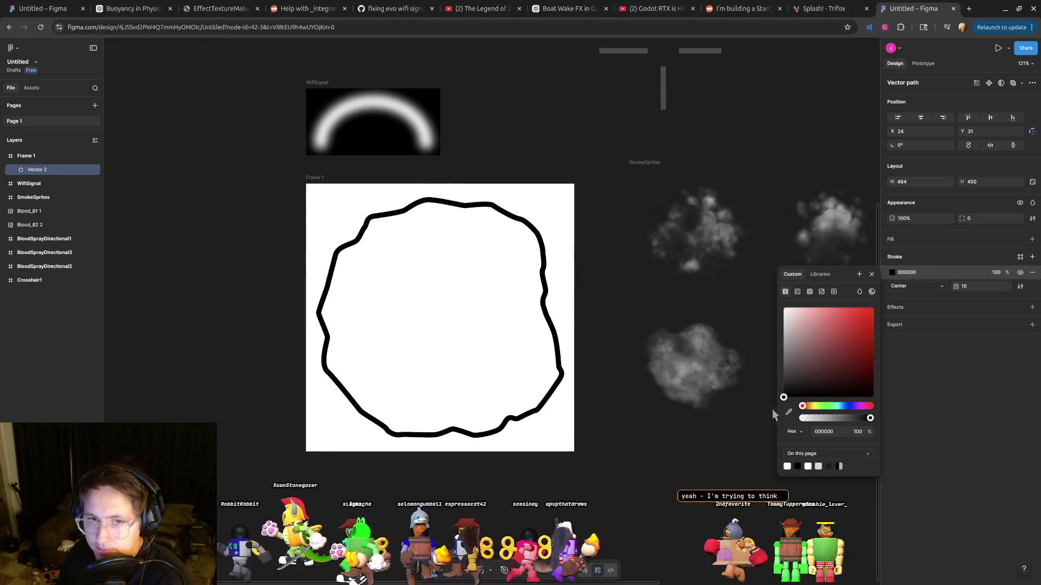
{"action": "left_click", "coordinate": [626, 289]}
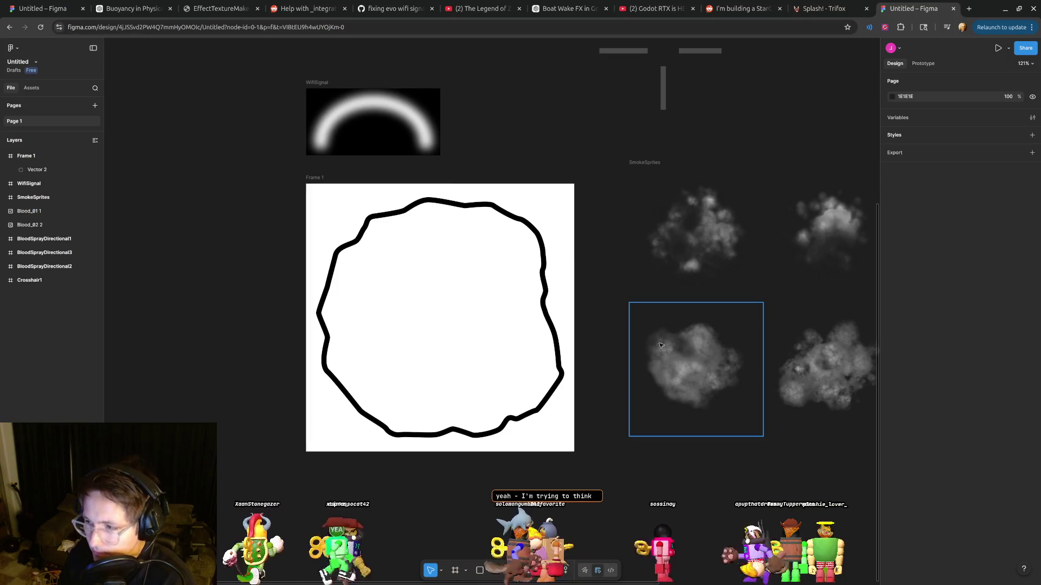
Reselect Vector 2 and add a drop shadow effect to it
{"action": "scroll", "coordinate": [661, 341], "scroll_direction": "down", "scroll_amount": 1}
{"action": "scroll", "coordinate": [662, 341], "scroll_direction": "left", "scroll_amount": 1}
{"action": "scroll", "coordinate": [661, 351], "scroll_direction": "up", "scroll_amount": 2}
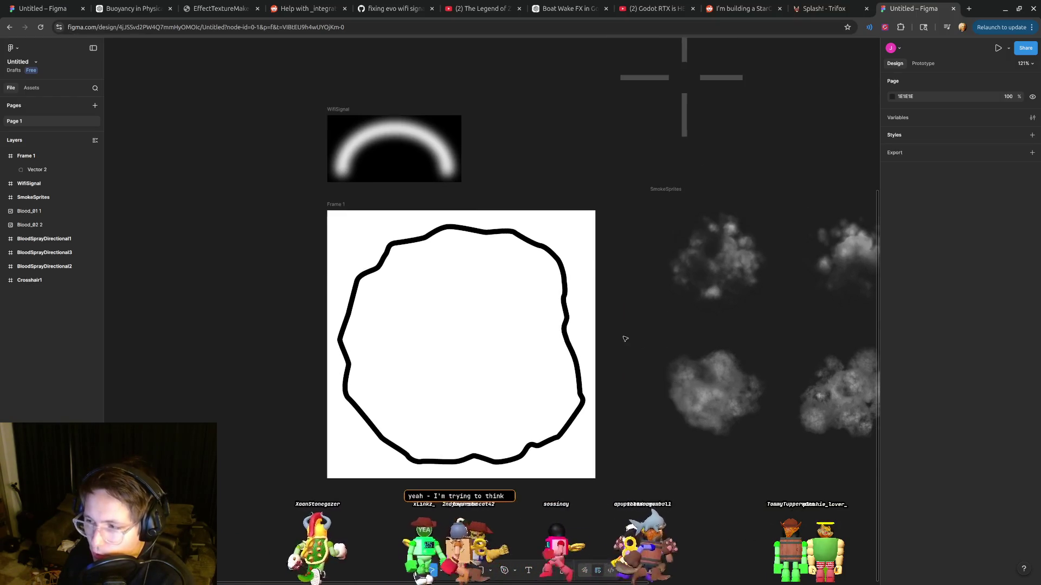
{"action": "scroll", "coordinate": [623, 339], "scroll_direction": "down", "scroll_amount": 1}
{"action": "scroll", "coordinate": [623, 339], "scroll_direction": "left", "scroll_amount": 2}
{"action": "left_click", "coordinate": [607, 322]}
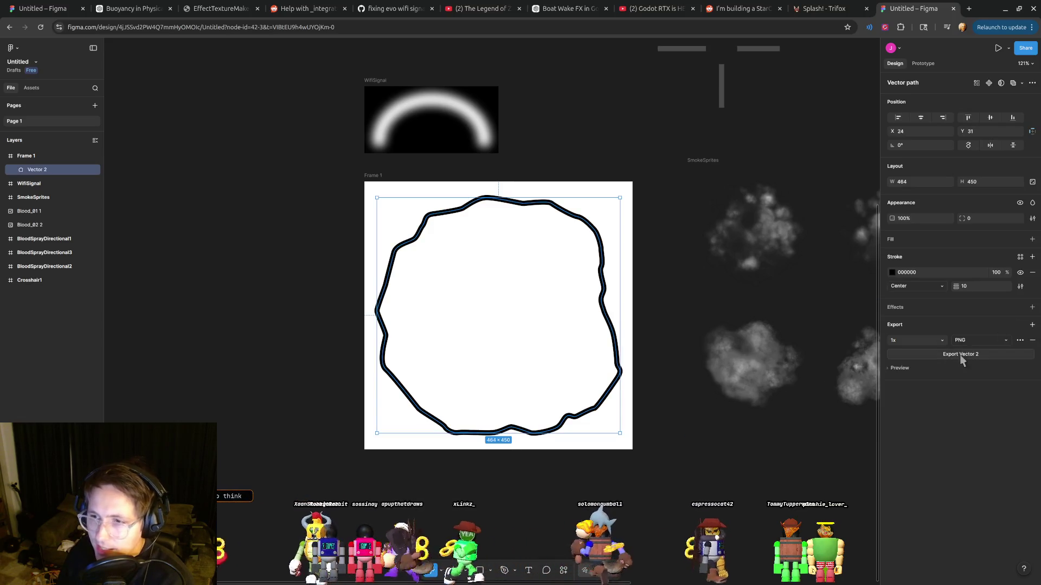
{"action": "left_click", "coordinate": [1032, 307]}
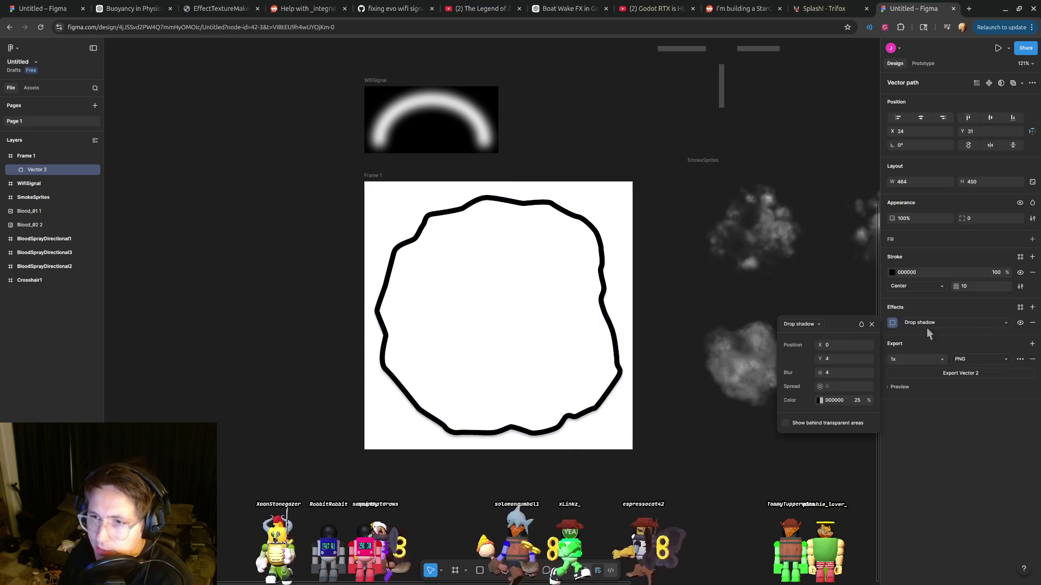
Change Vector 2's effect to Layer blur, trying blur values of 20, then 10
{"action": "left_click", "coordinate": [818, 325]}
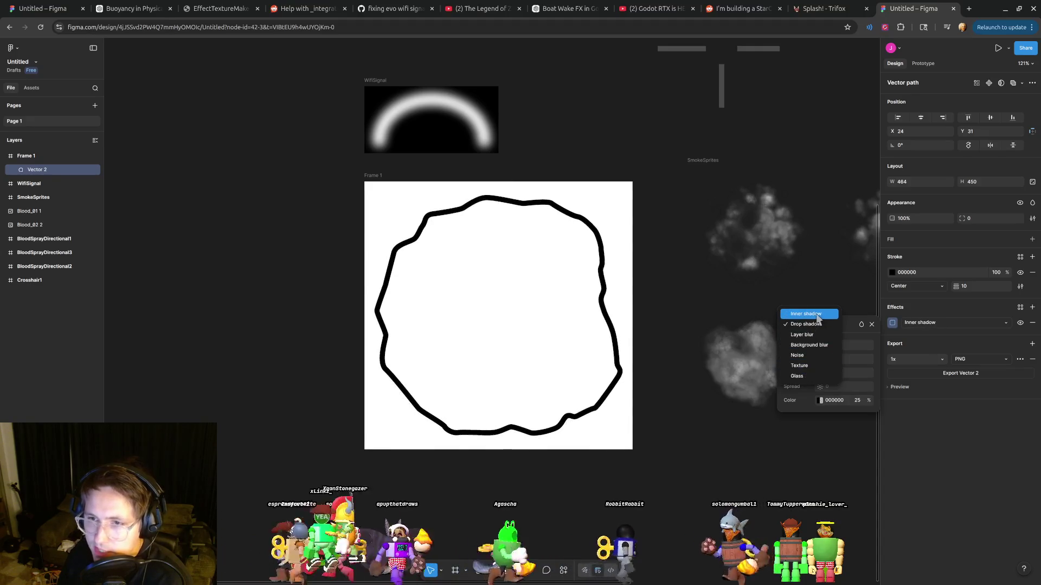
{"action": "left_click", "coordinate": [932, 323]}
{"action": "left_click", "coordinate": [932, 323]}
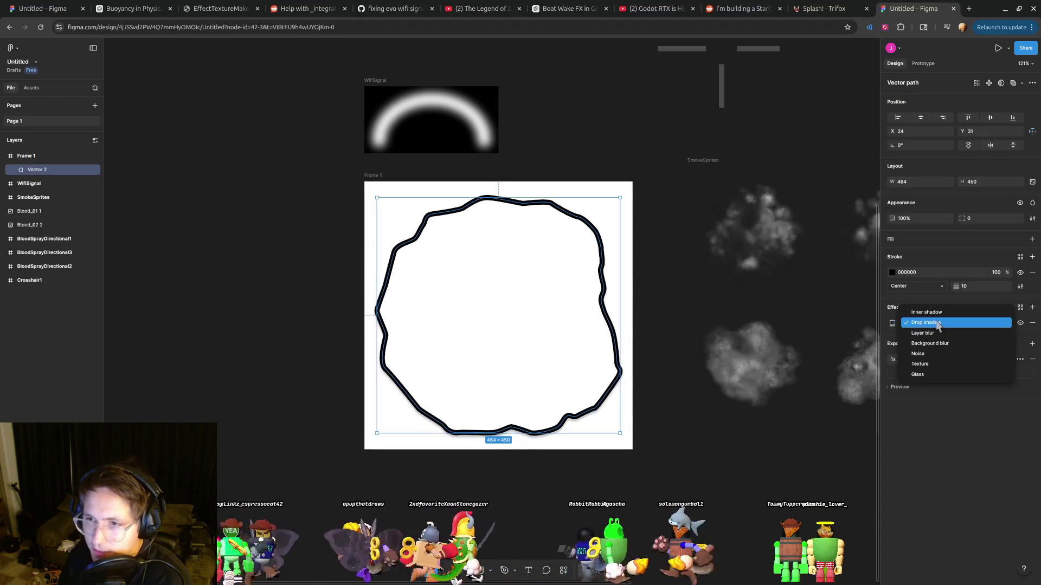
{"action": "left_click", "coordinate": [930, 335]}
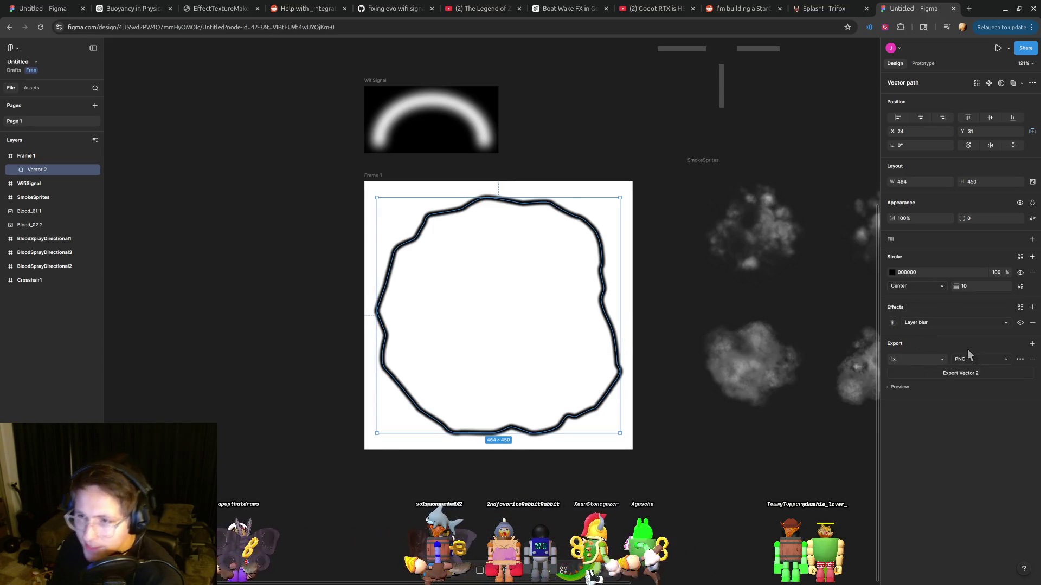
{"action": "left_click", "coordinate": [981, 288]}
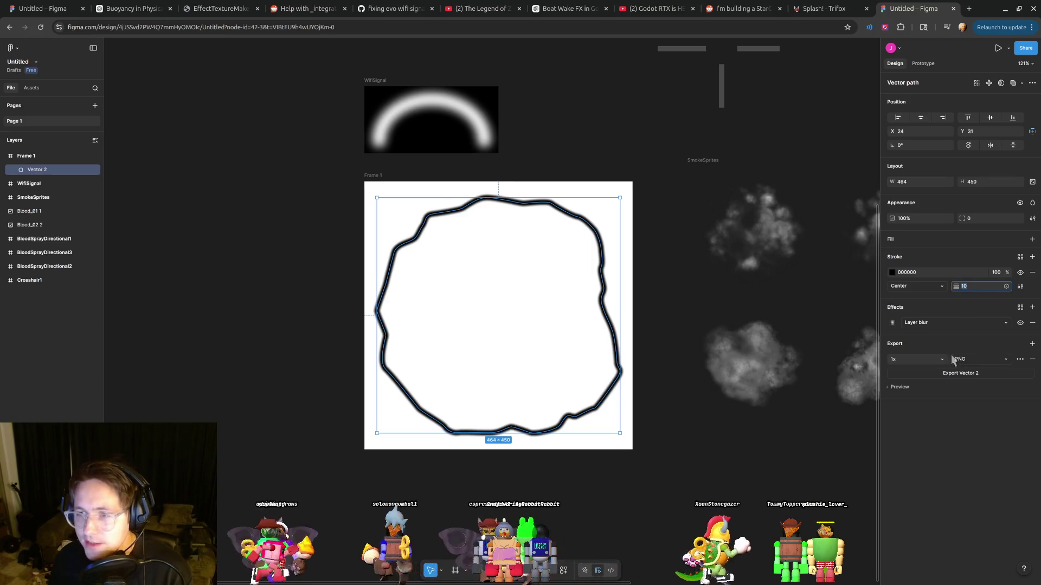
{"action": "left_click", "coordinate": [892, 323]}
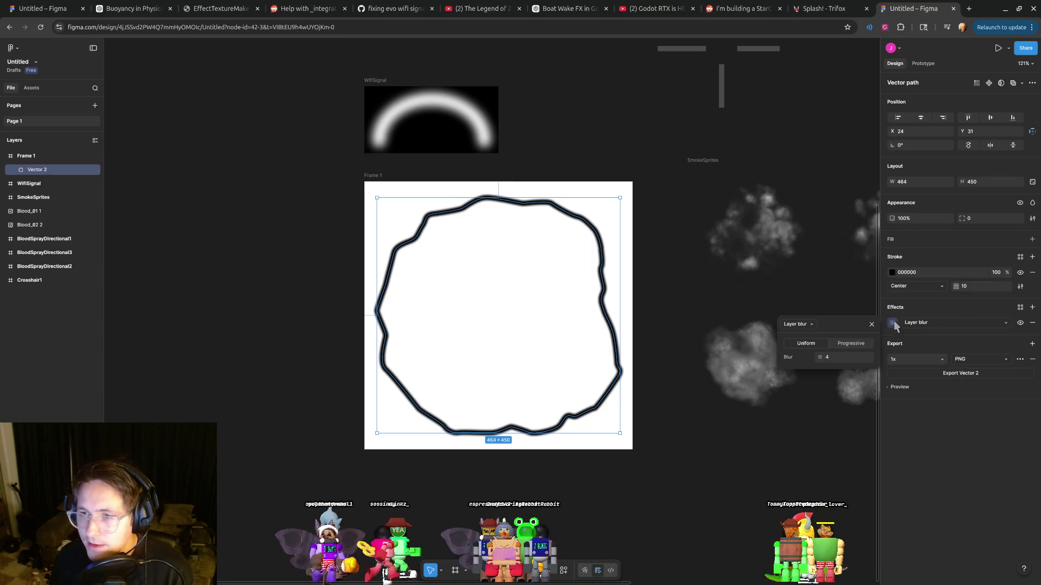
{"action": "left_click", "coordinate": [843, 358]}
{"action": "type", "text": "20"}
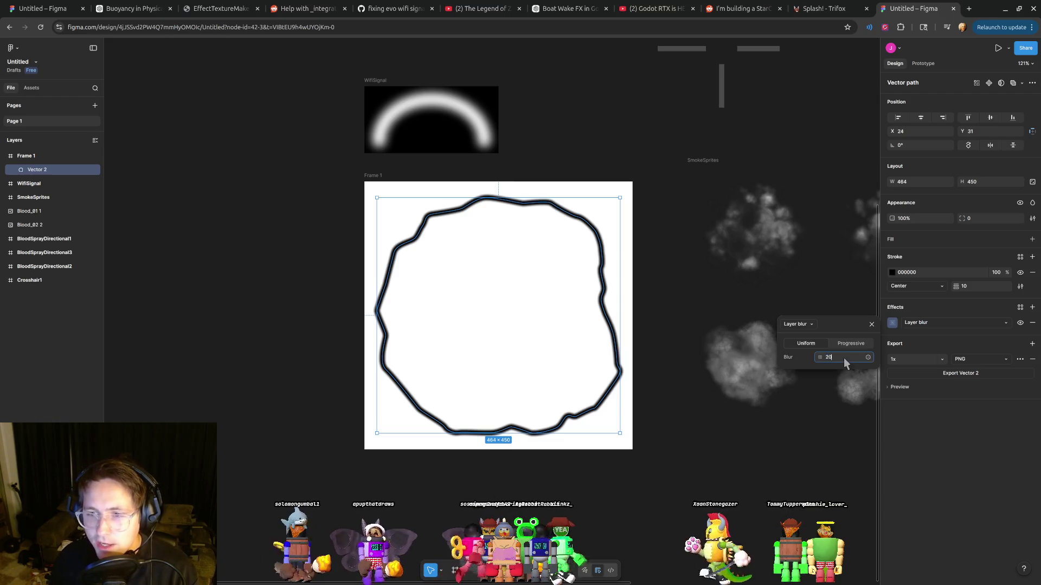
{"action": "key", "text": "Return"}
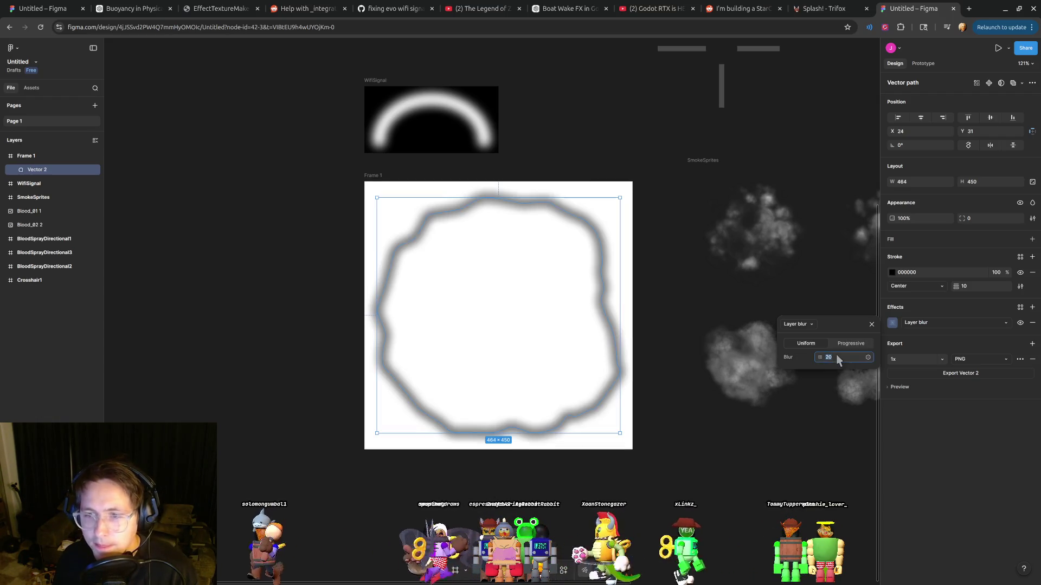
{"action": "type", "text": "10"}
{"action": "key", "text": "Return"}
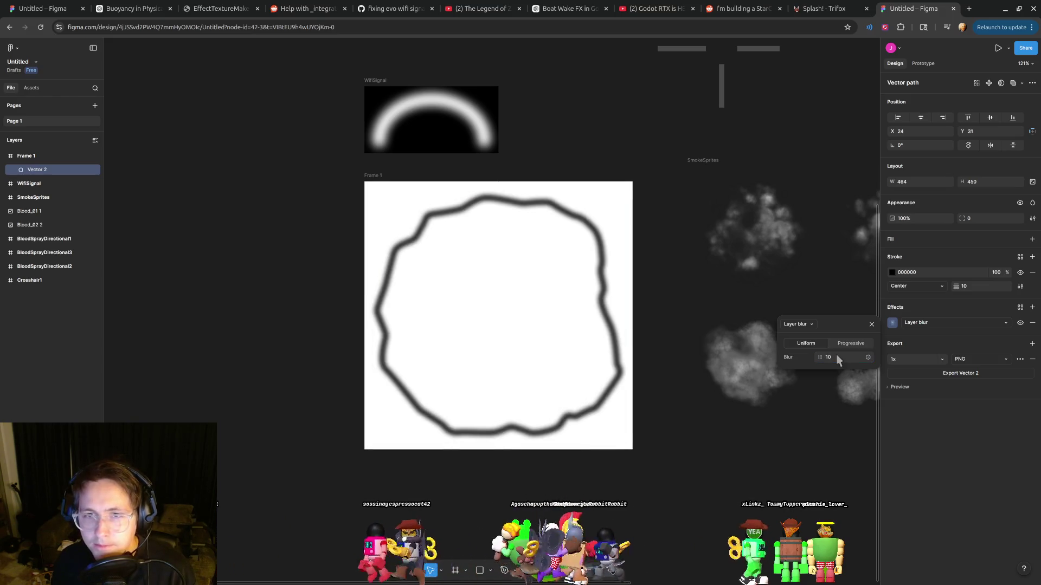
{"action": "left_click", "coordinate": [681, 302]}
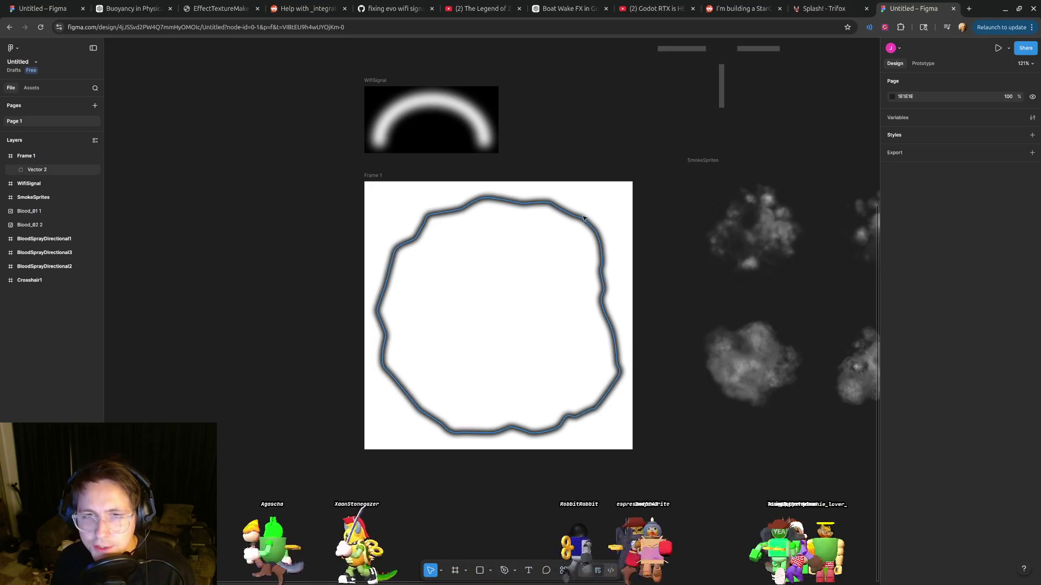
Raise the ring's stroke weight to 20 and set its layer blur to 20
{"action": "left_click", "coordinate": [553, 267]}
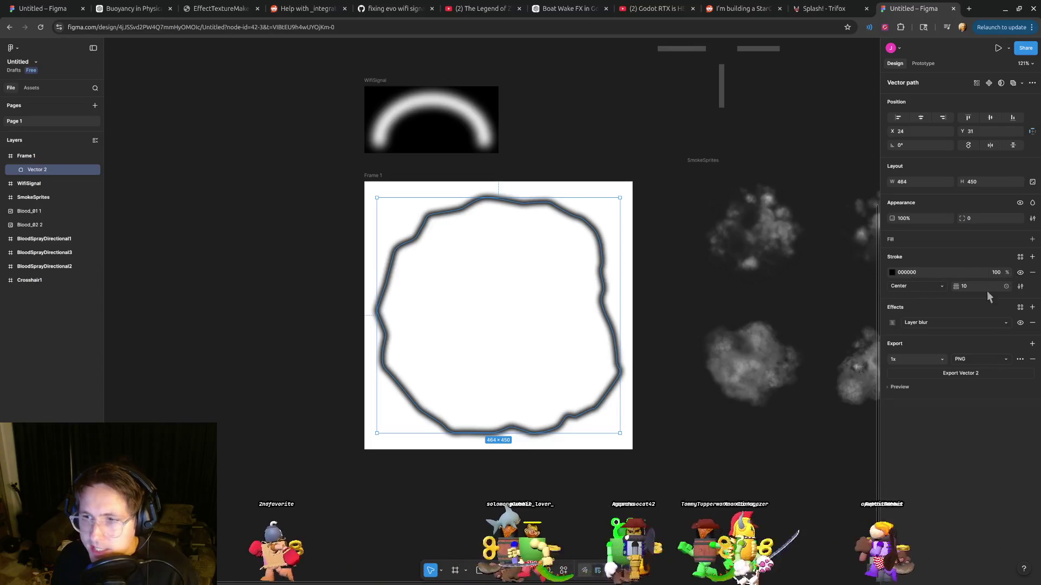
{"action": "left_click", "coordinate": [1020, 322]}
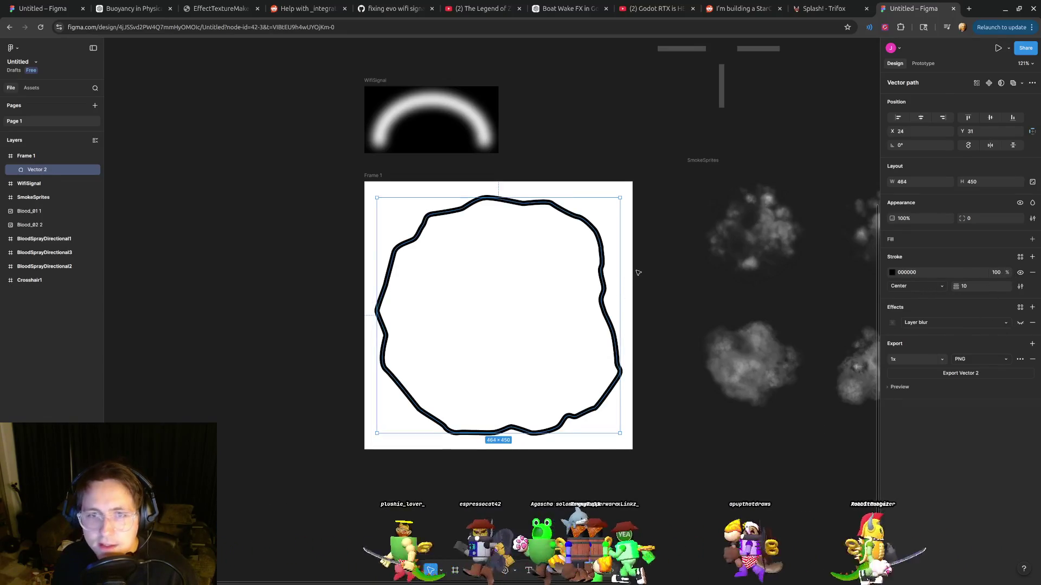
{"action": "left_click", "coordinate": [892, 323]}
{"action": "key", "text": "Return"}
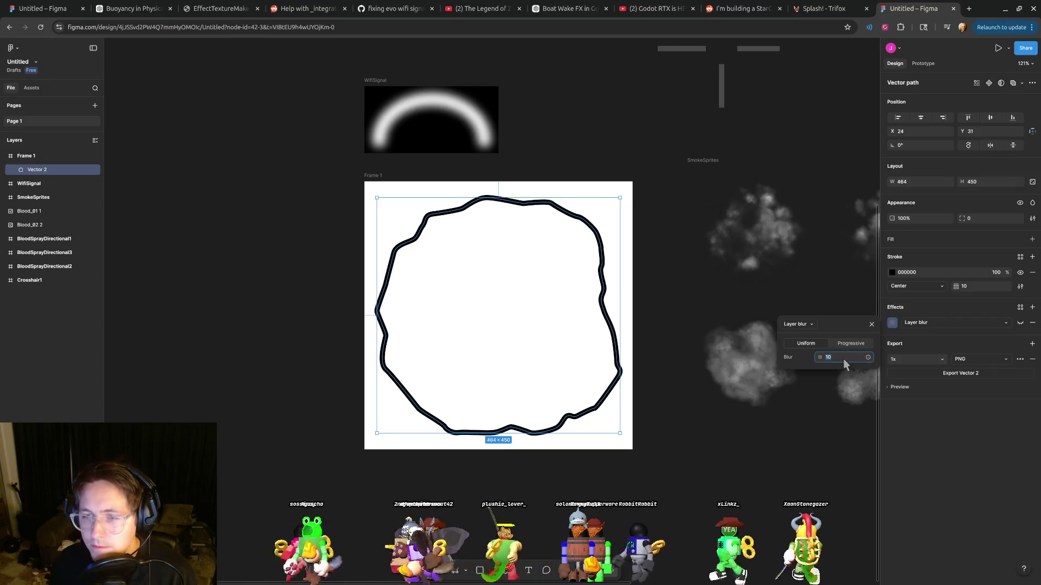
{"action": "left_click", "coordinate": [978, 288]}
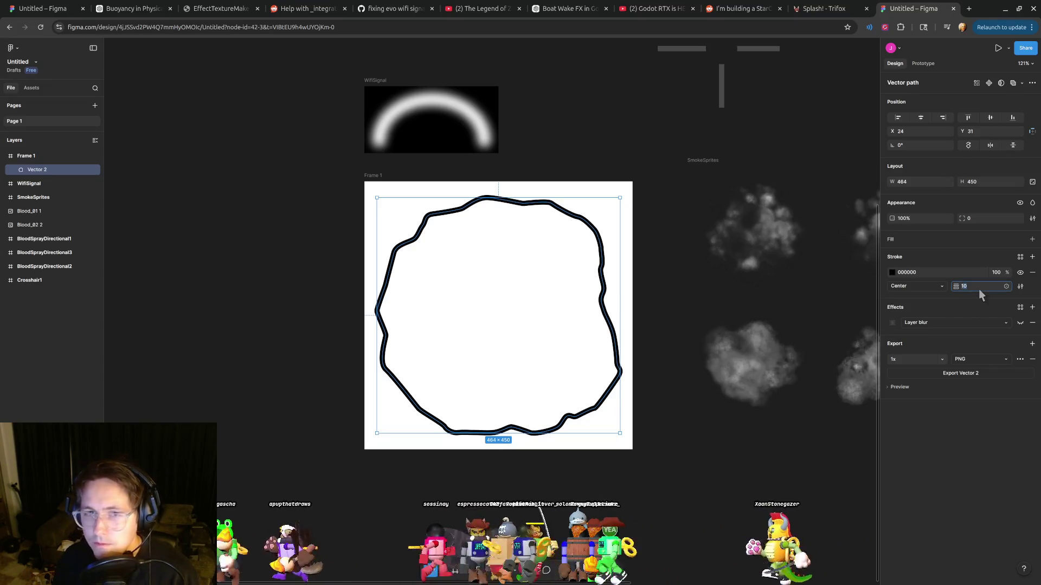
{"action": "type", "text": "20"}
{"action": "key", "text": "Return"}
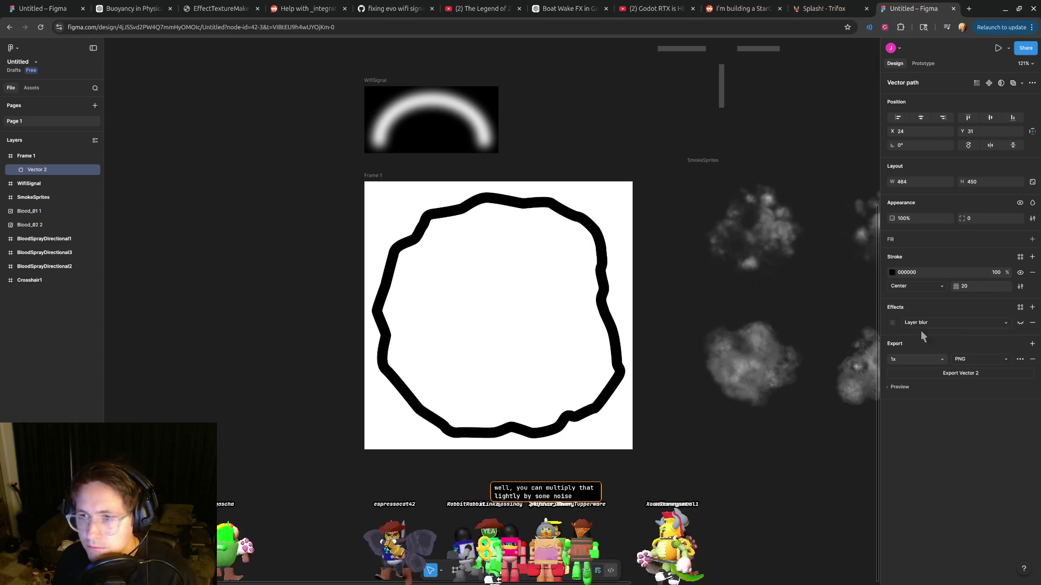
{"action": "left_click", "coordinate": [893, 324]}
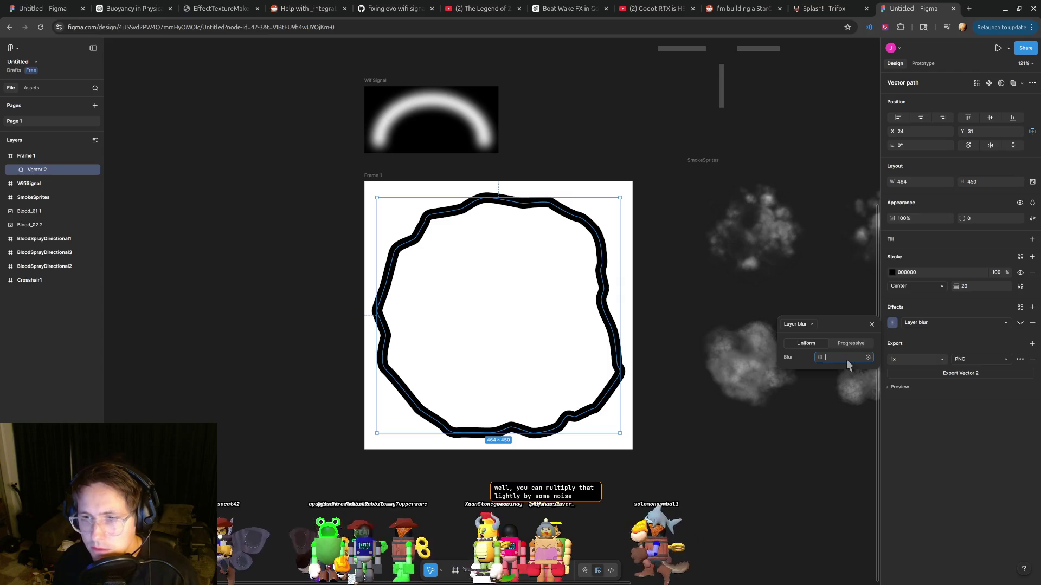
{"action": "type", "text": "20"}
{"action": "key", "text": "Return"}
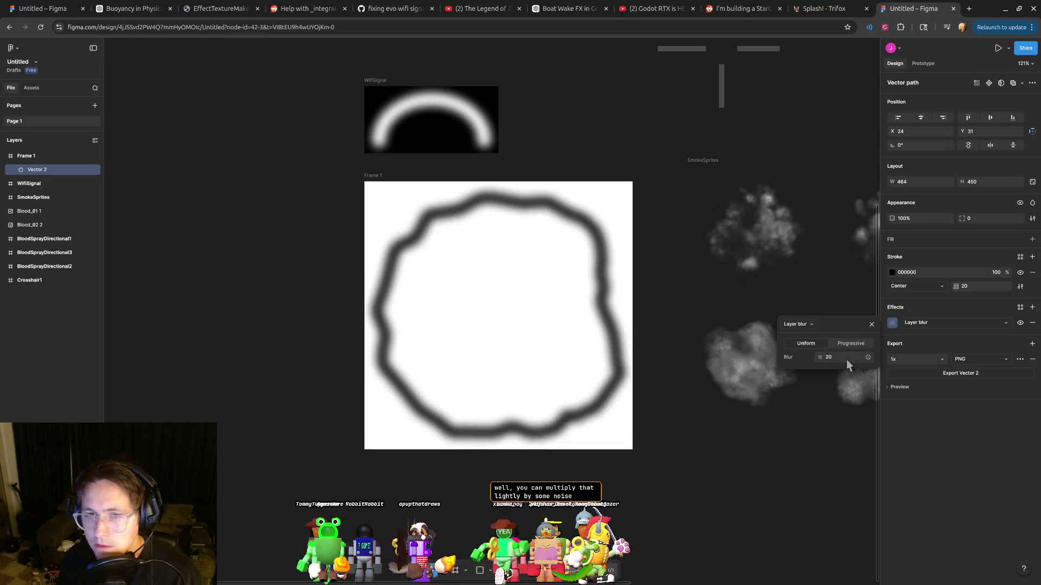
{"action": "left_click", "coordinate": [761, 448]}
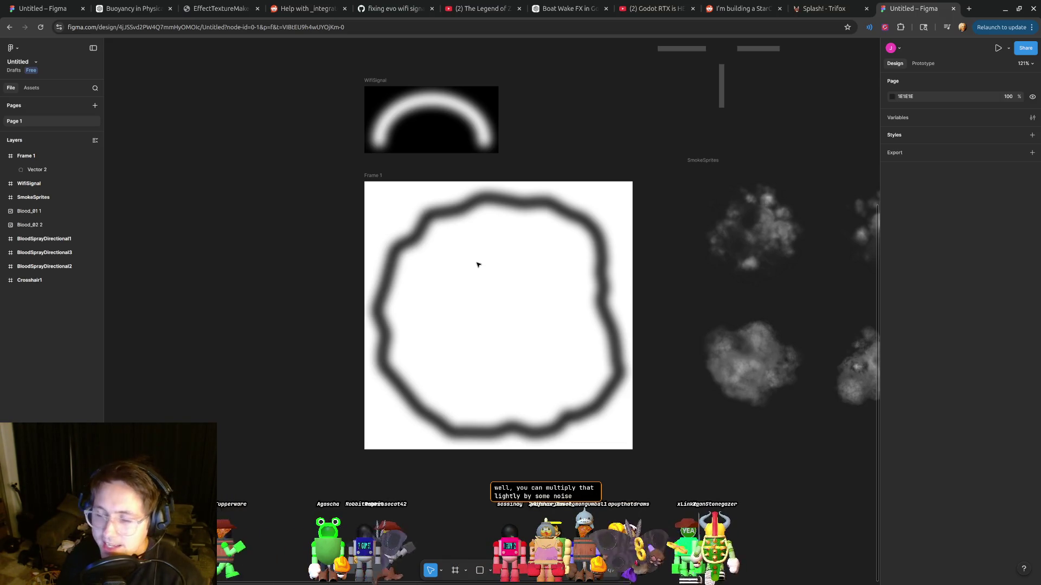
Move two points on the ring's right edge slightly left and down
{"action": "left_click", "coordinate": [626, 382]}
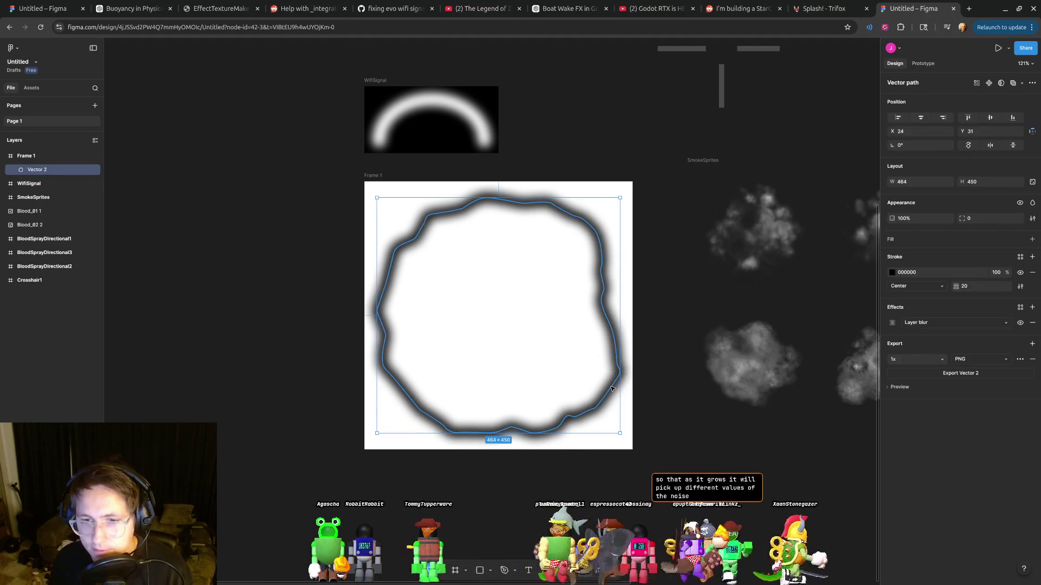
{"action": "double_click", "coordinate": [611, 388]}
{"action": "left_click_drag", "start_coordinate": [626, 388], "coordinate": [570, 349]}
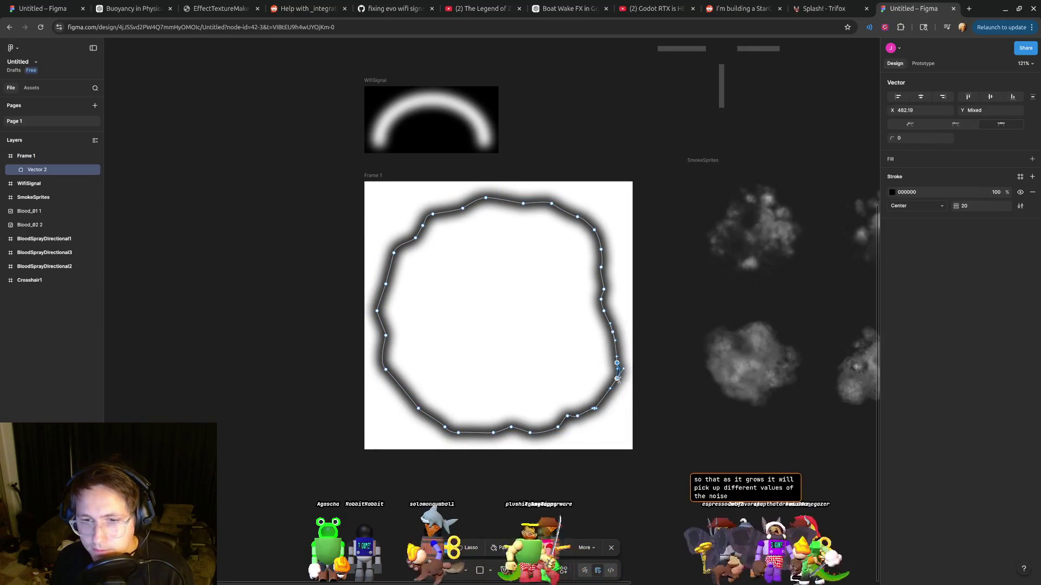
{"action": "scroll", "coordinate": [640, 375], "scroll_direction": "up", "scroll_amount": 5}
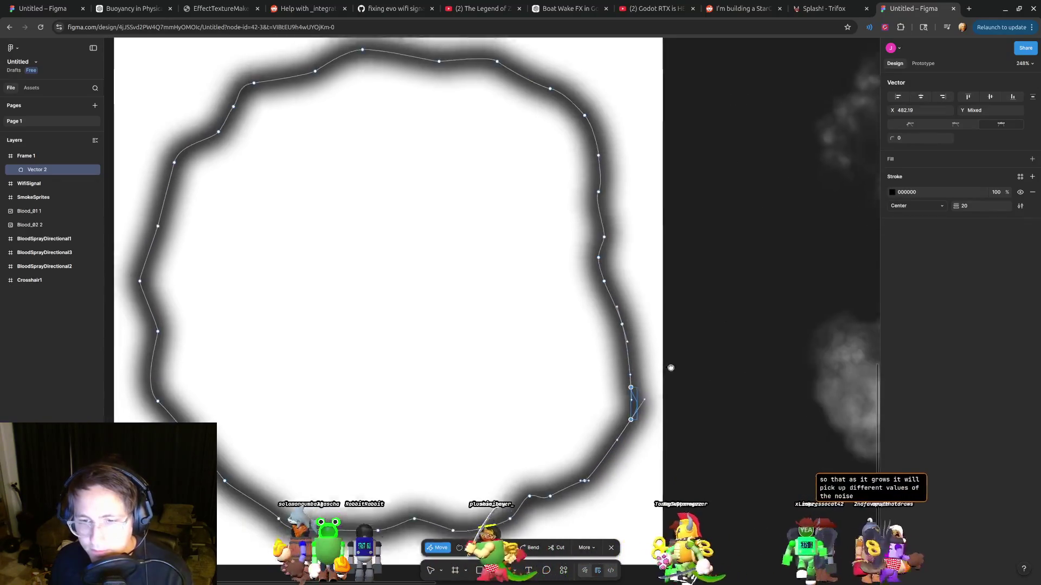
{"action": "scroll", "coordinate": [670, 374], "scroll_direction": "down", "scroll_amount": 2}
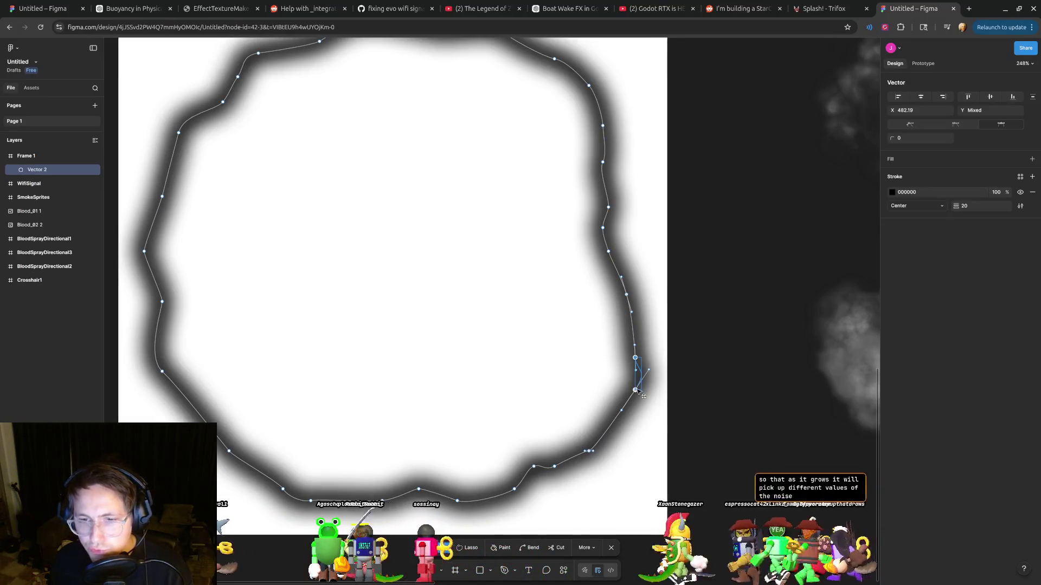
{"action": "left_click_drag", "start_coordinate": [637, 390], "coordinate": [625, 399]}
{"action": "scroll", "coordinate": [624, 401], "scroll_direction": "down", "scroll_amount": 5}
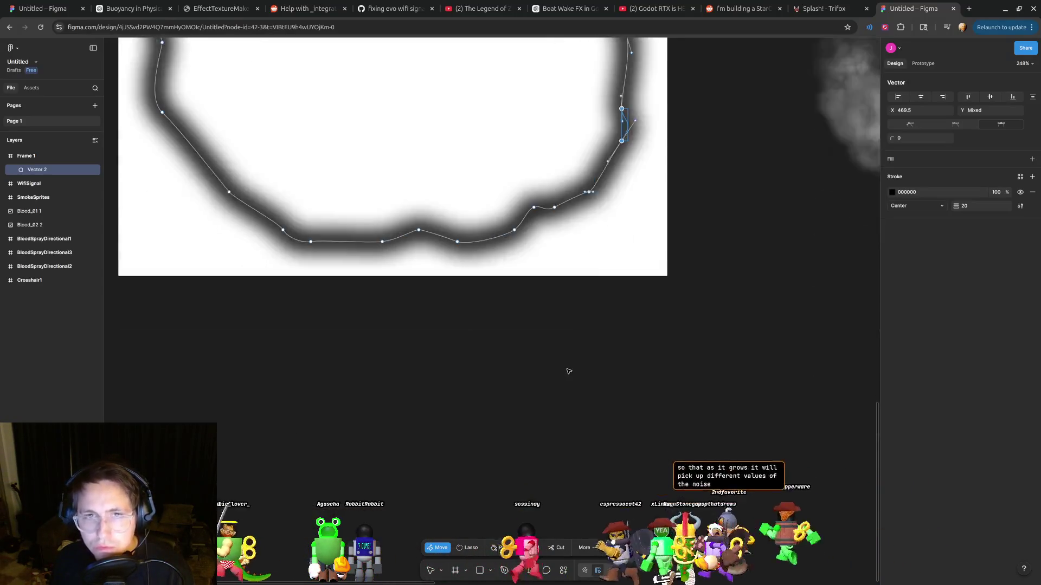
{"action": "scroll", "coordinate": [604, 325], "scroll_direction": "up", "scroll_amount": 3}
{"action": "scroll", "coordinate": [588, 325], "scroll_direction": "down", "scroll_amount": 8}
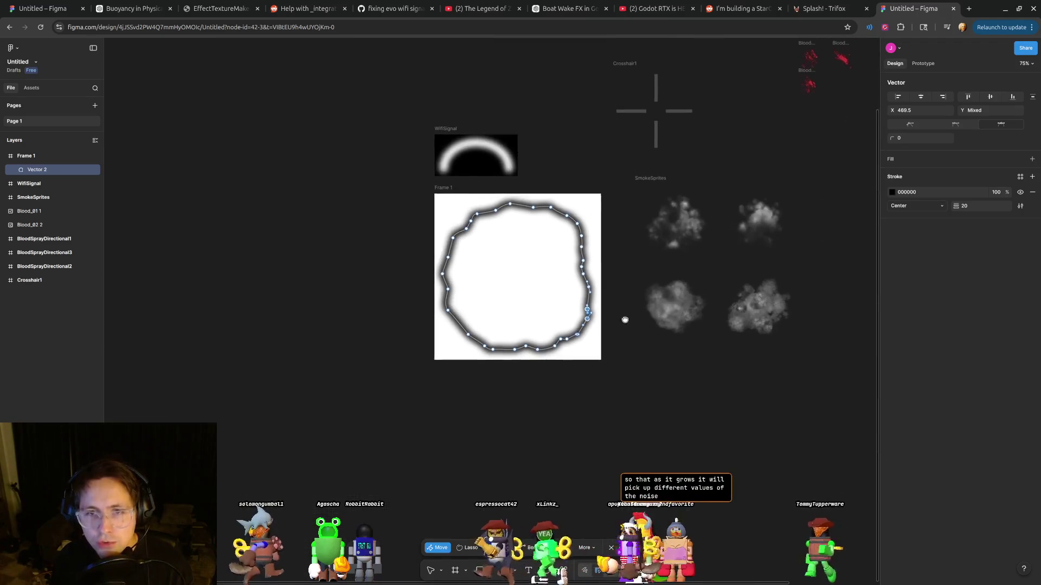
{"action": "scroll", "coordinate": [621, 301], "scroll_direction": "up", "scroll_amount": 1}
{"action": "key", "text": "Escape"}
Select more points along the ring's right edge to adjust them, then select Frame 1
{"action": "scroll", "coordinate": [618, 299], "scroll_direction": "up", "scroll_amount": 4}
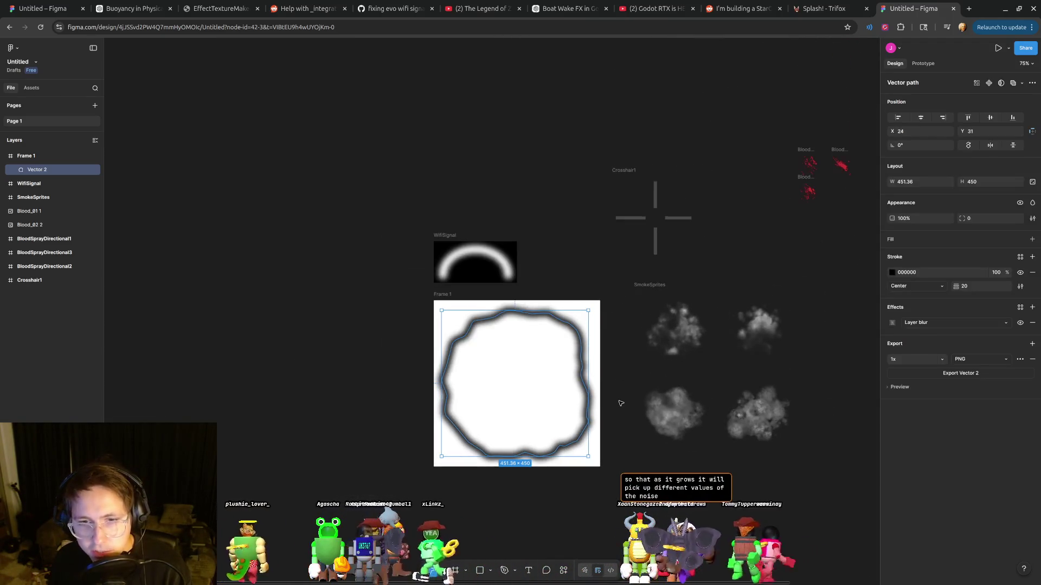
{"action": "scroll", "coordinate": [621, 404], "scroll_direction": "up", "scroll_amount": 4}
{"action": "double_click", "coordinate": [562, 369]}
{"action": "mouse_move", "coordinate": [526, 328]}
{"action": "left_mouse_down"}
{"action": "mouse_move", "coordinate": [587, 400]}
{"action": "mouse_move", "coordinate": [567, 365]}
{"action": "mouse_move", "coordinate": [574, 360]}
{"action": "left_mouse_up"}
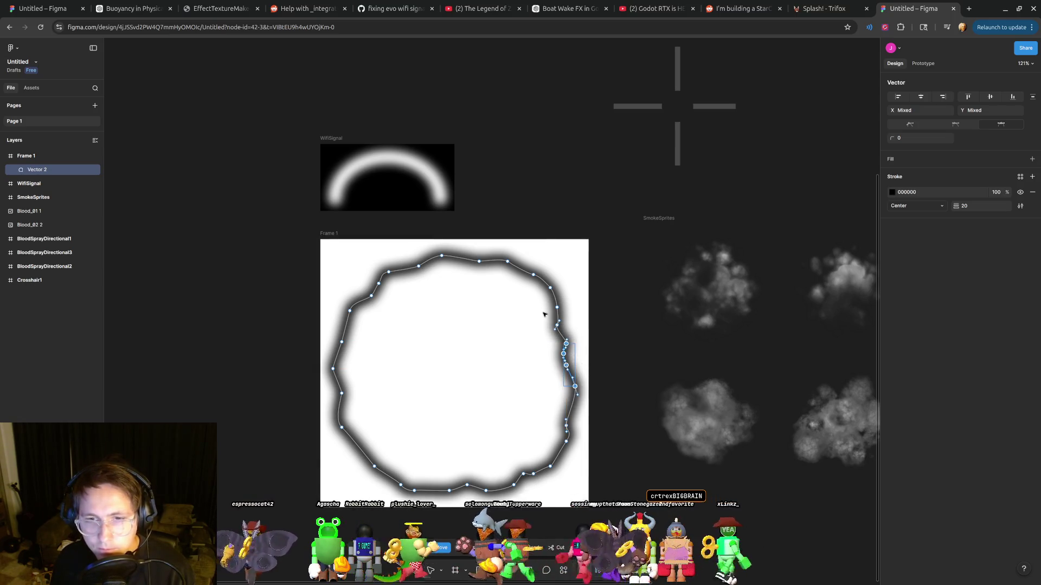
{"action": "mouse_move", "coordinate": [526, 300]}
{"action": "left_mouse_down"}
{"action": "mouse_move", "coordinate": [579, 355]}
{"action": "mouse_move", "coordinate": [567, 323]}
{"action": "left_mouse_up"}
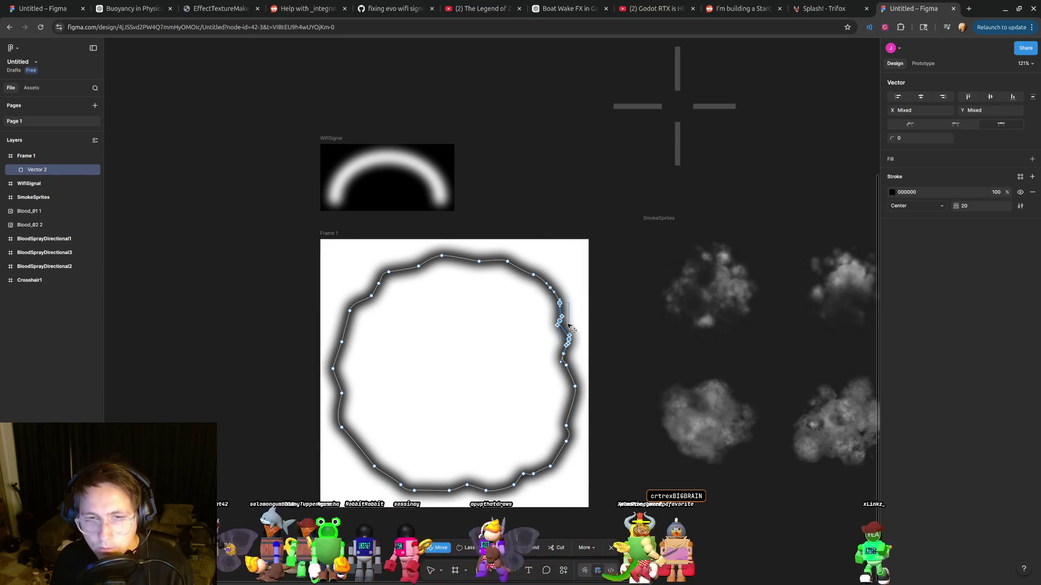
{"action": "key", "text": "Escape"}
{"action": "scroll", "coordinate": [563, 355], "scroll_direction": "down", "scroll_amount": 5}
{"action": "scroll", "coordinate": [561, 351], "scroll_direction": "up", "scroll_amount": 2}
{"action": "scroll", "coordinate": [542, 325], "scroll_direction": "down", "scroll_amount": 5}
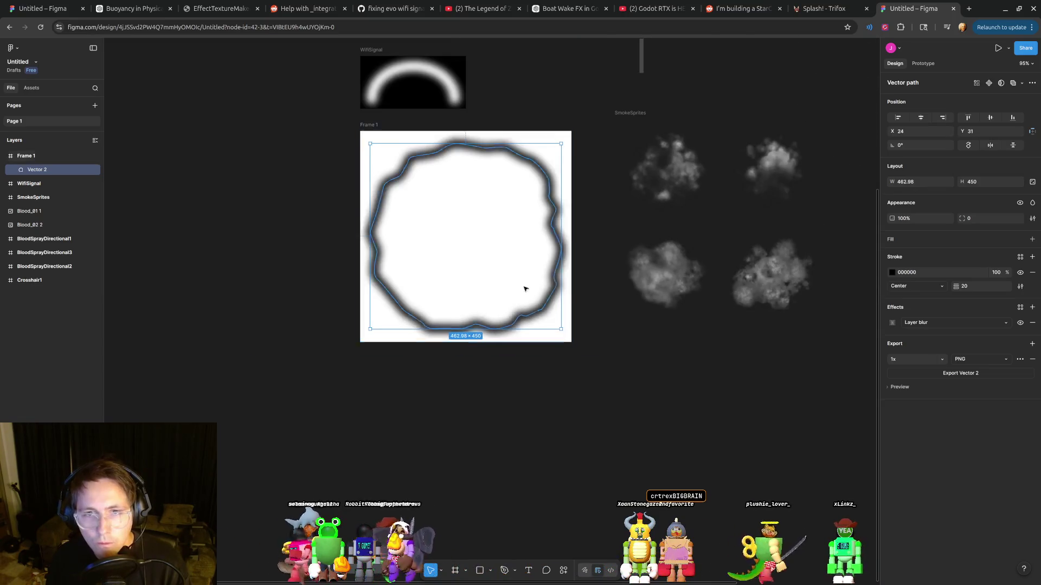
{"action": "left_click", "coordinate": [406, 177]}
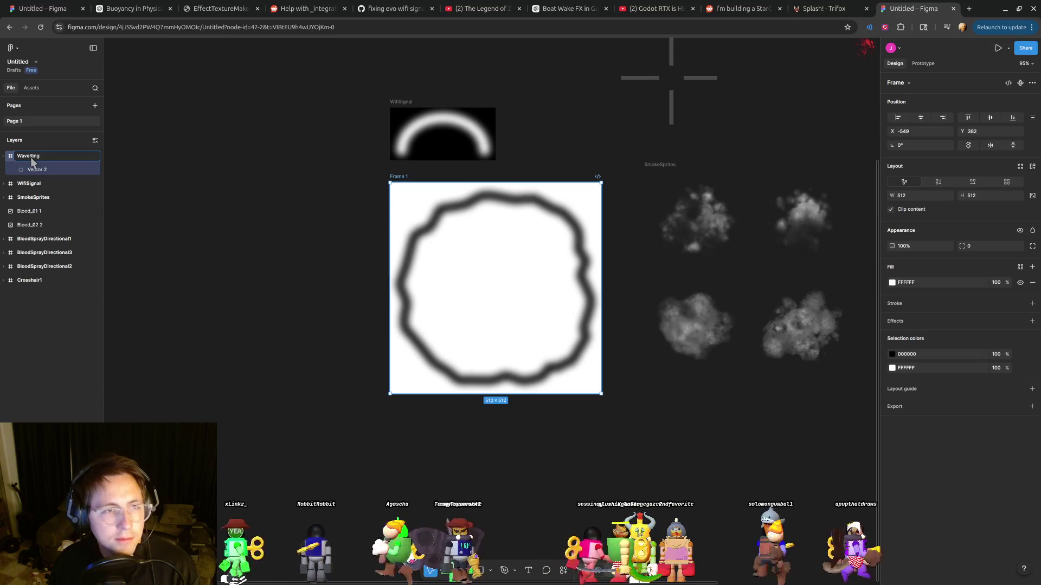
Rename the frame WaveRingMask, export it as a 1x PNG, and return to Godot
{"action": "type", "text": "k"}
{"action": "key", "text": "Return"}
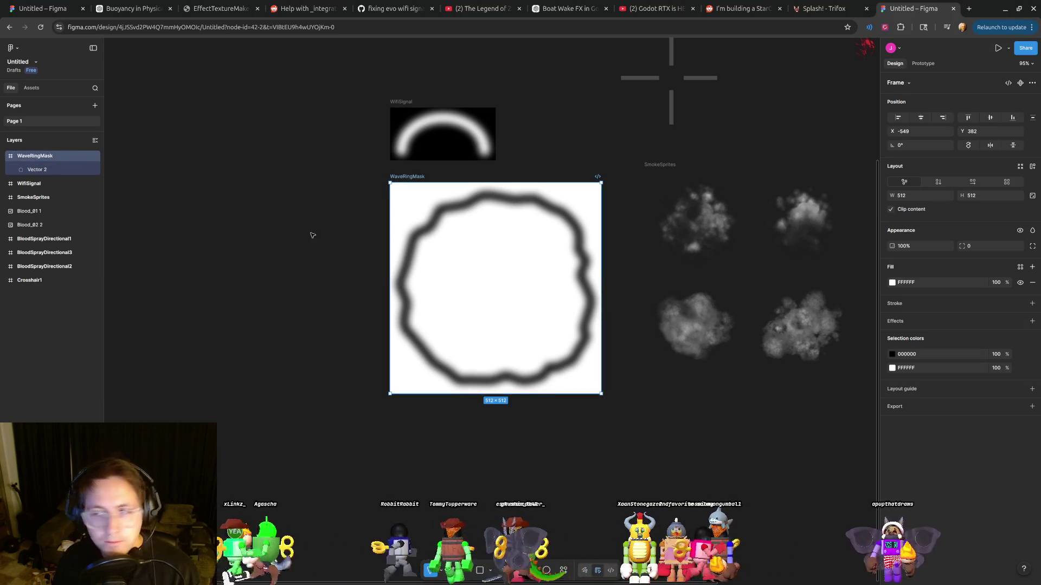
{"action": "left_click", "coordinate": [1032, 406]}
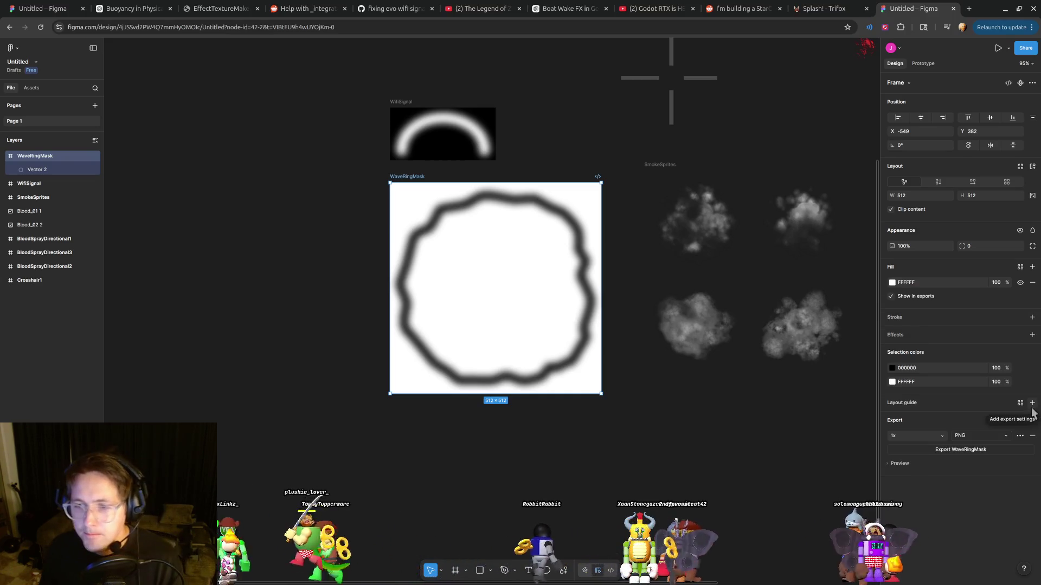
{"action": "left_click", "coordinate": [956, 454]}
{"action": "key", "text": "alt+Tab"}
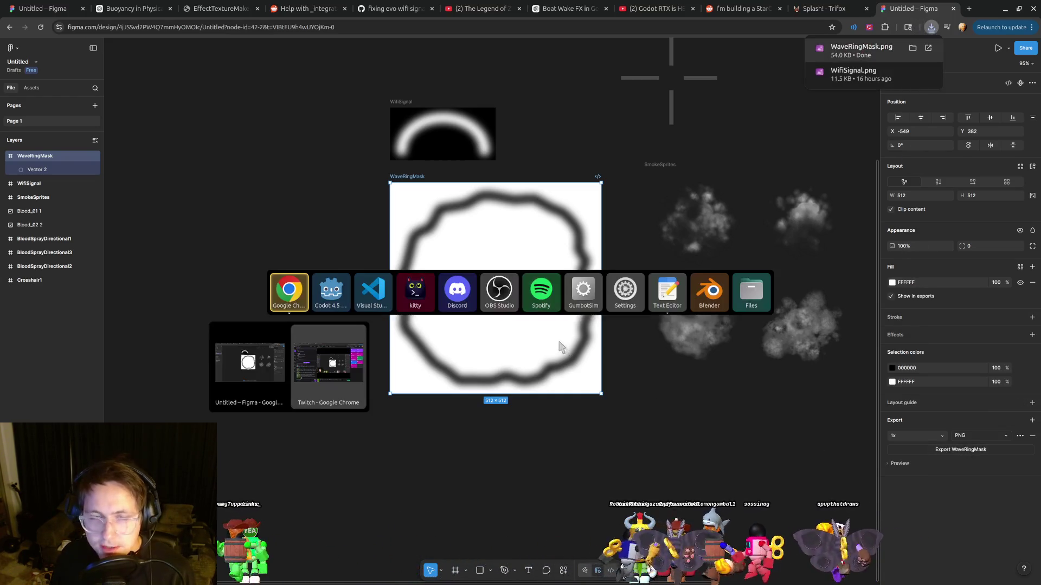
{"action": "left_click", "coordinate": [331, 300]}
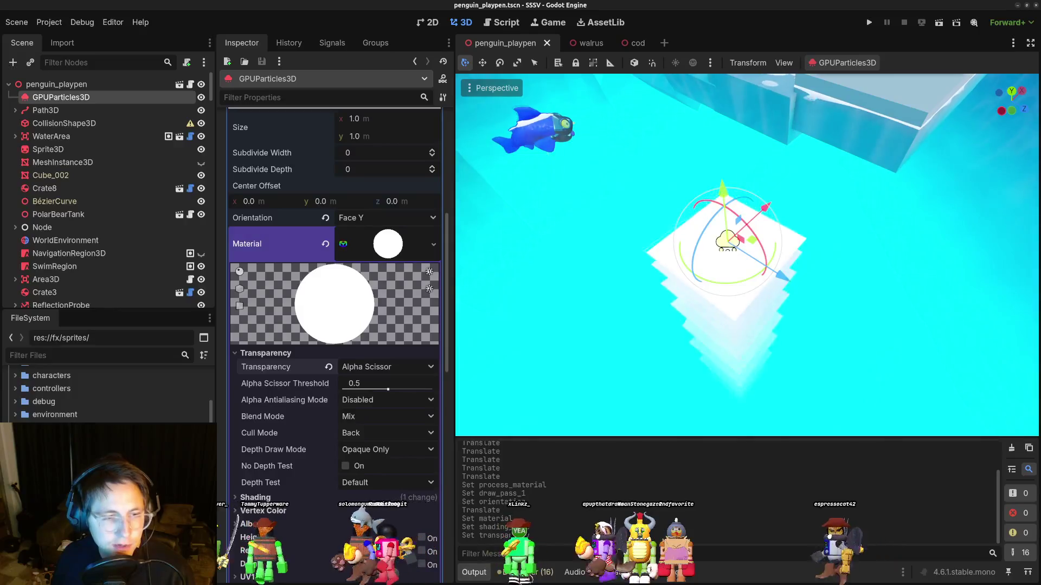
Launch Files from the Activities search to find WaveRingMask.png in Downloads
{"action": "key", "text": "alt+Tab"}
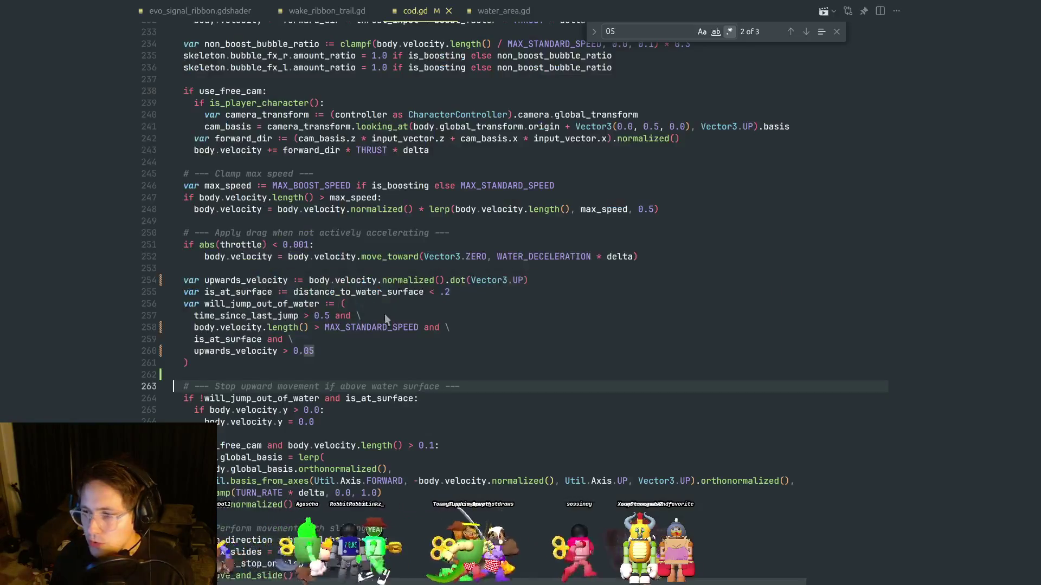
{"action": "key", "text": "super"}
{"action": "type", "text": "files"}
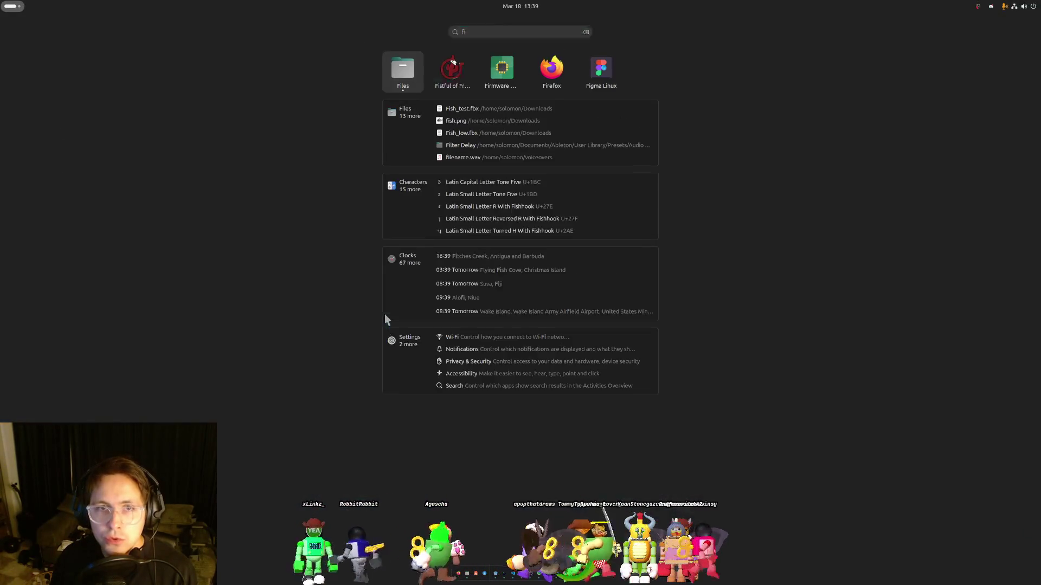
{"action": "key", "text": "Return"}
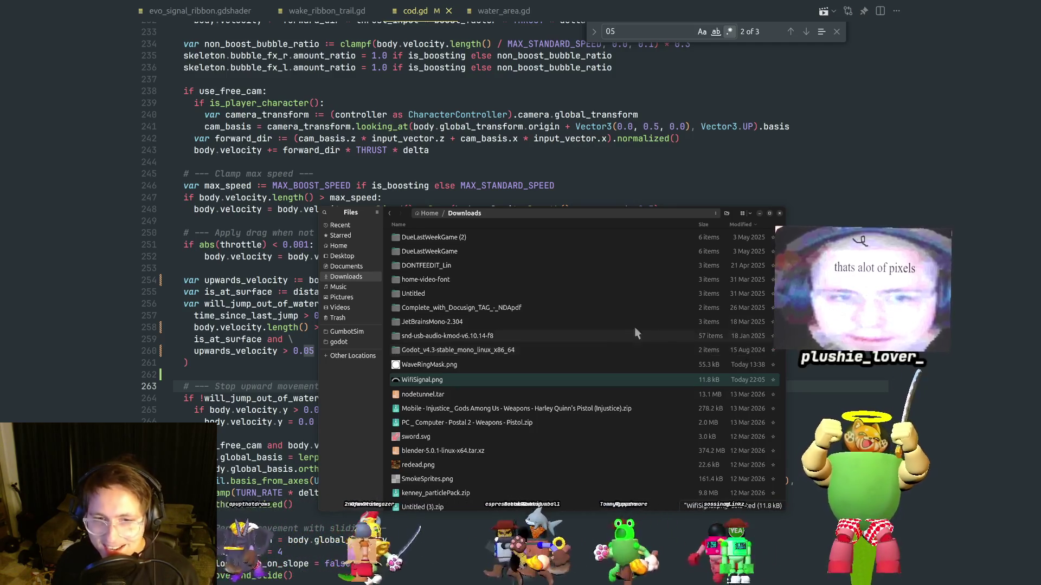
{"action": "key", "text": "alt+Tab"}
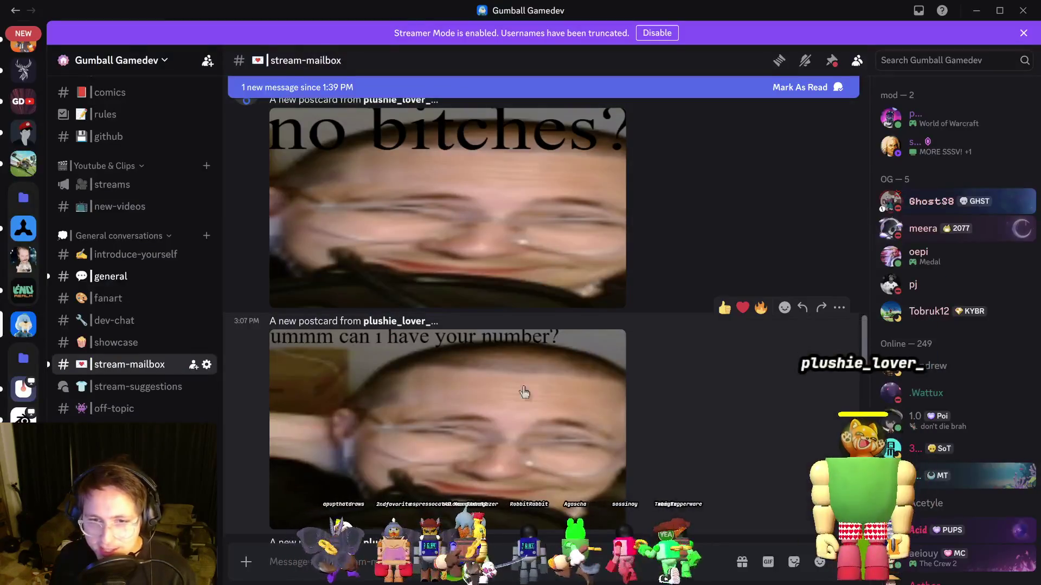
{"action": "scroll", "coordinate": [409, 401], "scroll_direction": "up", "scroll_amount": 10}
{"action": "scroll", "coordinate": [861, 438], "scroll_direction": "down", "scroll_amount": 10}
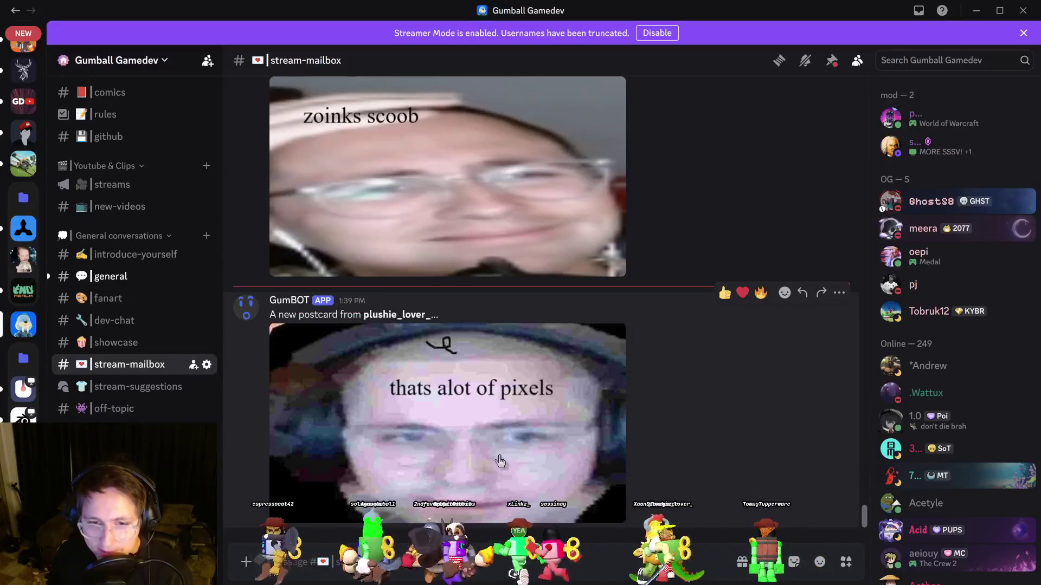
{"action": "left_click", "coordinate": [499, 456]}
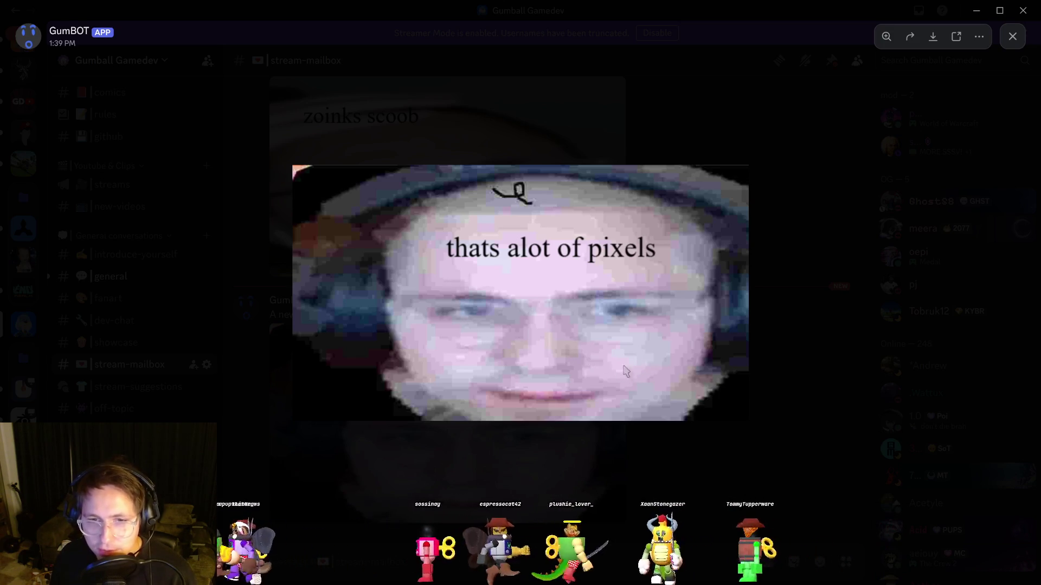
{"action": "left_click", "coordinate": [656, 454]}
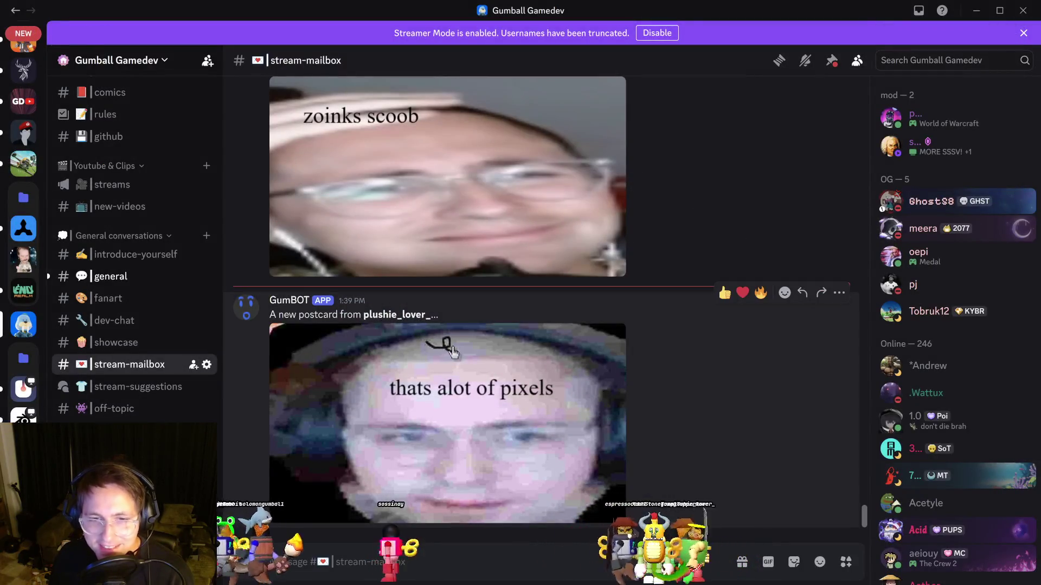
{"action": "left_click", "coordinate": [454, 353]}
{"action": "left_click", "coordinate": [668, 483]}
Select WaveRingMask.png in the Files Downloads folder
{"action": "key", "text": "alt+Tab"}
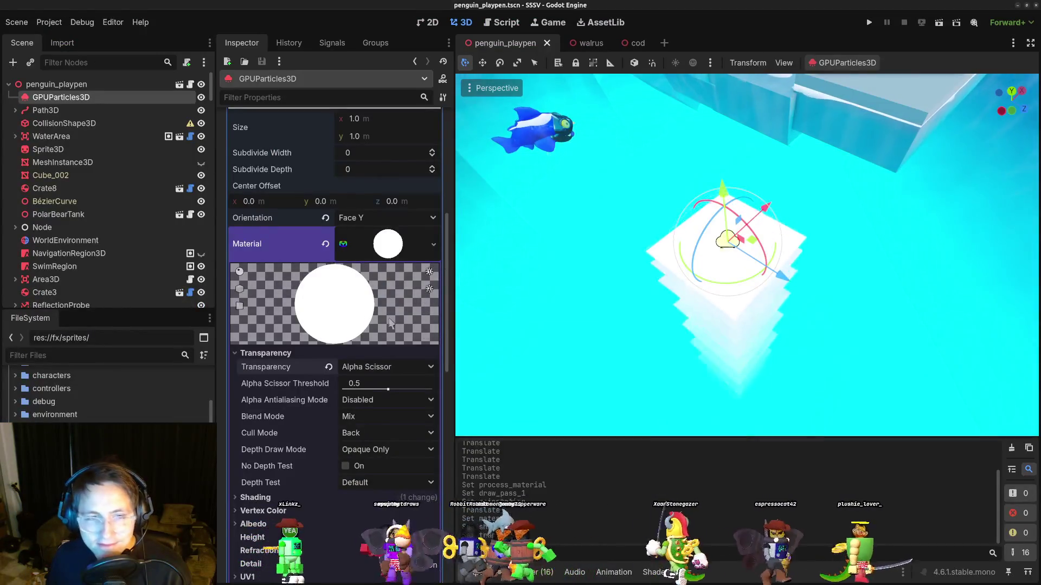
{"action": "key", "text": "alt+Tab"}
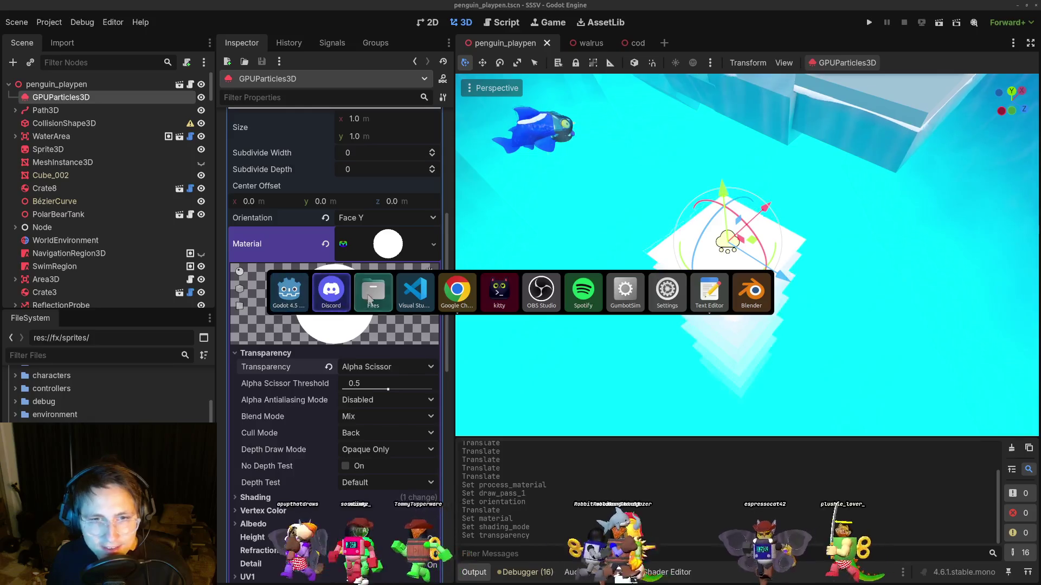
{"action": "key", "text": "alt+Tab"}
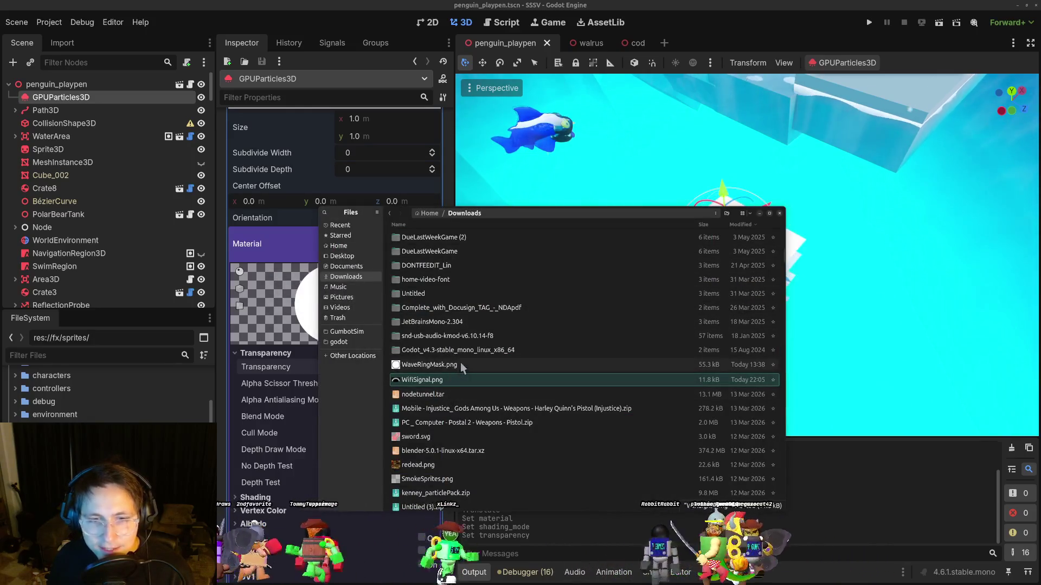
{"action": "left_click", "coordinate": [428, 364]}
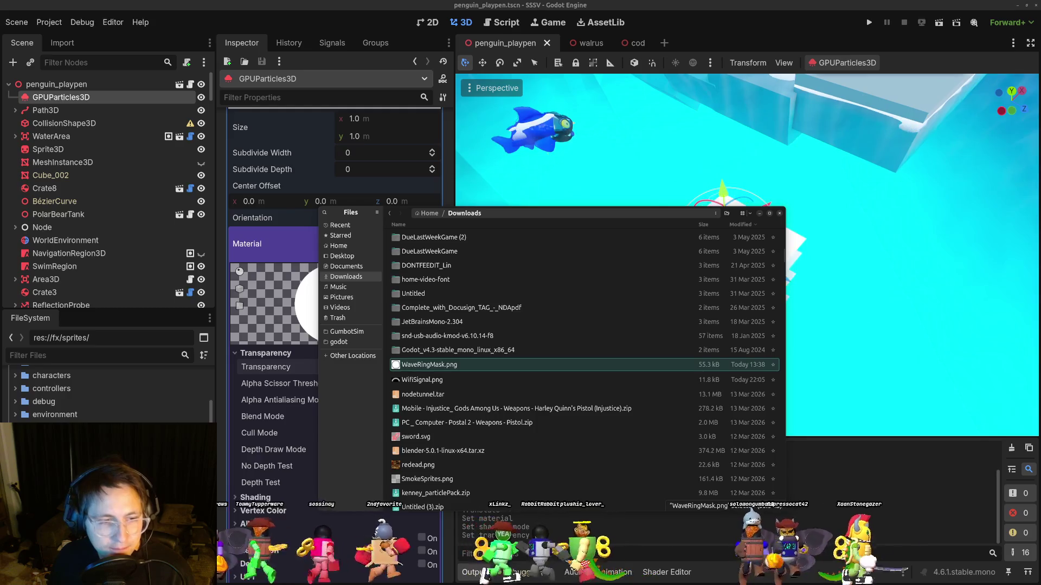
Back in Godot, collapse Transparency and scroll the Inspector up to Draw Passes
{"action": "key", "text": "alt+Tab"}
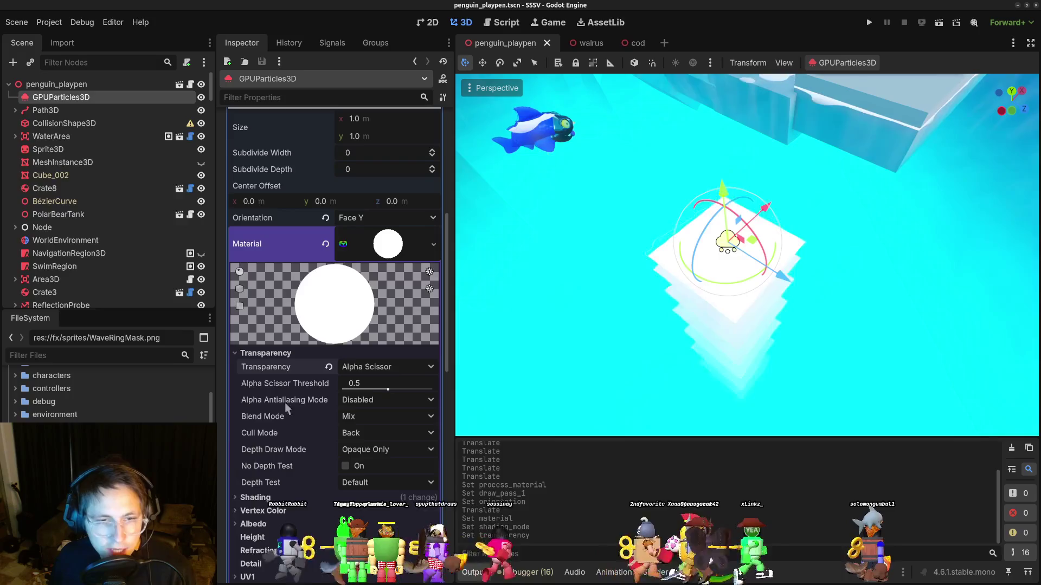
{"action": "left_click", "coordinate": [236, 353]}
{"action": "scroll", "coordinate": [307, 421], "scroll_direction": "up", "scroll_amount": 2}
{"action": "scroll", "coordinate": [307, 415], "scroll_direction": "up", "scroll_amount": 8}
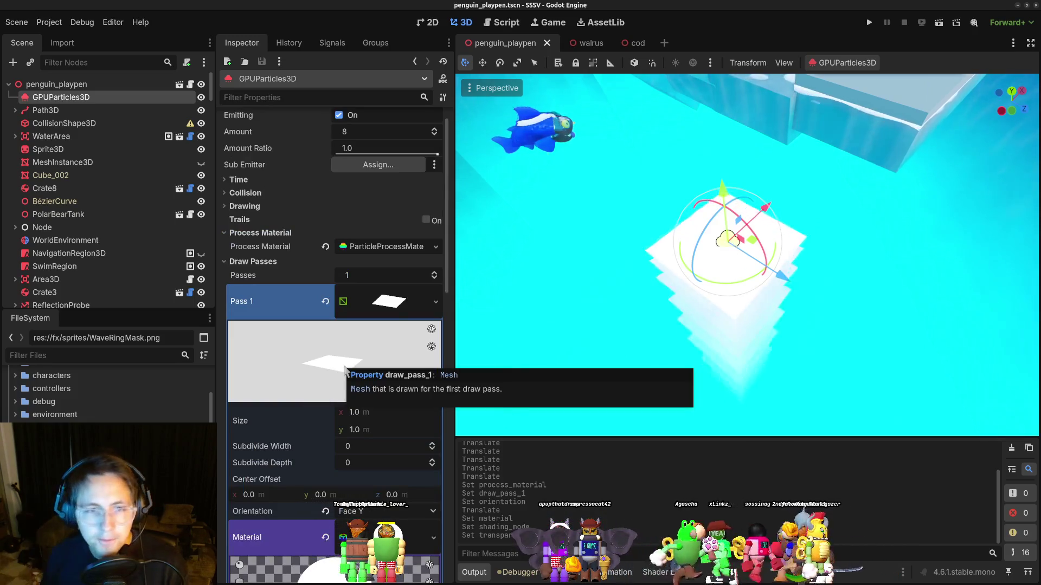
{"action": "right_click", "coordinate": [388, 306]}
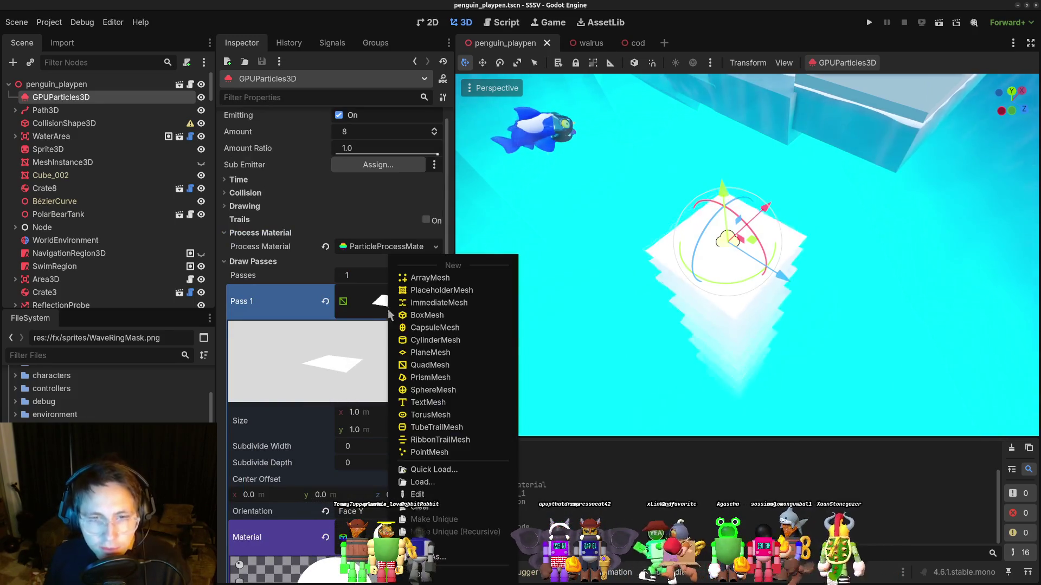
{"action": "left_click", "coordinate": [421, 507]}
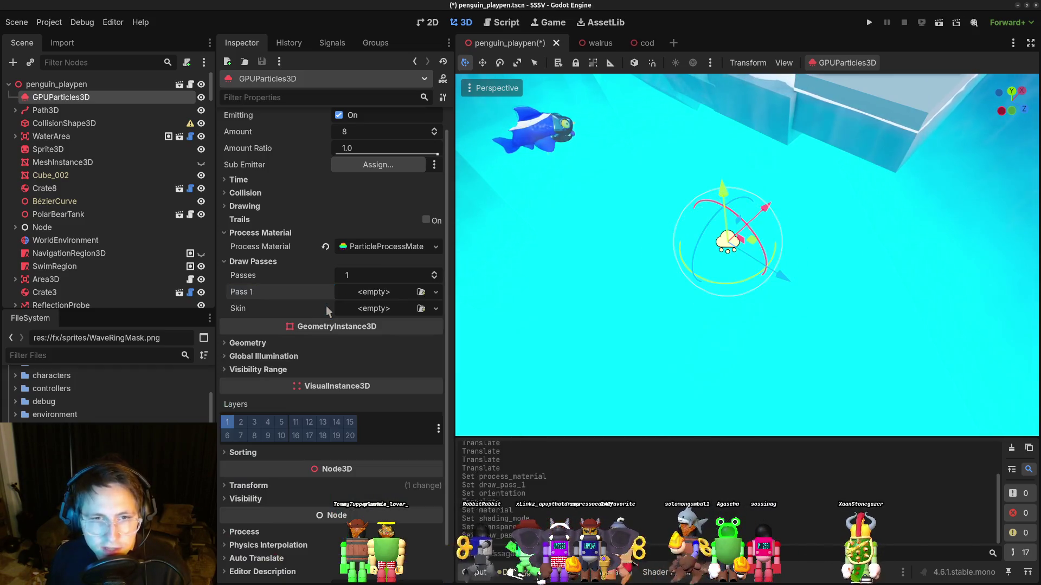
{"action": "left_click", "coordinate": [384, 293]}
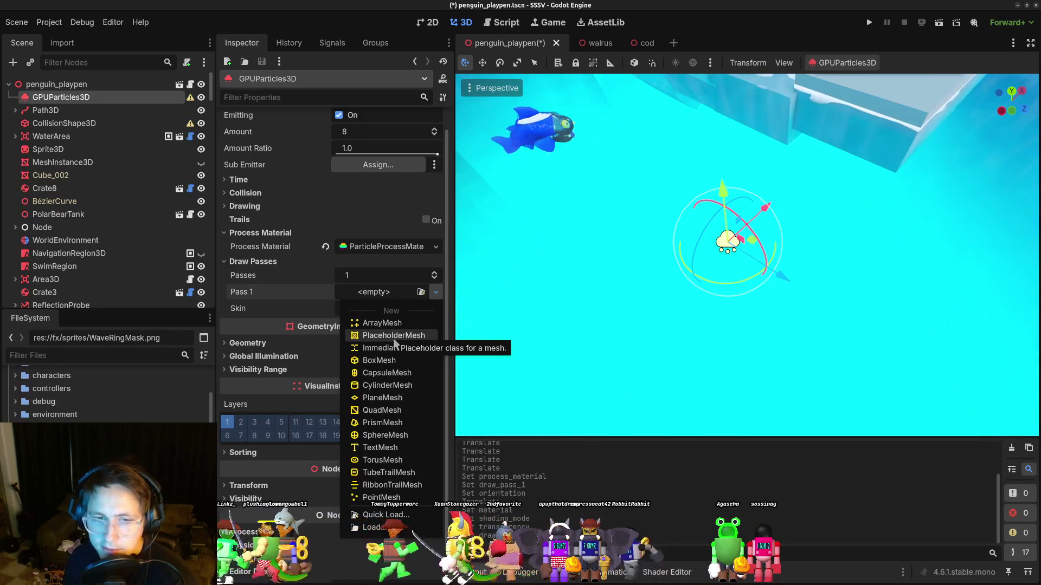
{"action": "left_click", "coordinate": [343, 300]}
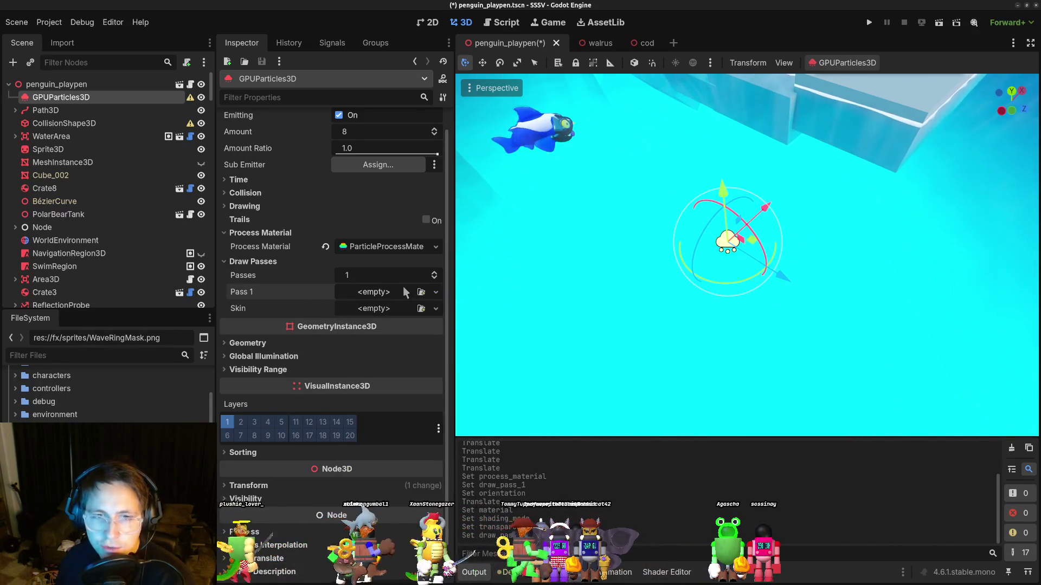
{"action": "left_click", "coordinate": [435, 292]}
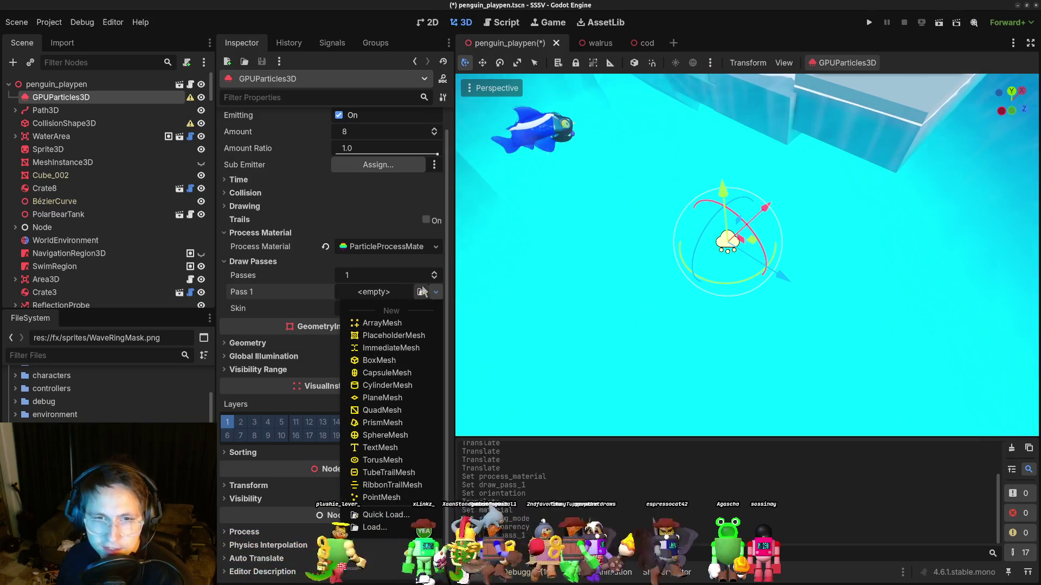
{"action": "left_click", "coordinate": [434, 293]}
{"action": "left_click", "coordinate": [436, 294]}
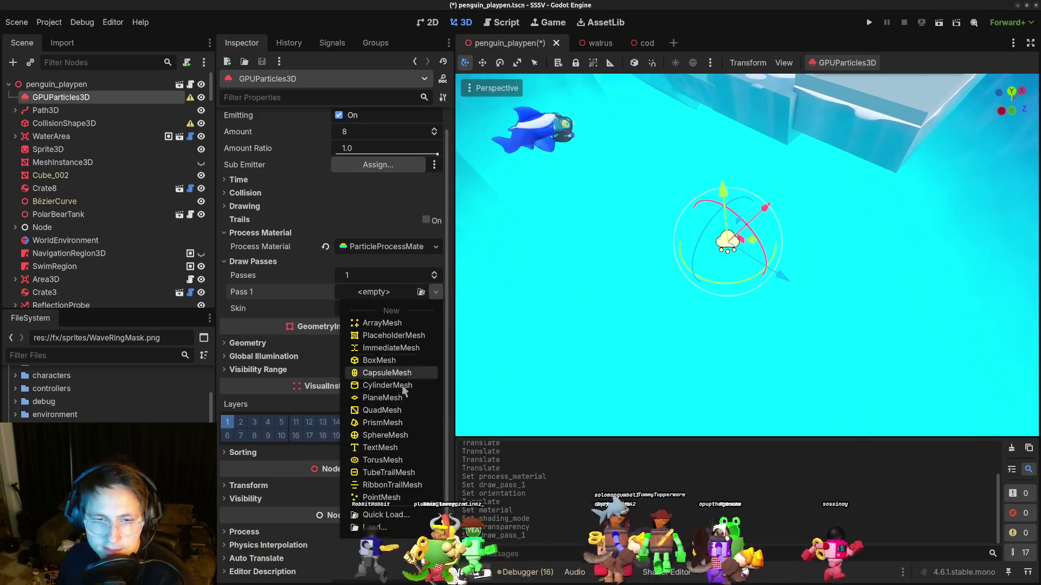
{"action": "left_click", "coordinate": [425, 294]}
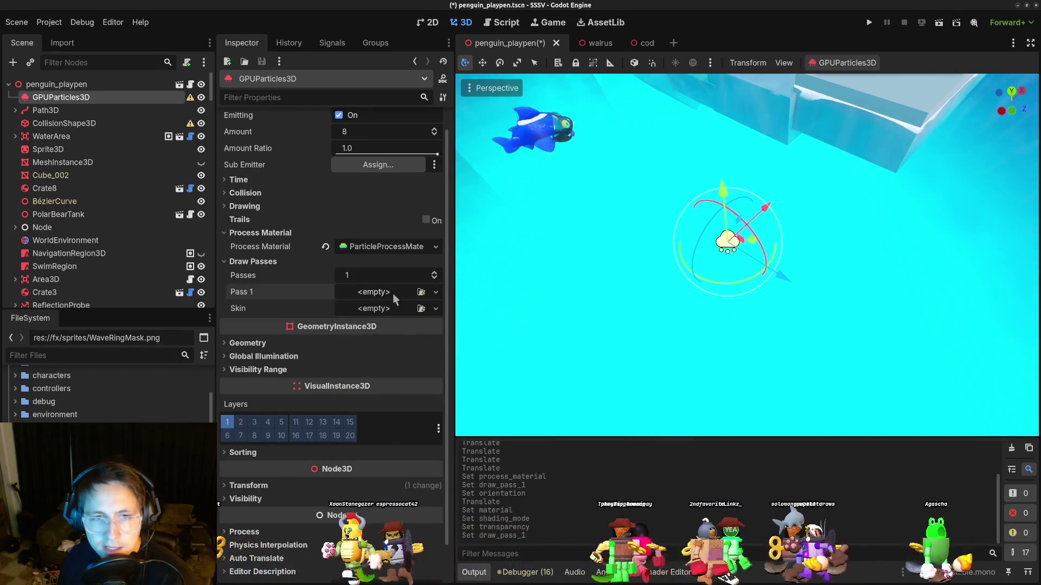
{"action": "key", "text": "ctrl+z"}
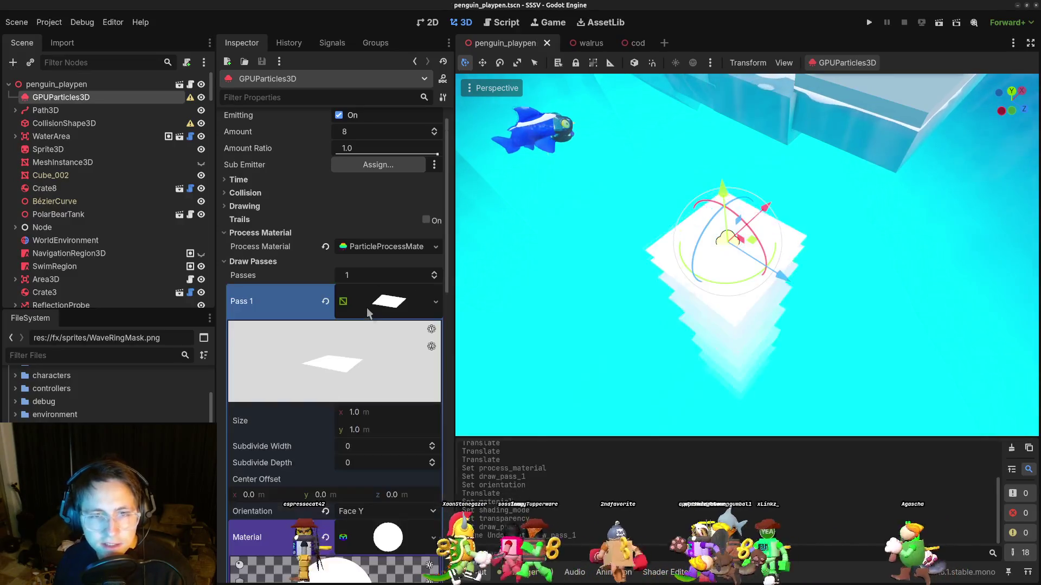
Revert the Pass 1 plane's white material and replace it with a new ShaderMaterial
{"action": "scroll", "coordinate": [366, 440], "scroll_direction": "down", "scroll_amount": 2}
{"action": "left_click", "coordinate": [326, 479]}
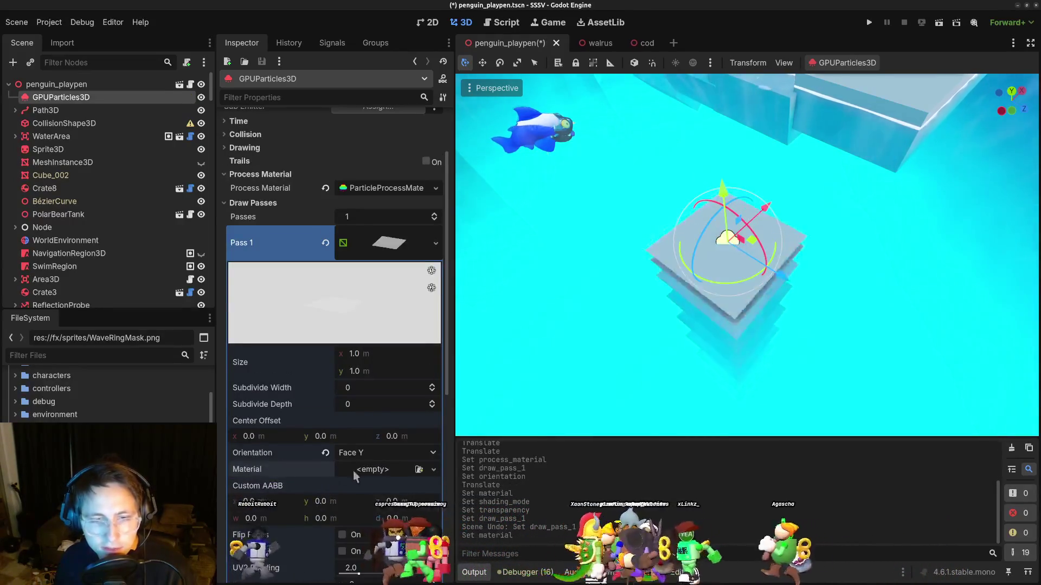
{"action": "left_click", "coordinate": [433, 469]}
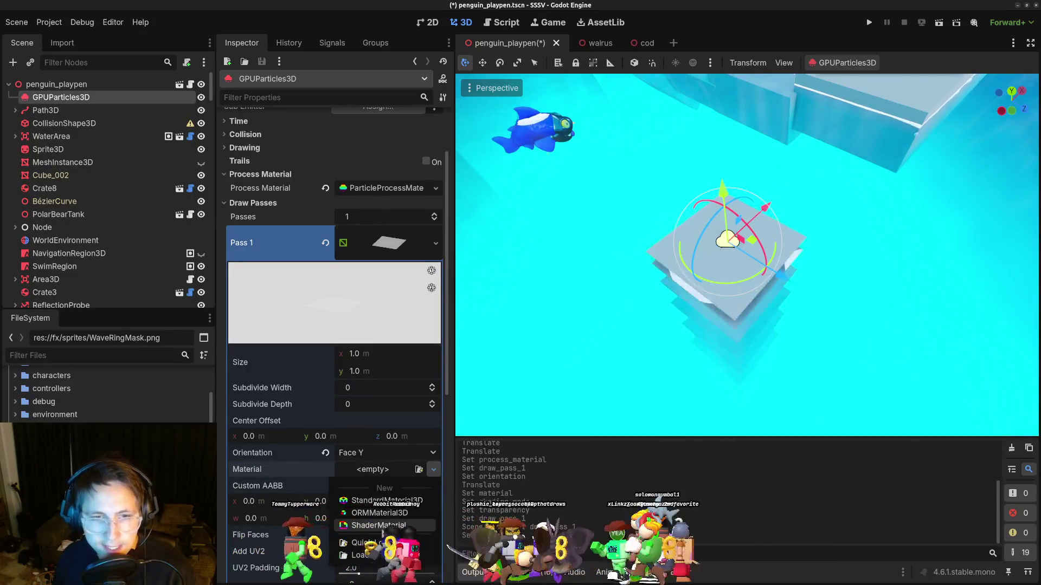
{"action": "left_click", "coordinate": [381, 524]}
Create a new shader at res://maps/water_sprite.gdshader for the material and open it
{"action": "scroll", "coordinate": [379, 466], "scroll_direction": "down", "scroll_amount": 5}
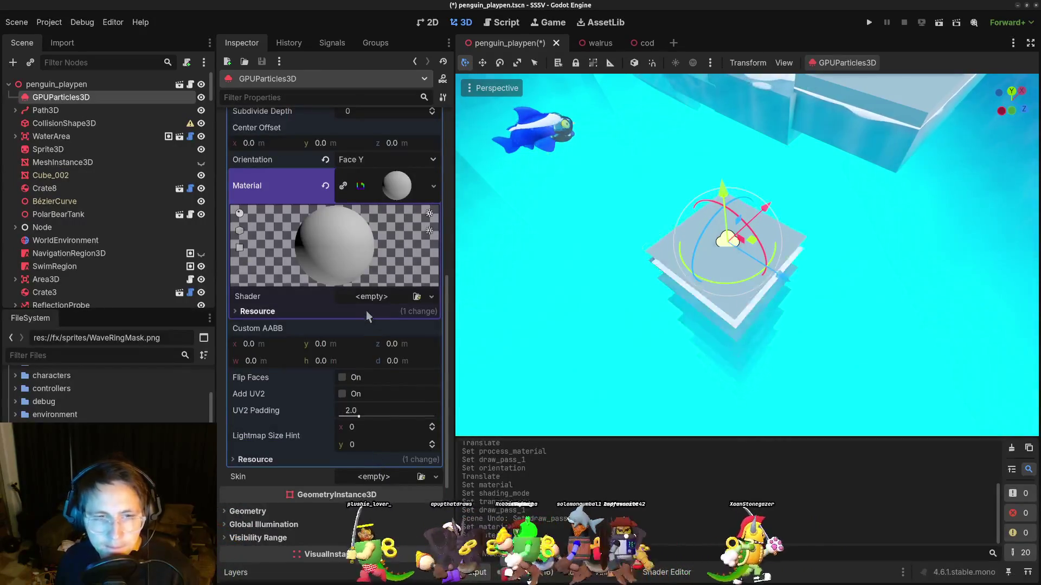
{"action": "left_click", "coordinate": [382, 297]}
{"action": "left_click", "coordinate": [393, 316]}
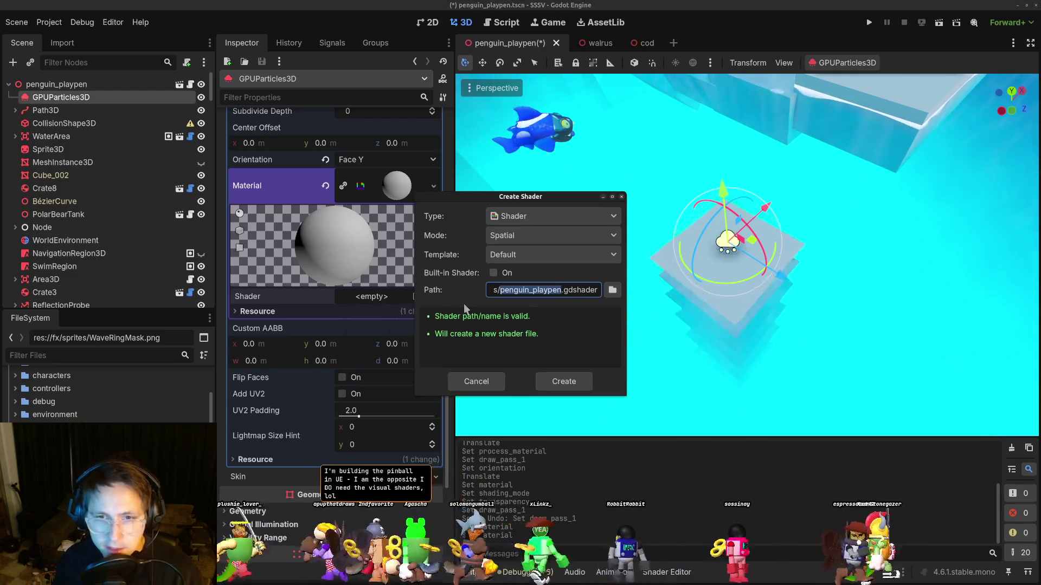
{"action": "type", "text": "water_sprite.gdsh"}
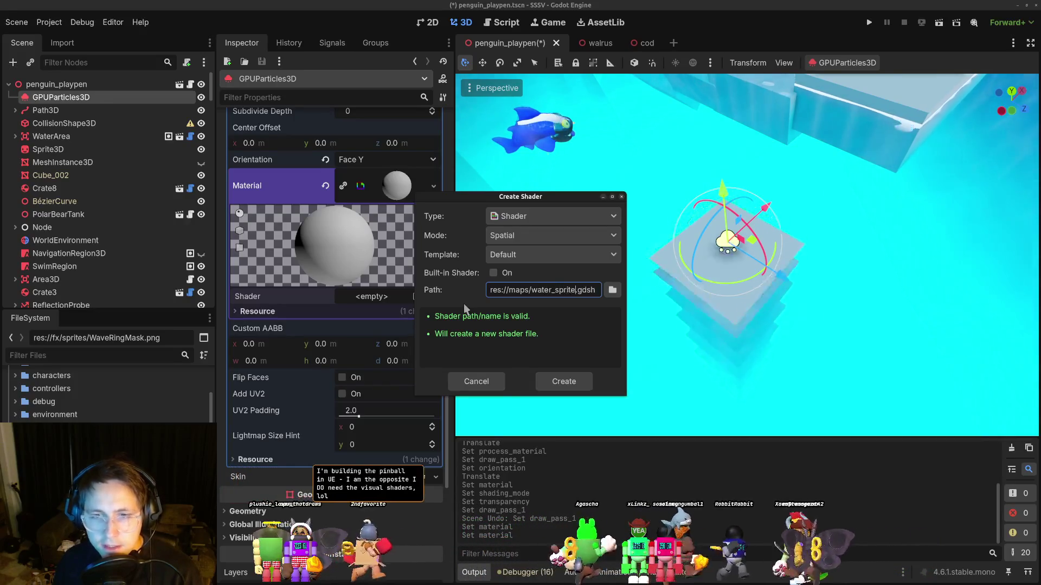
{"action": "left_click", "coordinate": [563, 382]}
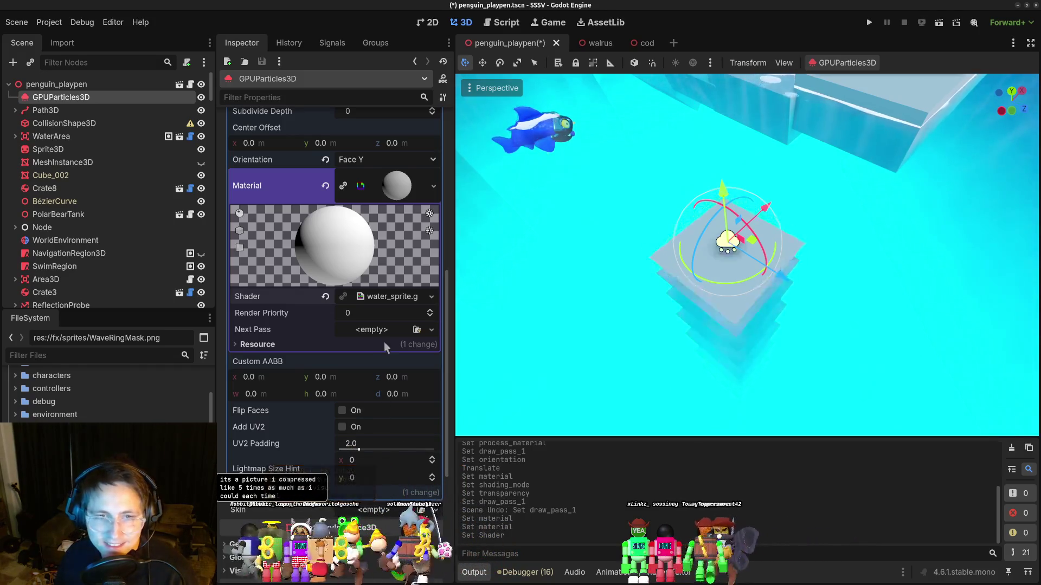
{"action": "left_click", "coordinate": [396, 296]}
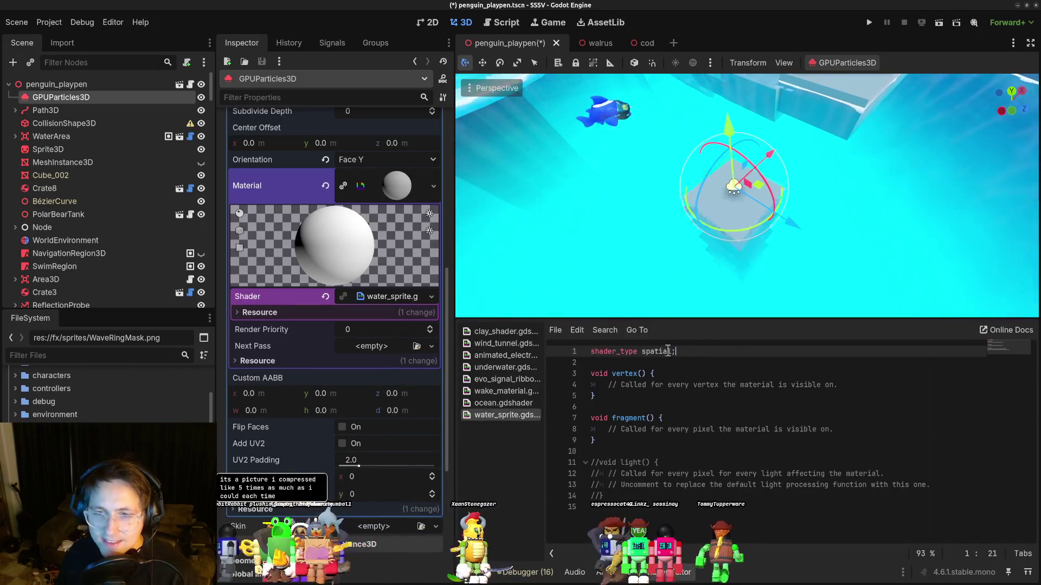
Copy the render_mode line from the wake_material shader
{"action": "left_click", "coordinate": [516, 407]}
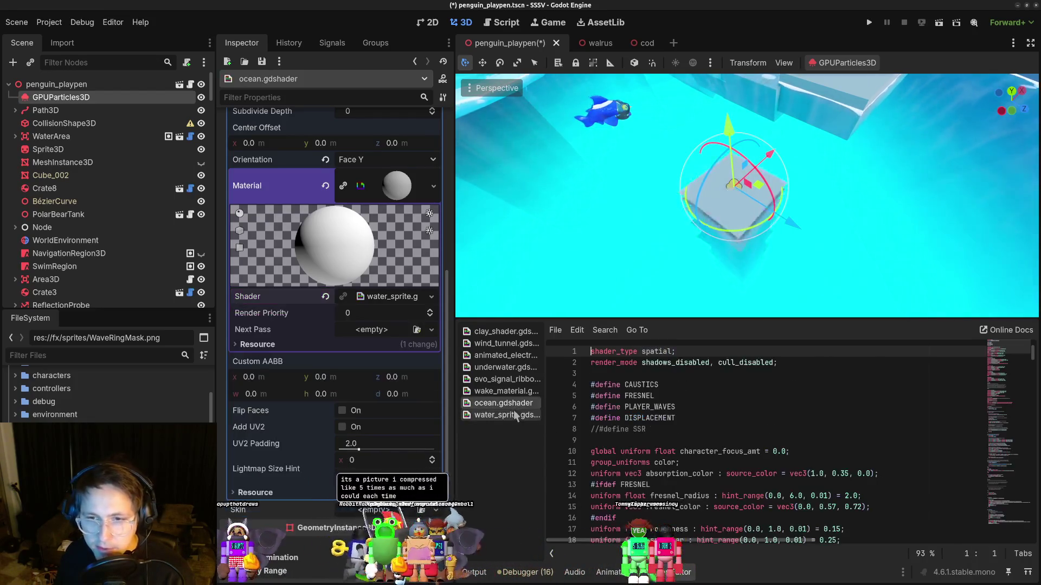
{"action": "left_click", "coordinate": [512, 417]}
{"action": "left_click", "coordinate": [514, 392]}
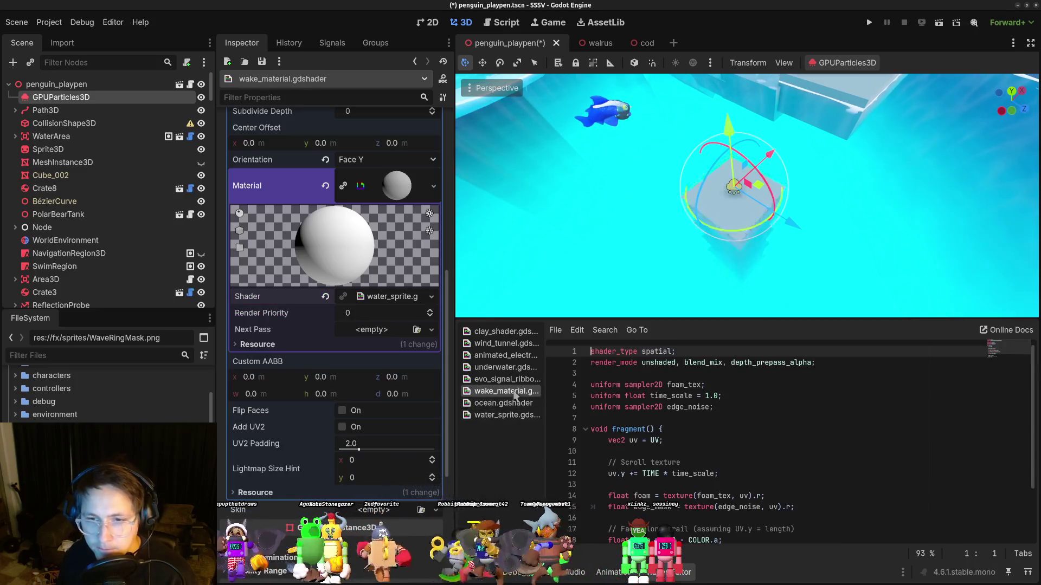
{"action": "left_click", "coordinate": [645, 377]}
{"action": "left_click", "coordinate": [642, 363]}
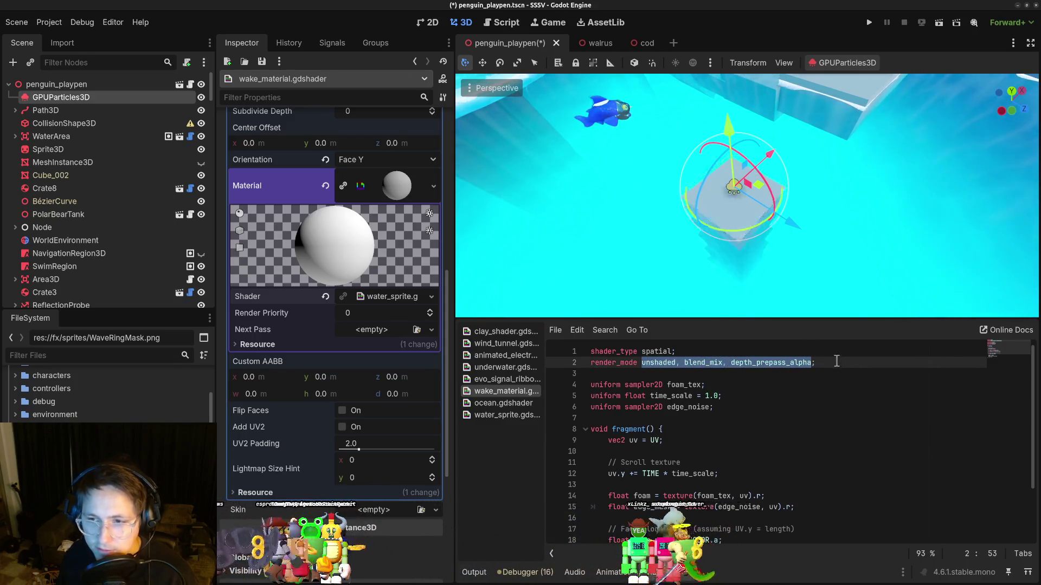
{"action": "triple_click", "coordinate": [833, 360]}
{"action": "key", "text": "ctrl+c"}
Paste render_mode unshaded, blend_mix, depth_prepass_alpha into water_sprite.gdshader and save
{"action": "left_click", "coordinate": [510, 417]}
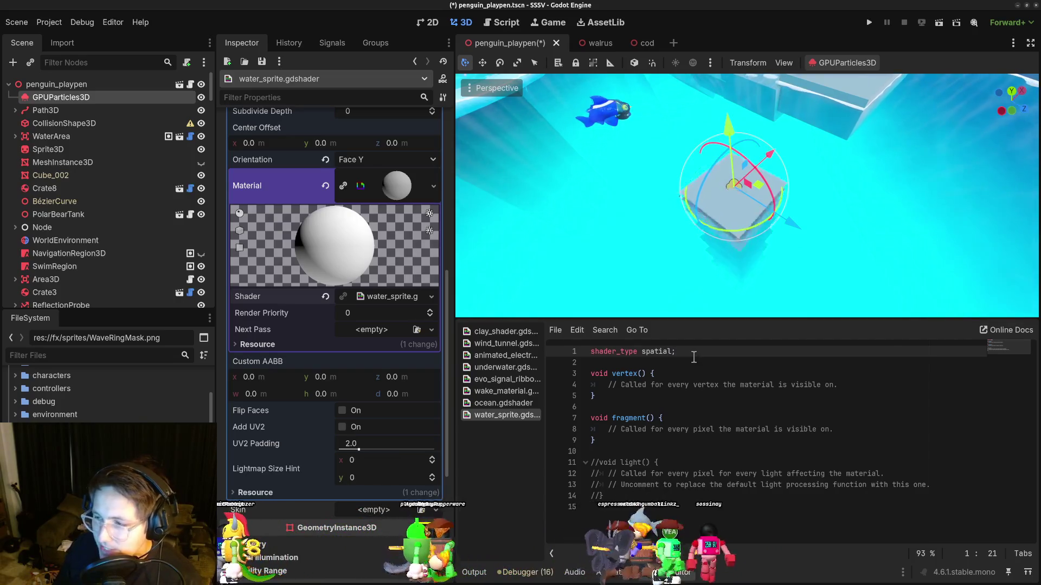
{"action": "key", "text": "Return"}
{"action": "key", "text": "ctrl+v"}
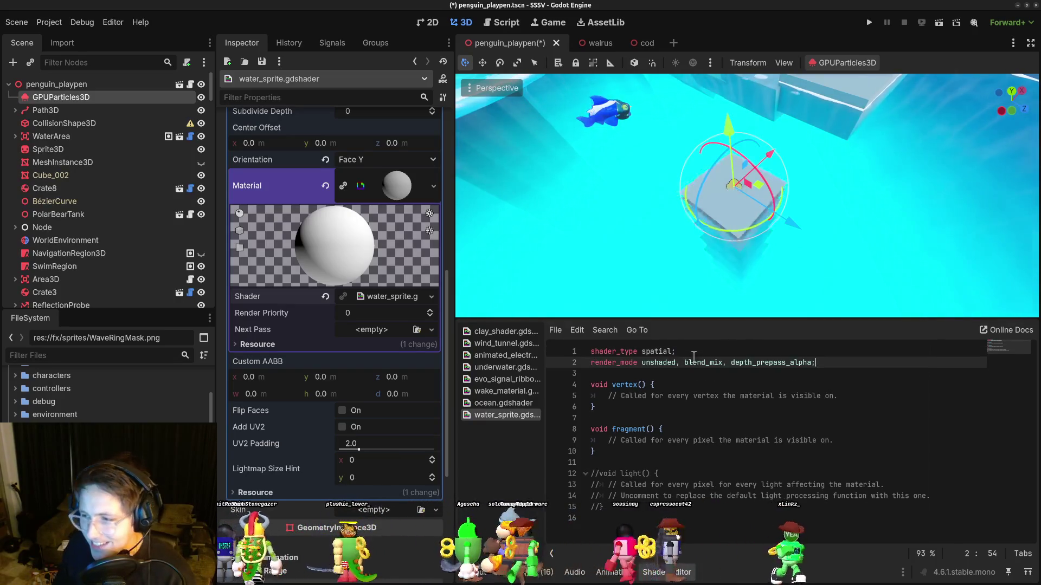
{"action": "key", "text": "Down"}
{"action": "key", "text": "Down"}
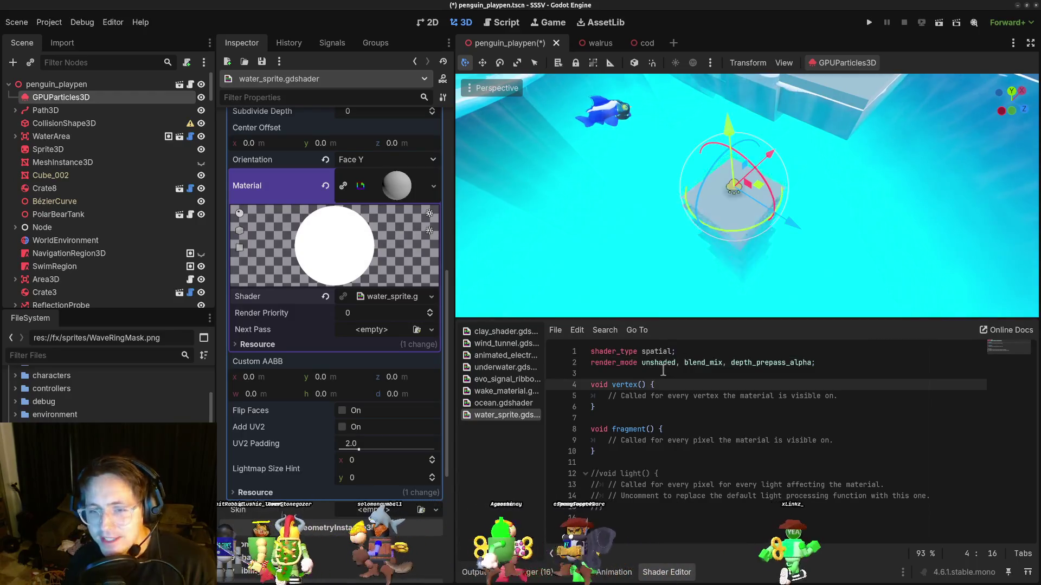
{"action": "left_click", "coordinate": [659, 370]}
{"action": "key", "text": "ctrl+s"}
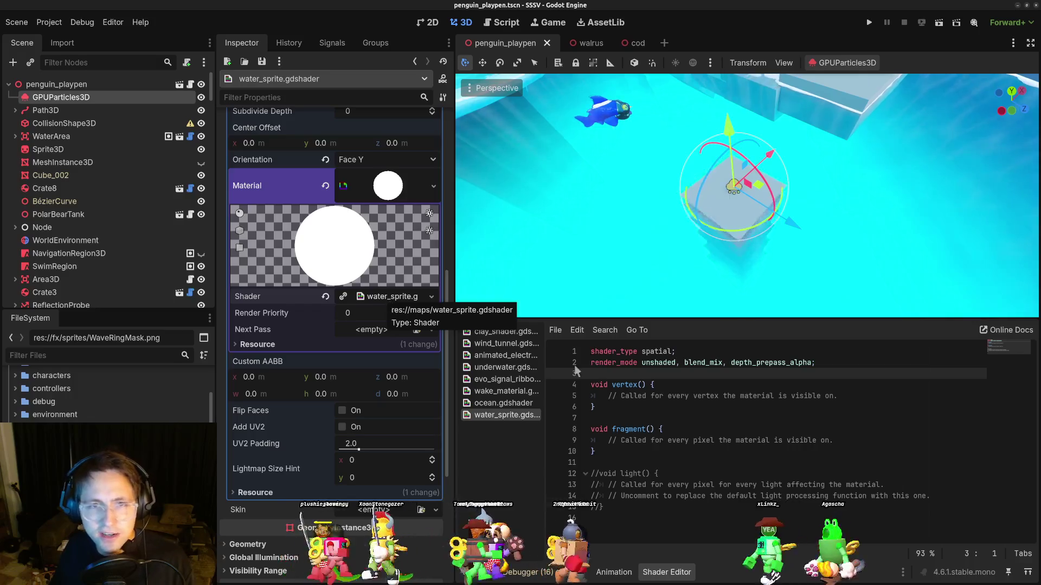
{"action": "left_click_drag", "start_coordinate": [770, 238], "coordinate": [806, 227]}
Add ALBEDO = vec3(1.0, 0.0, 0.0); inside fragment() and save the shader
{"action": "scroll", "coordinate": [806, 227], "scroll_direction": "up", "scroll_amount": 3}
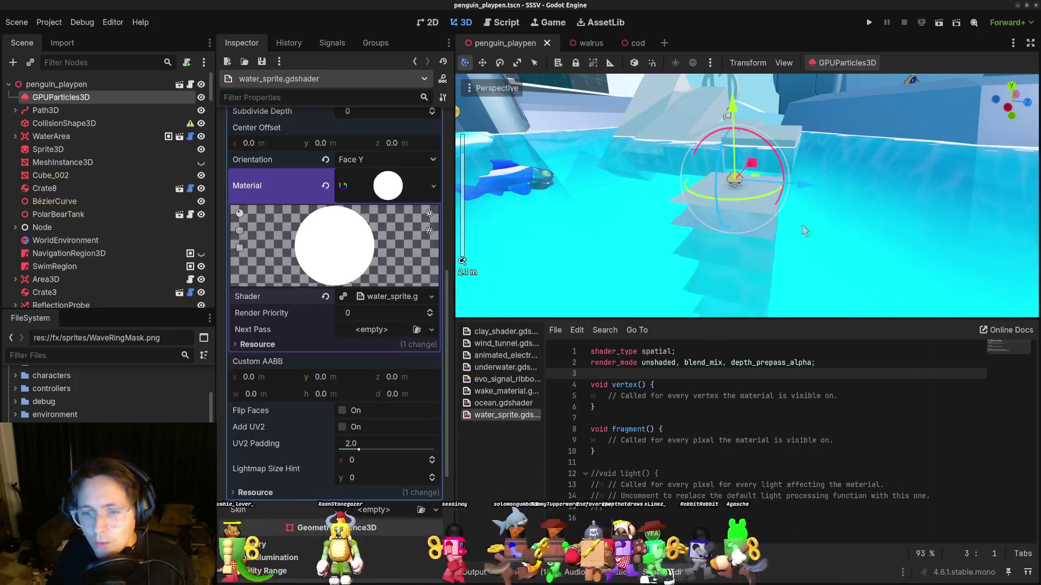
{"action": "left_click", "coordinate": [684, 430]}
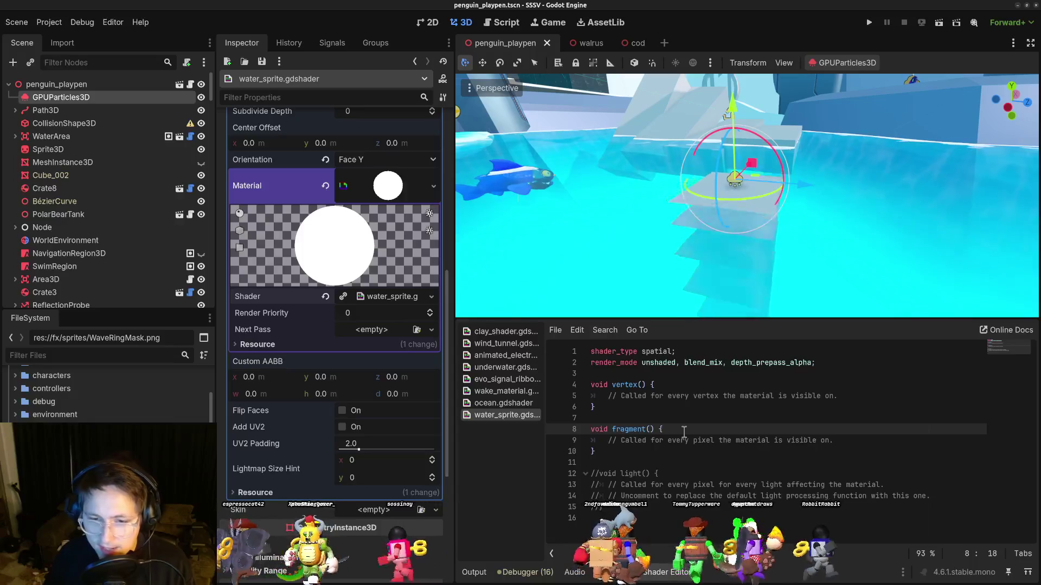
{"action": "key", "text": "Return"}
{"action": "type", "text": "ALBEDO"}
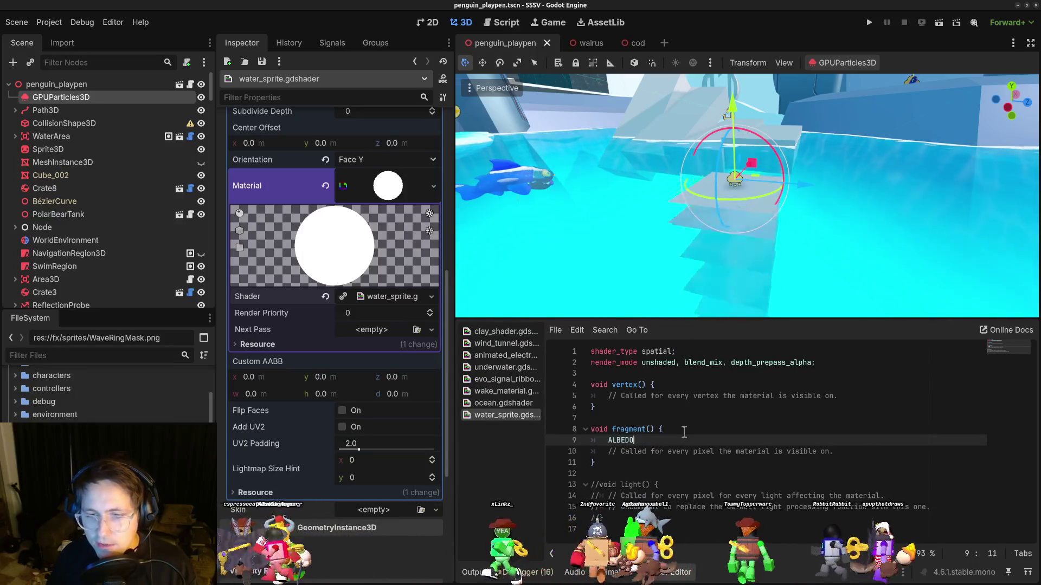
{"action": "type", "text": " = ve"}
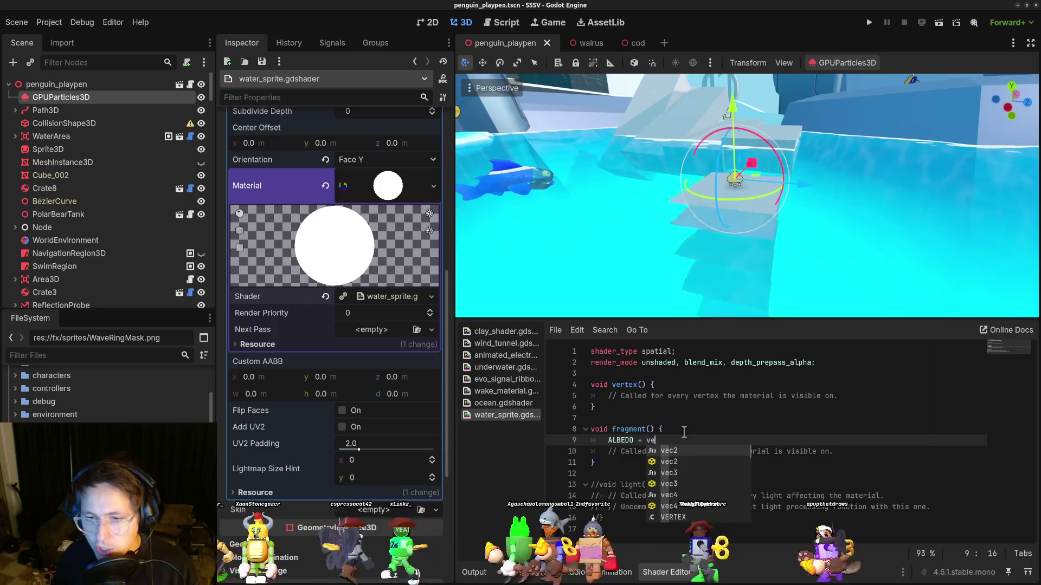
{"action": "type", "text": "c3(1.0, 0.0, 0.0);"}
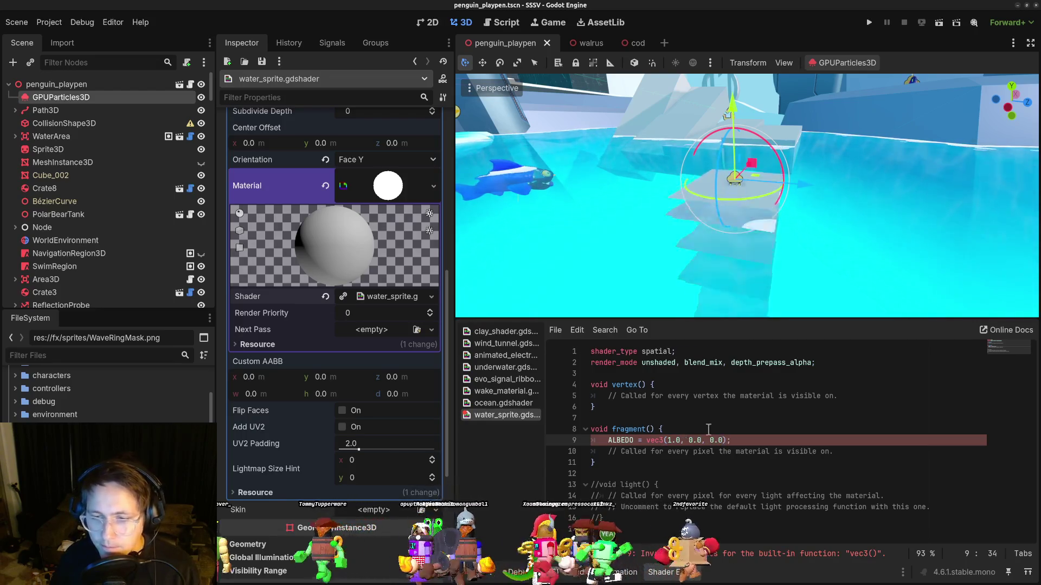
{"action": "left_click", "coordinate": [708, 429]}
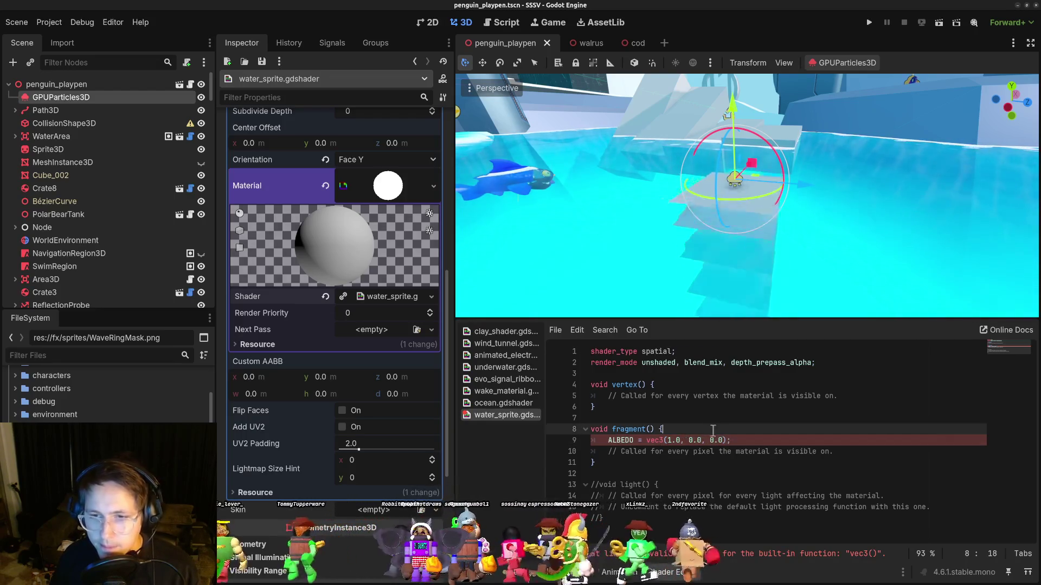
{"action": "scroll", "coordinate": [405, 276], "scroll_direction": "up", "scroll_amount": 5}
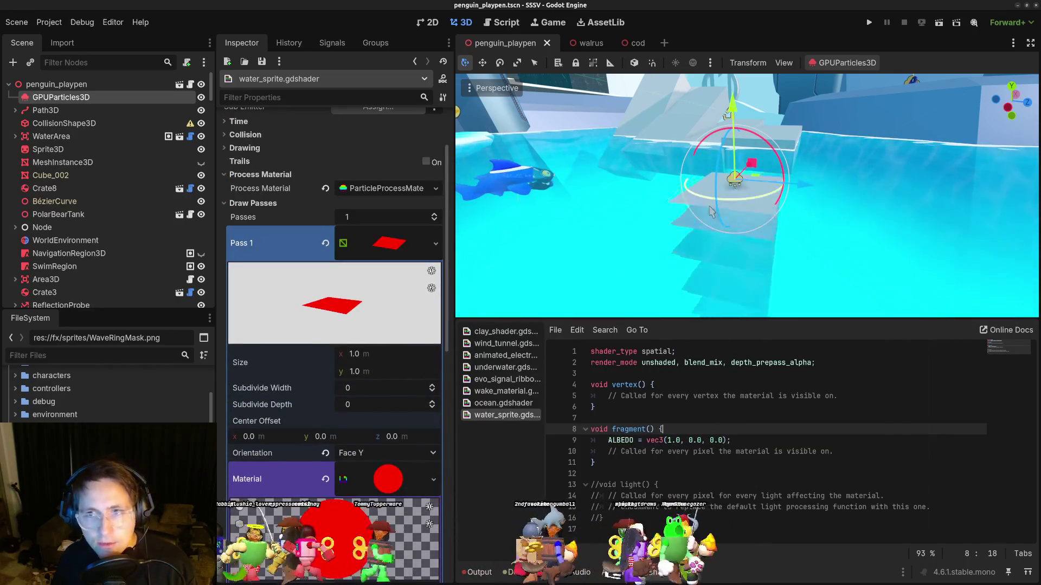
{"action": "scroll", "coordinate": [732, 174], "scroll_direction": "up", "scroll_amount": 3}
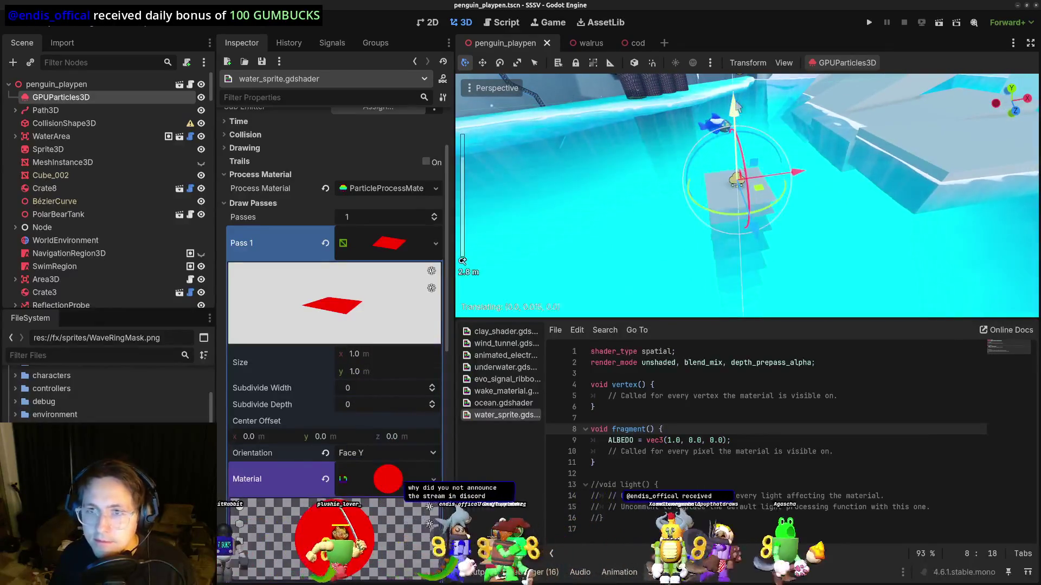
{"action": "scroll", "coordinate": [819, 253], "scroll_direction": "up", "scroll_amount": 2}
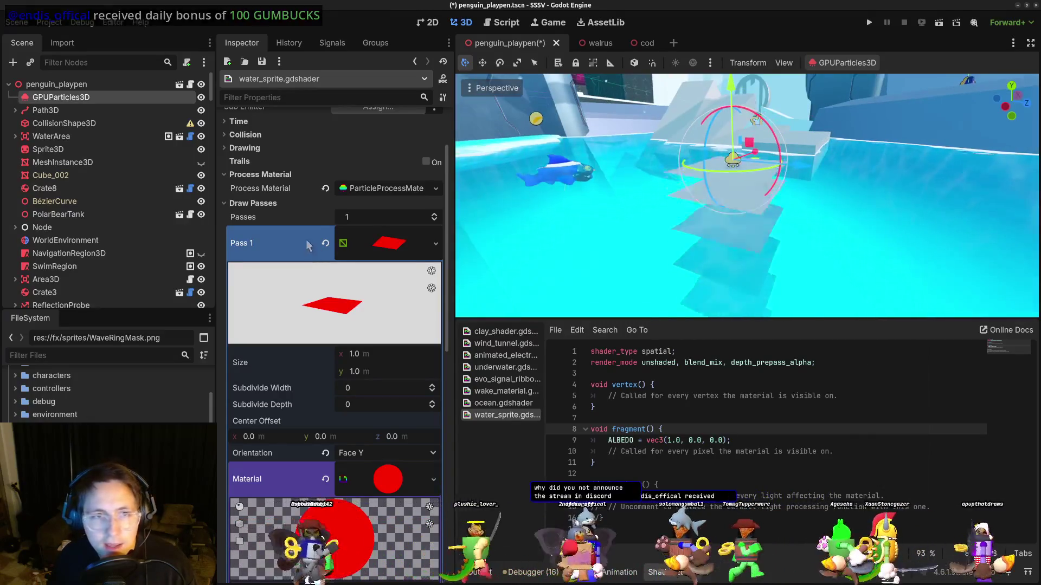
{"action": "key", "text": "ctrl+s"}
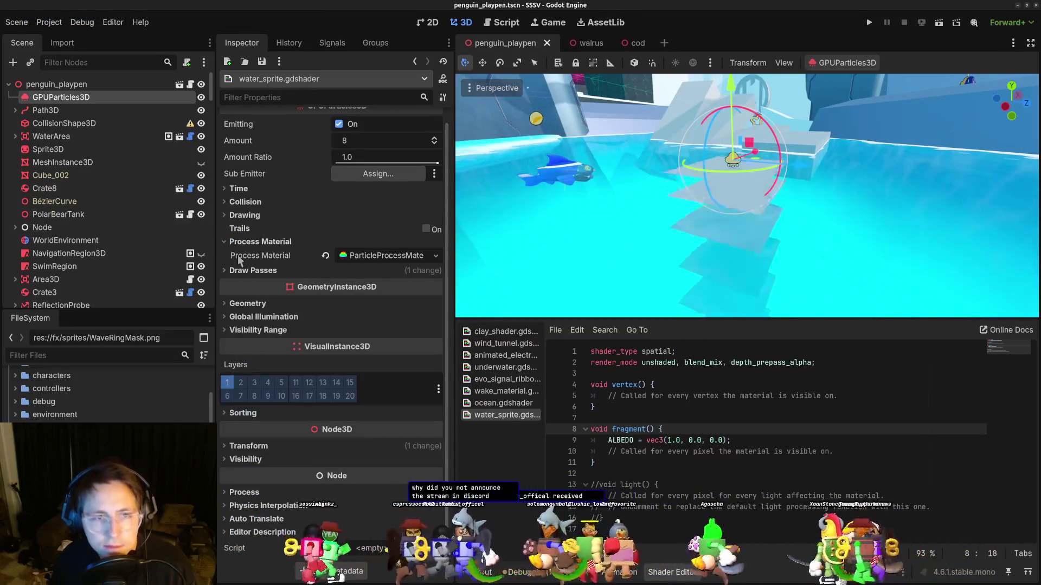
Collapse Process Material and expand Draw Passes to reach the Pass 1 material
{"action": "left_click", "coordinate": [227, 242]}
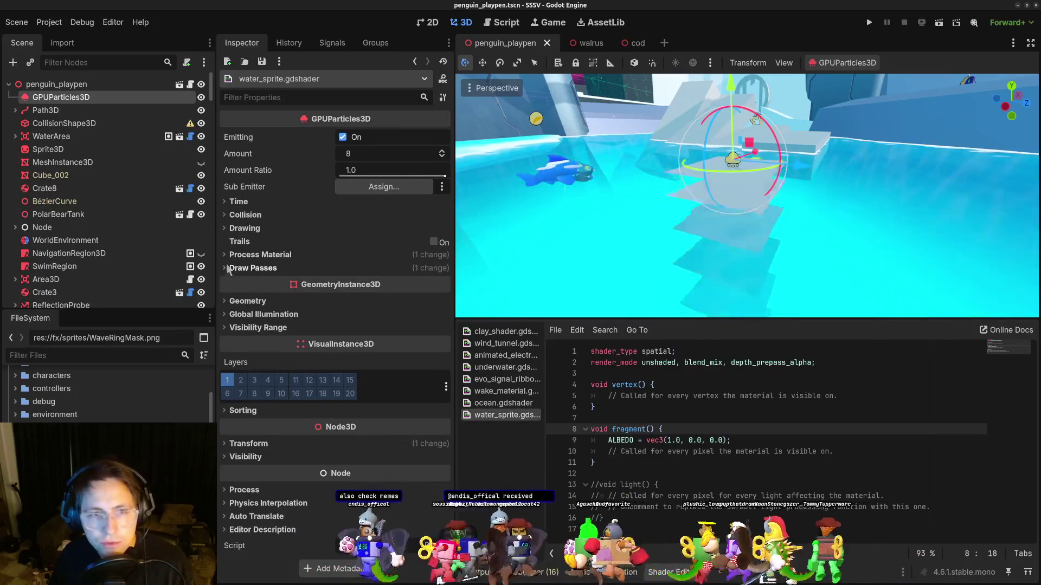
{"action": "left_click", "coordinate": [228, 269]}
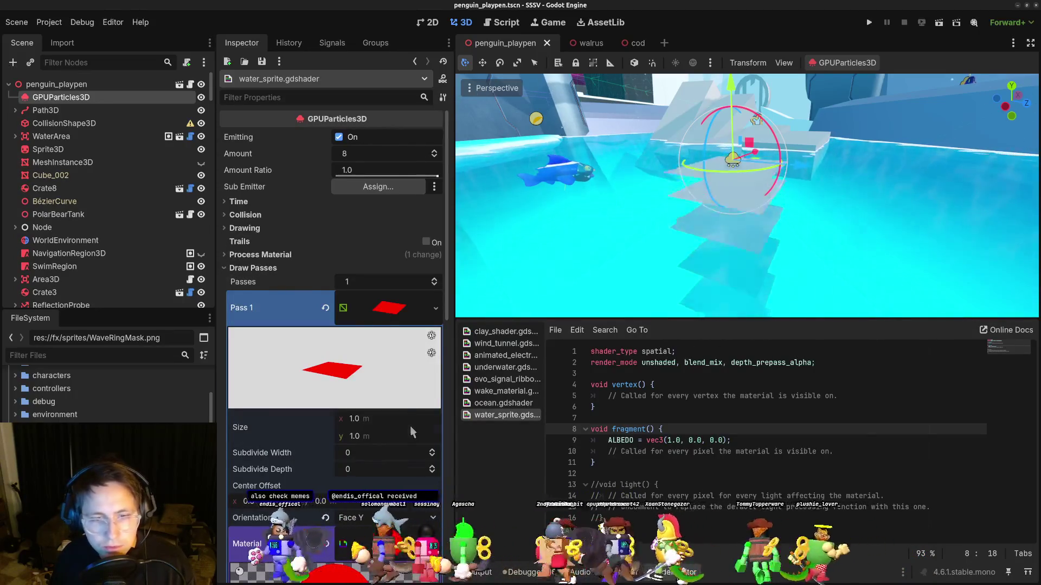
{"action": "scroll", "coordinate": [412, 432], "scroll_direction": "down", "scroll_amount": 4}
{"action": "scroll", "coordinate": [391, 426], "scroll_direction": "down", "scroll_amount": 4}
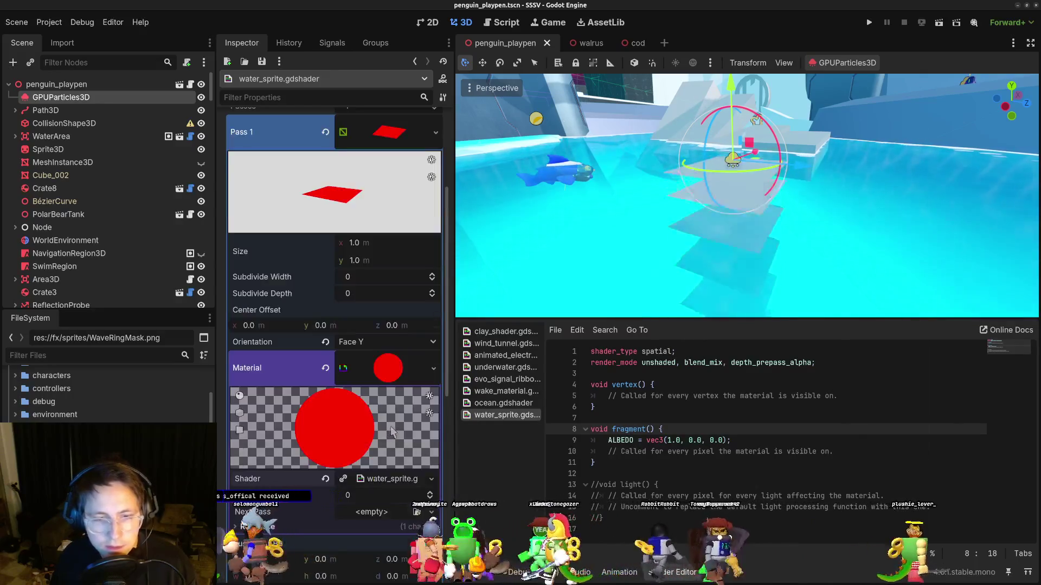
{"action": "scroll", "coordinate": [379, 421], "scroll_direction": "down", "scroll_amount": 2}
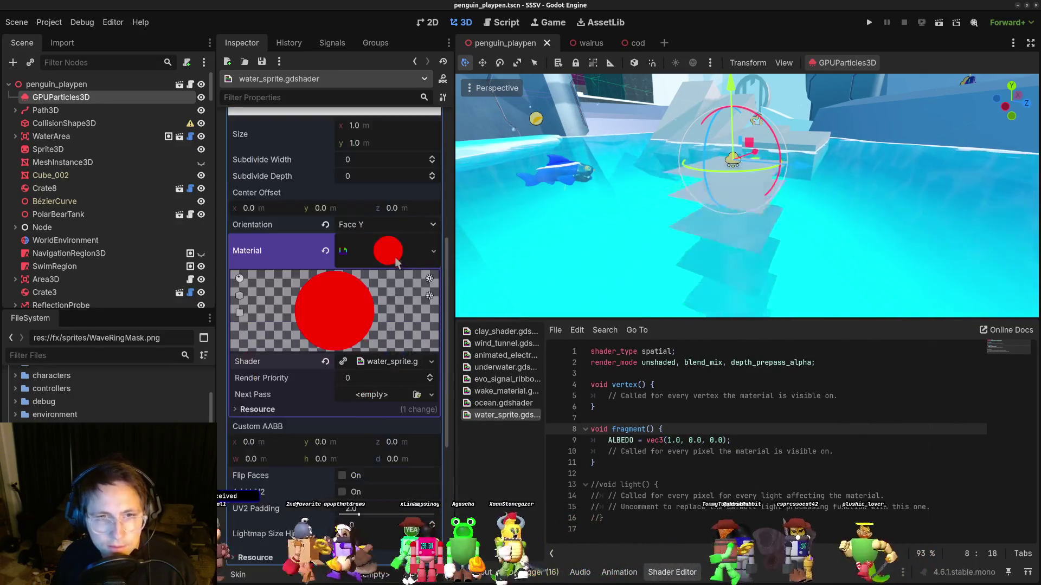
{"action": "left_click", "coordinate": [389, 255]}
{"action": "left_click", "coordinate": [390, 259]}
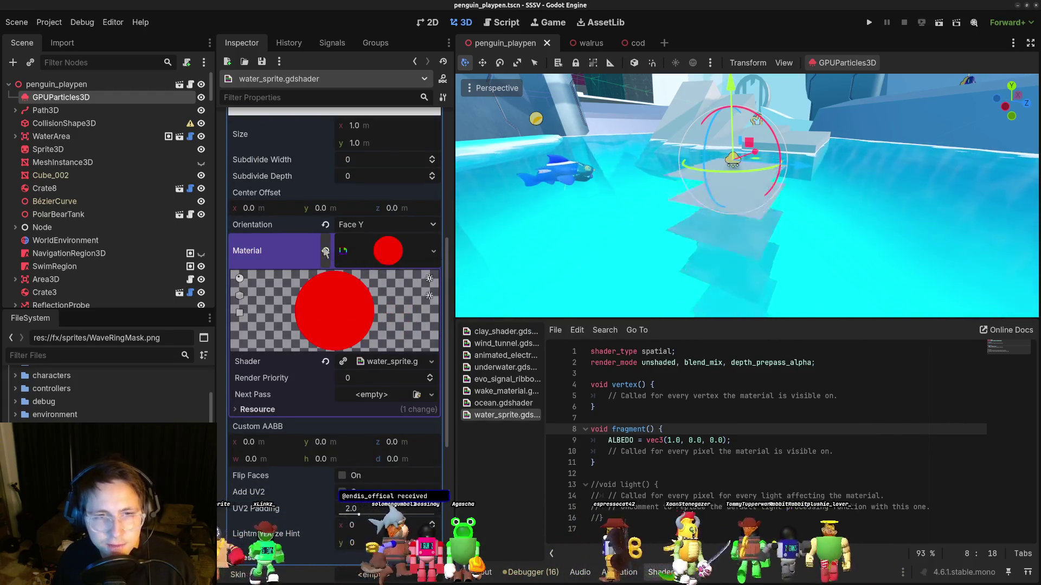
Undo a replacement back to the red water_sprite ShaderMaterial, view the quads, then switch to Discord
{"action": "key", "text": "ctrl+z"}
{"action": "left_click", "coordinate": [386, 243]}
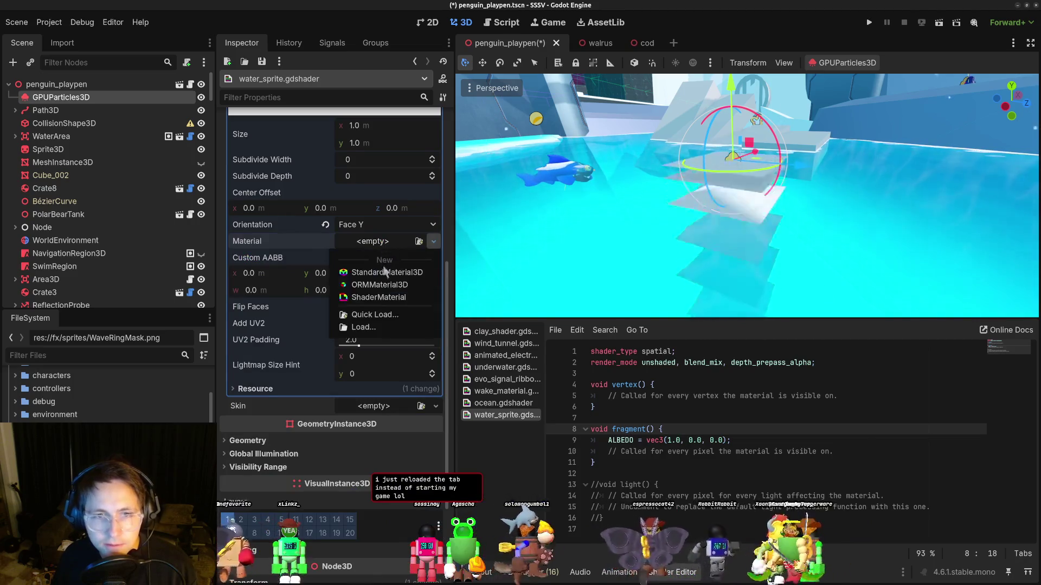
{"action": "left_click", "coordinate": [387, 275]}
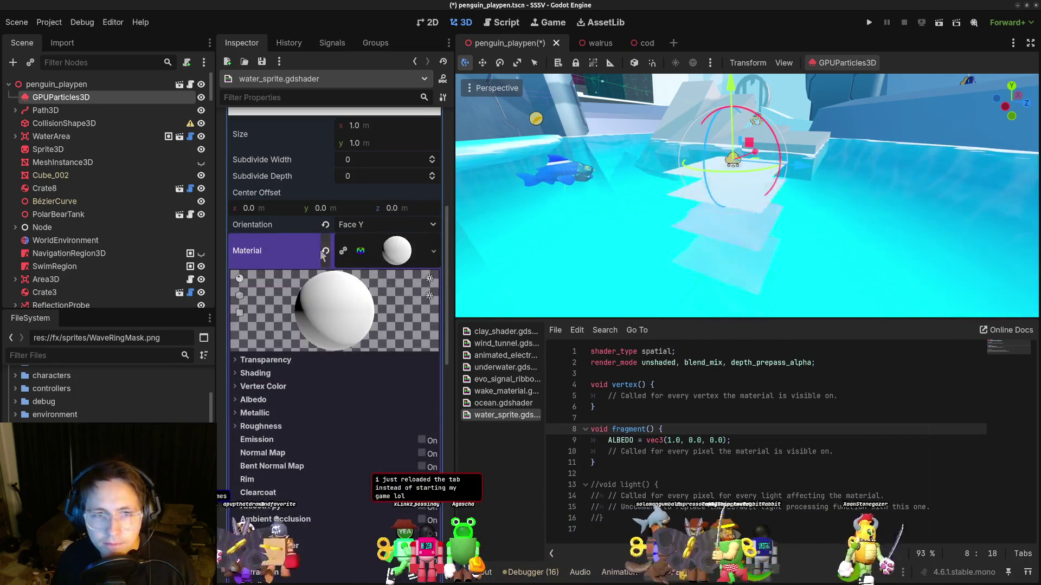
{"action": "left_click", "coordinate": [324, 251]}
{"action": "key", "text": "ctrl+z"}
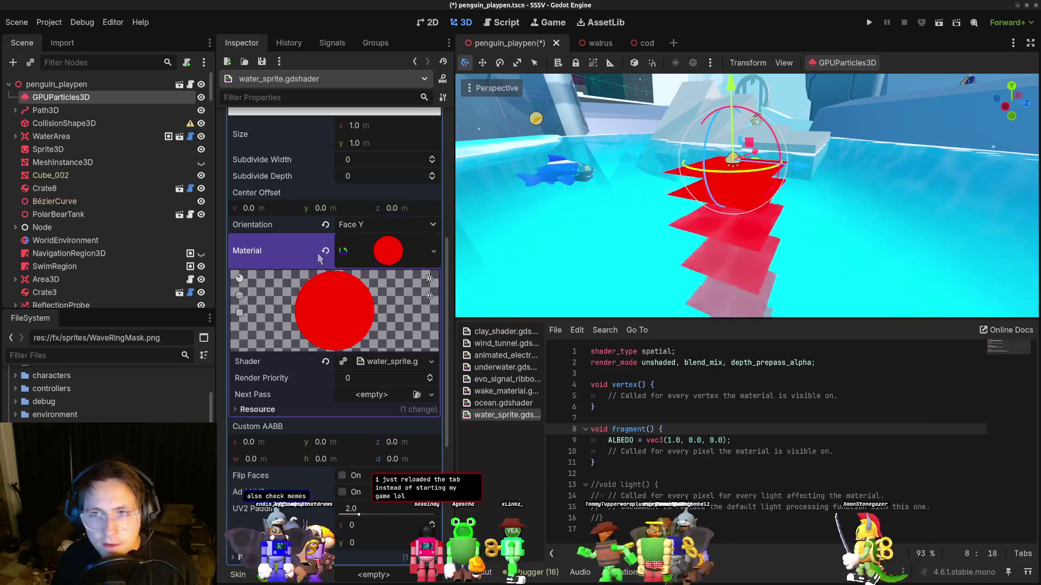
{"action": "left_click_drag", "start_coordinate": [787, 259], "coordinate": [709, 279]}
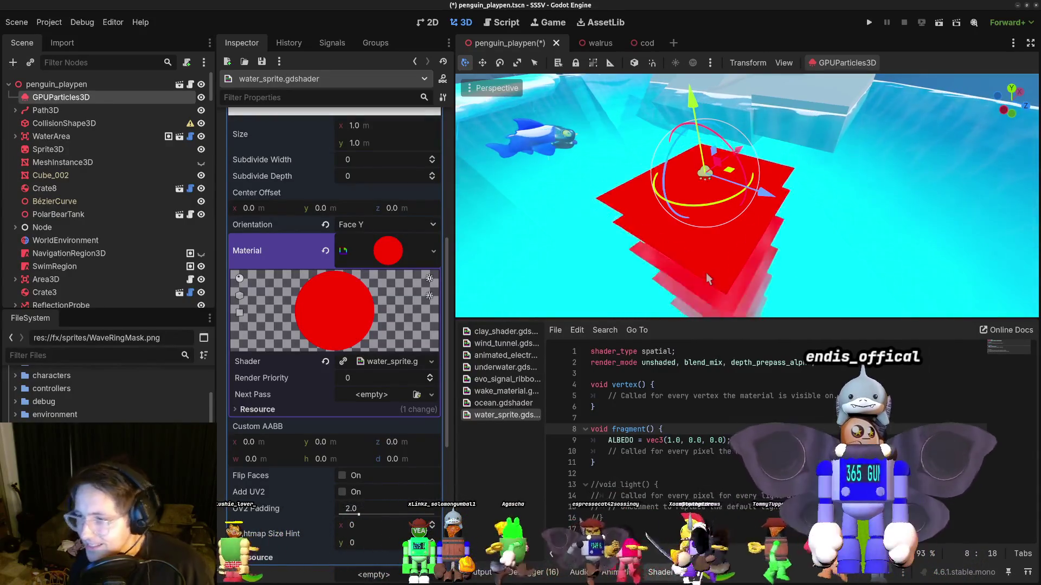
{"action": "key", "text": "alt+Tab"}
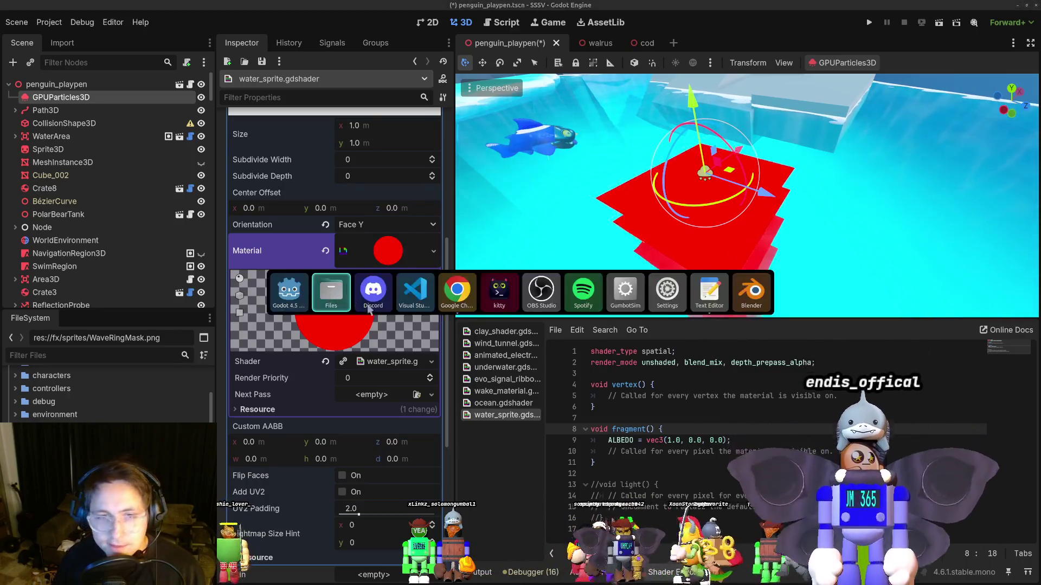
{"action": "left_click", "coordinate": [387, 296]}
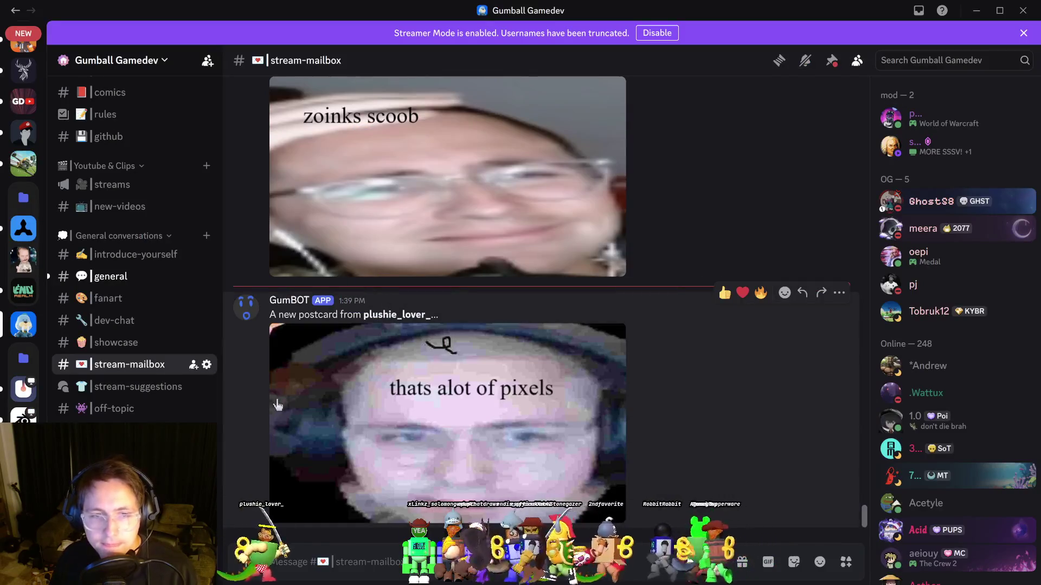
Go to the meme channel and play its latest video fullscreen
{"action": "key", "text": "alt+shift+Down"}
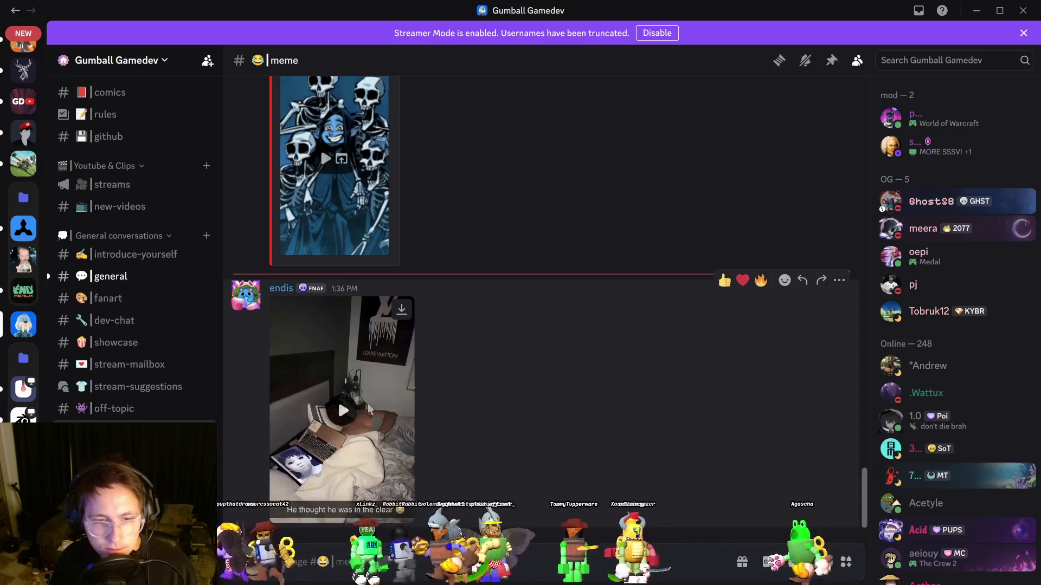
{"action": "left_click", "coordinate": [368, 410]}
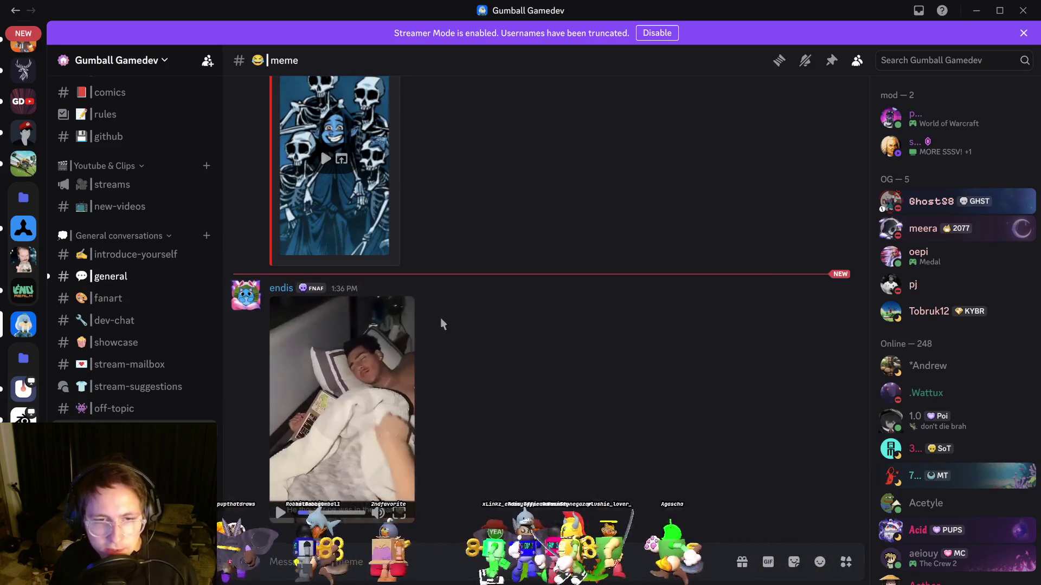
{"action": "key", "text": "alt+Tab"}
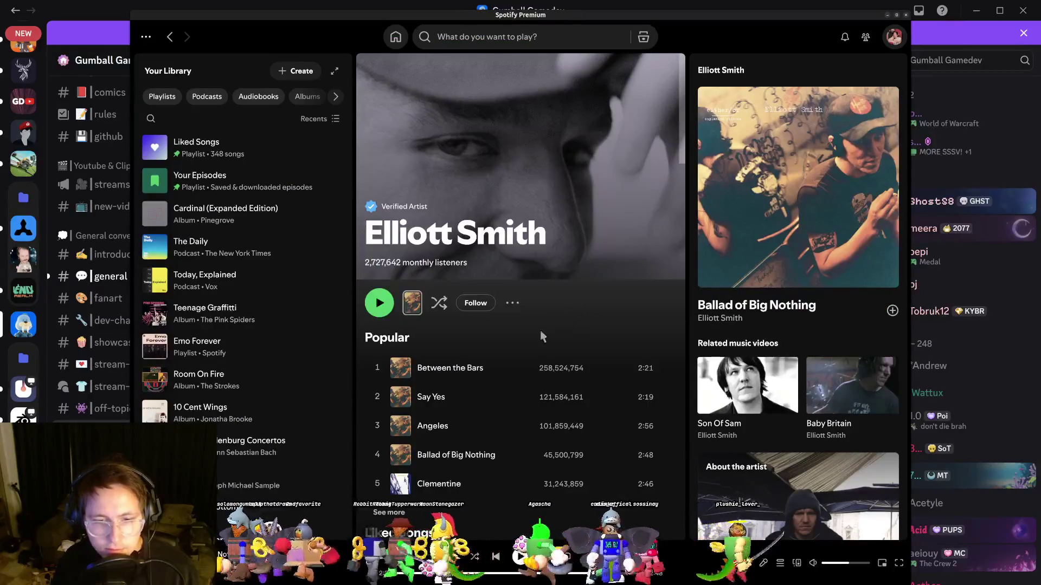
{"action": "key", "text": "alt+Tab"}
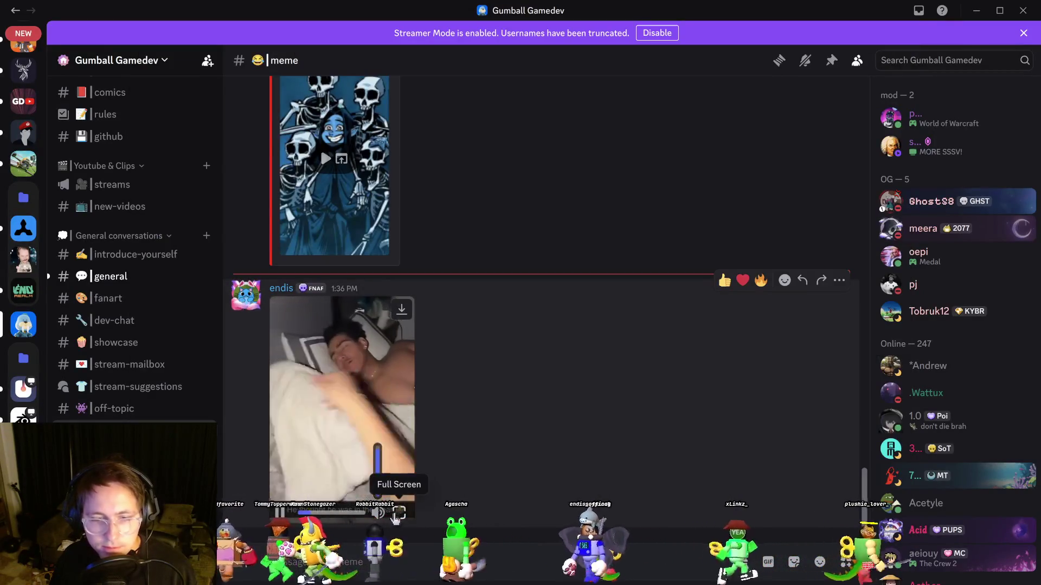
{"action": "left_click", "coordinate": [399, 513]}
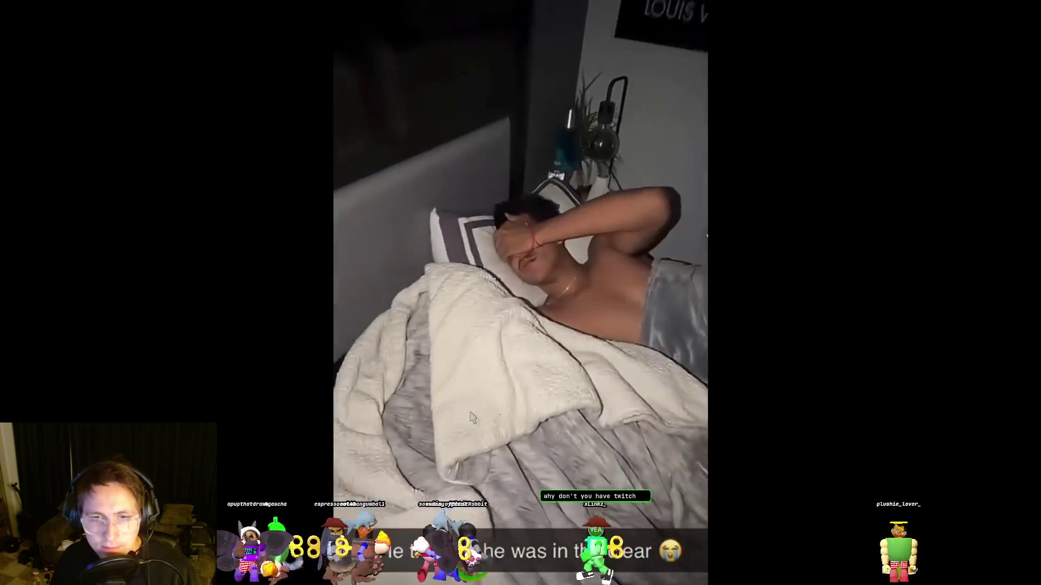
Pause the video, exit fullscreen, and return to the Godot editor
{"action": "mouse_move", "coordinate": [447, 474]}
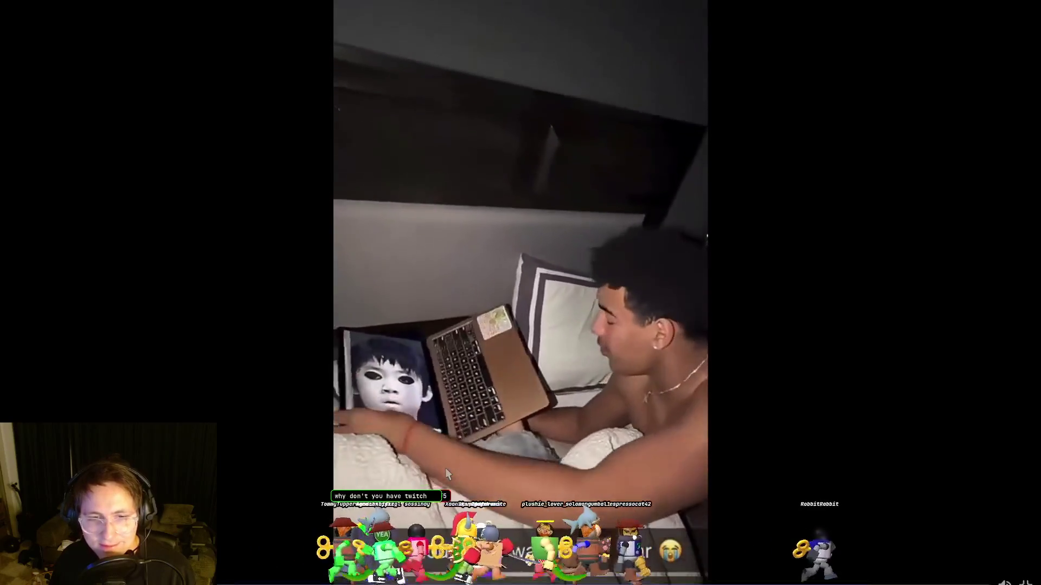
{"action": "left_click", "coordinate": [447, 463]}
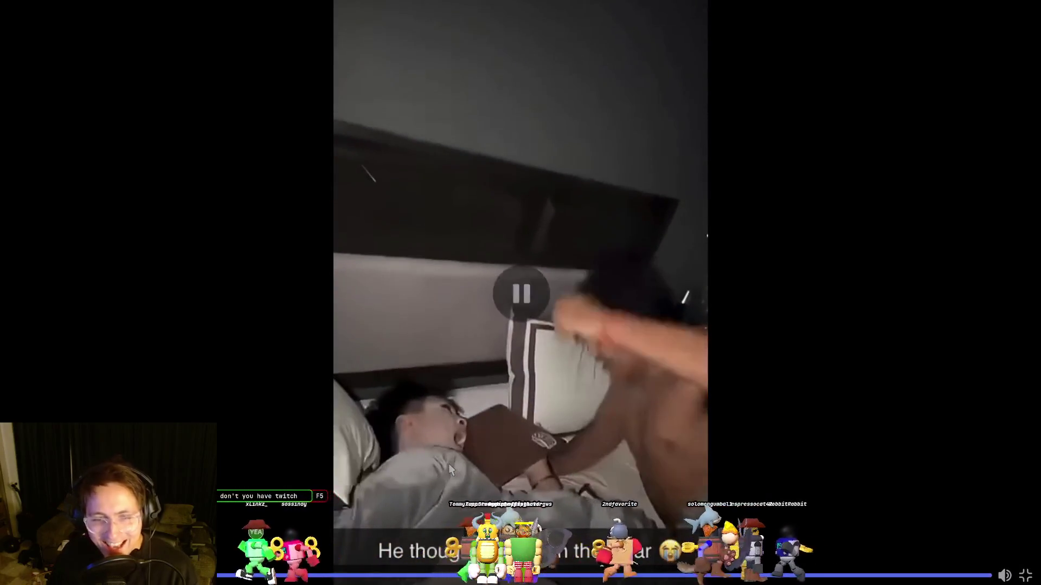
{"action": "key", "text": "Escape"}
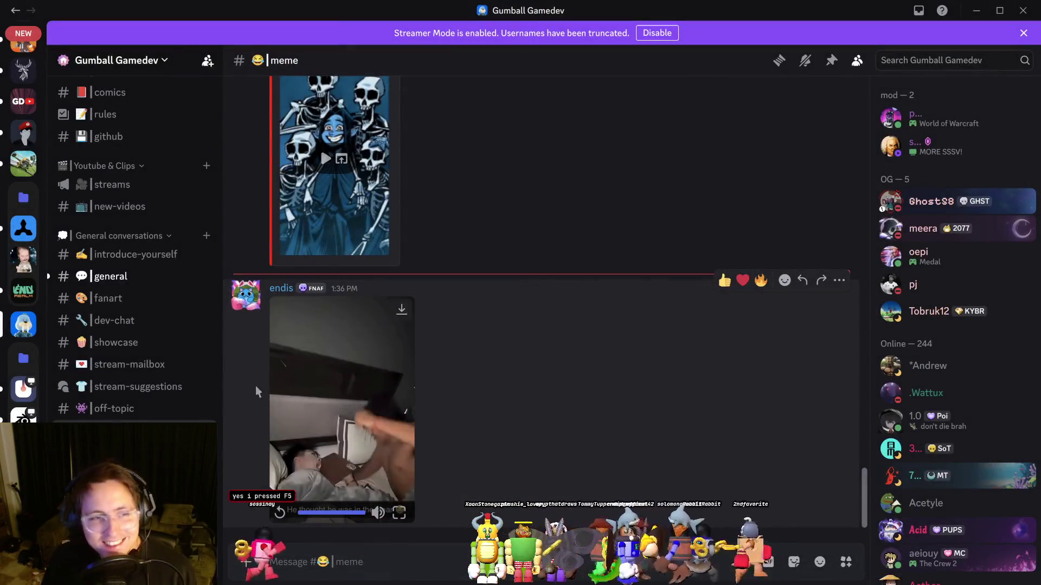
{"action": "key", "text": "alt+Tab"}
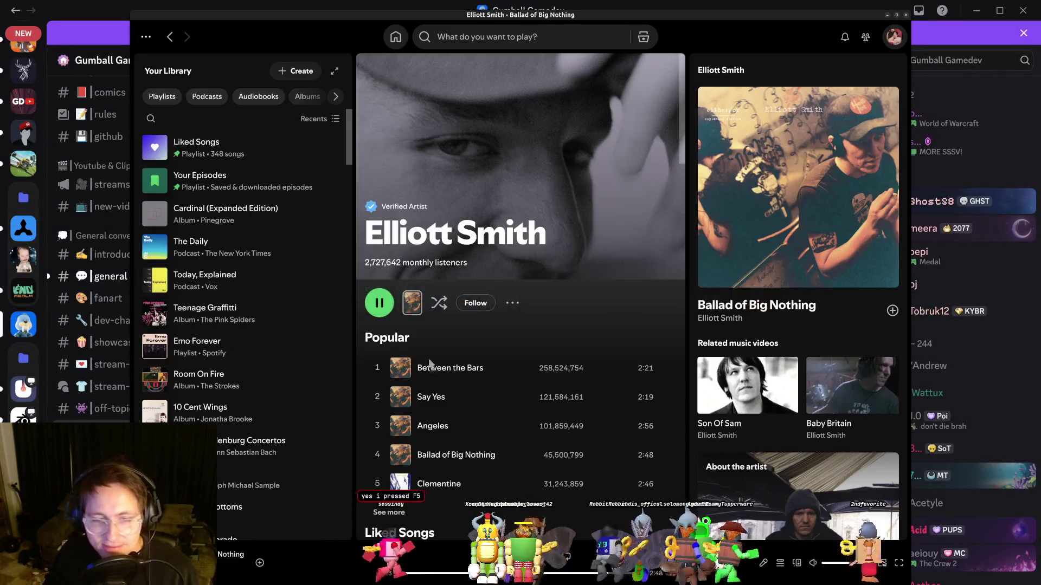
{"action": "key", "text": "alt+Tab"}
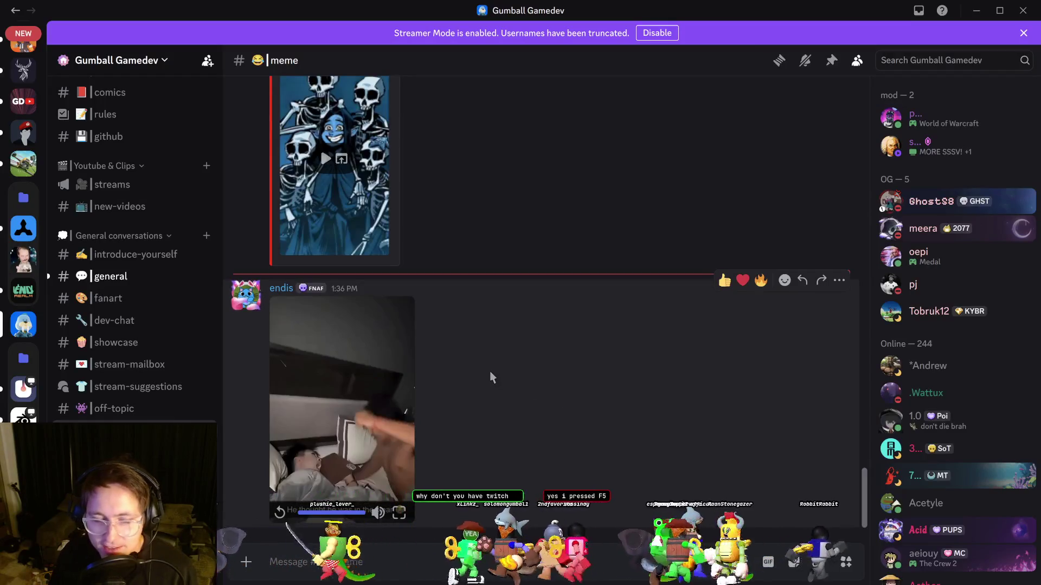
{"action": "key", "text": "alt+Tab"}
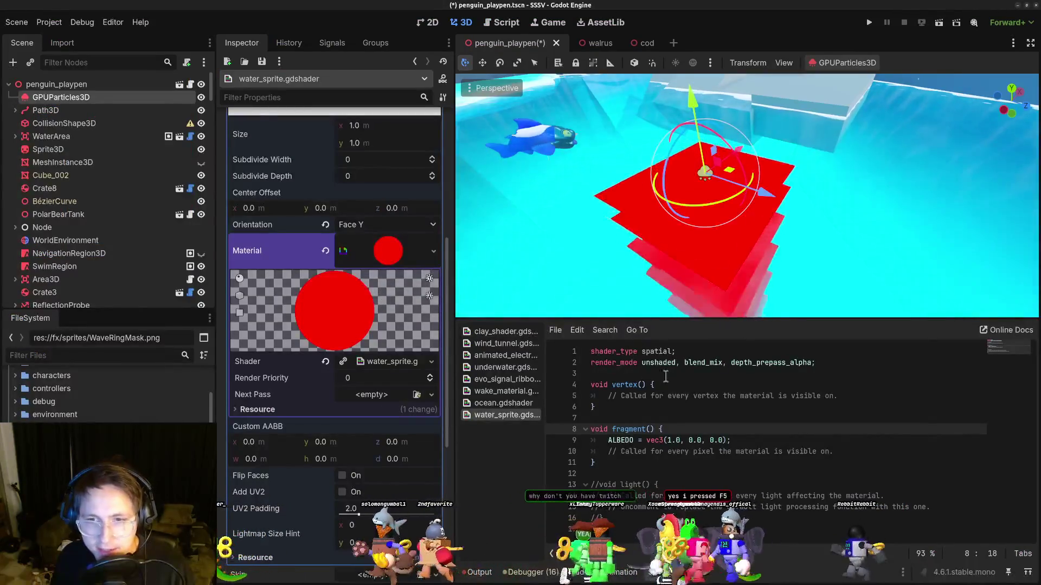
Move the cursor around water_sprite.gdshader between line 3, line 7 and fragment()
{"action": "left_click", "coordinate": [692, 370]}
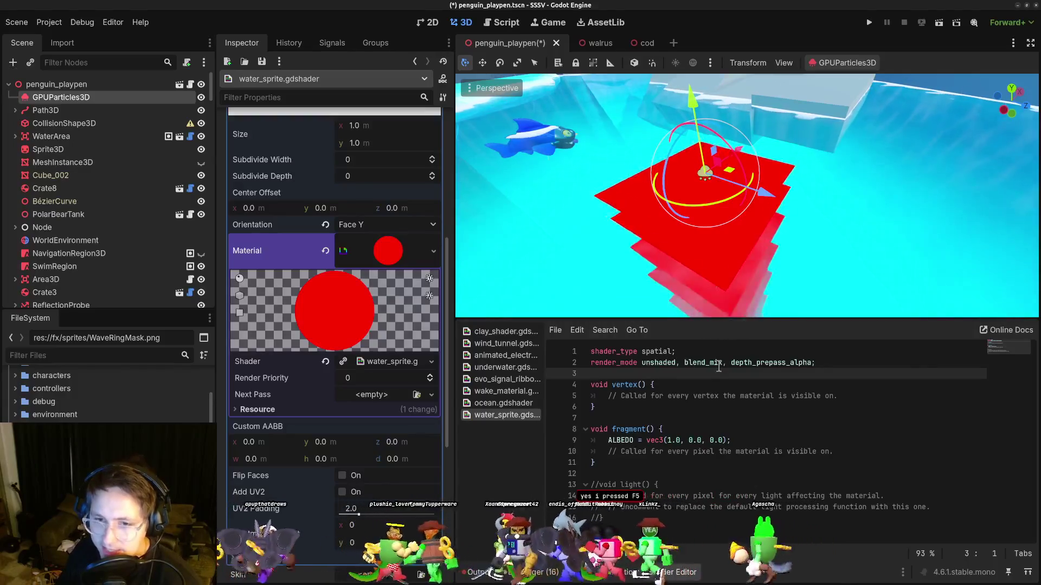
{"action": "left_click", "coordinate": [729, 418]}
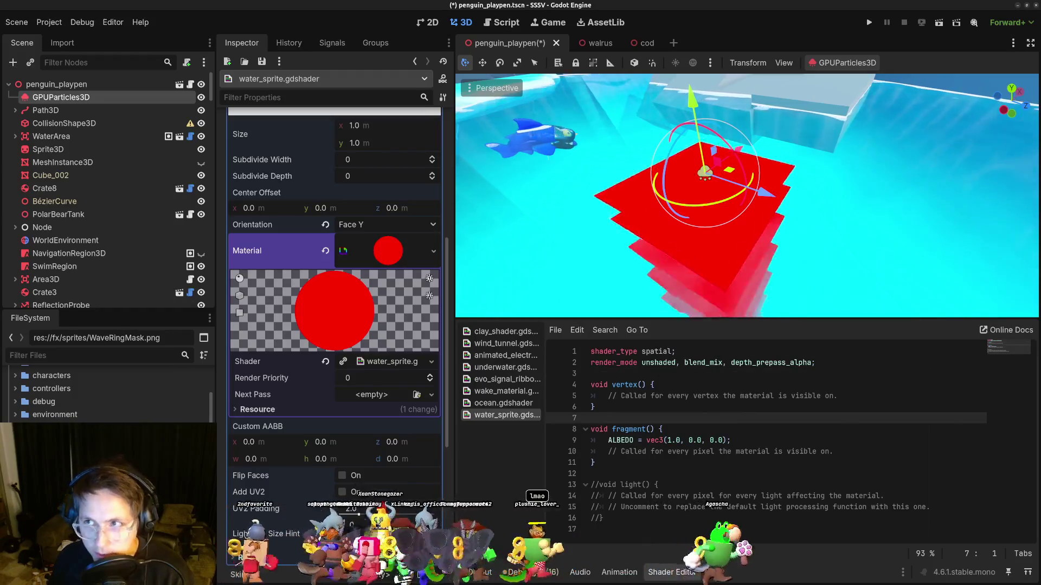
{"action": "left_click", "coordinate": [671, 376]}
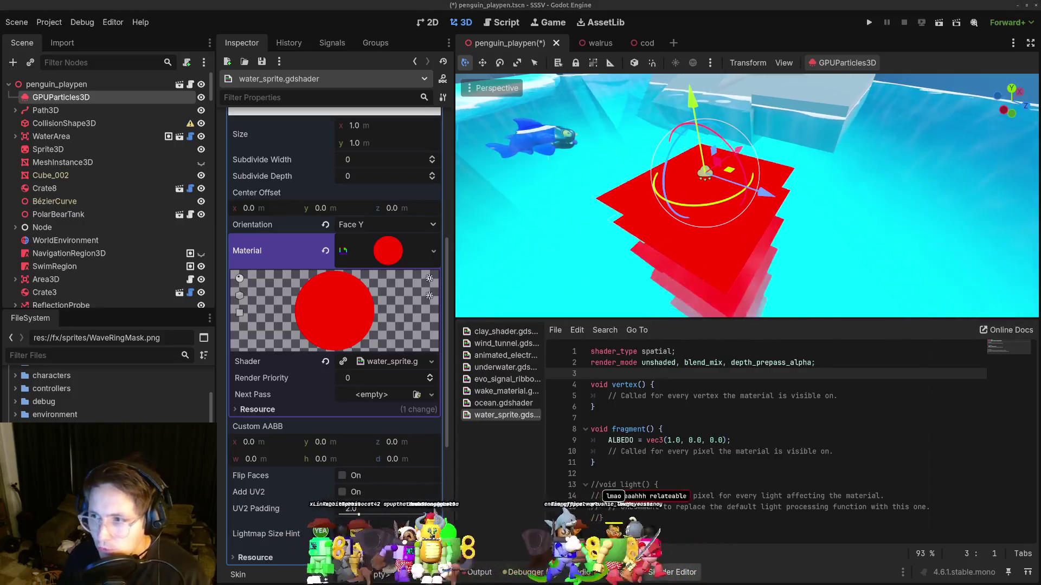
{"action": "left_click", "coordinate": [816, 453]}
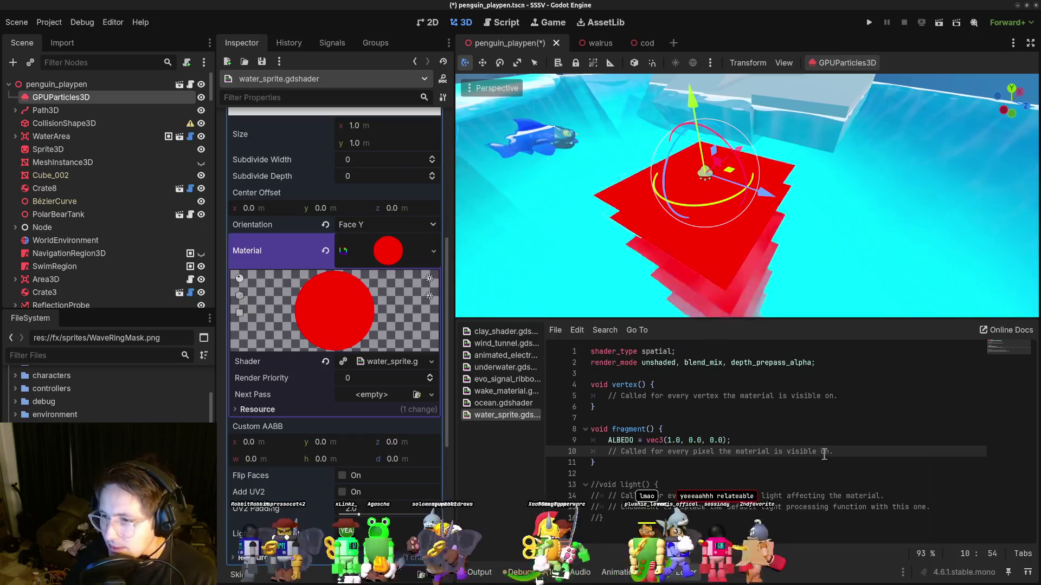
{"action": "left_click", "coordinate": [820, 434]}
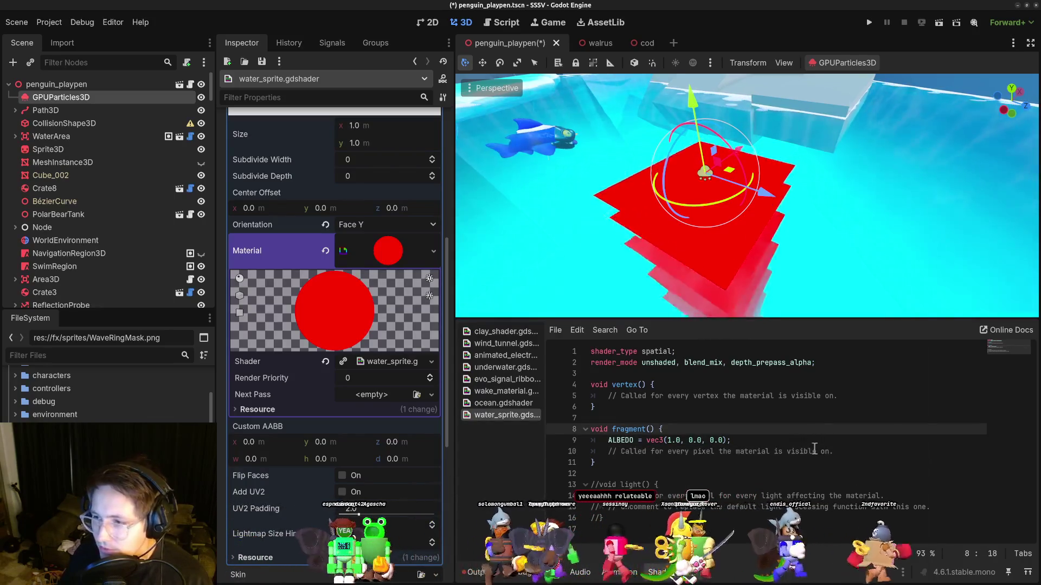
{"action": "left_click", "coordinate": [806, 420]}
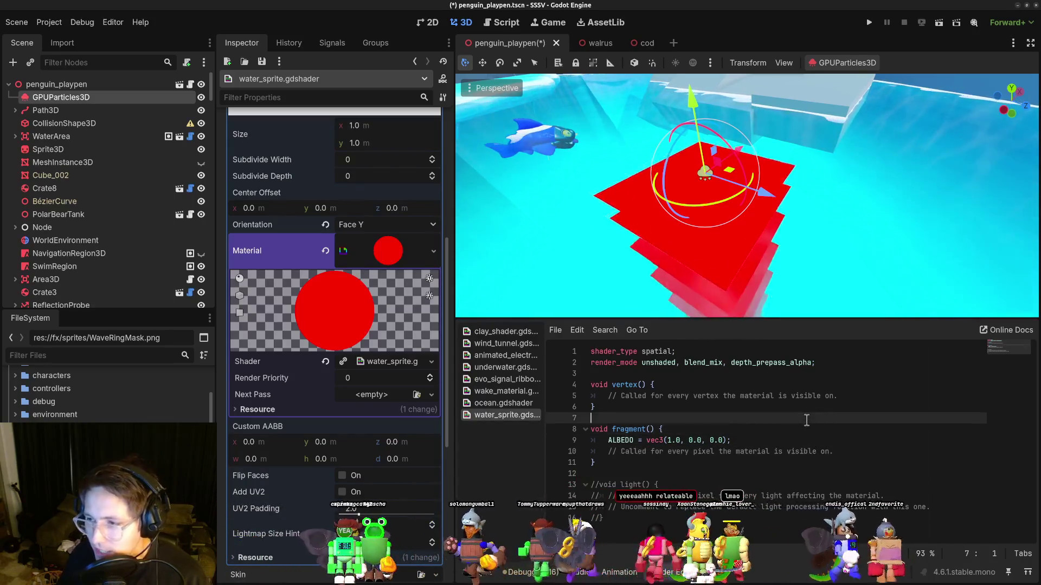
{"action": "left_click", "coordinate": [717, 410]}
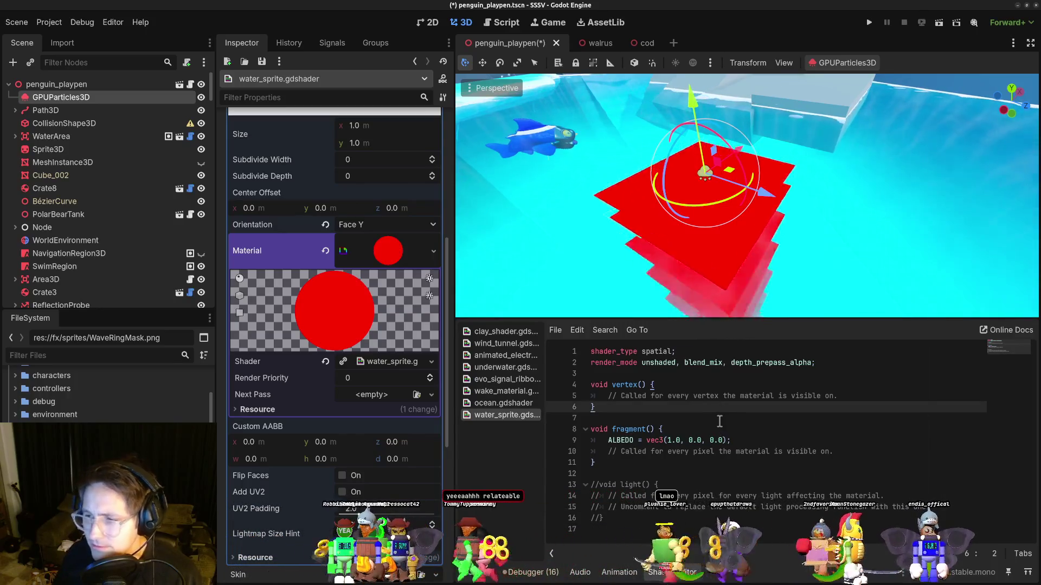
{"action": "left_click", "coordinate": [719, 421]}
After a look at Discord, insert a blank line below render_mode on line 3
{"action": "key", "text": "alt+Tab"}
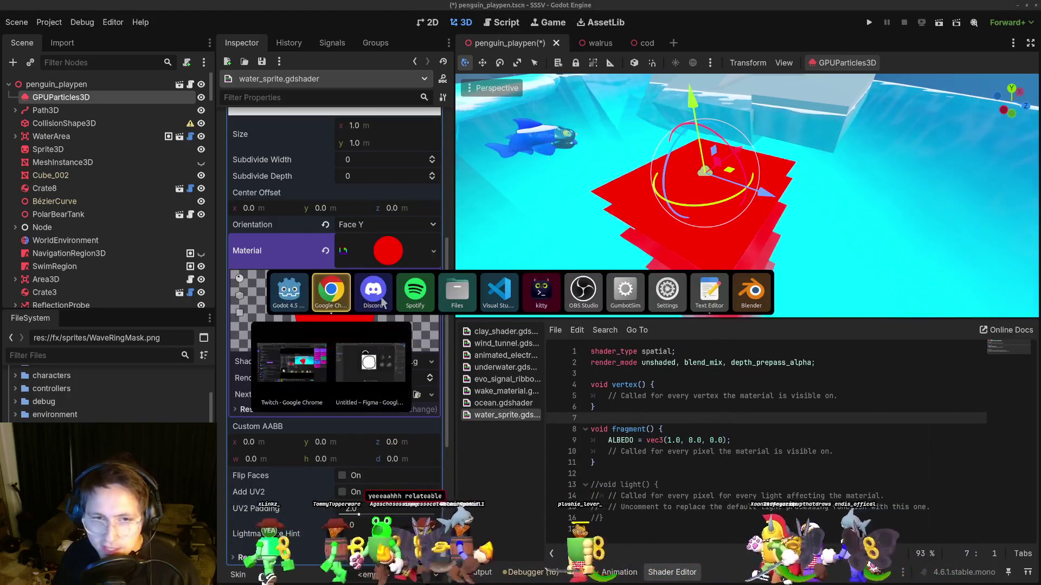
{"action": "left_click", "coordinate": [383, 302]}
{"action": "key", "text": "alt+Tab"}
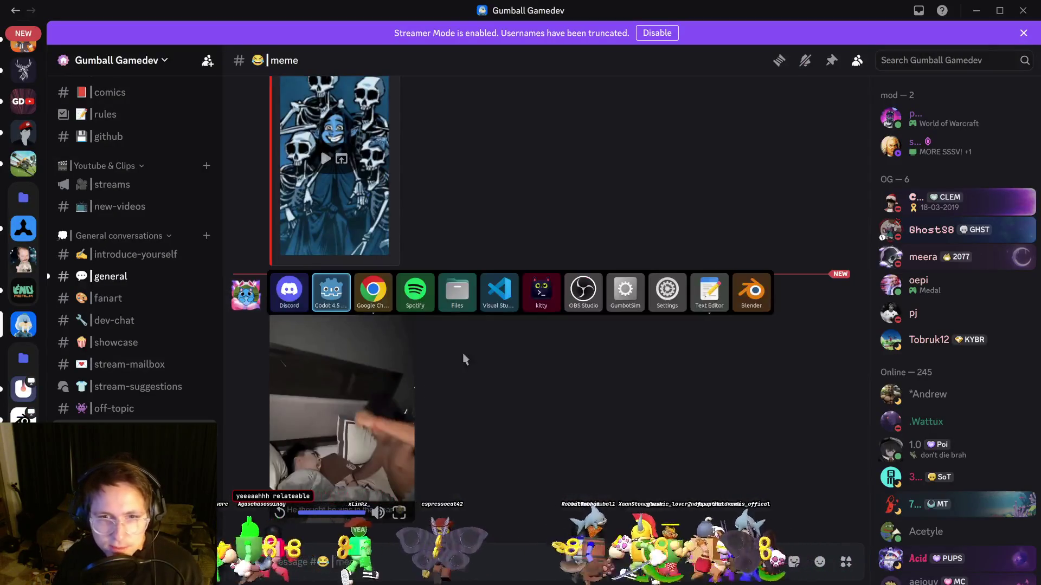
{"action": "left_click", "coordinate": [347, 304]}
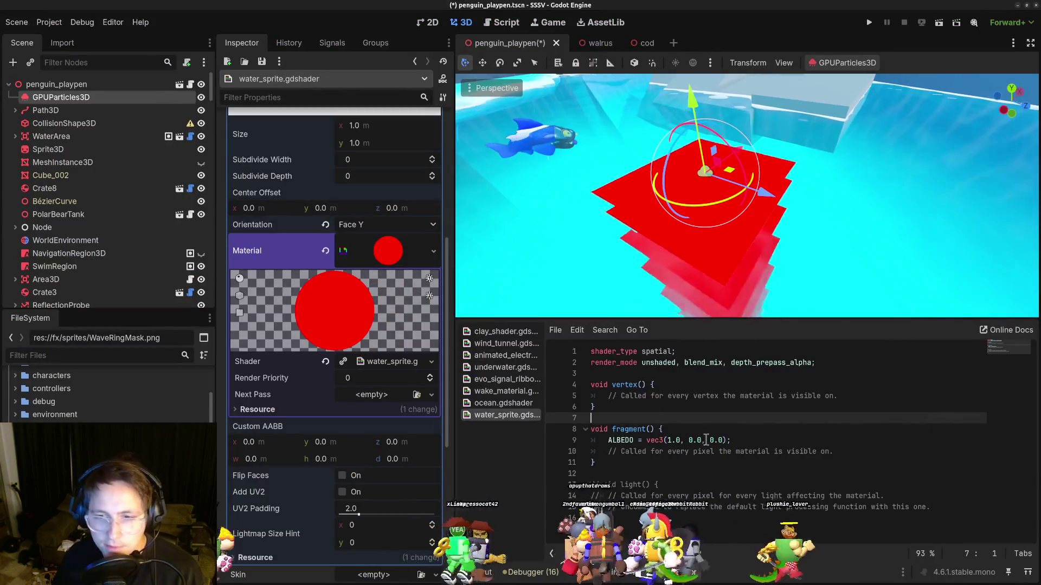
{"action": "left_click", "coordinate": [727, 431]}
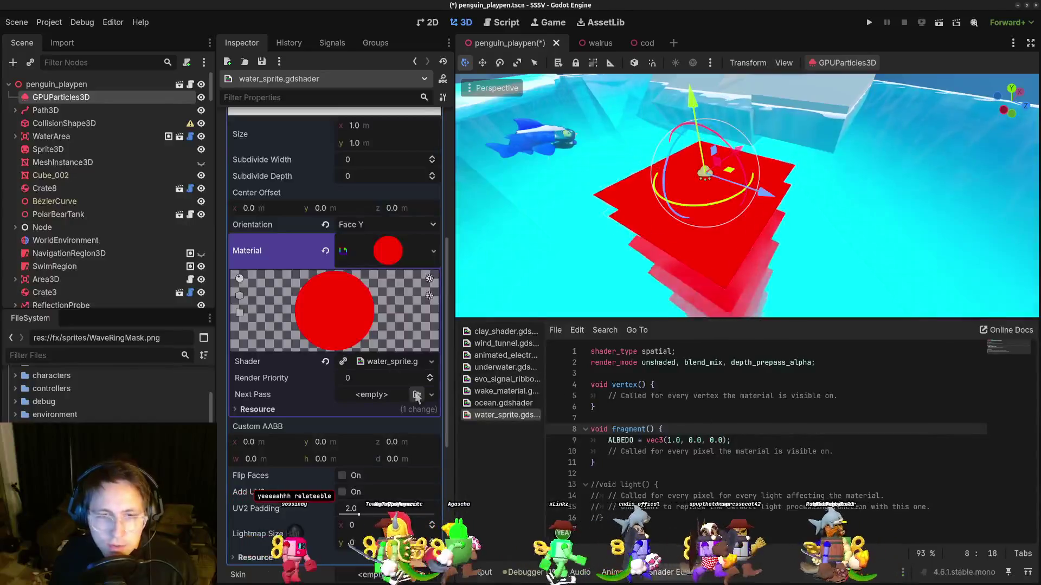
{"action": "left_click", "coordinate": [666, 376]}
{"action": "key", "text": "Return"}
{"action": "key", "text": "Return"}
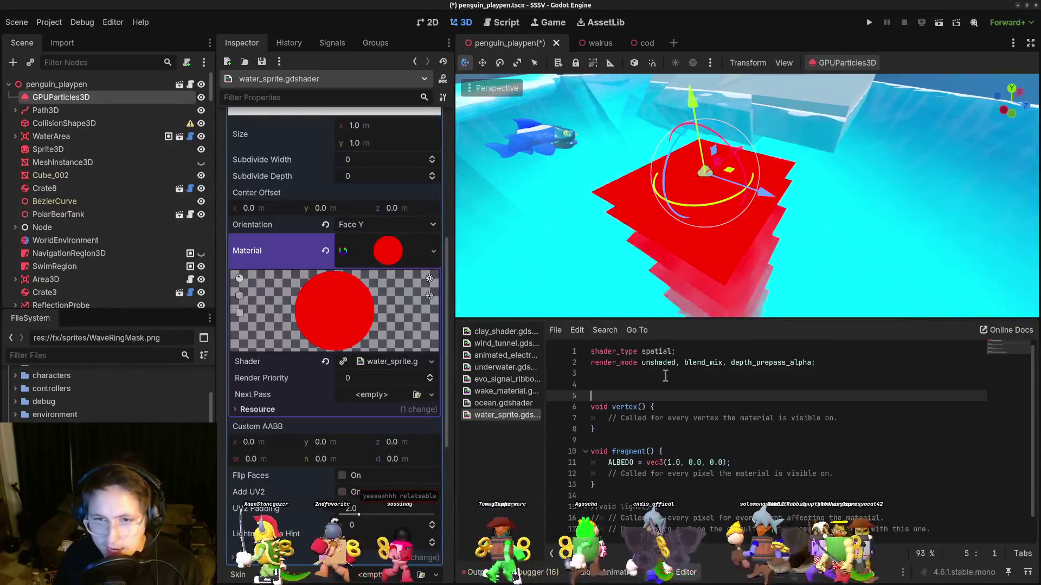
Declare uniform sampler2D ring_sprite_texture; on line 4
{"action": "key", "text": "Up"}
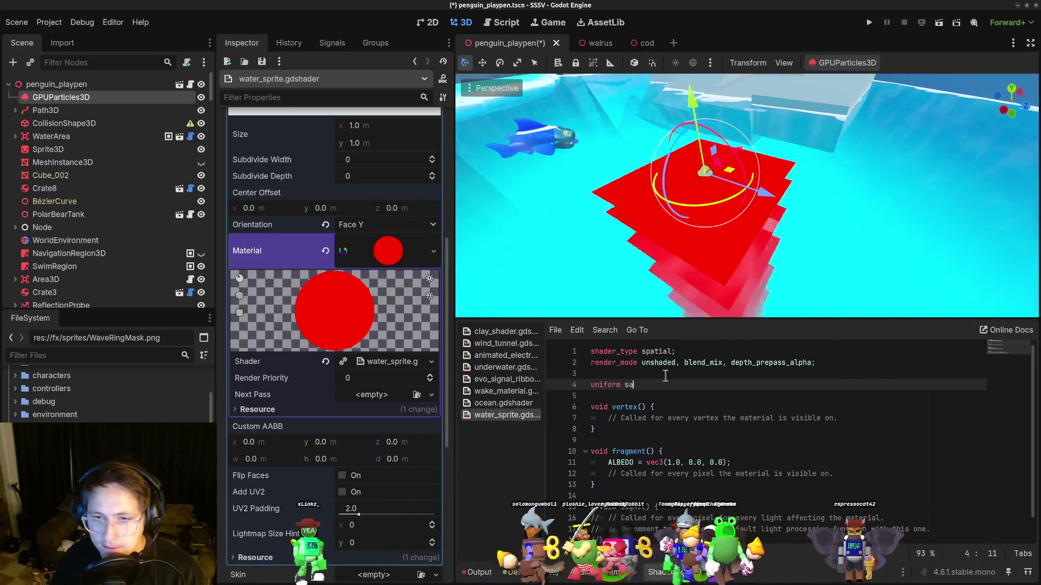
{"action": "type", "text": "2D"}
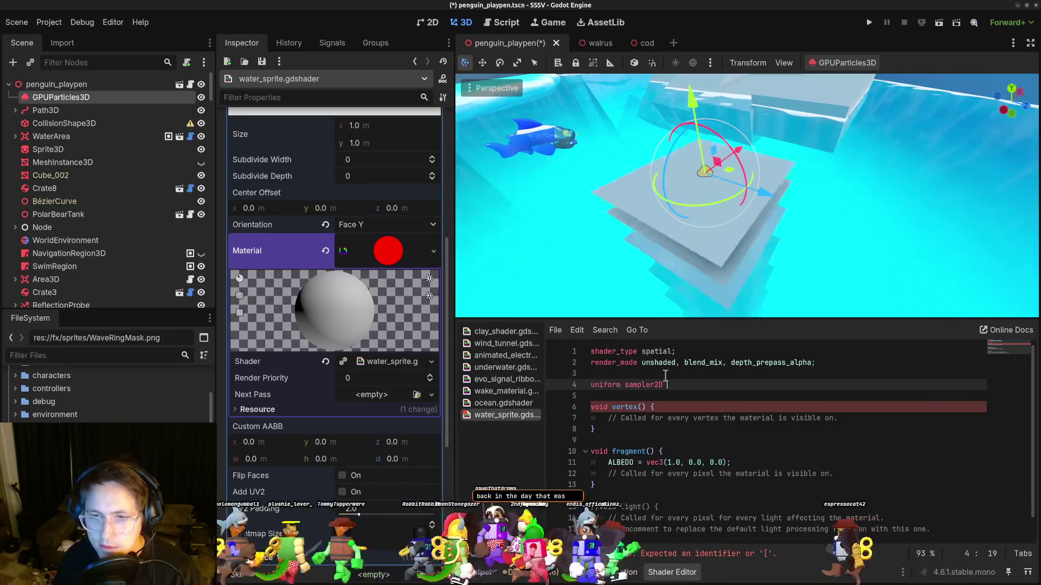
{"action": "type", "text": "ring_sprite_texture;"}
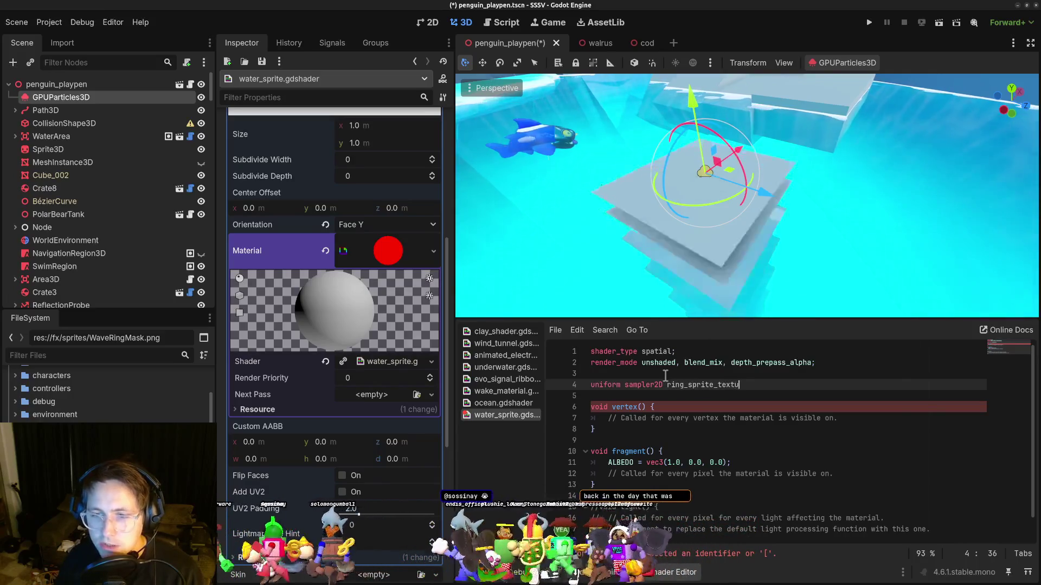
{"action": "double_click", "coordinate": [700, 385]}
Add ALPHA = alpha; in fragment() and begin a float alpha = sample line above it
{"action": "left_click", "coordinate": [702, 451]}
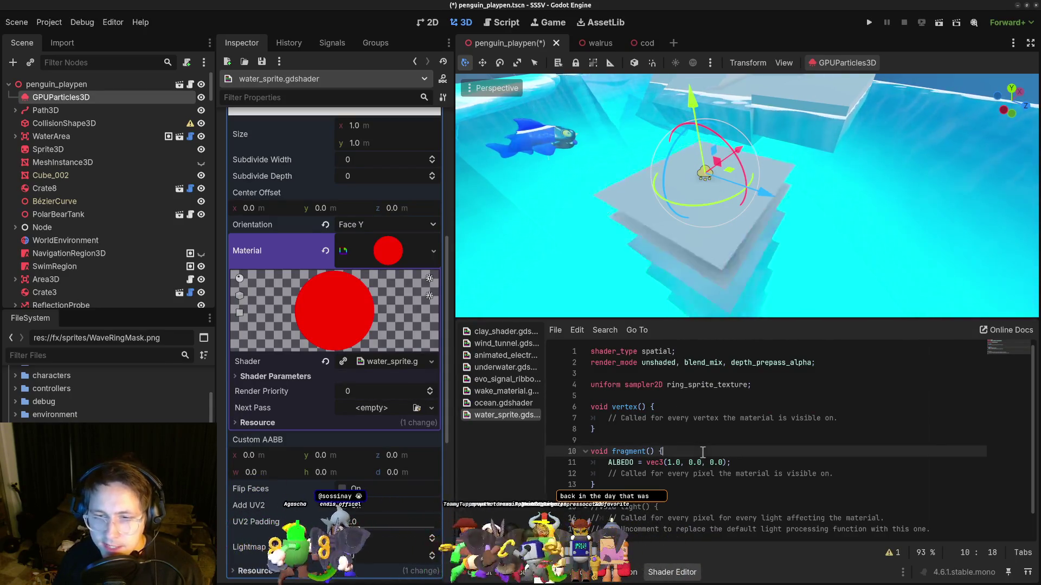
{"action": "left_click", "coordinate": [746, 461]}
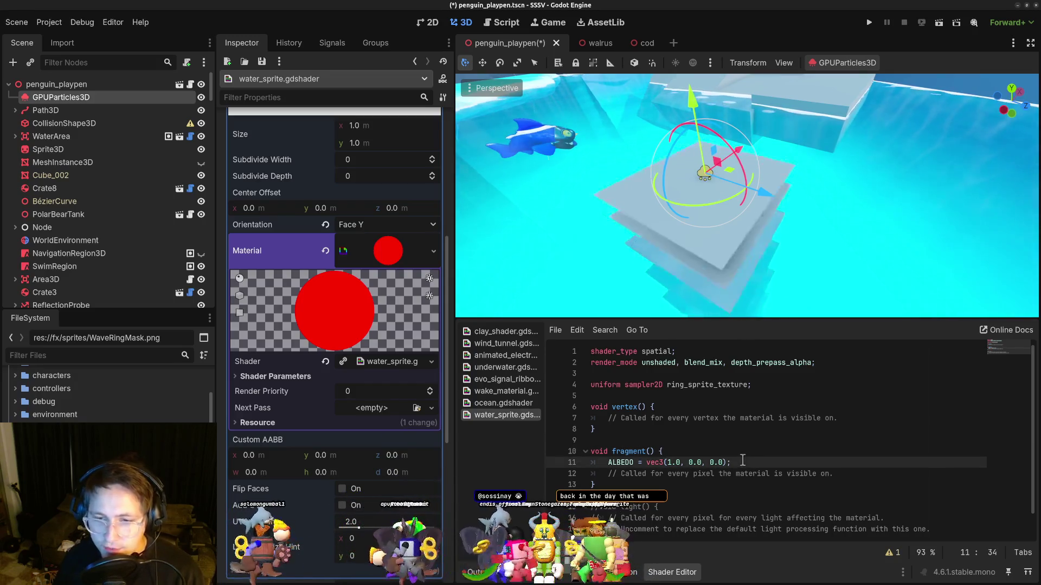
{"action": "key", "text": "Return"}
{"action": "type", "text": "A = "}
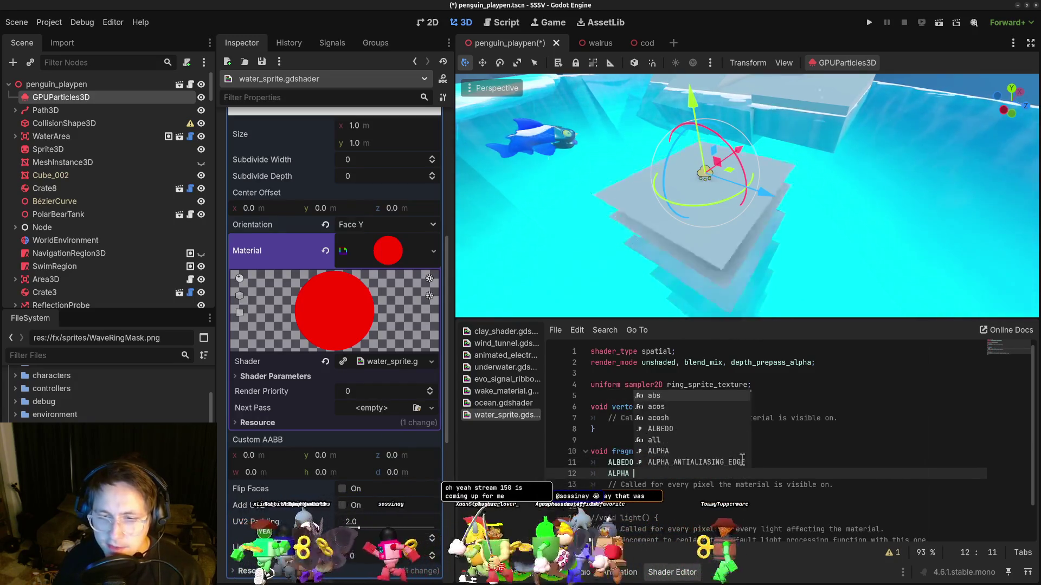
{"action": "type", "text": "alpha;"}
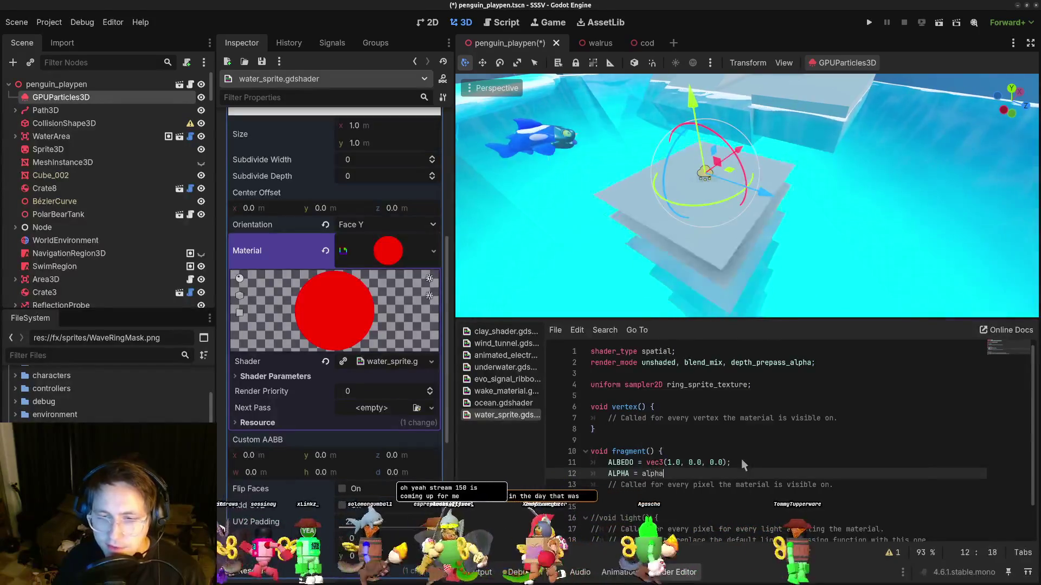
{"action": "key", "text": "Up"}
{"action": "key", "text": "Up"}
{"action": "key", "text": "Return"}
{"action": "type", "text": "float a"}
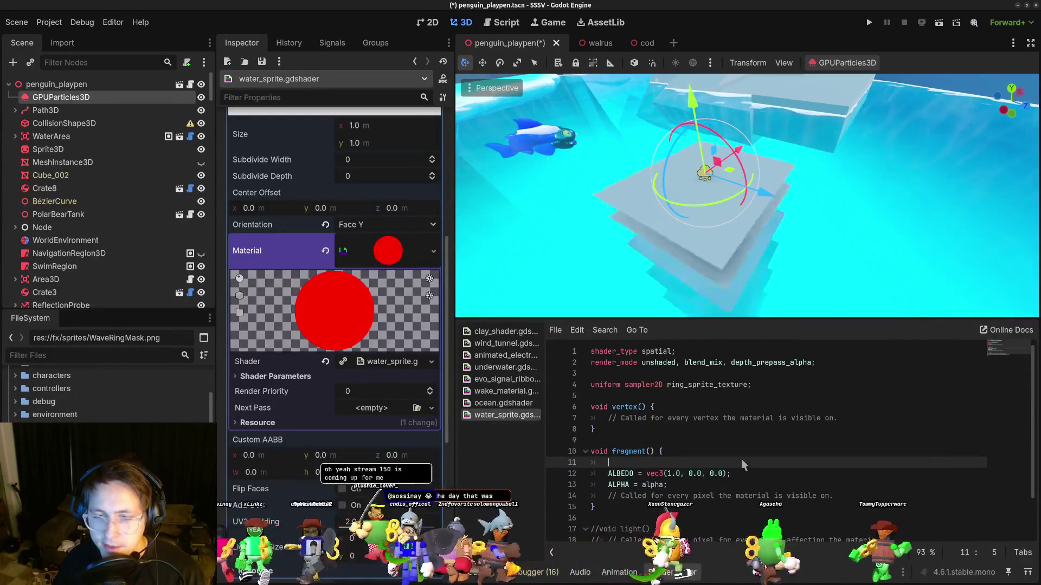
{"action": "type", "text": "lpha = "}
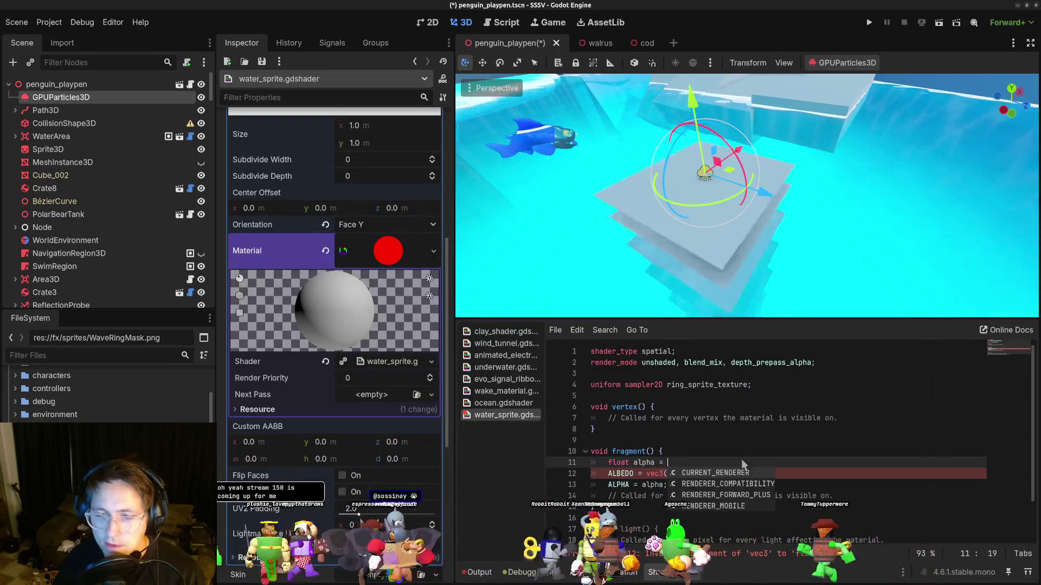
{"action": "type", "text": "t"}
{"action": "key", "text": "BackSpace"}
{"action": "type", "text": "sample"}
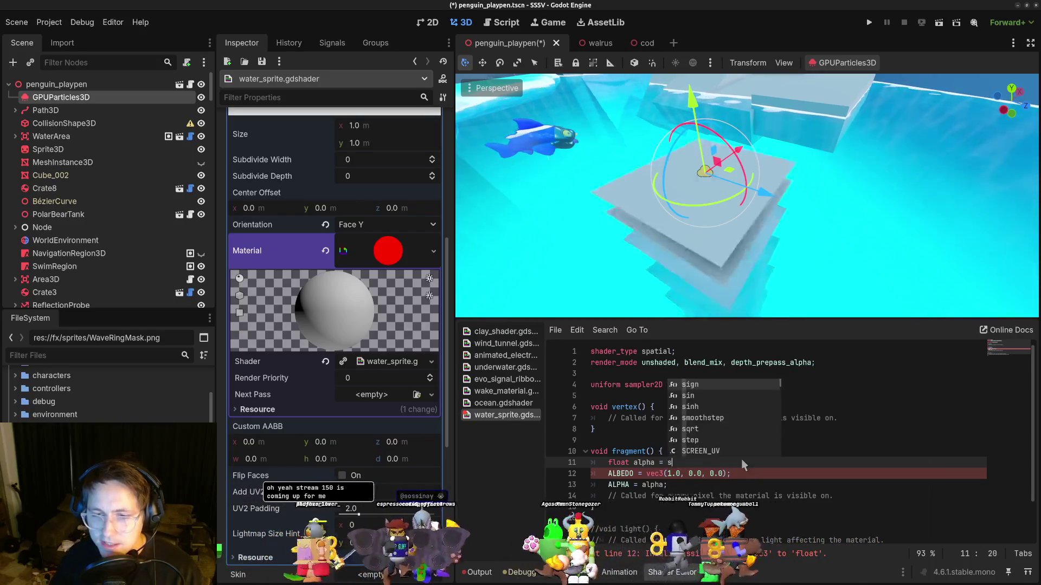
Check the ocean and wake_material shaders' fragment code for reference
{"action": "left_click", "coordinate": [503, 403]}
{"action": "scroll", "coordinate": [623, 457], "scroll_direction": "down", "scroll_amount": 20}
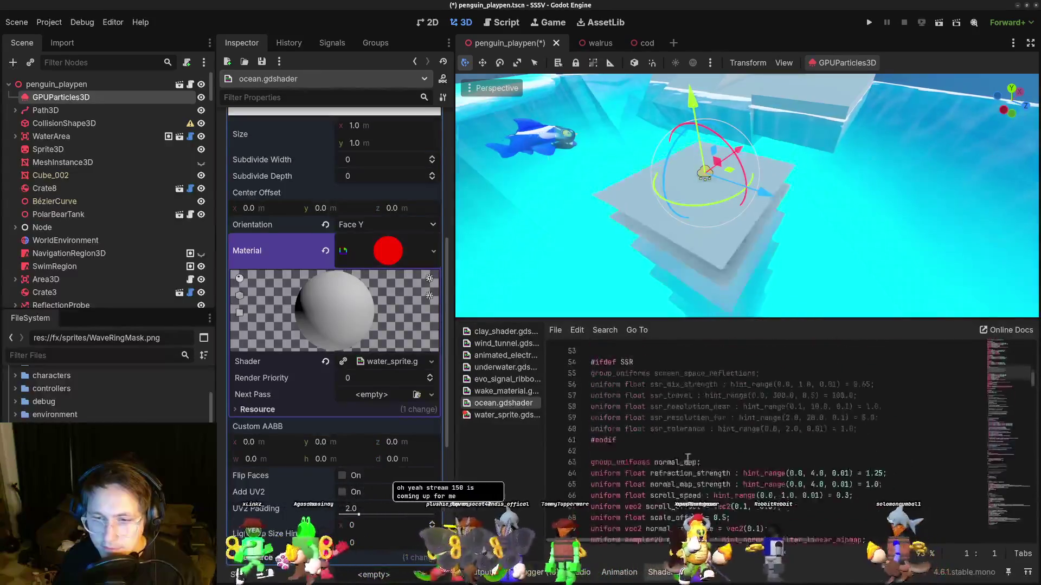
{"action": "left_click", "coordinate": [504, 391]}
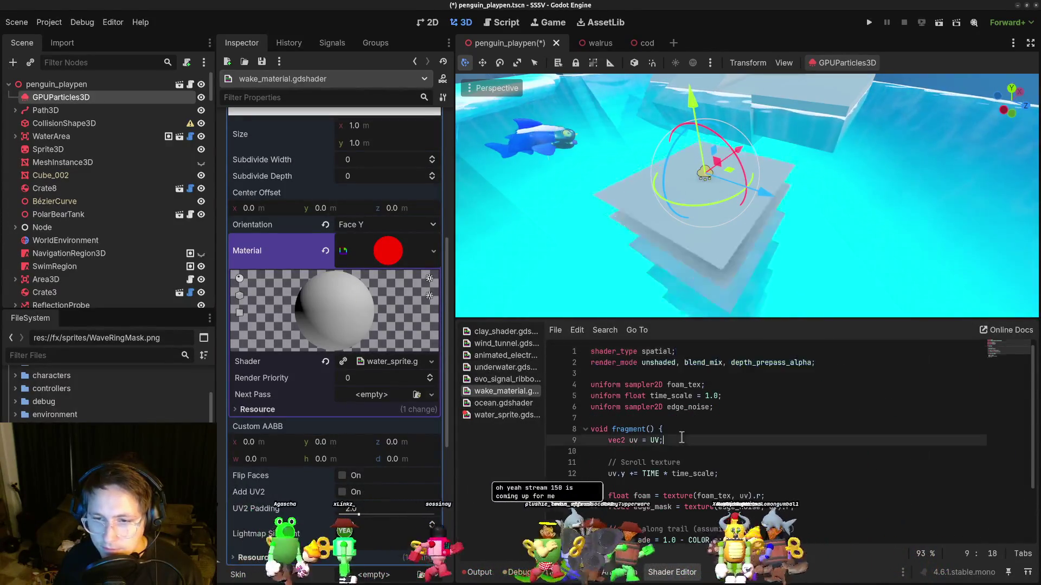
{"action": "scroll", "coordinate": [693, 433], "scroll_direction": "down", "scroll_amount": 2}
{"action": "left_click", "coordinate": [692, 434]}
{"action": "left_click", "coordinate": [506, 414]}
Complete float alpha = texture(ring_sprite_texture, UV).r; and save to recompile
{"action": "left_click", "coordinate": [710, 462]}
{"action": "type", "text": "sample"}
{"action": "key", "text": "BackSpace"}
{"action": "key", "text": "BackSpace"}
{"action": "key", "text": "BackSpace"}
{"action": "type", "text": "texture("}
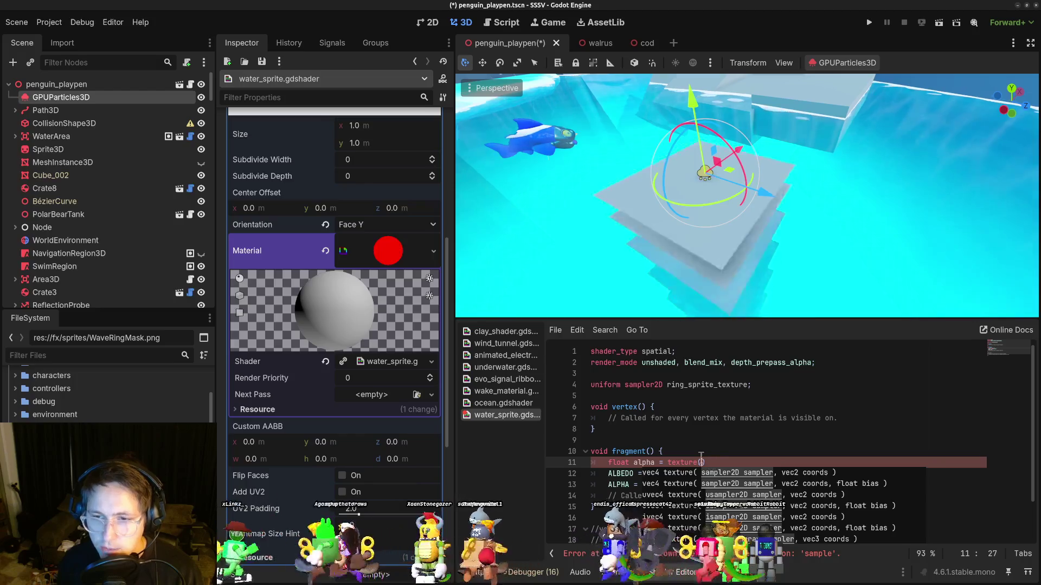
{"action": "double_click", "coordinate": [709, 385]}
{"action": "key", "text": "ctrl+c"}
{"action": "left_click", "coordinate": [700, 462]}
{"action": "key", "text": "ctrl+v"}
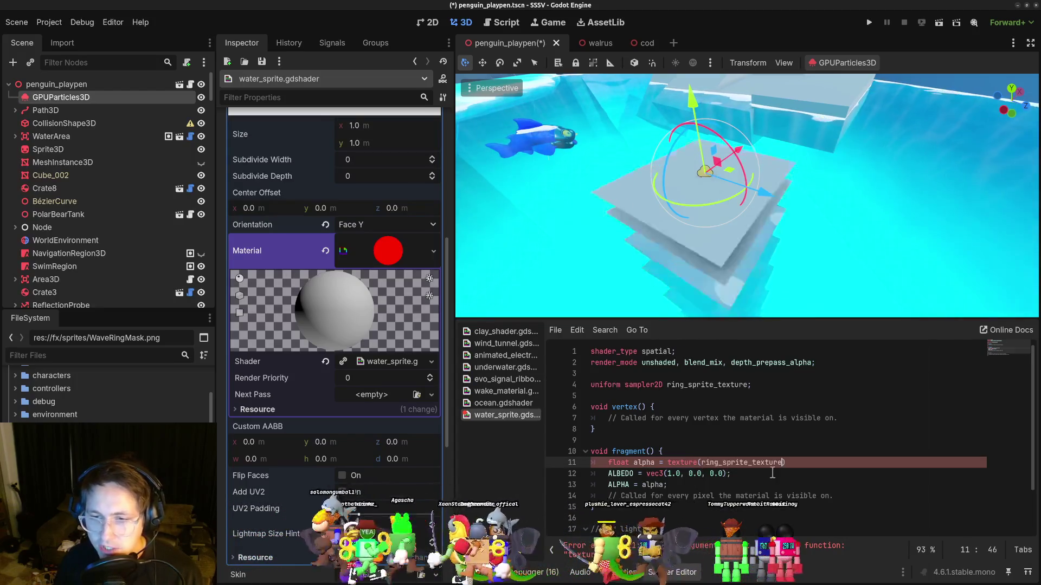
{"action": "type", "text": ", UV"}
{"action": "key", "text": "Right"}
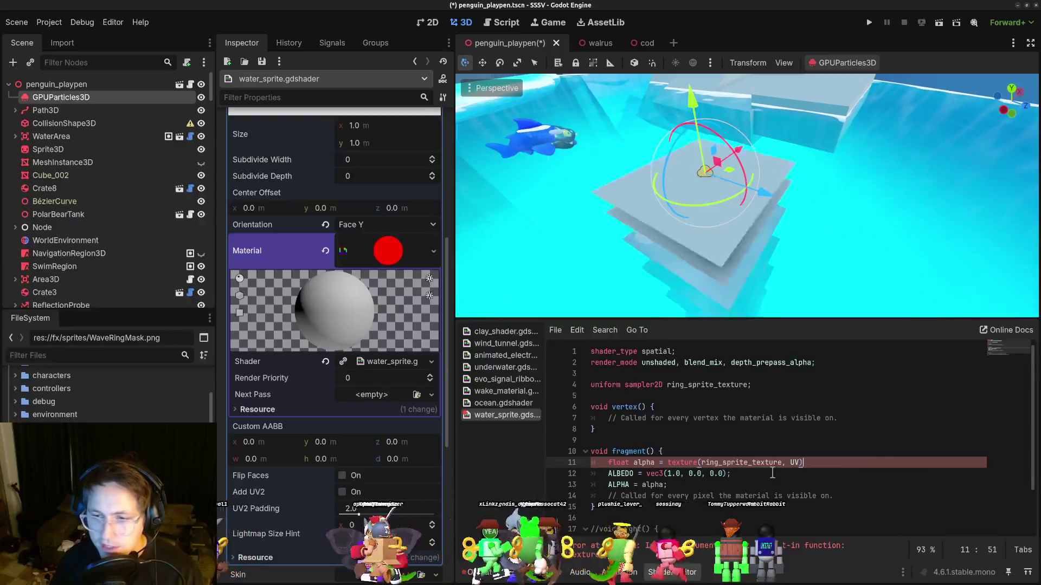
{"action": "left_click", "coordinate": [754, 449]}
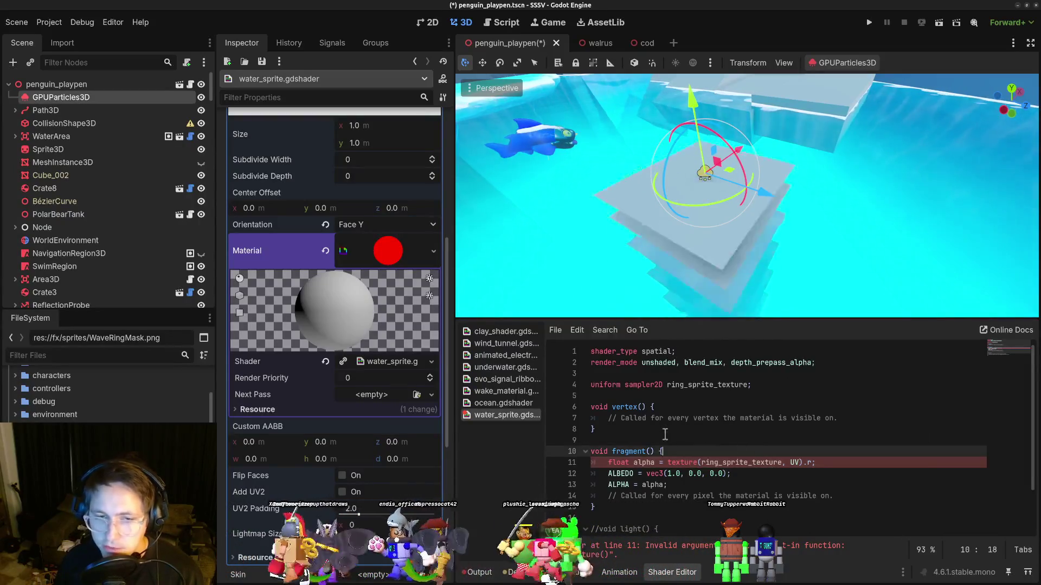
{"action": "key", "text": "ctrl+s"}
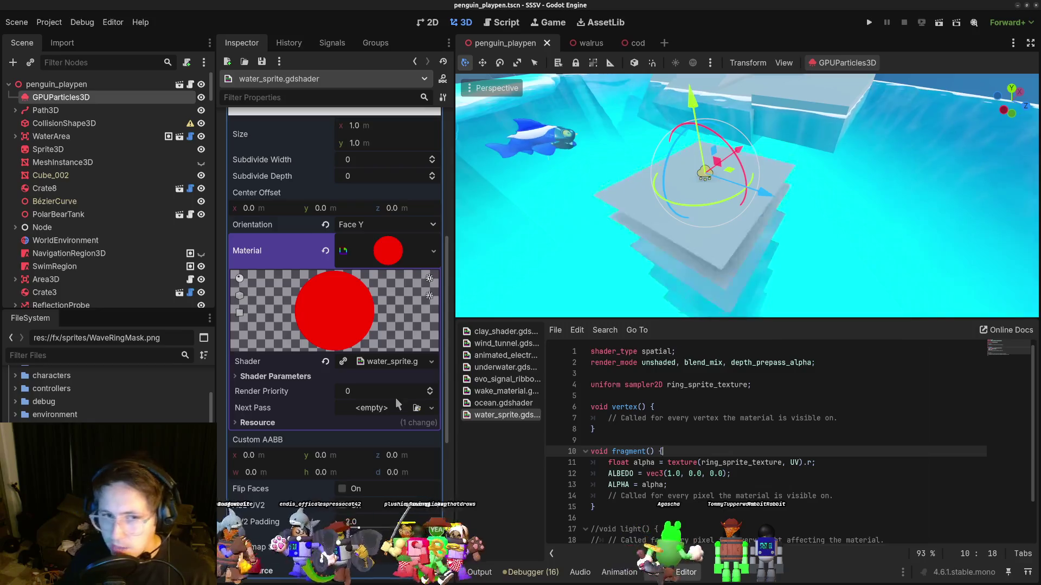
Find WaveRingMask by searching 'ring', assign it as Ring Sprite Texture, and save the scene
{"action": "left_click", "coordinate": [238, 378]}
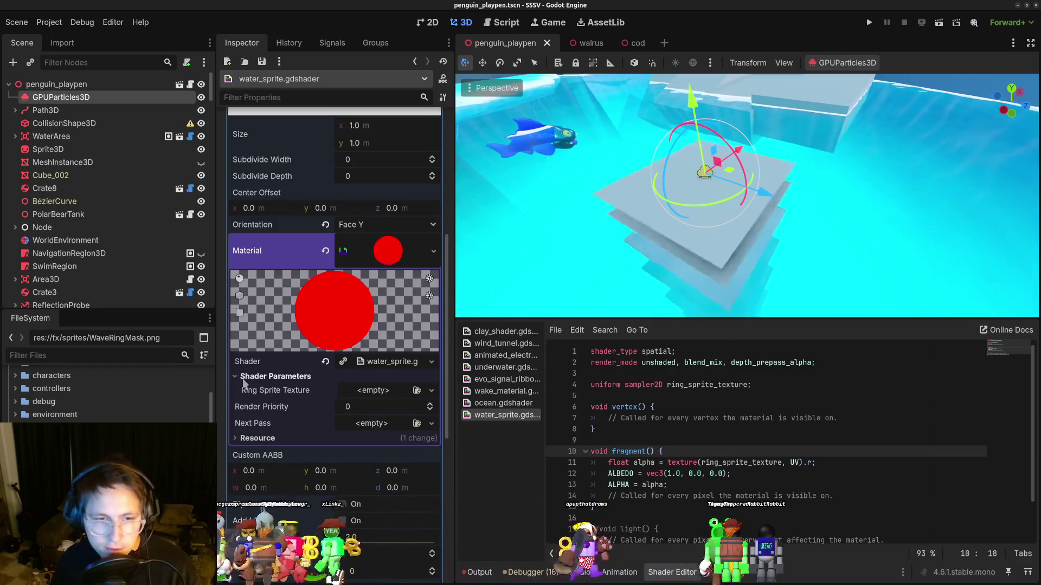
{"action": "left_click", "coordinate": [385, 391]}
{"action": "key", "text": "Escape"}
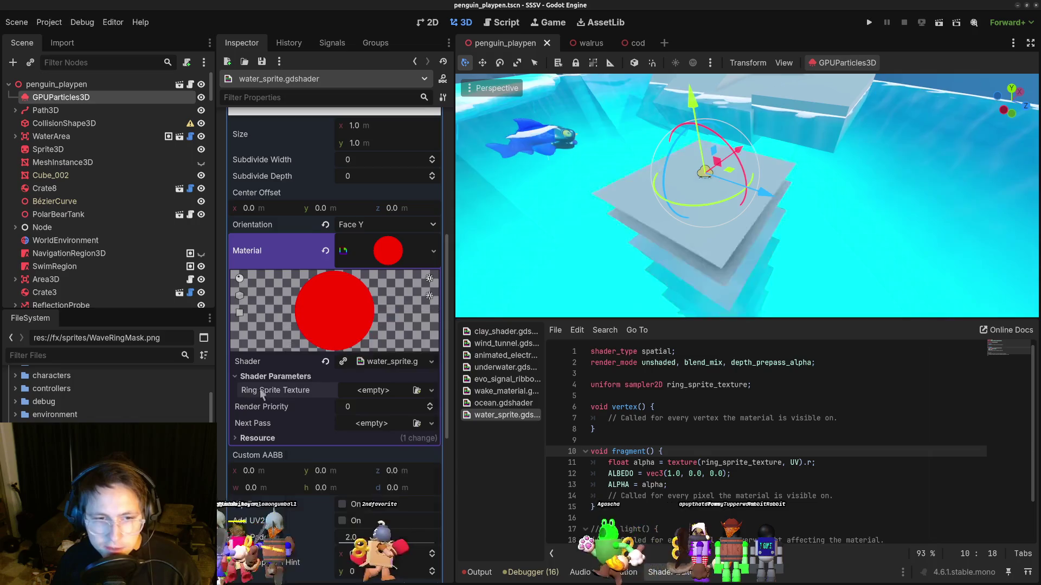
{"action": "left_click", "coordinate": [417, 390]}
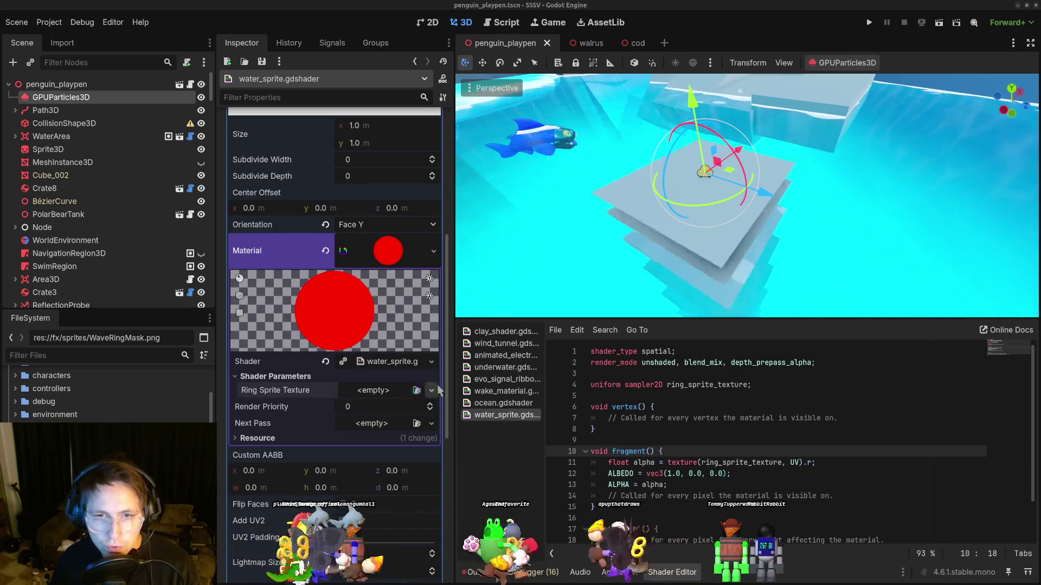
{"action": "type", "text": "ring"}
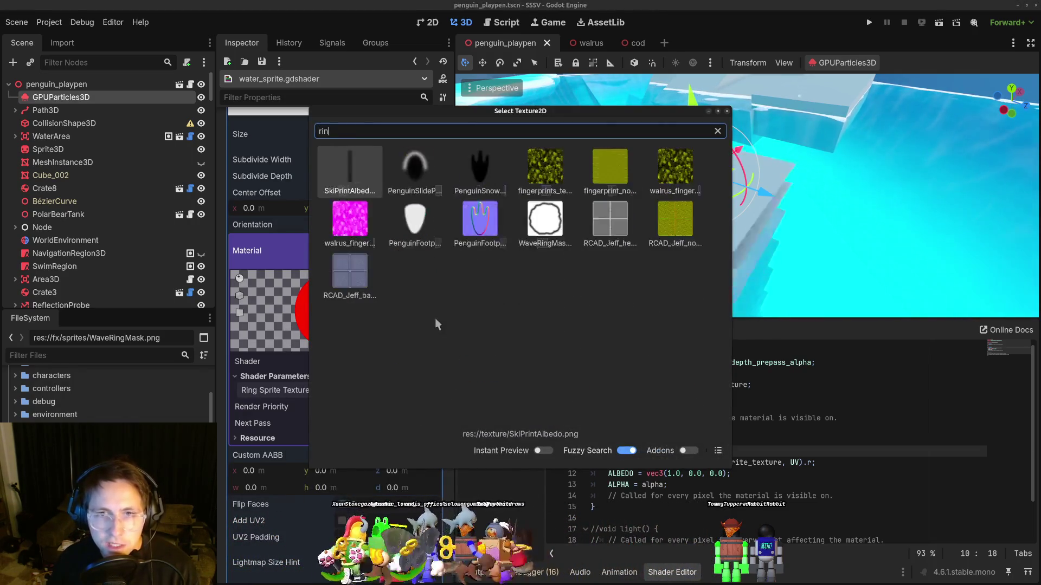
{"action": "double_click", "coordinate": [359, 173]}
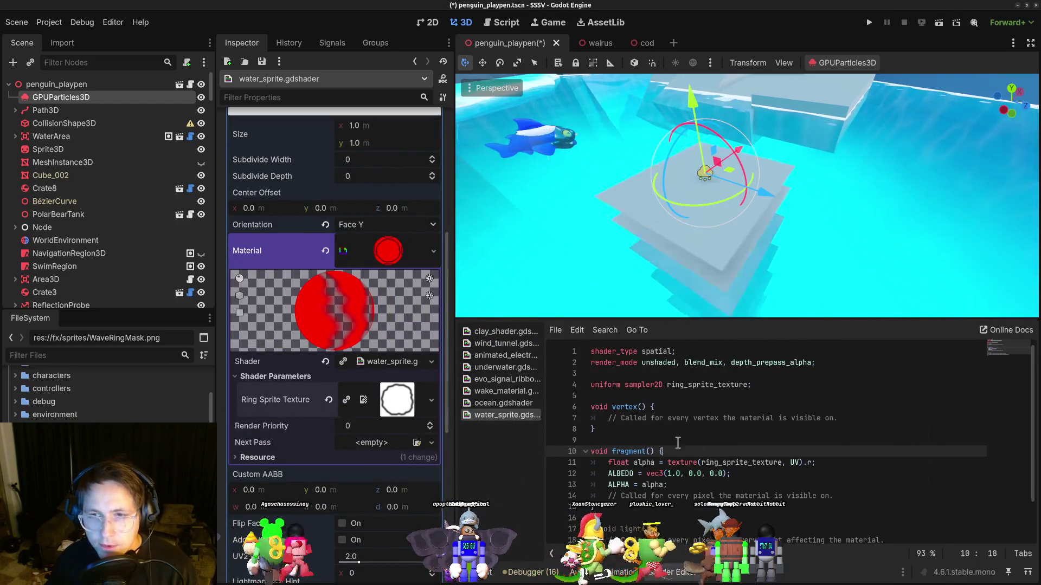
{"action": "key", "text": "ctrl+s"}
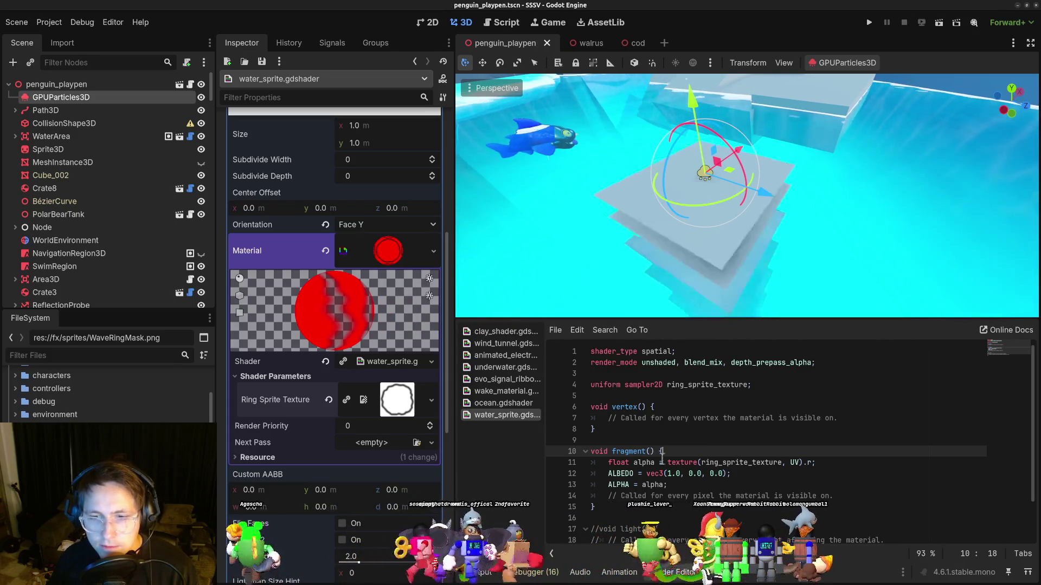
Collapse the material, reselect the GPUParticles3D node, and view the particle planes from a lower angle
{"action": "left_click", "coordinate": [681, 485]}
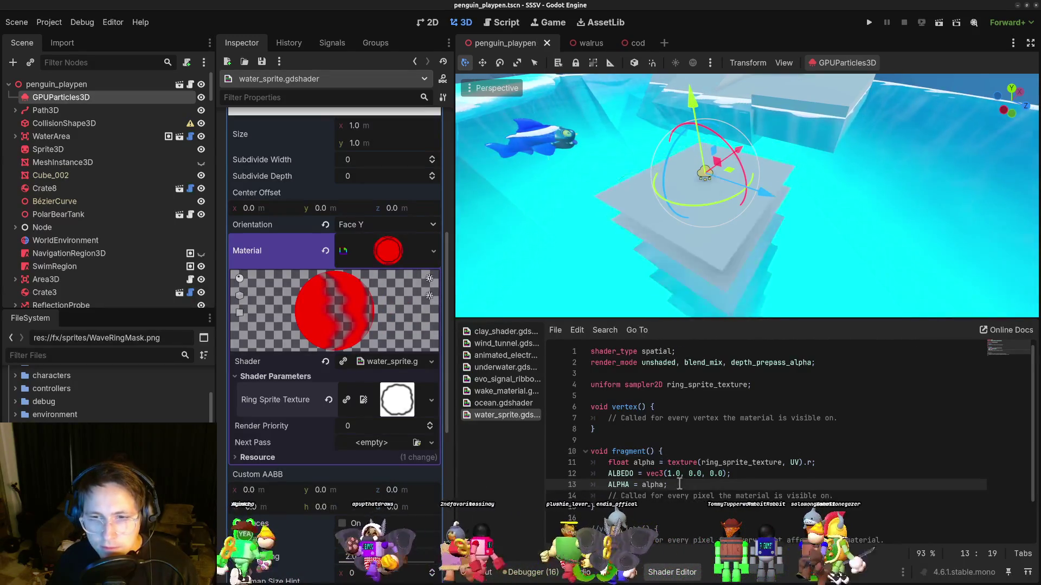
{"action": "left_click", "coordinate": [642, 365]}
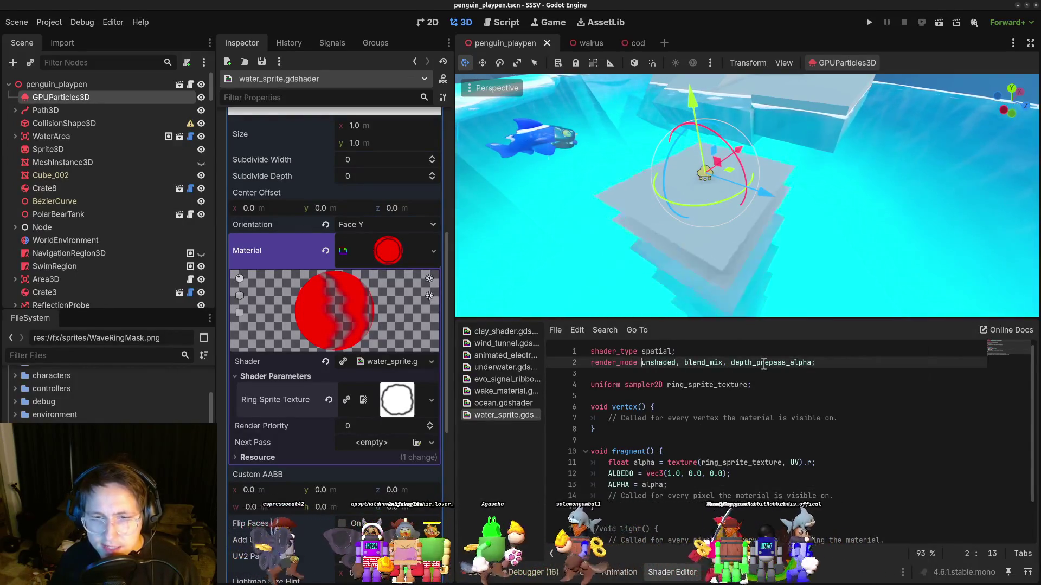
{"action": "scroll", "coordinate": [575, 293], "scroll_direction": "up", "scroll_amount": 2}
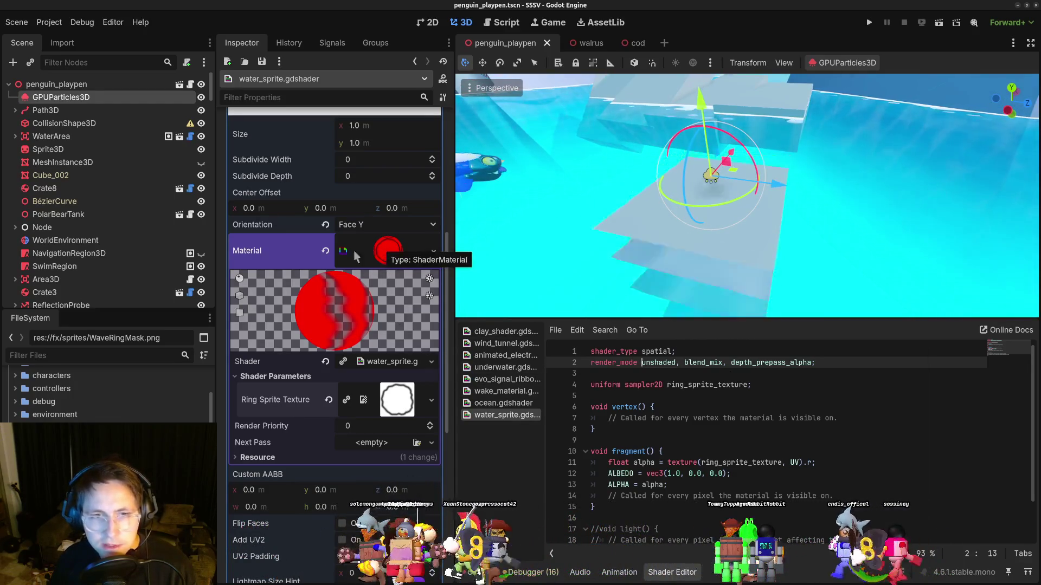
{"action": "left_click", "coordinate": [385, 254]}
{"action": "left_click", "coordinate": [384, 253]}
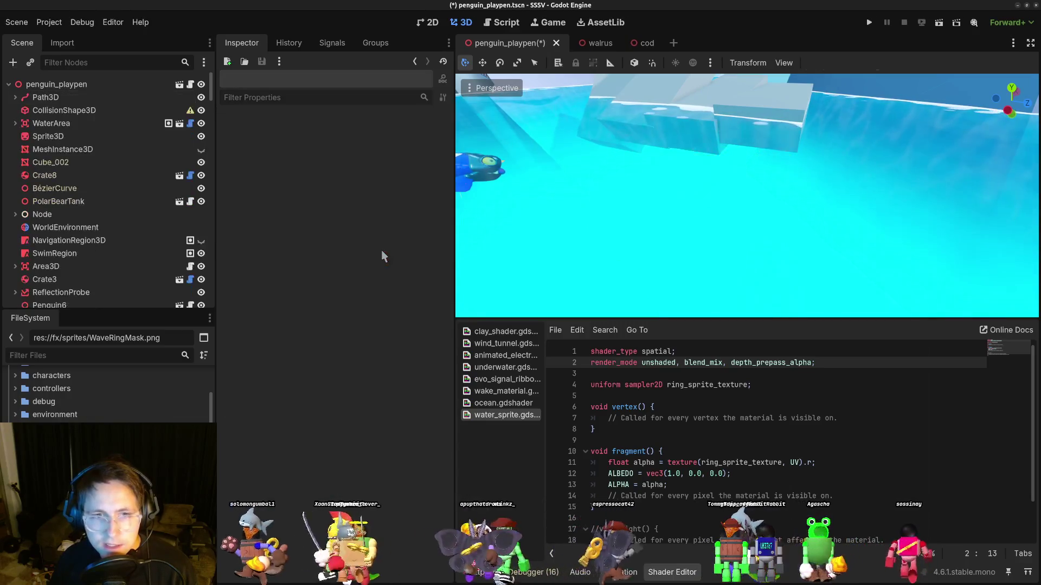
{"action": "left_click", "coordinate": [717, 187]}
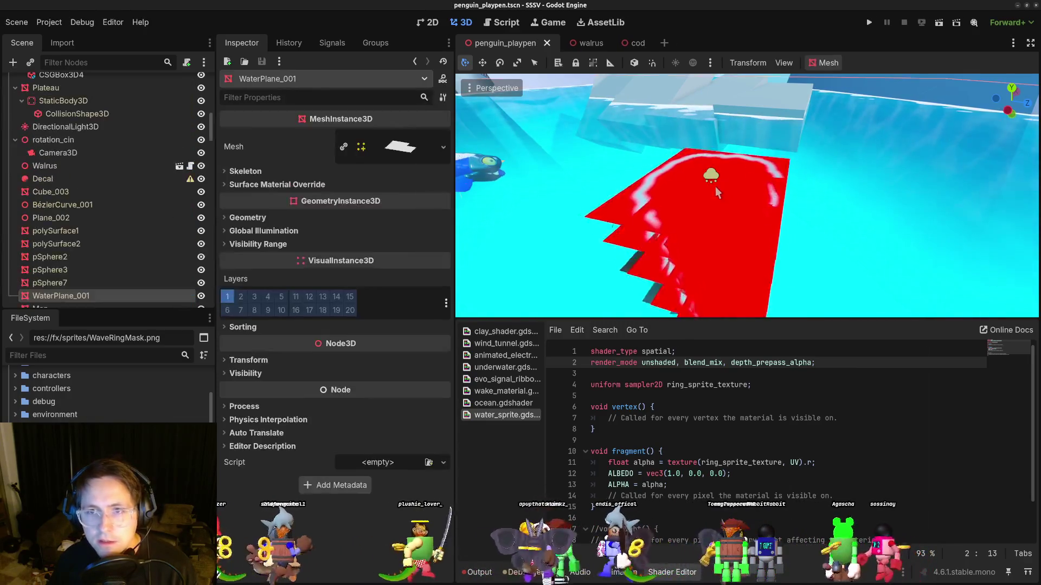
{"action": "left_click", "coordinate": [733, 207]}
{"action": "mouse_move", "coordinate": [733, 208]}
{"action": "left_mouse_down"}
{"action": "mouse_move", "coordinate": [888, 185]}
{"action": "mouse_move", "coordinate": [846, 271]}
{"action": "left_mouse_up"}
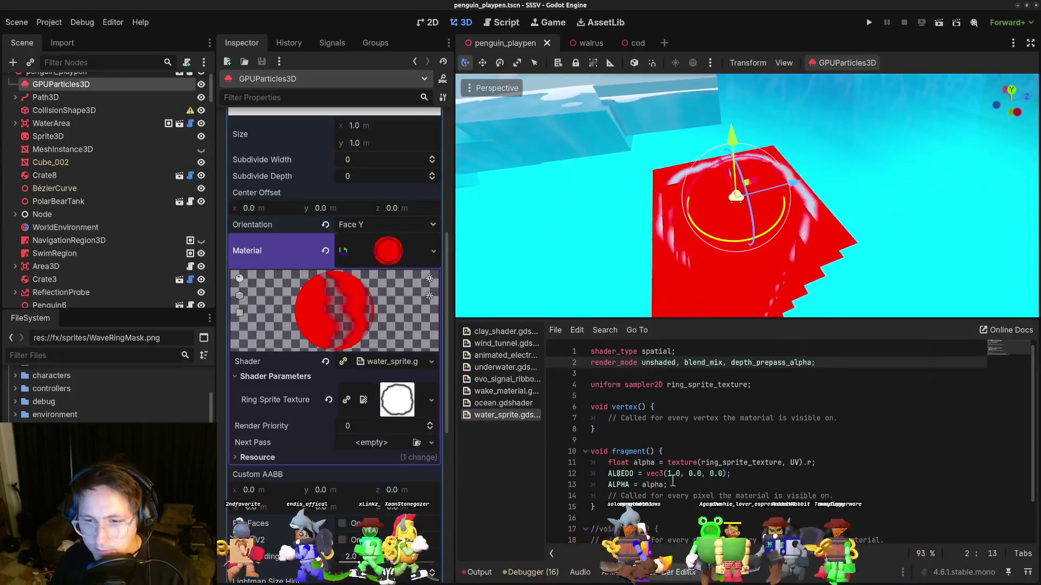
Make ALBEDO white (1.0, 1.0, 1.0) and set alpha to 1.0 minus the ring mask's red channel
{"action": "left_click", "coordinate": [672, 474]}
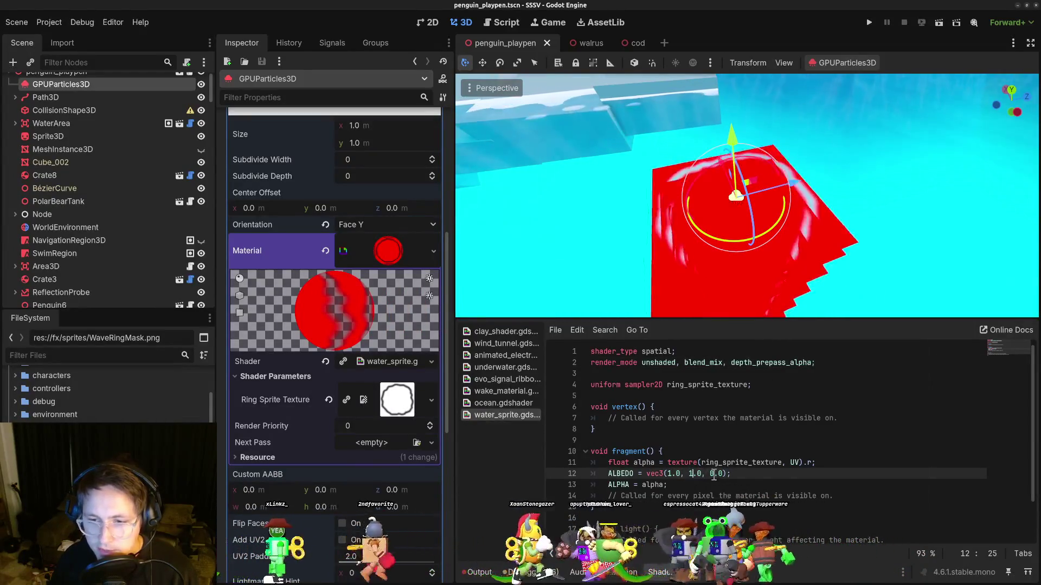
{"action": "key", "text": "Up"}
{"action": "key", "text": "Up"}
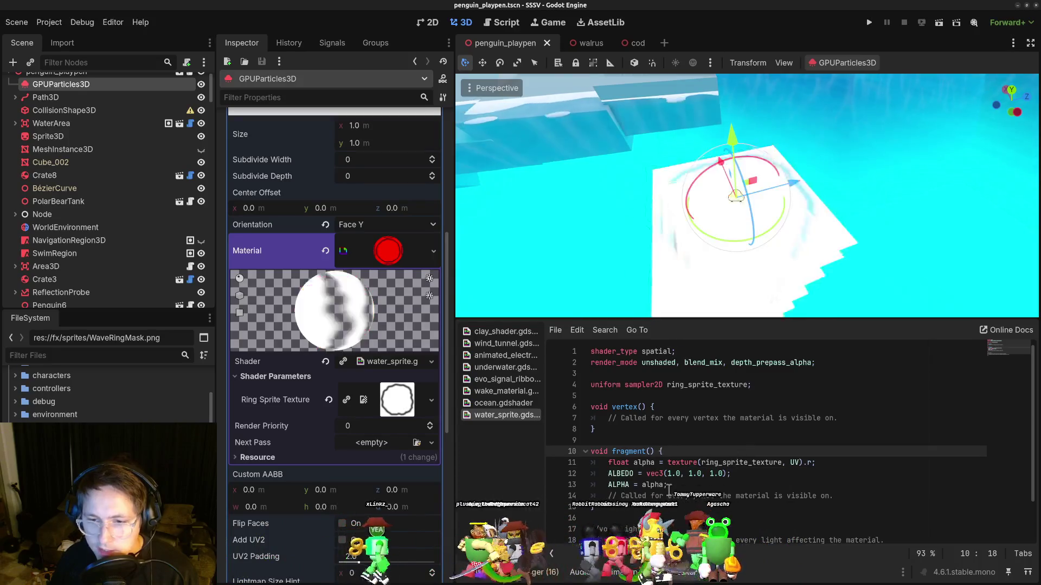
{"action": "left_click", "coordinate": [669, 462]}
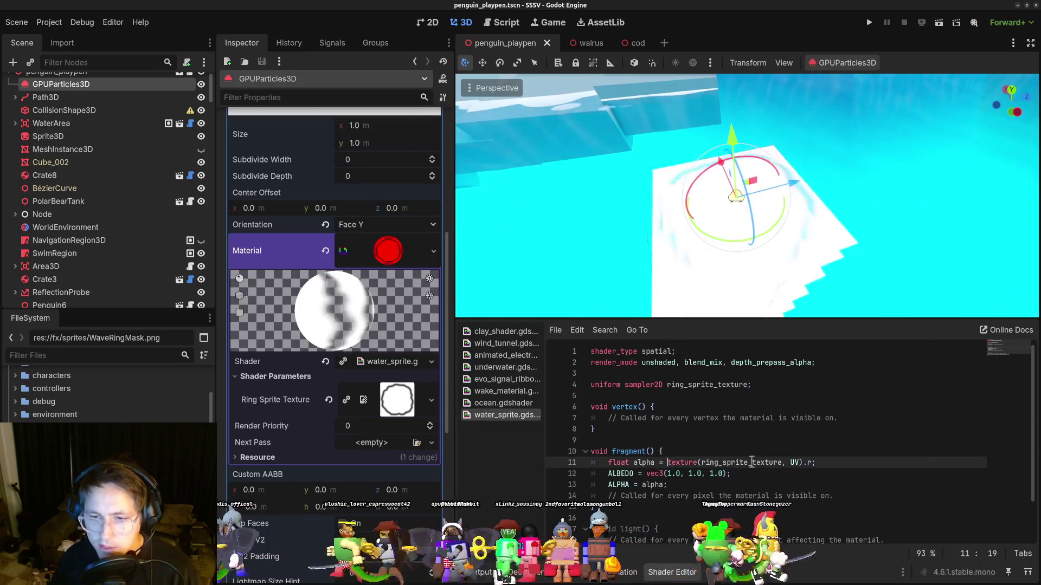
{"action": "type", "text": "1.0 -"}
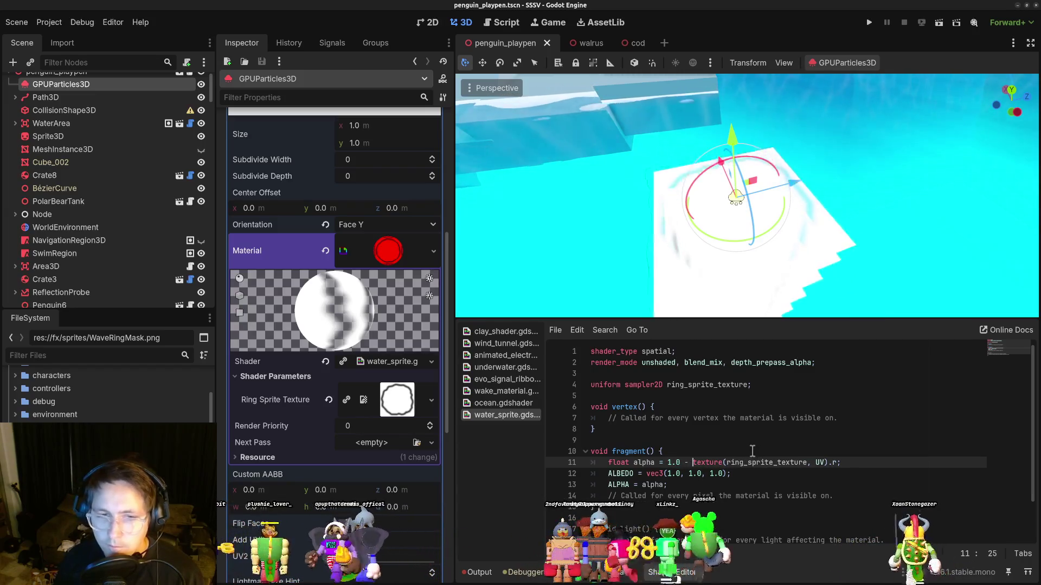
{"action": "scroll", "coordinate": [764, 276], "scroll_direction": "up", "scroll_amount": 3}
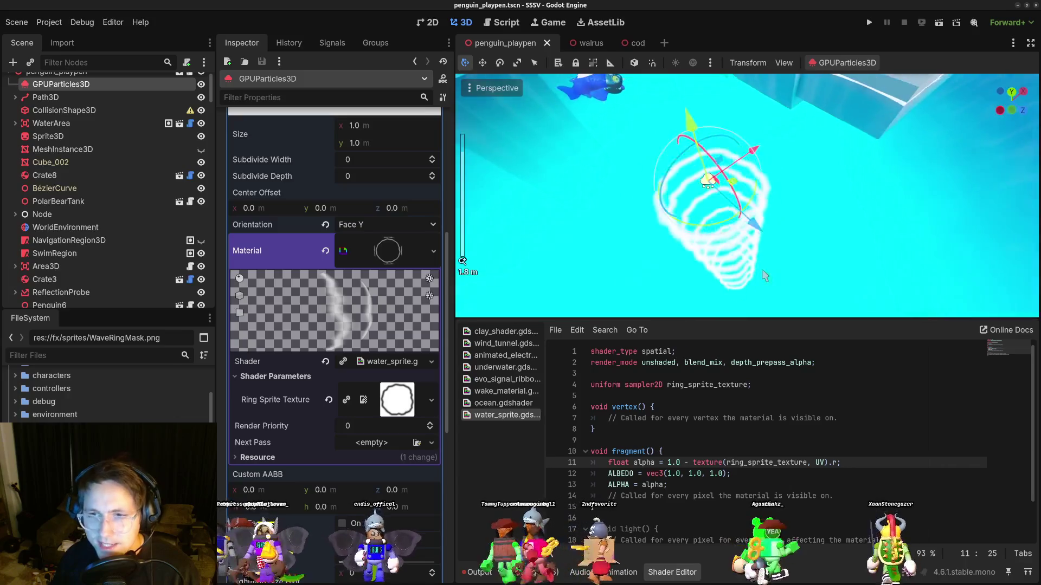
Orbit and zoom to inspect the stacked white rings from above and below the water
{"action": "scroll", "coordinate": [770, 276], "scroll_direction": "up", "scroll_amount": 3}
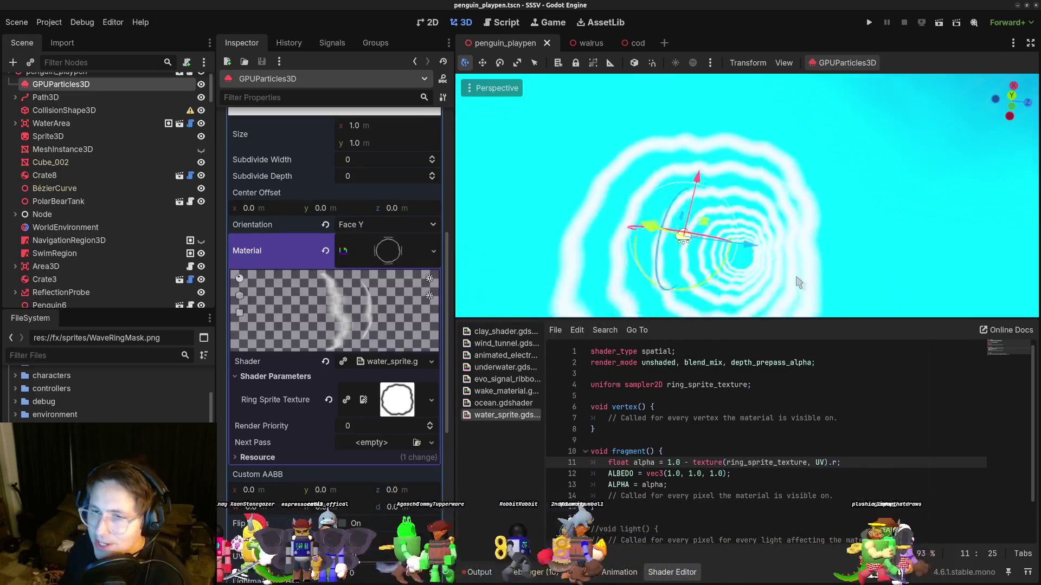
{"action": "scroll", "coordinate": [802, 282], "scroll_direction": "down", "scroll_amount": 3}
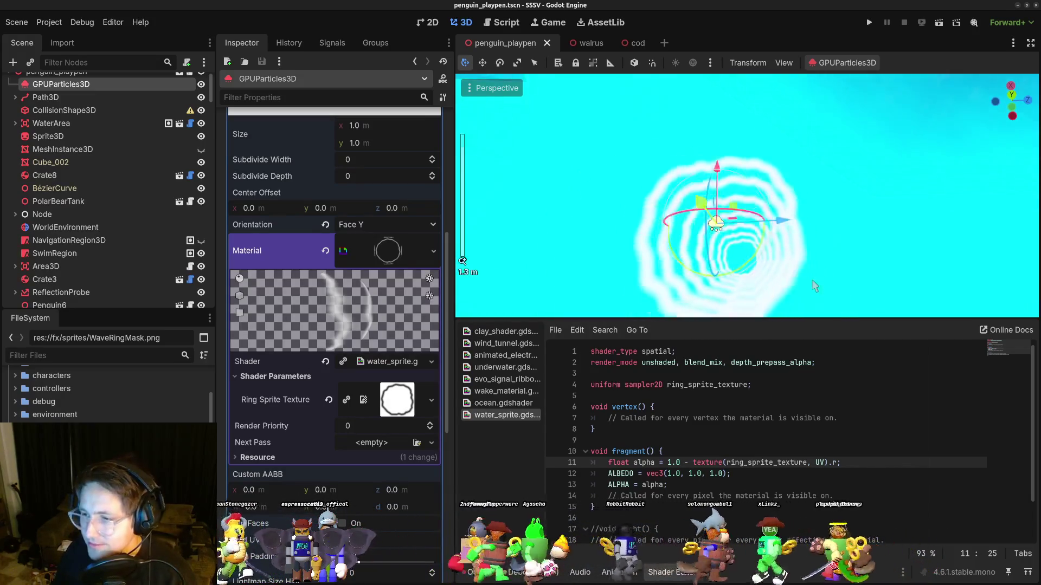
{"action": "scroll", "coordinate": [812, 276], "scroll_direction": "up", "scroll_amount": 2}
{"action": "mouse_move", "coordinate": [809, 241]}
{"action": "left_mouse_down"}
{"action": "mouse_move", "coordinate": [745, 216]}
{"action": "mouse_move", "coordinate": [821, 206]}
{"action": "mouse_move", "coordinate": [803, 202]}
{"action": "left_mouse_up"}
{"action": "scroll", "coordinate": [820, 208], "scroll_direction": "down", "scroll_amount": 1}
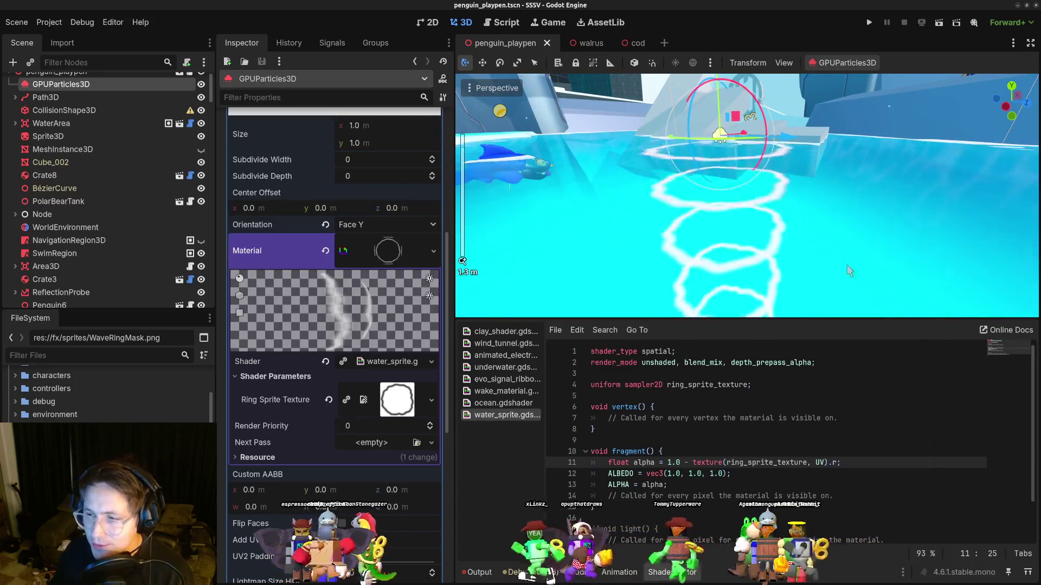
{"action": "mouse_move", "coordinate": [807, 273]}
{"action": "left_mouse_down"}
{"action": "mouse_move", "coordinate": [708, 244]}
{"action": "mouse_move", "coordinate": [743, 255]}
{"action": "mouse_move", "coordinate": [766, 279]}
{"action": "mouse_move", "coordinate": [705, 281]}
{"action": "left_mouse_up"}
{"action": "scroll", "coordinate": [742, 255], "scroll_direction": "down", "scroll_amount": 3}
{"action": "scroll", "coordinate": [699, 281], "scroll_direction": "up", "scroll_amount": 3}
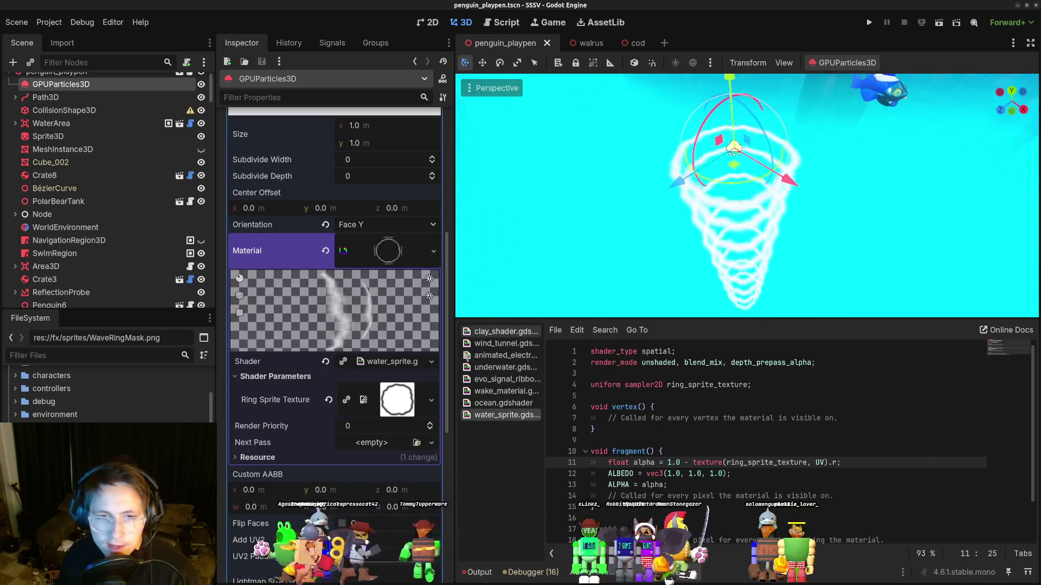
Collapse Shader Parameters and scroll the Inspector back to the top
{"action": "left_click", "coordinate": [231, 376]}
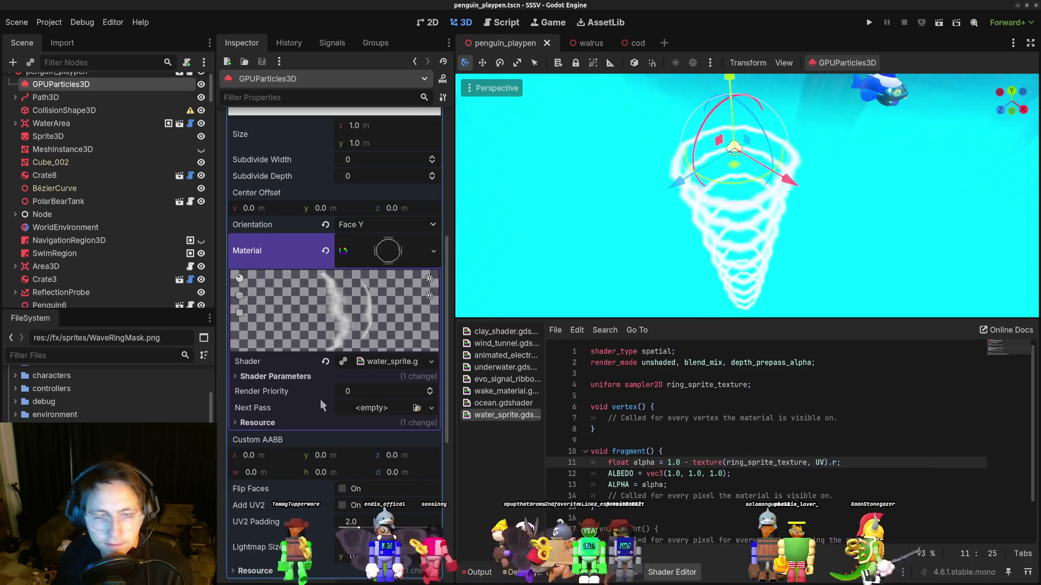
{"action": "scroll", "coordinate": [324, 477], "scroll_direction": "up", "scroll_amount": 2}
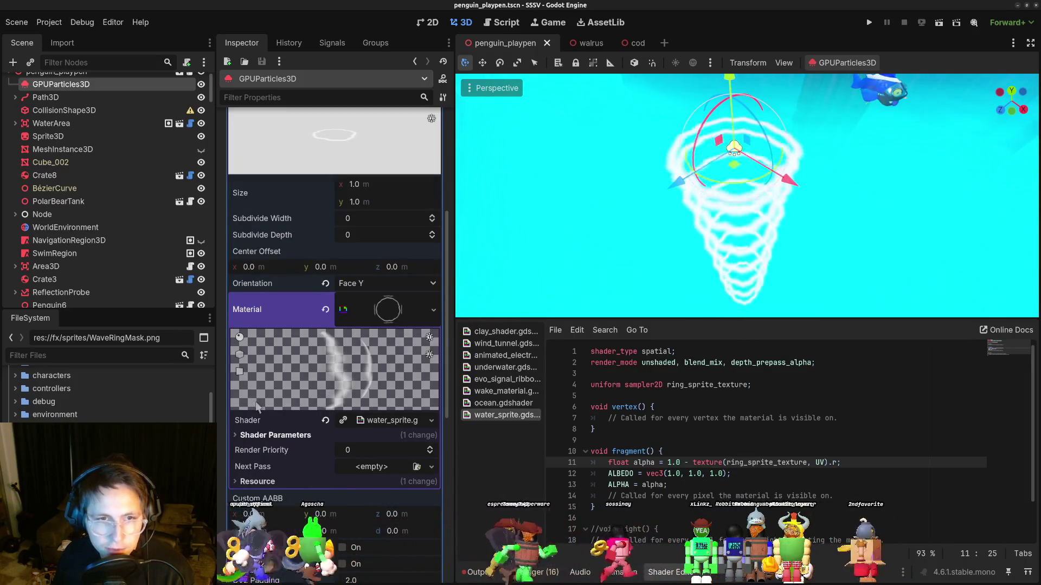
{"action": "scroll", "coordinate": [246, 421], "scroll_direction": "up", "scroll_amount": 8}
Enable the Rotate Y particle flag in the ParticleProcessMaterial
{"action": "left_click", "coordinate": [228, 255]}
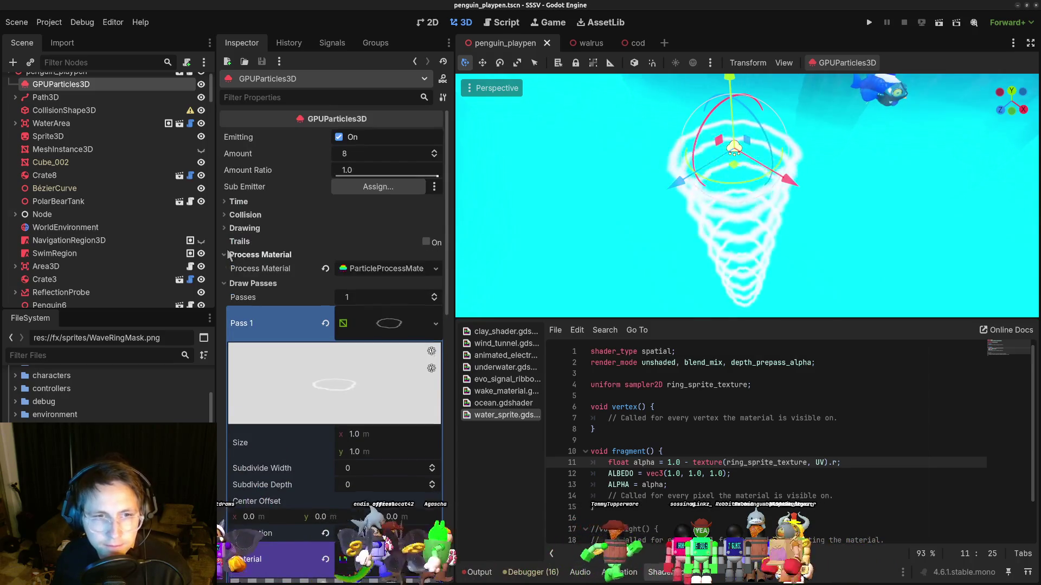
{"action": "left_click", "coordinate": [355, 268]}
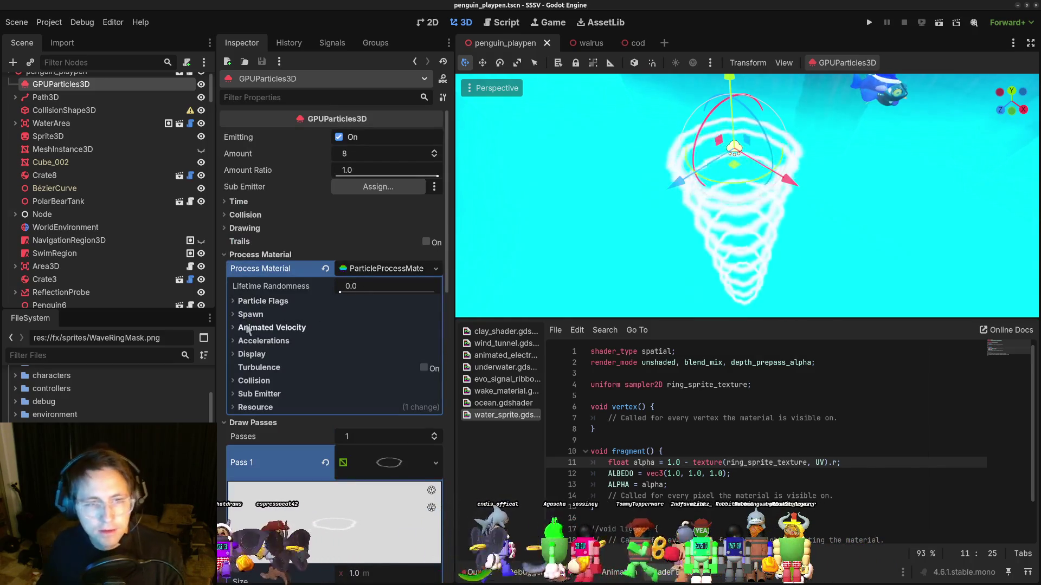
{"action": "left_click", "coordinate": [234, 315]}
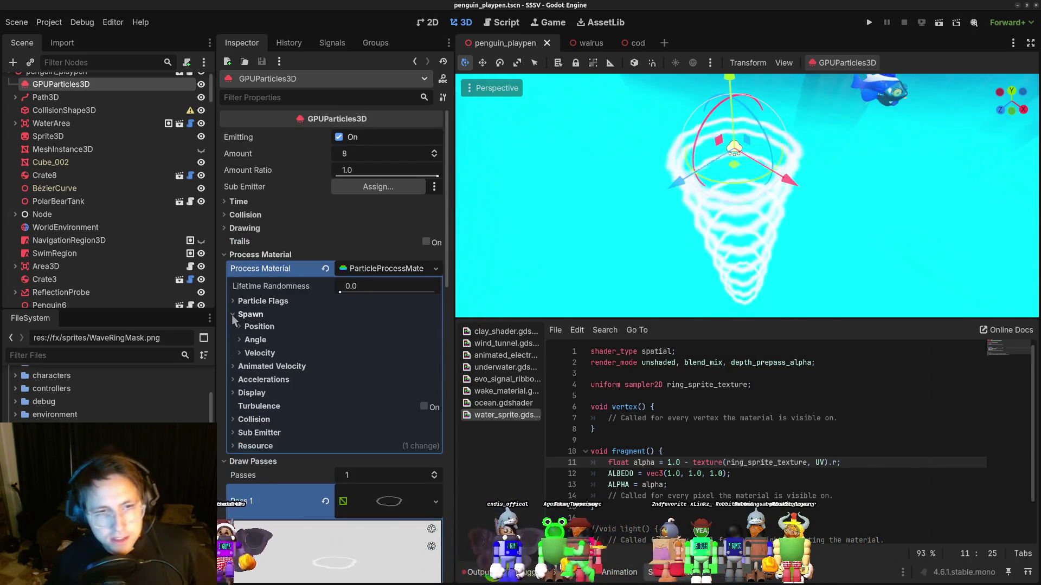
{"action": "left_click", "coordinate": [243, 342]}
{"action": "left_click", "coordinate": [234, 302]}
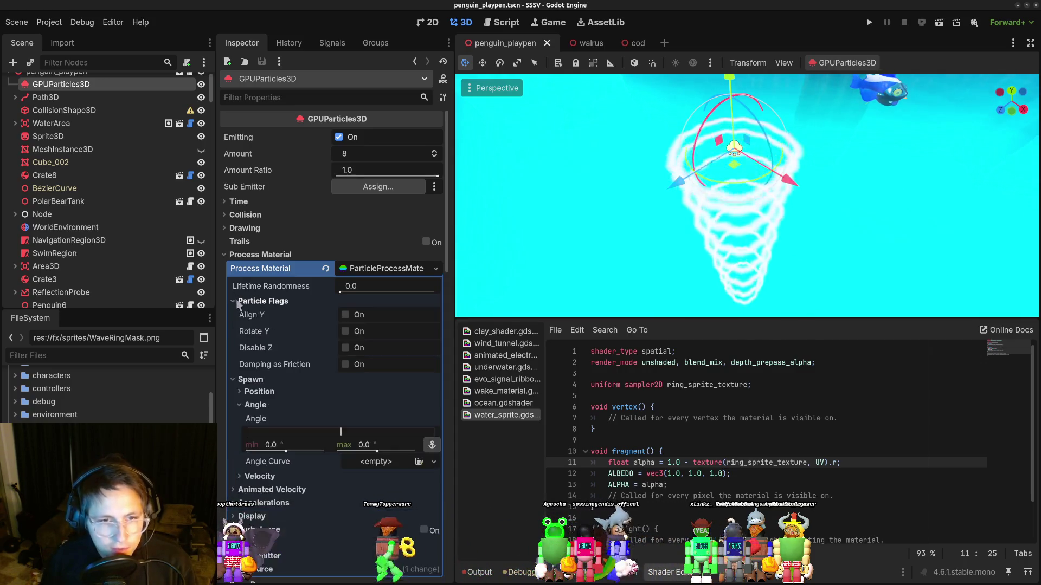
{"action": "left_click", "coordinate": [344, 332]}
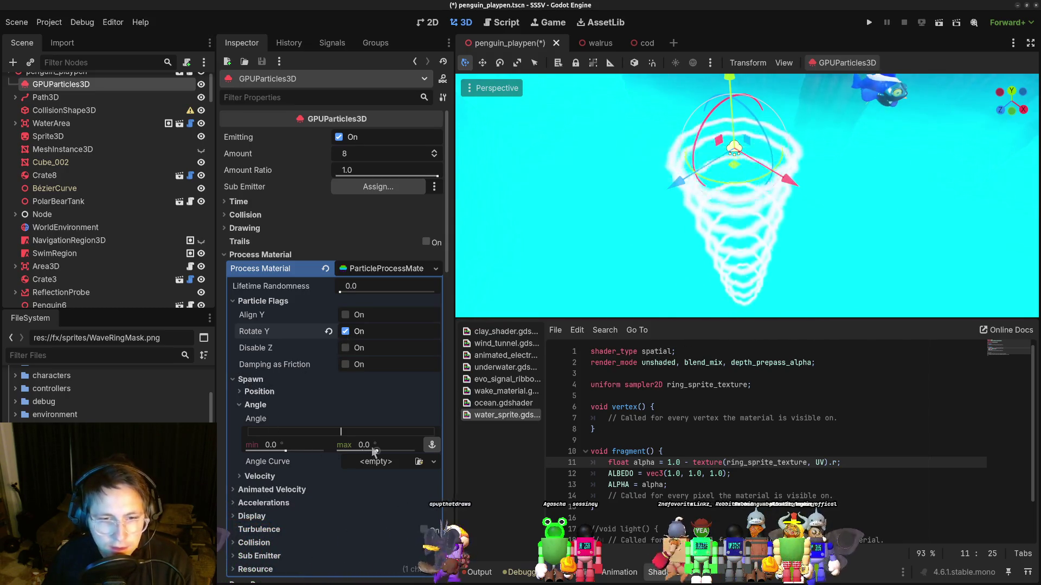
Set the spawn Angle max to 360 degrees and save the scene
{"action": "left_click_drag", "start_coordinate": [377, 452], "coordinate": [385, 454]}
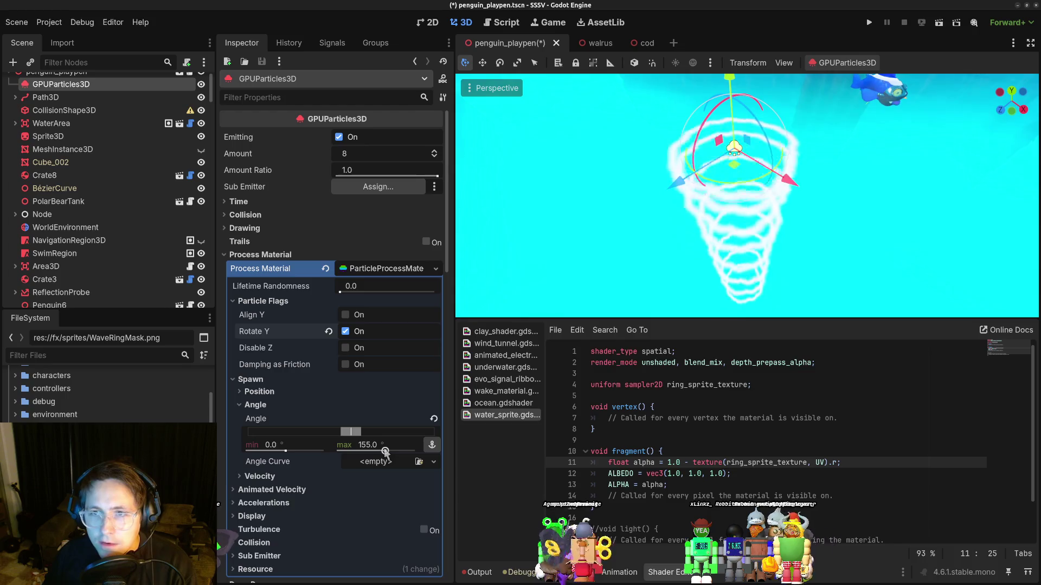
{"action": "left_click_drag", "start_coordinate": [386, 451], "coordinate": [386, 452]}
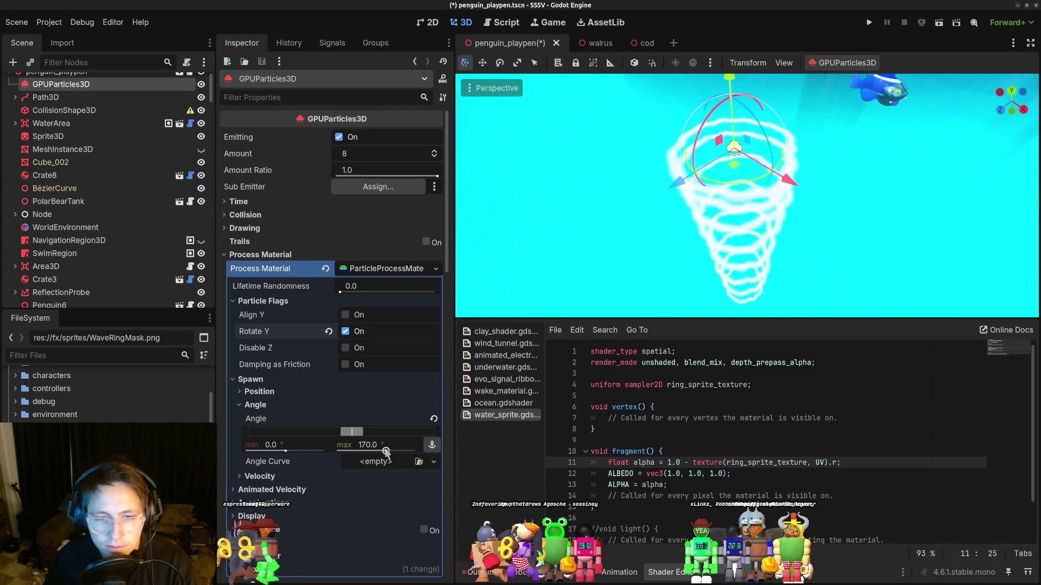
{"action": "left_click", "coordinate": [385, 444]}
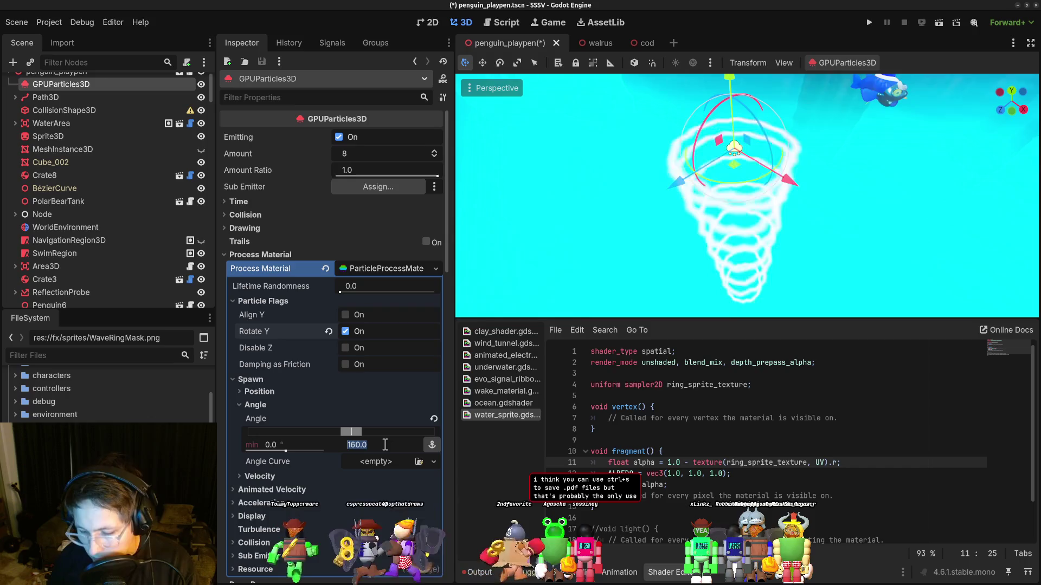
{"action": "type", "text": "360"}
{"action": "key", "text": "Return"}
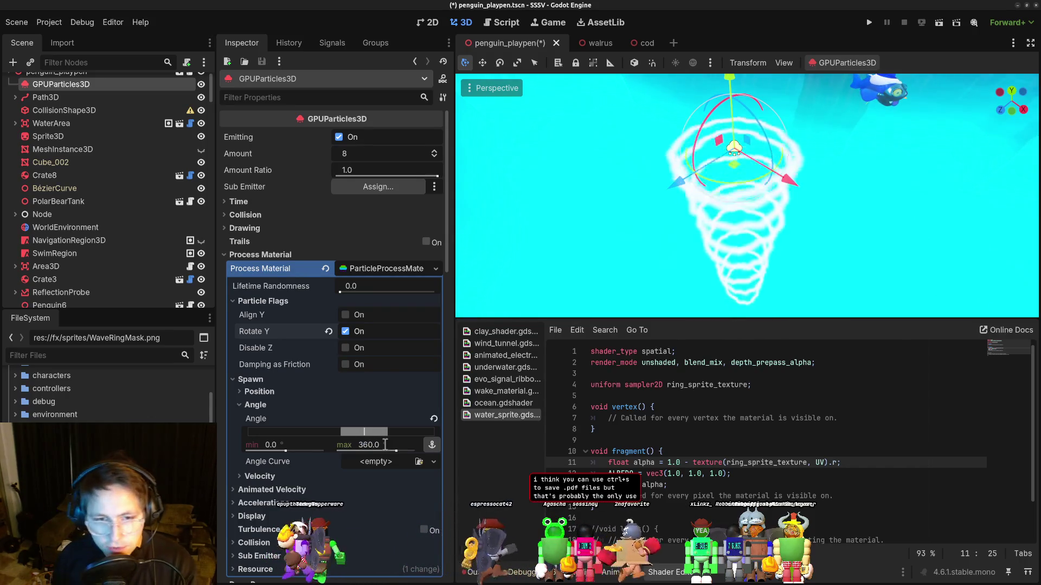
{"action": "mouse_move", "coordinate": [734, 260]}
{"action": "left_mouse_down"}
{"action": "mouse_move", "coordinate": [799, 291]}
{"action": "mouse_move", "coordinate": [779, 281]}
{"action": "mouse_move", "coordinate": [819, 228]}
{"action": "mouse_move", "coordinate": [678, 271]}
{"action": "left_mouse_up"}
{"action": "scroll", "coordinate": [678, 271], "scroll_direction": "up", "scroll_amount": 2}
{"action": "key", "text": "ctrl+s"}
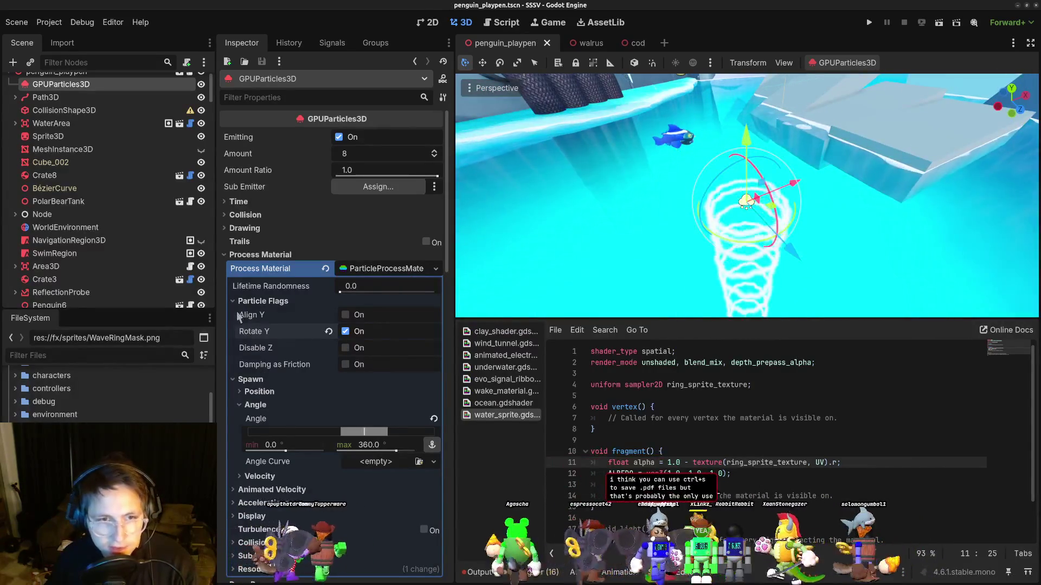
Set Accelerations gravity y to 0 so the rings stay flat
{"action": "left_click", "coordinate": [234, 301]}
{"action": "left_click", "coordinate": [233, 315]}
{"action": "left_click", "coordinate": [233, 328]}
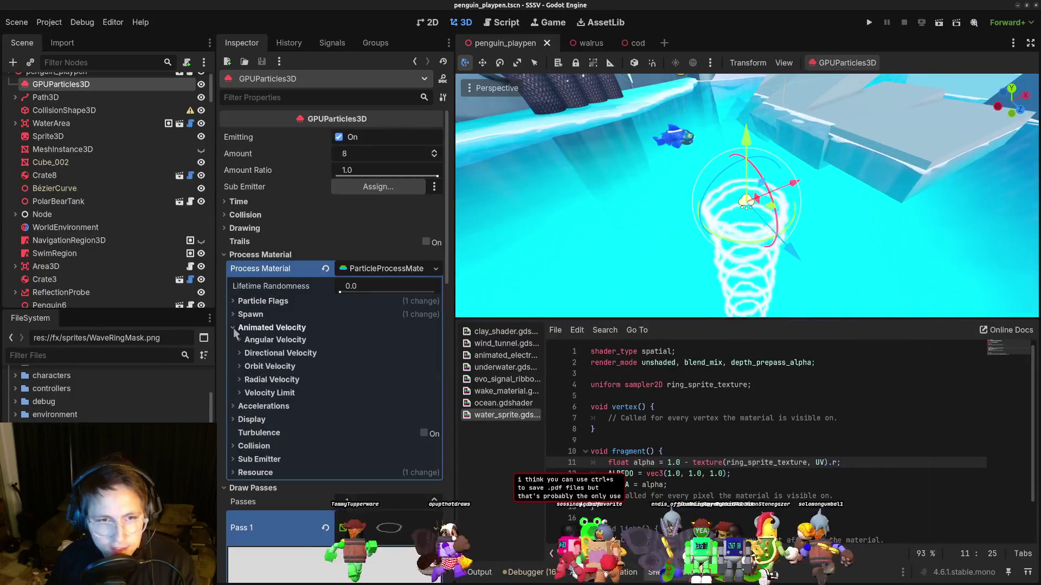
{"action": "left_click", "coordinate": [233, 327]}
{"action": "left_click", "coordinate": [233, 328]}
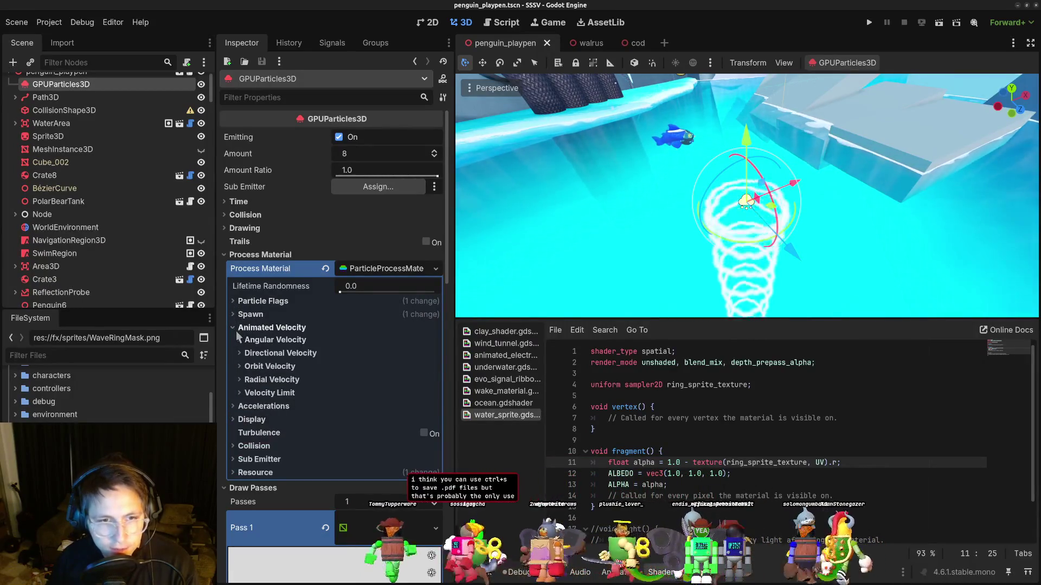
{"action": "left_click", "coordinate": [233, 328]}
{"action": "left_click", "coordinate": [234, 340]}
{"action": "left_click", "coordinate": [252, 353]}
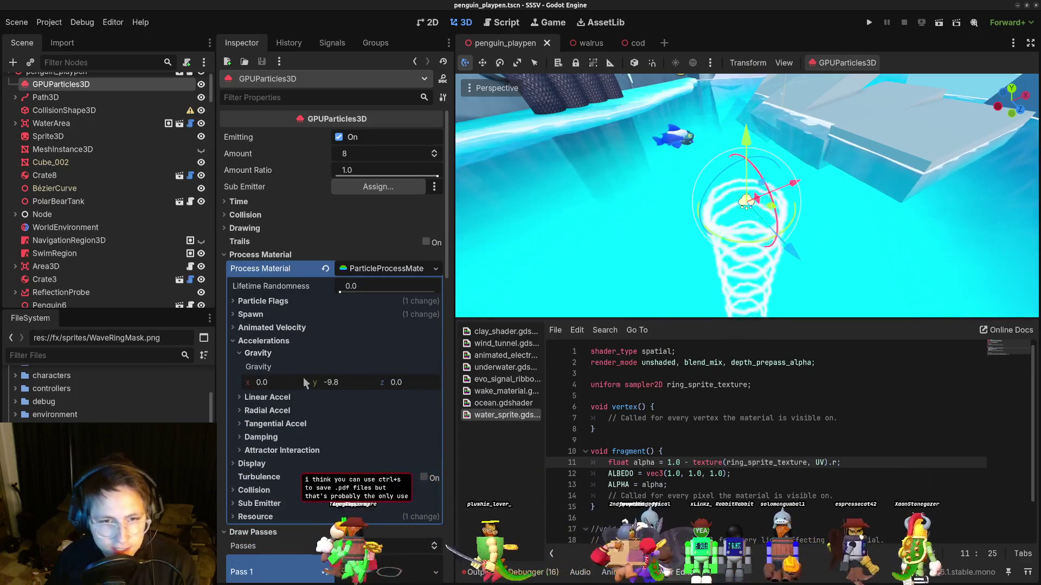
{"action": "left_click", "coordinate": [345, 383]}
{"action": "type", "text": "0"}
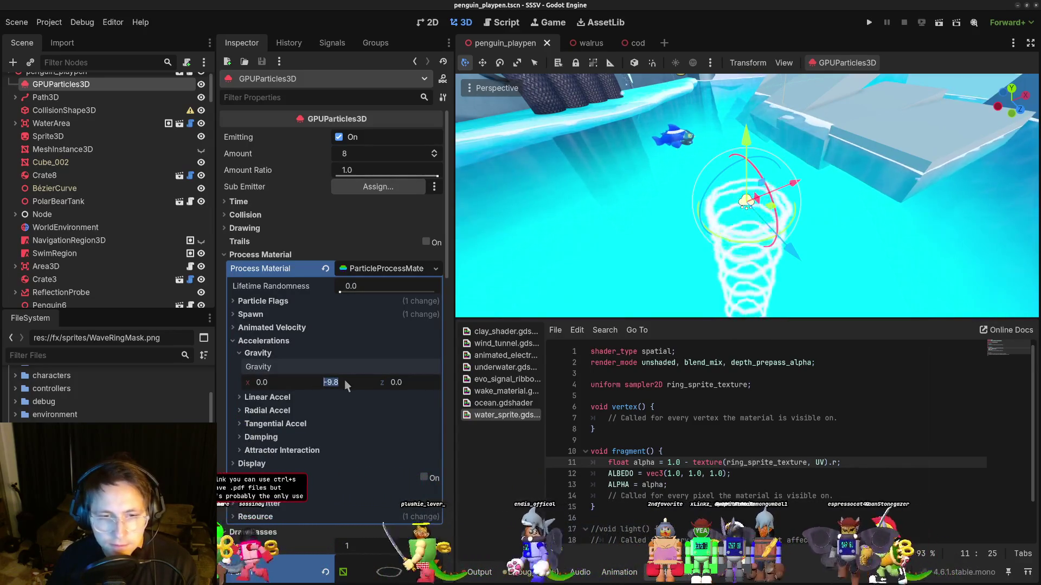
{"action": "key", "text": "Return"}
{"action": "left_click", "coordinate": [238, 340]}
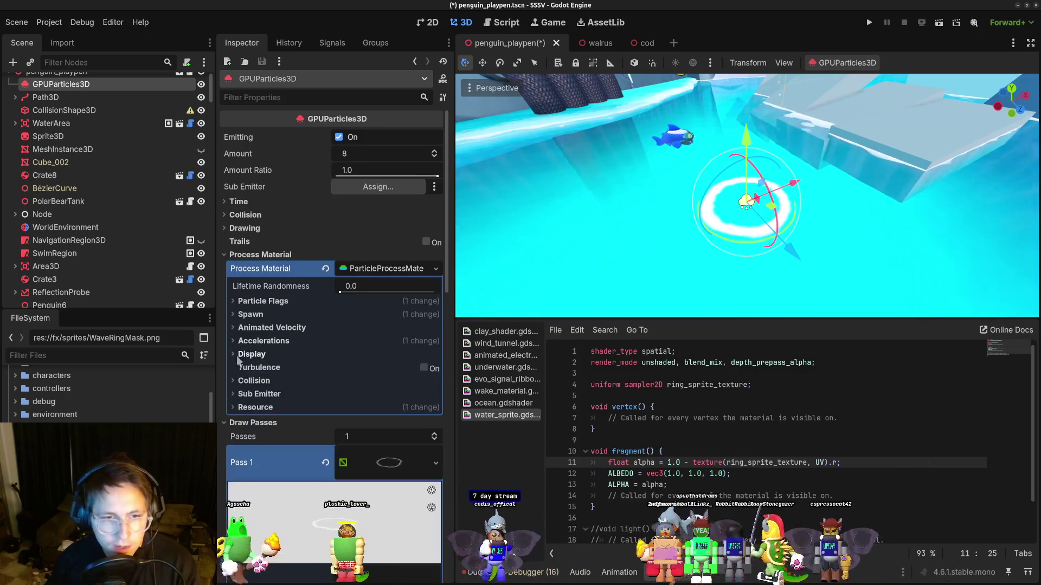
Add a CurveTexture Scale Curve under Display > Scale and drag its start point down to 0
{"action": "left_click", "coordinate": [241, 354]}
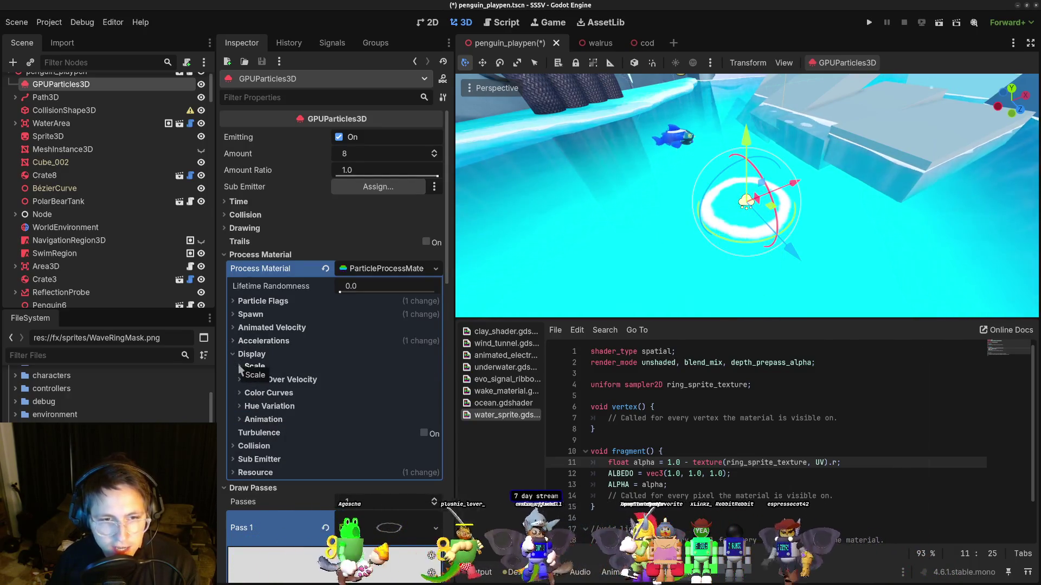
{"action": "left_click", "coordinate": [253, 367]}
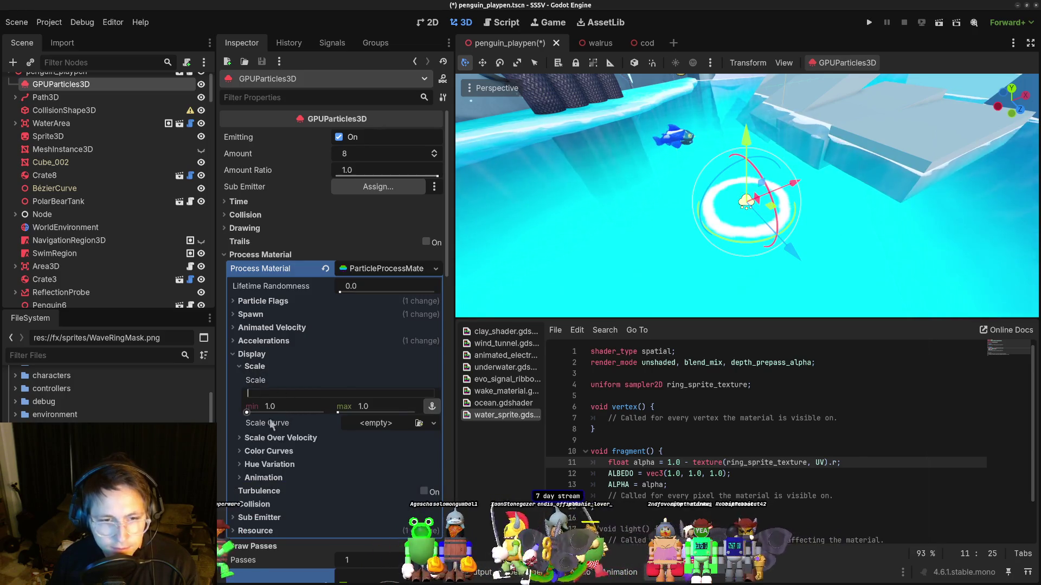
{"action": "left_click", "coordinate": [380, 425]}
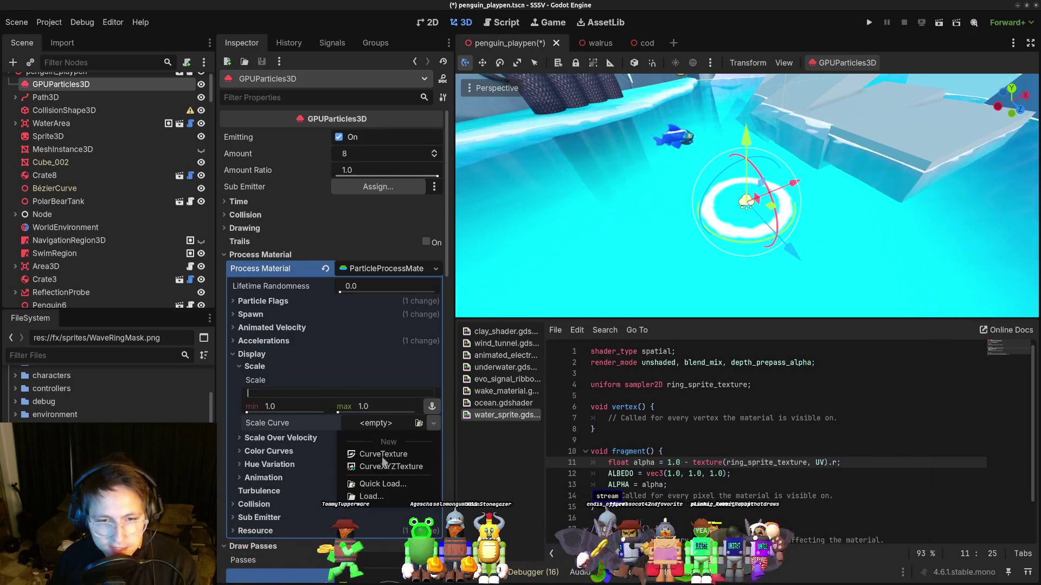
{"action": "left_click", "coordinate": [383, 455]}
{"action": "left_click", "coordinate": [392, 425]}
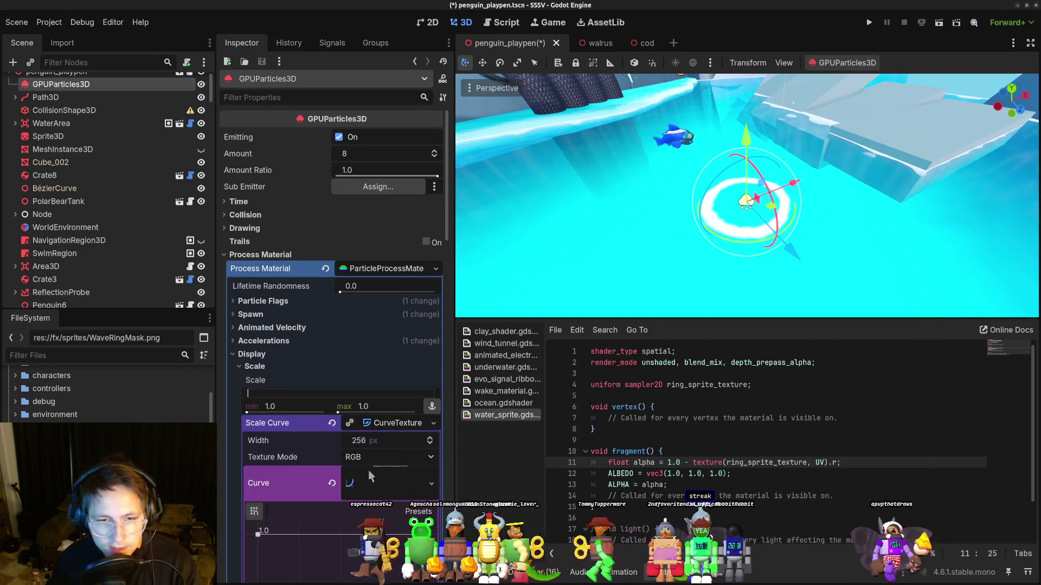
{"action": "left_click", "coordinate": [378, 482]}
{"action": "left_click_drag", "start_coordinate": [258, 418], "coordinate": [258, 560]}
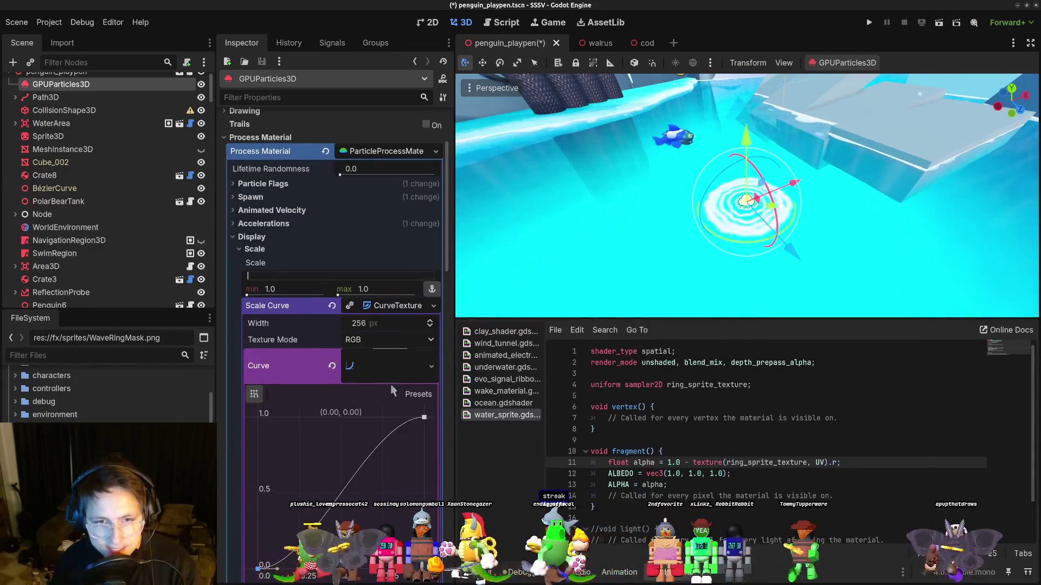
Inspect the shader's depth_prepass_alpha render mode line and leave it unedited
{"action": "scroll", "coordinate": [705, 267], "scroll_direction": "up", "scroll_amount": 5}
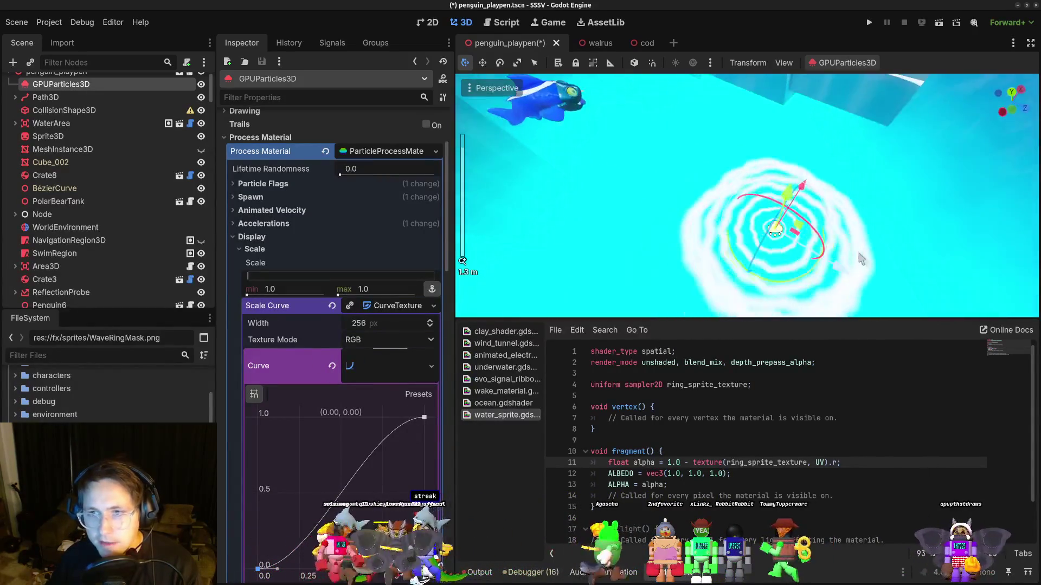
{"action": "scroll", "coordinate": [857, 244], "scroll_direction": "up", "scroll_amount": 4}
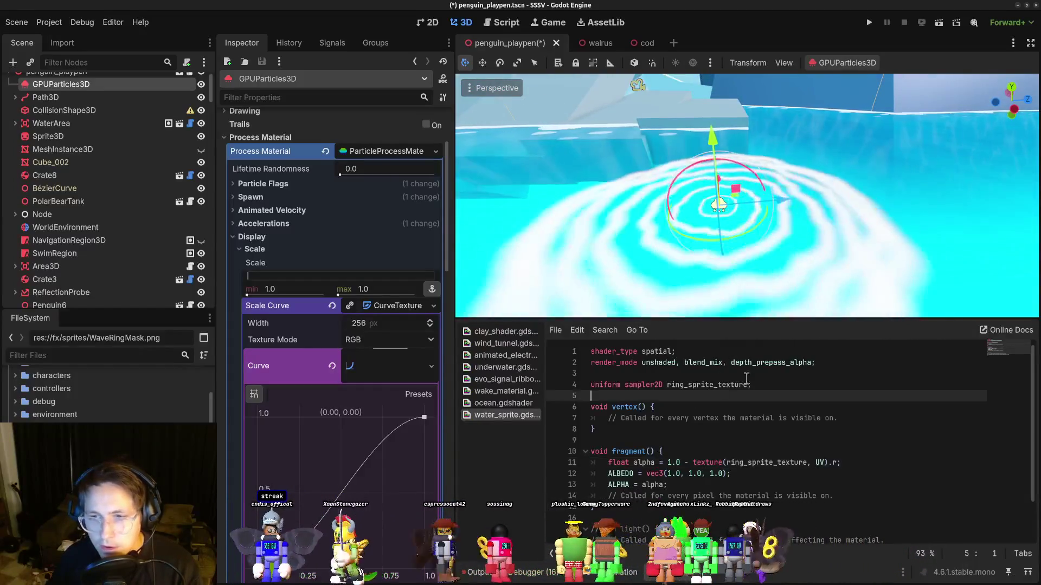
{"action": "left_click", "coordinate": [773, 362]}
{"action": "double_click", "coordinate": [773, 362]}
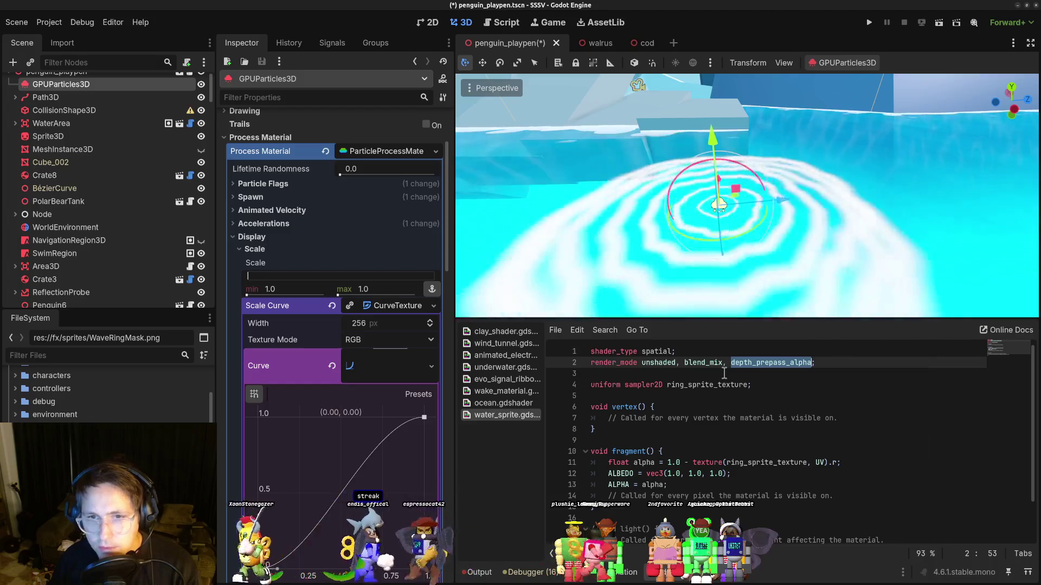
{"action": "left_click", "coordinate": [686, 374]}
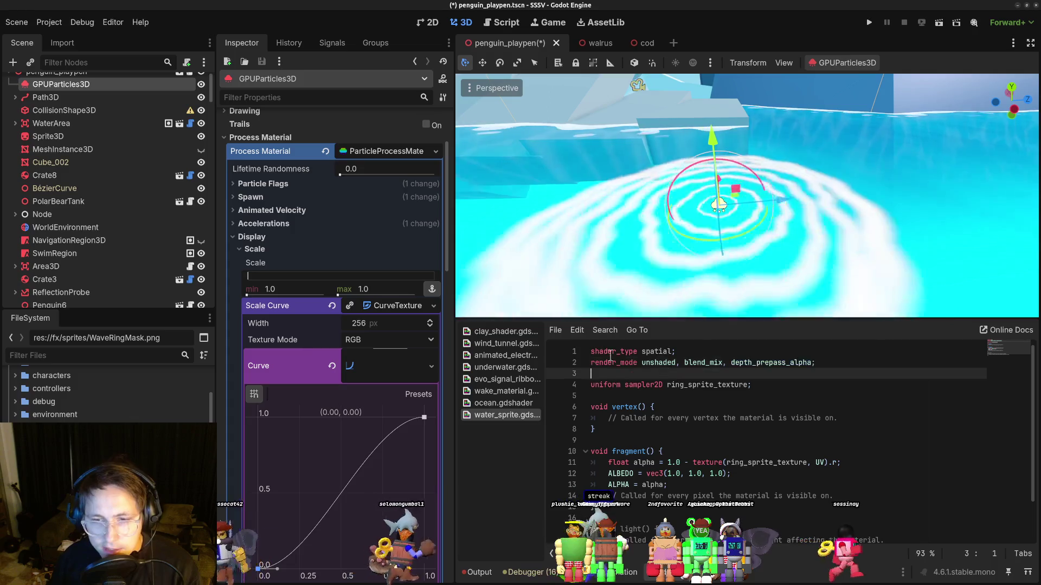
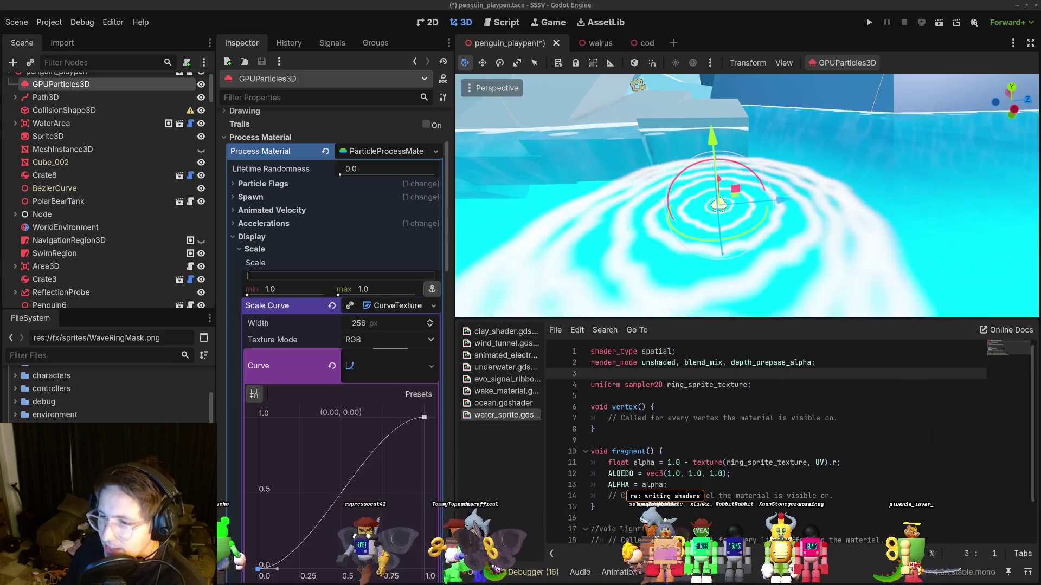
Review the water_sprite shader's fragment function, especially its ALBEDO and ALPHA lines
{"action": "scroll", "coordinate": [813, 460], "scroll_direction": "down", "scroll_amount": 2}
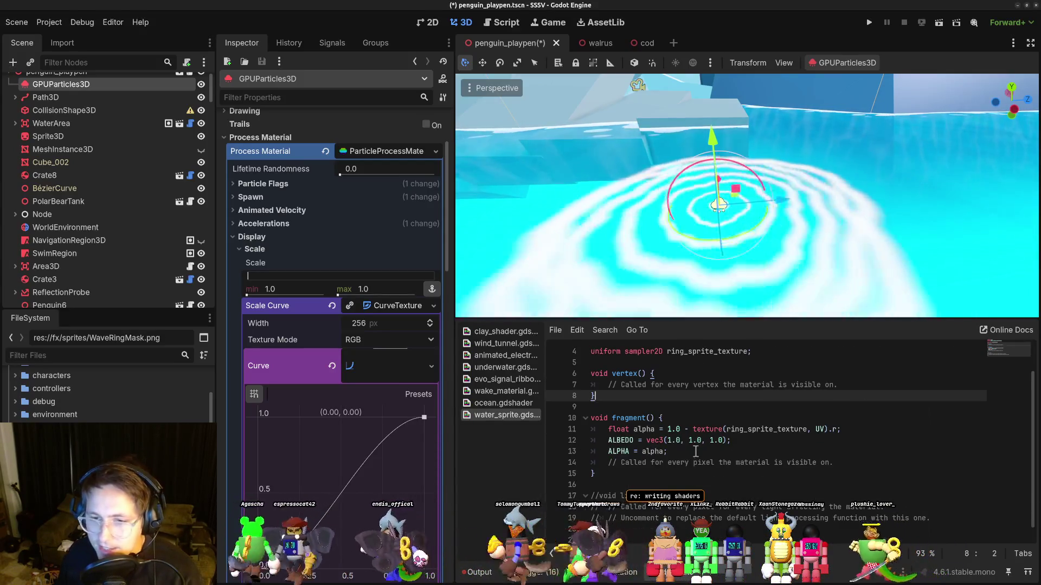
{"action": "left_click", "coordinate": [716, 452]}
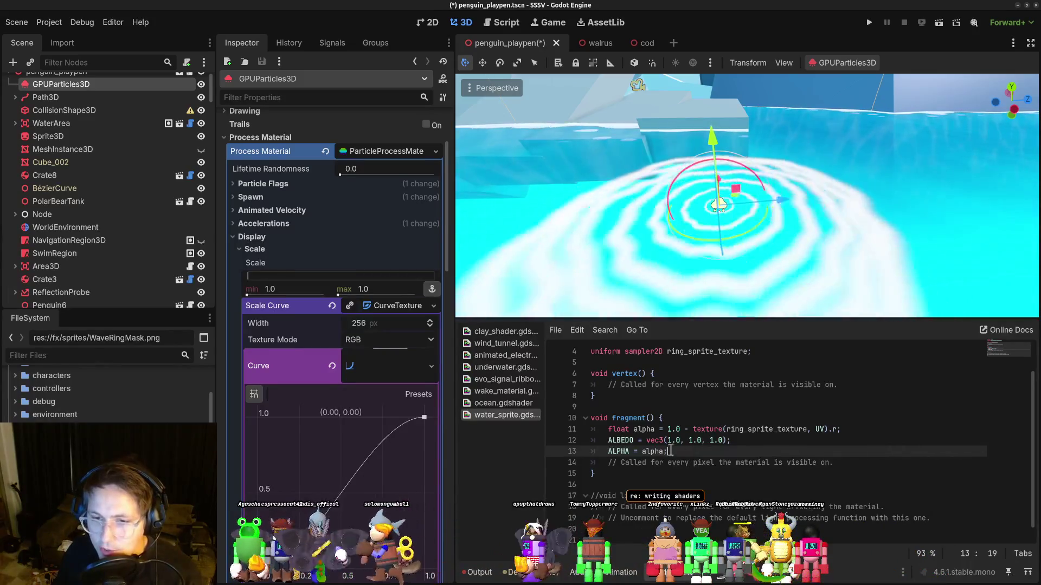
{"action": "left_click_drag", "start_coordinate": [679, 453], "coordinate": [619, 407]}
{"action": "left_click", "coordinate": [758, 405]}
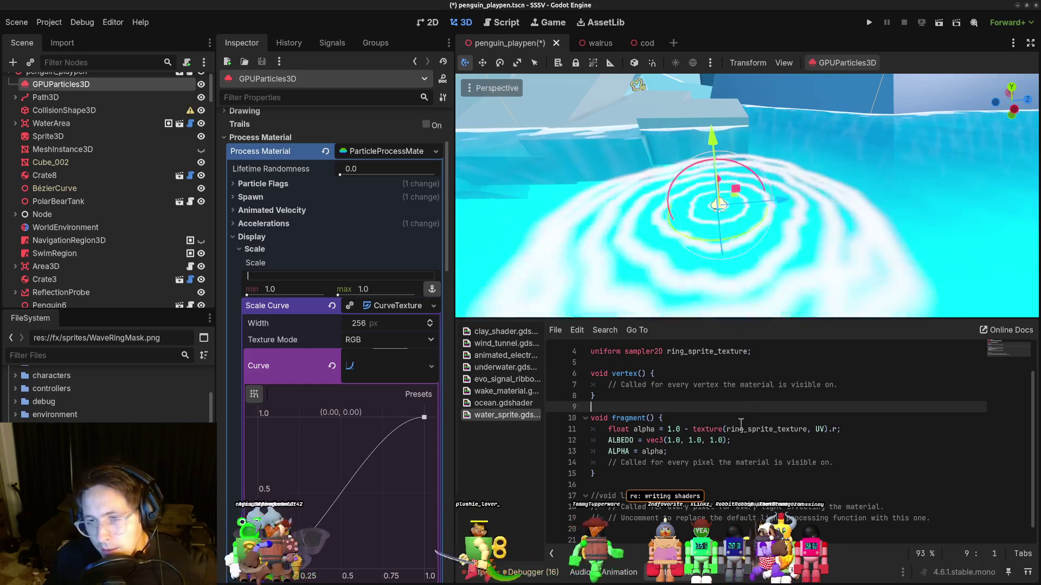
{"action": "left_click", "coordinate": [716, 453]}
{"action": "left_click_drag", "start_coordinate": [716, 452], "coordinate": [607, 429]}
{"action": "left_click", "coordinate": [716, 454]}
{"action": "left_click_drag", "start_coordinate": [717, 454], "coordinate": [579, 435]}
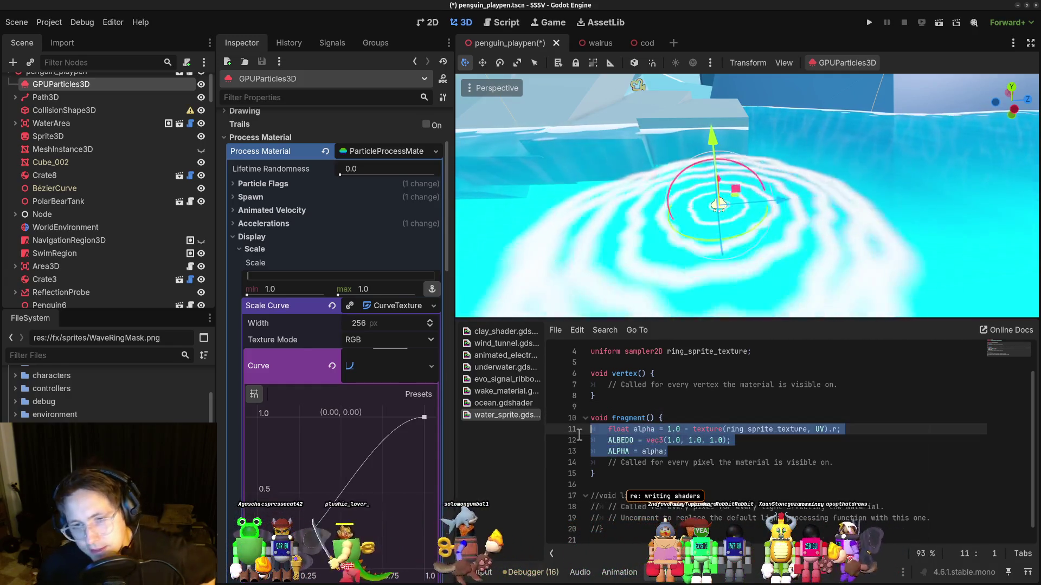
{"action": "left_click", "coordinate": [699, 453]}
{"action": "left_click_drag", "start_coordinate": [845, 460], "coordinate": [591, 428]}
{"action": "left_click", "coordinate": [739, 421]}
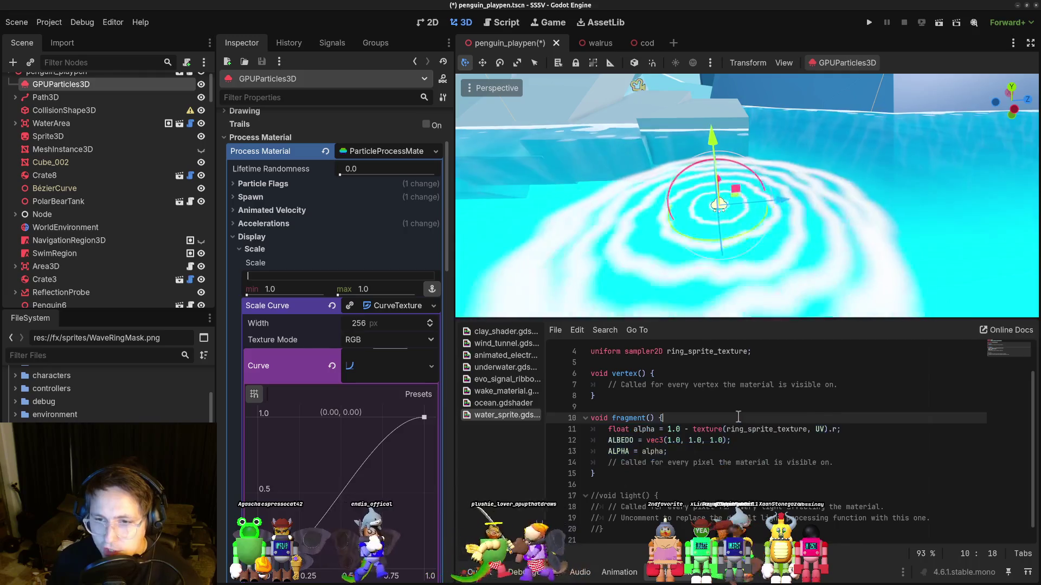
{"action": "scroll", "coordinate": [732, 427], "scroll_direction": "up", "scroll_amount": 1}
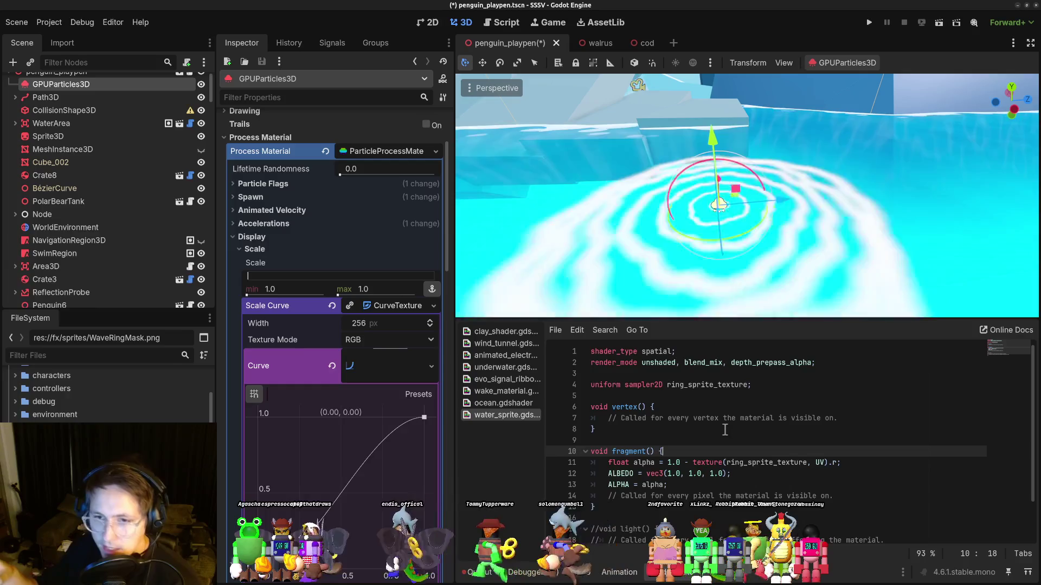
{"action": "left_click", "coordinate": [687, 483]}
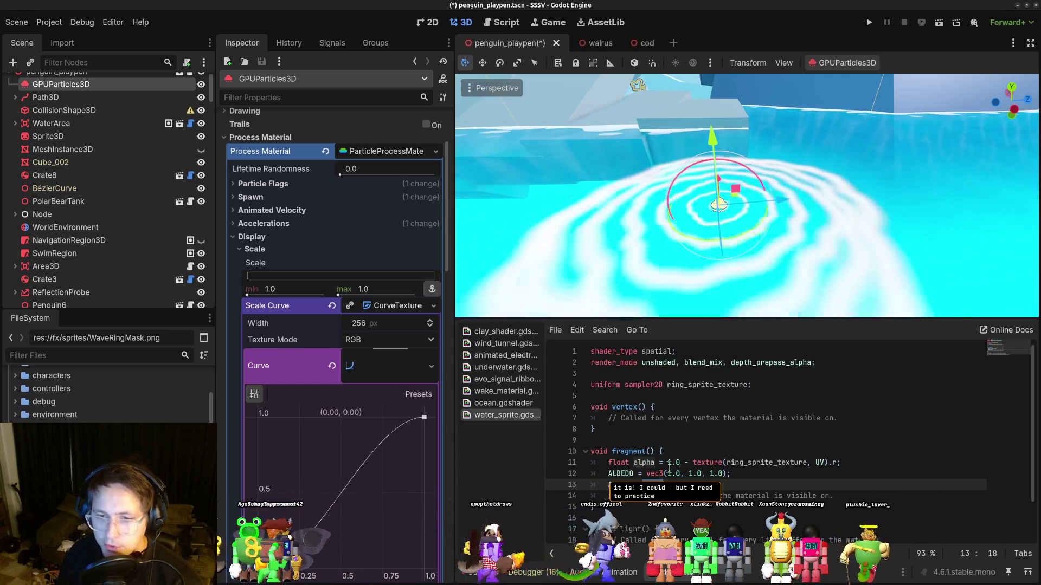
{"action": "left_click", "coordinate": [730, 473]}
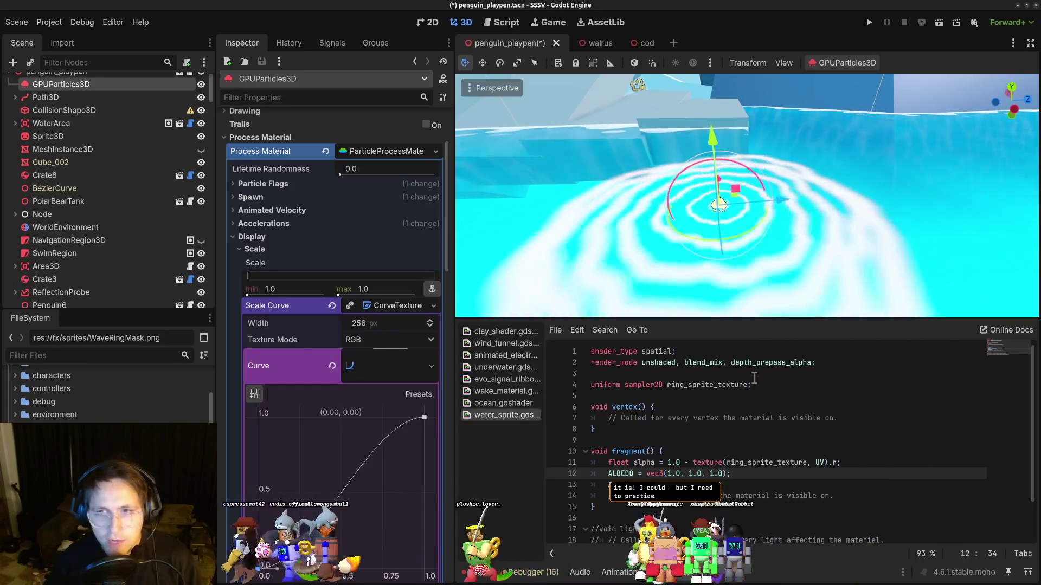
Collapse the Scale Curve editor and the Display > Scale subsection in the Inspector
{"action": "scroll", "coordinate": [775, 268], "scroll_direction": "down", "scroll_amount": 3}
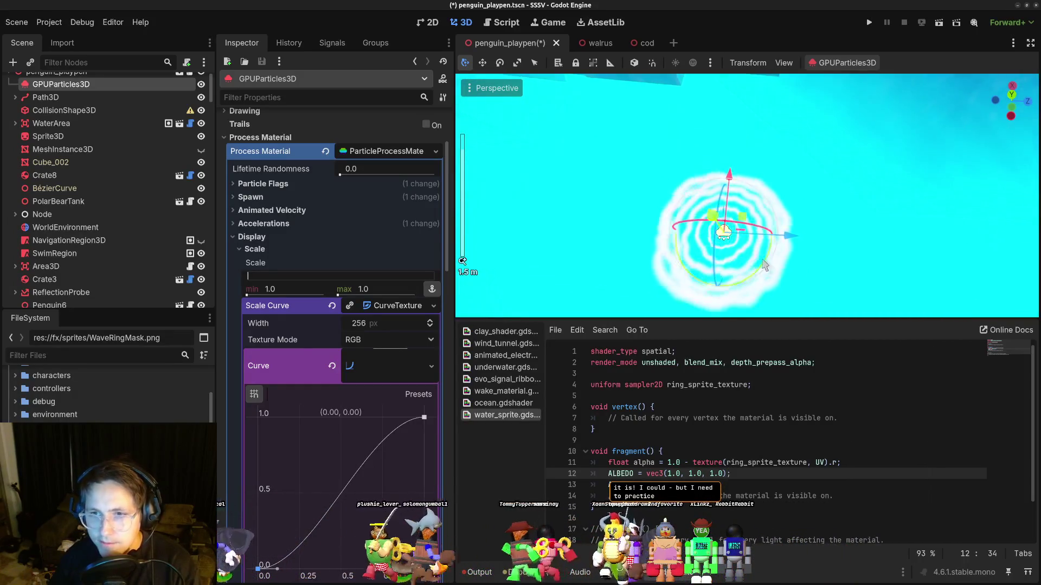
{"action": "scroll", "coordinate": [785, 265], "scroll_direction": "up", "scroll_amount": 2}
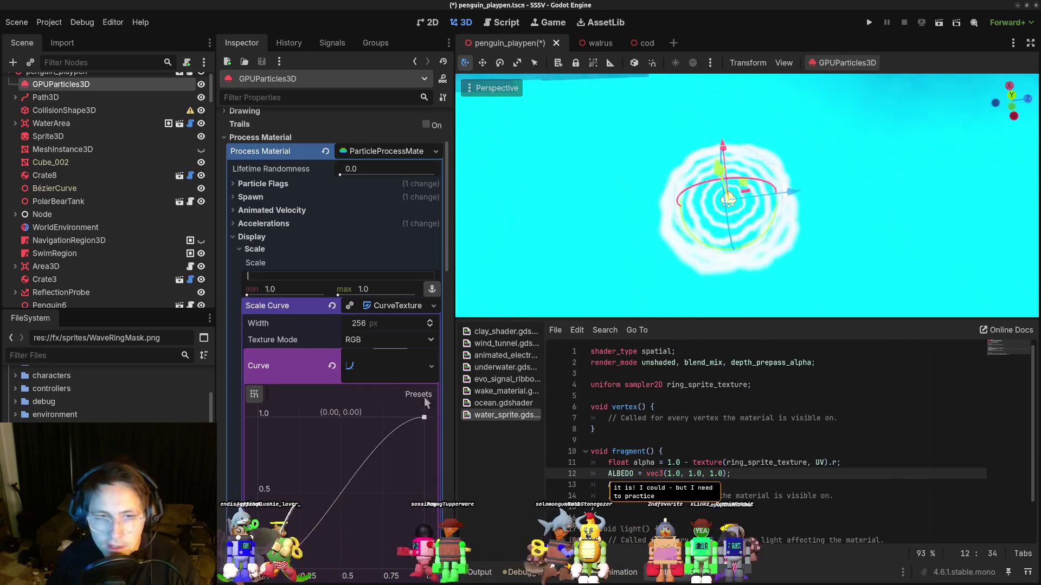
{"action": "left_click", "coordinate": [387, 359]}
{"action": "left_click", "coordinate": [247, 249]}
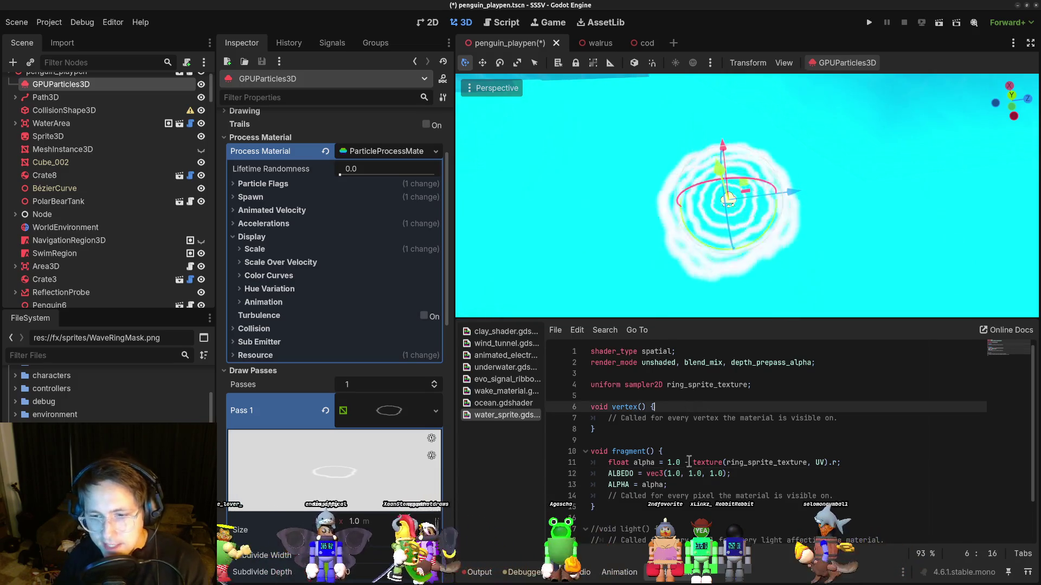
Change line 13 to ALPHA = alpha * COLOR.a;, save the scene, and collapse Display settings
{"action": "left_click", "coordinate": [713, 462]}
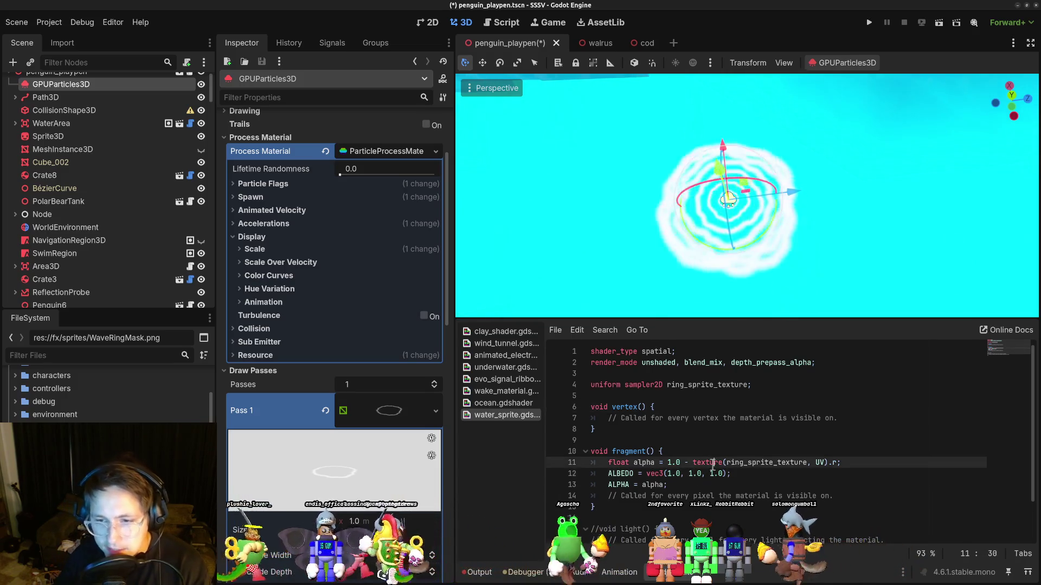
{"action": "left_click", "coordinate": [665, 484]}
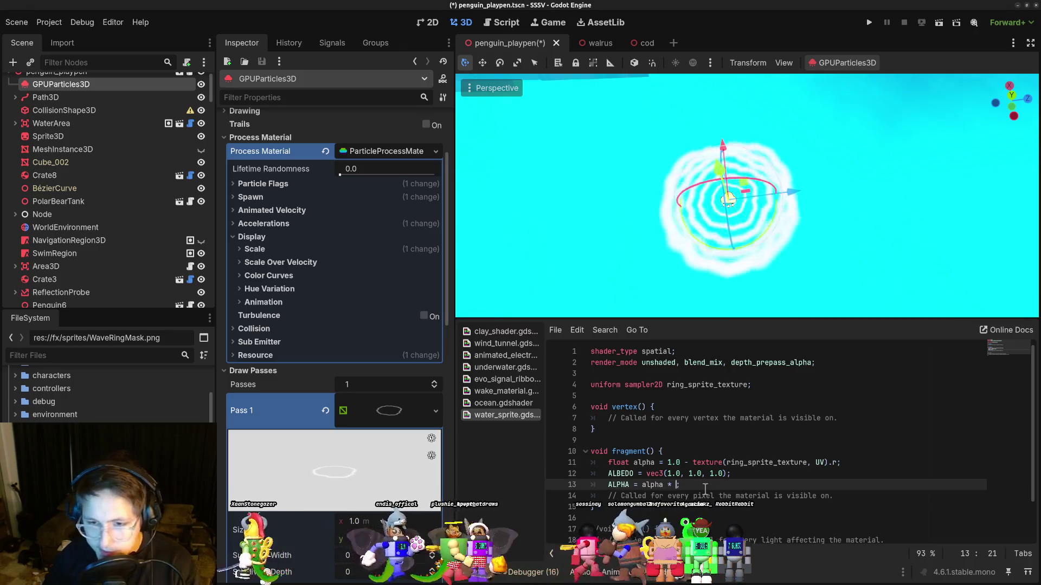
{"action": "type", "text": "."}
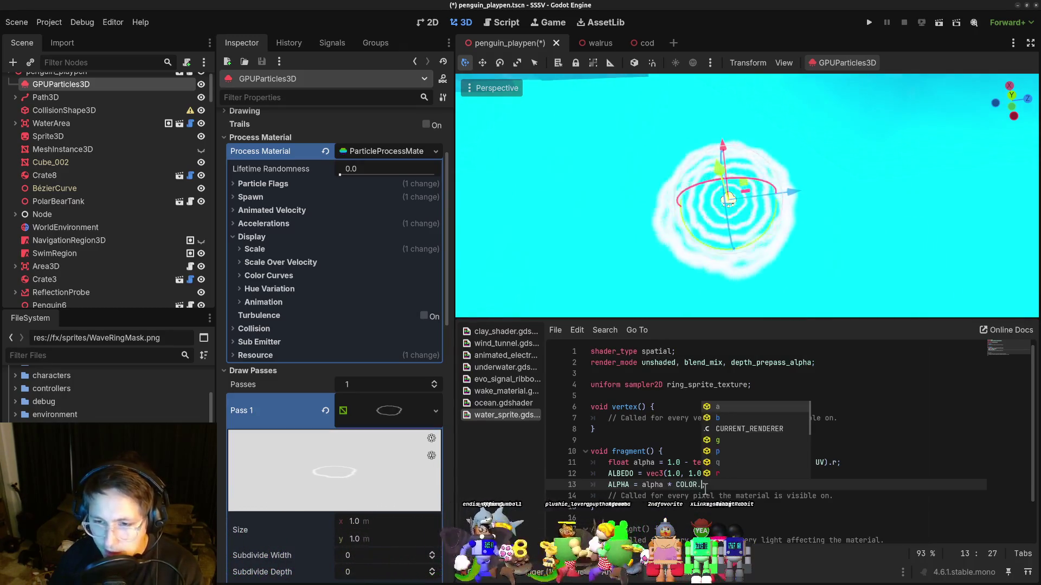
{"action": "type", "text": "a;"}
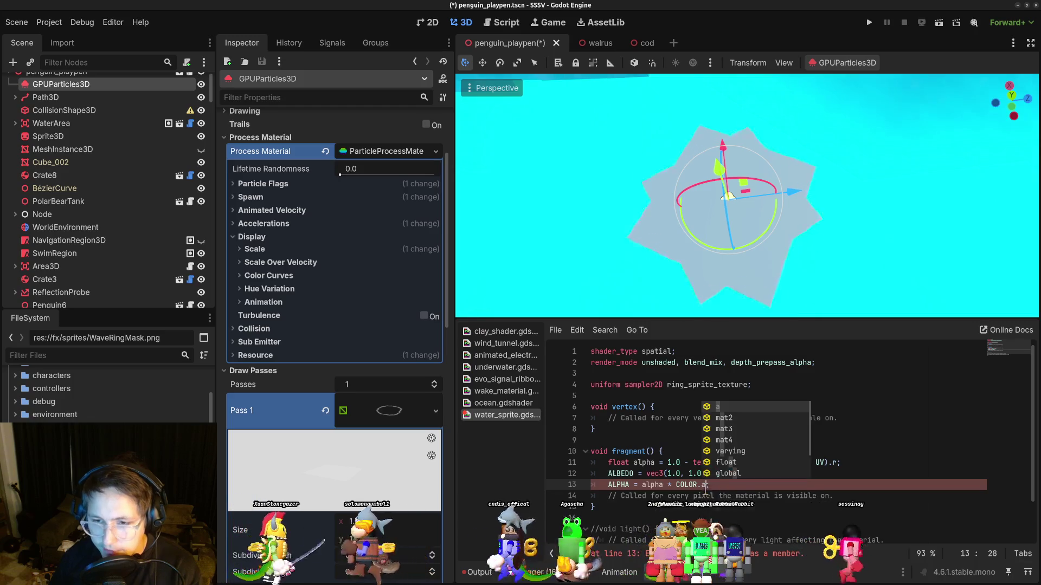
{"action": "left_click", "coordinate": [663, 451]}
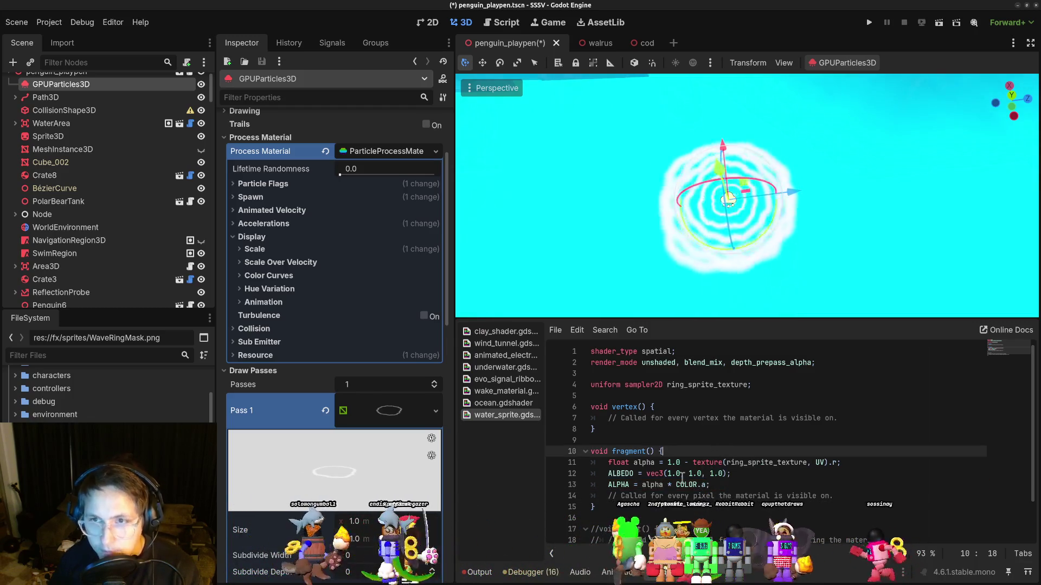
{"action": "key", "text": "ctrl+s"}
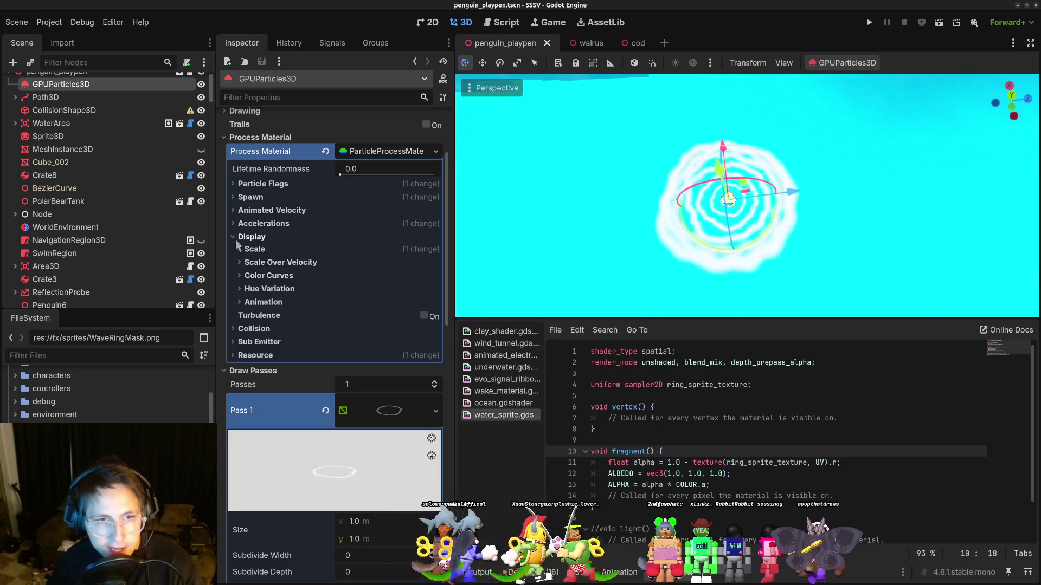
{"action": "left_click", "coordinate": [234, 239]}
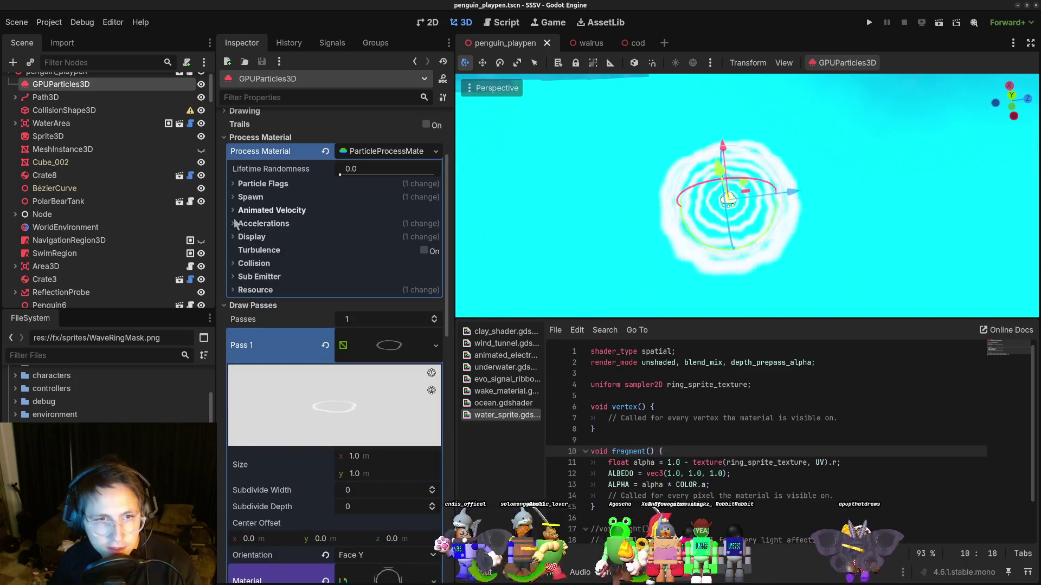
Under Display > Color Curves, give Alpha Curve a New CurveTexture holding a New Curve
{"action": "left_click", "coordinate": [234, 238]}
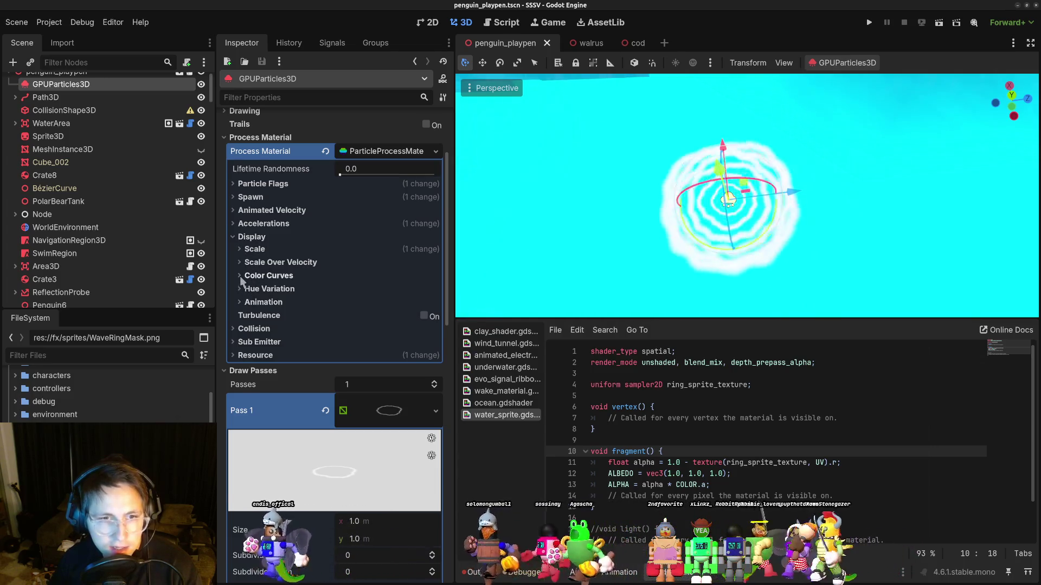
{"action": "left_click", "coordinate": [249, 276]}
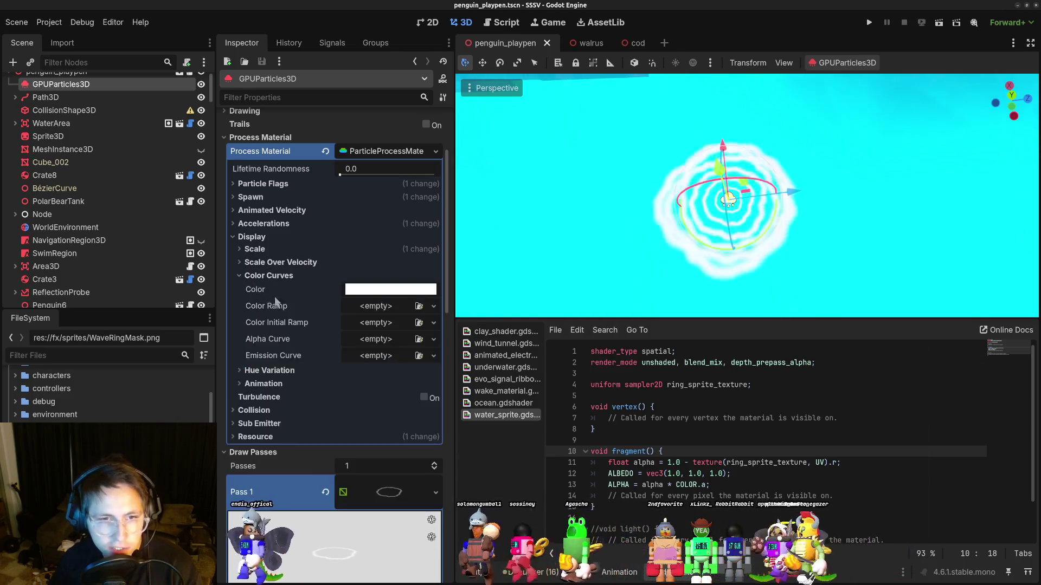
{"action": "left_click", "coordinate": [389, 339]}
{"action": "left_click", "coordinate": [393, 373]}
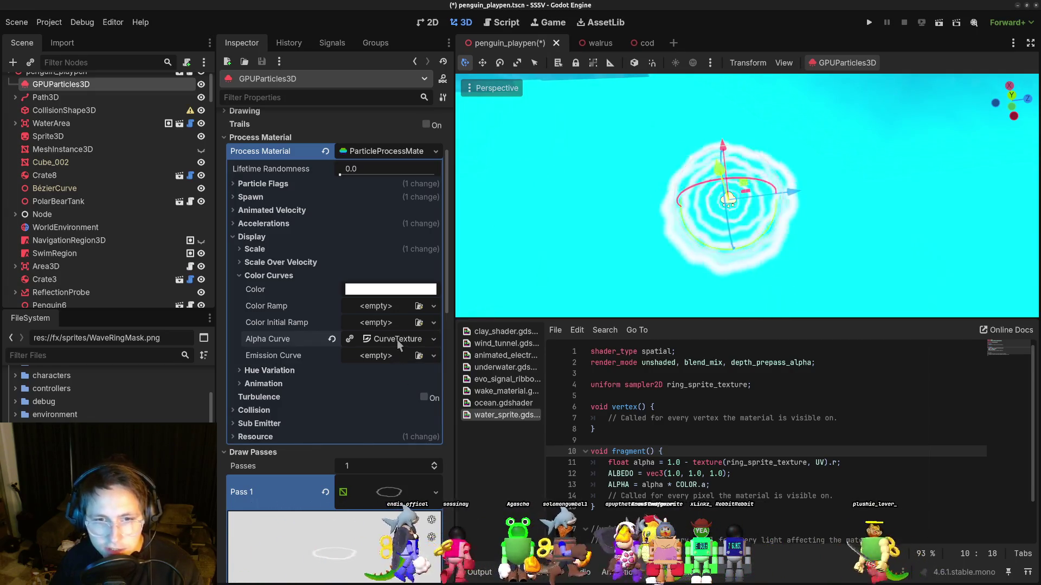
{"action": "key", "text": "alt+Tab"}
{"action": "key", "text": "Escape"}
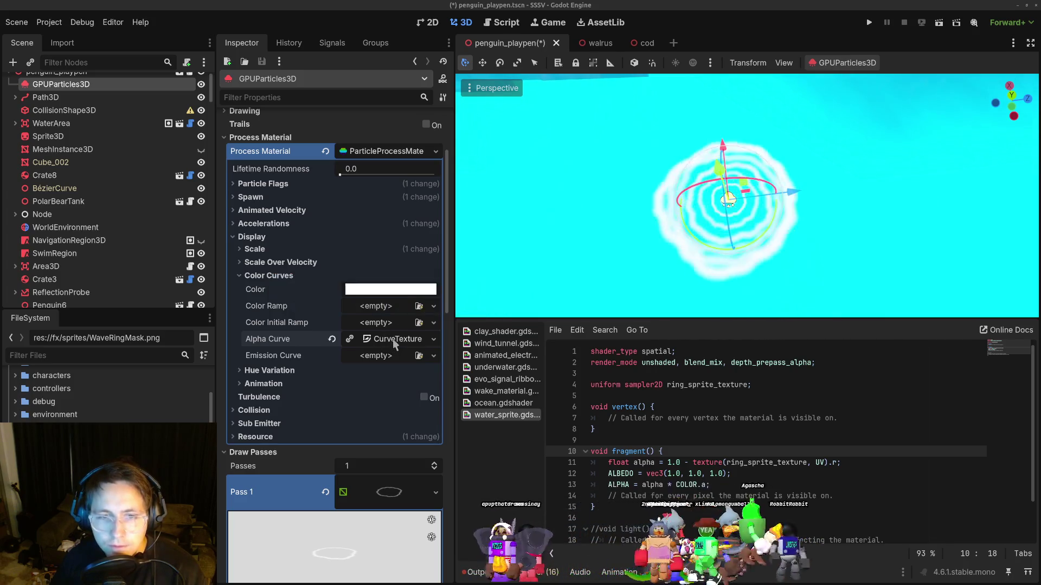
{"action": "mouse_move", "coordinate": [333, 342]}
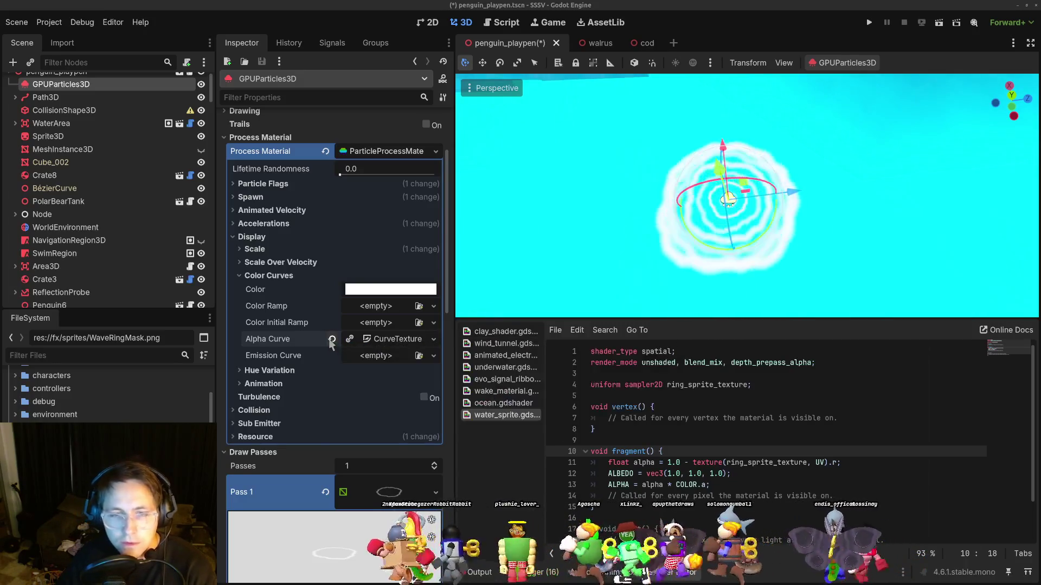
{"action": "left_click", "coordinate": [386, 341]}
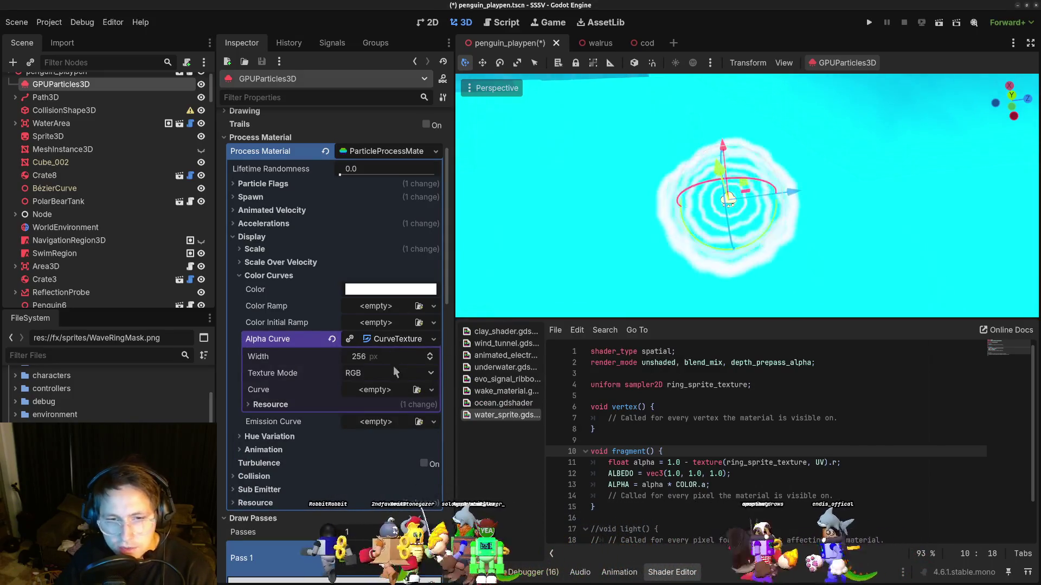
{"action": "left_click", "coordinate": [375, 394]}
{"action": "left_click", "coordinate": [393, 424]}
{"action": "scroll", "coordinate": [374, 452], "scroll_direction": "down", "scroll_amount": 3}
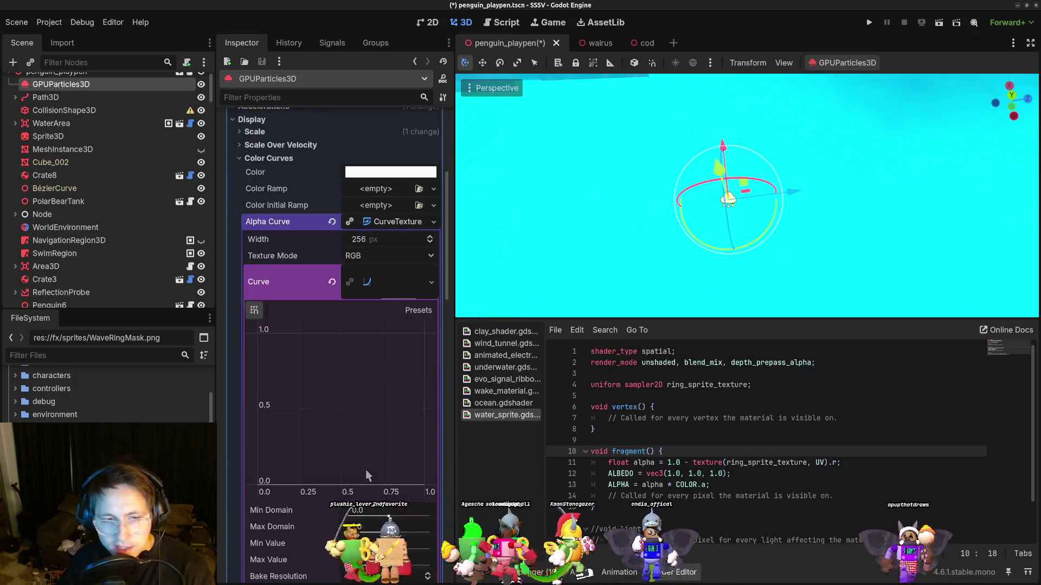
Shape the alpha curve to peak at full opacity and fade to 0.0 at the end
{"action": "left_click", "coordinate": [424, 370]}
{"action": "left_click", "coordinate": [259, 484]}
{"action": "left_click_drag", "start_coordinate": [424, 370], "coordinate": [371, 351]}
{"action": "left_click", "coordinate": [424, 484]}
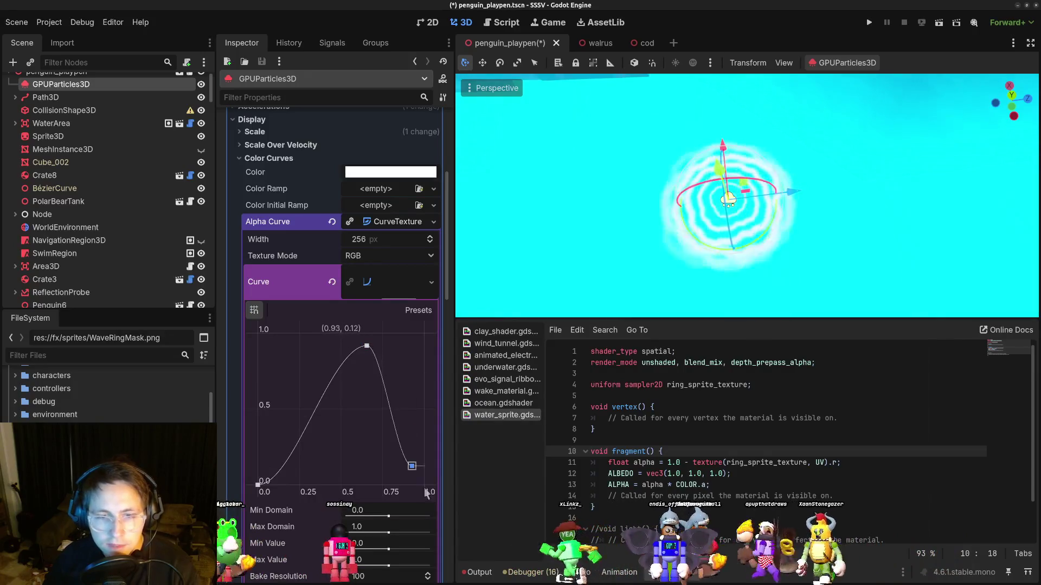
{"action": "mouse_move", "coordinate": [366, 346]}
{"action": "left_mouse_down"}
{"action": "mouse_move", "coordinate": [356, 331]}
{"action": "mouse_move", "coordinate": [307, 333]}
{"action": "left_mouse_up"}
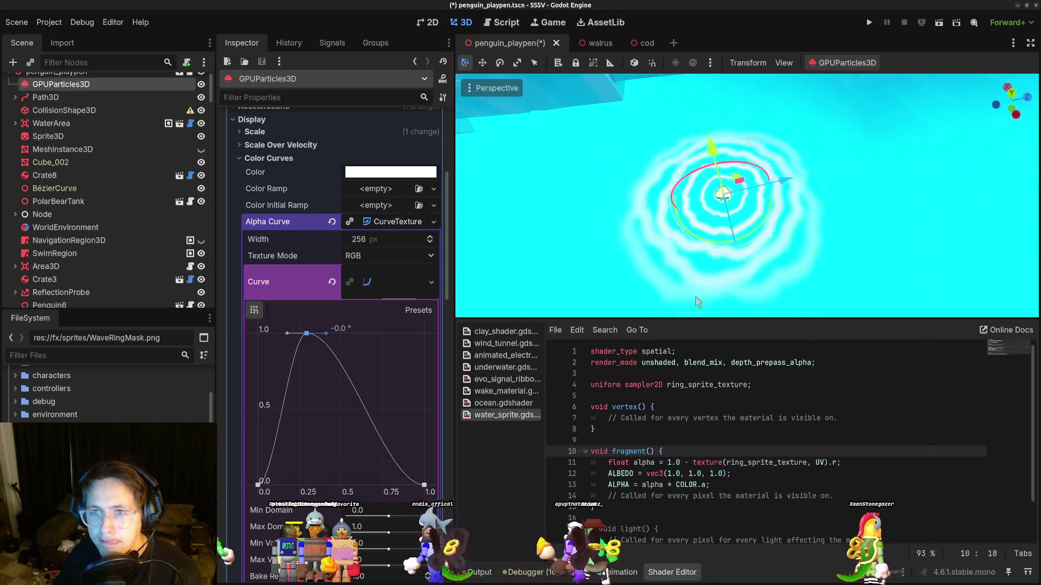
Save the scene, select depth_prepass_alpha in render_mode, and switch to the Splash! reference page
{"action": "left_click", "coordinate": [716, 362]}
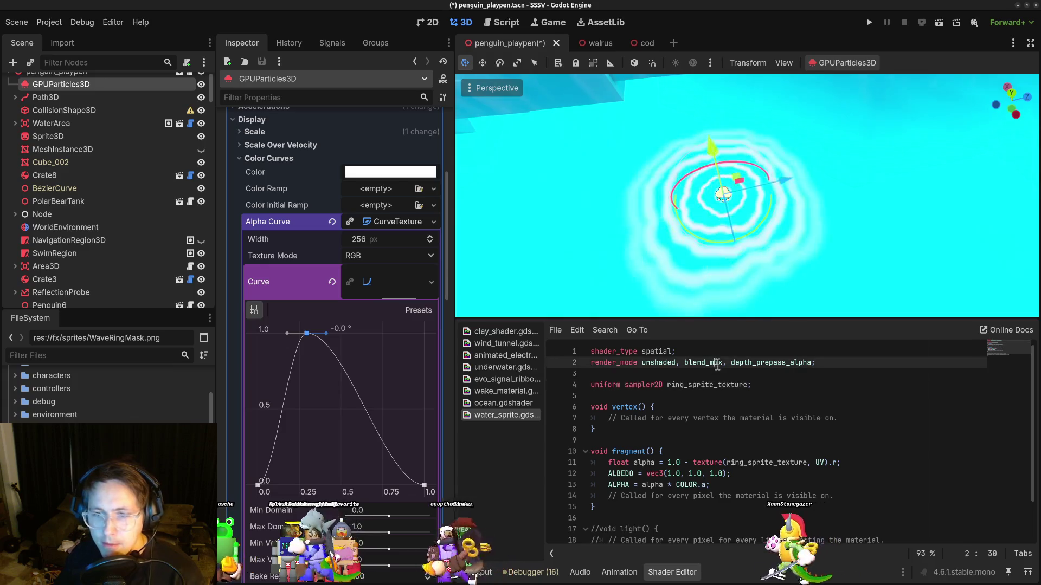
{"action": "key", "text": "ctrl+s"}
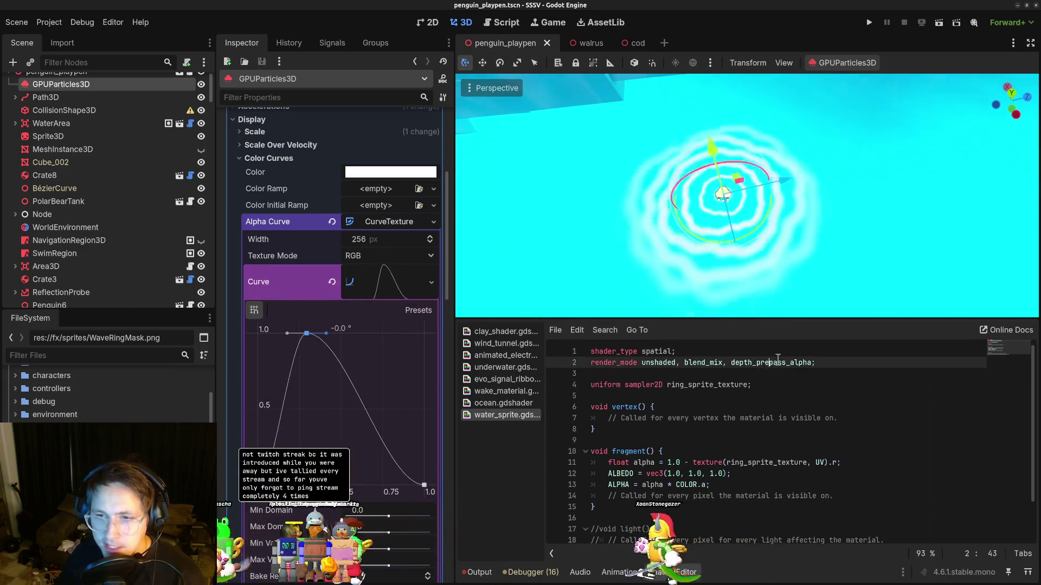
{"action": "double_click", "coordinate": [773, 362]}
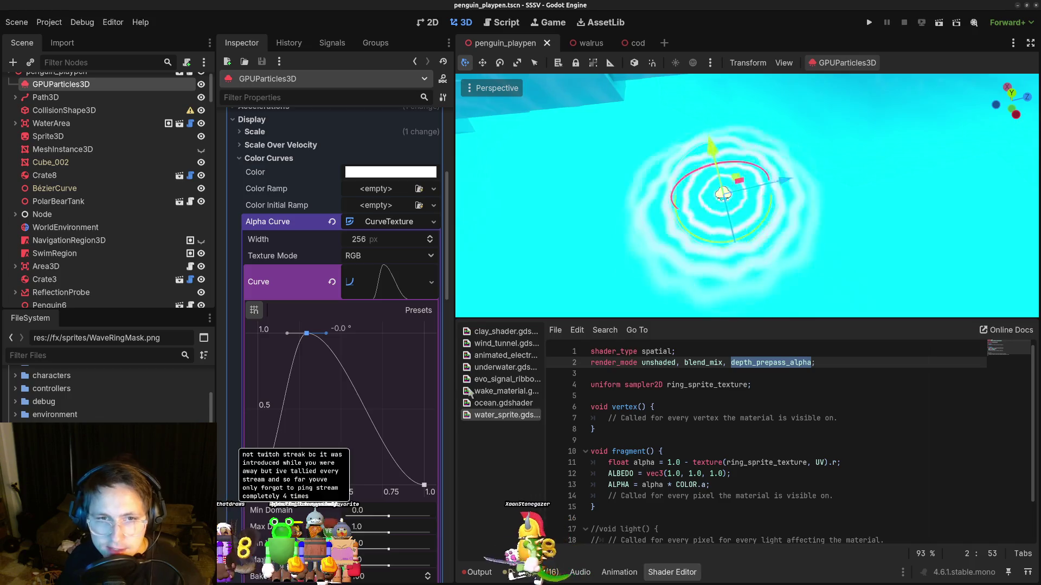
{"action": "left_click", "coordinate": [663, 375]}
{"action": "key", "text": "alt+Tab"}
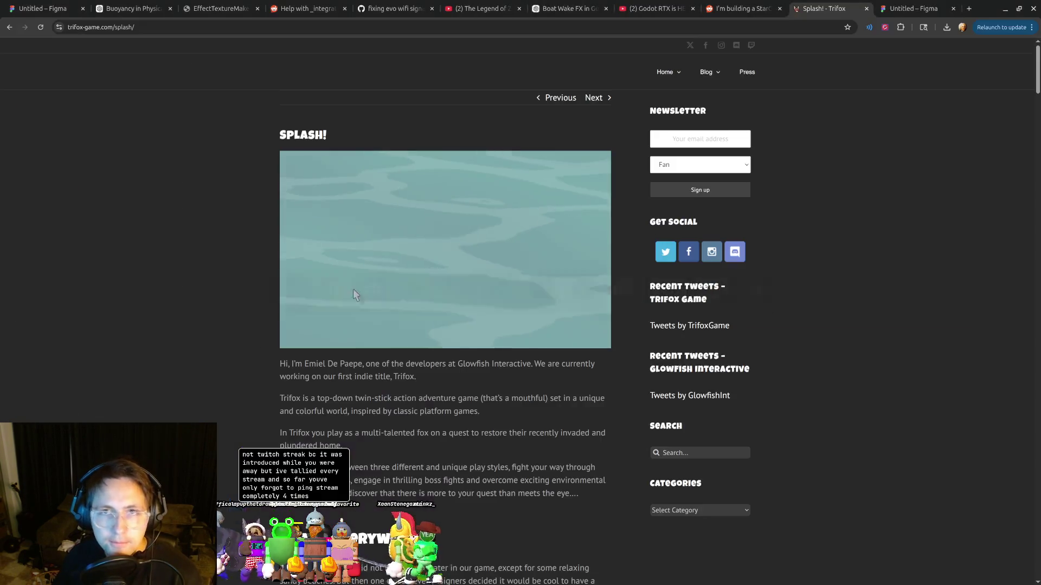
In a new chat, ask which gdshader render mode gives alpha scissor in Godot
{"action": "left_click", "coordinate": [564, 9]}
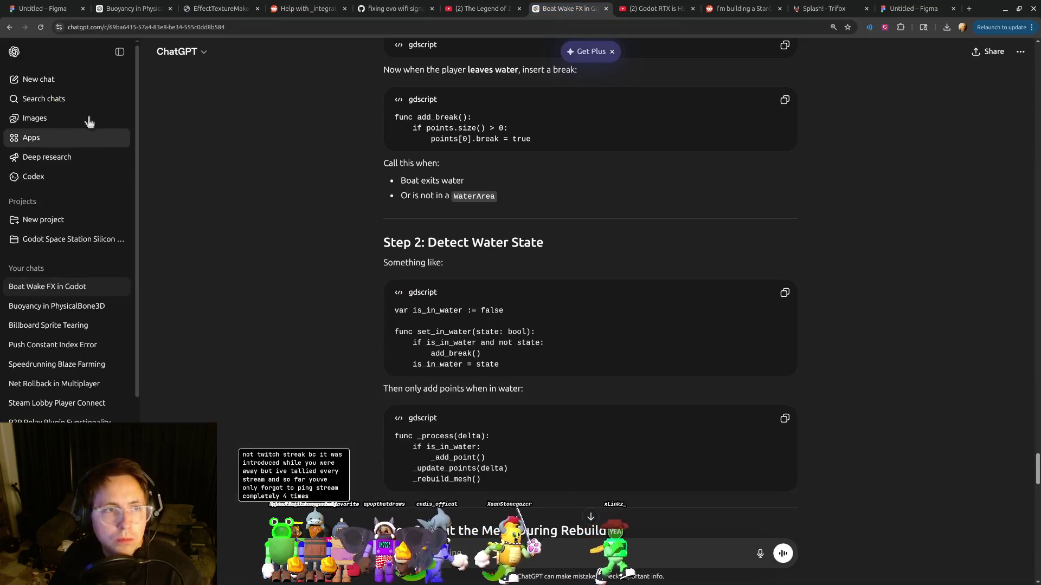
{"action": "left_click", "coordinate": [37, 79]}
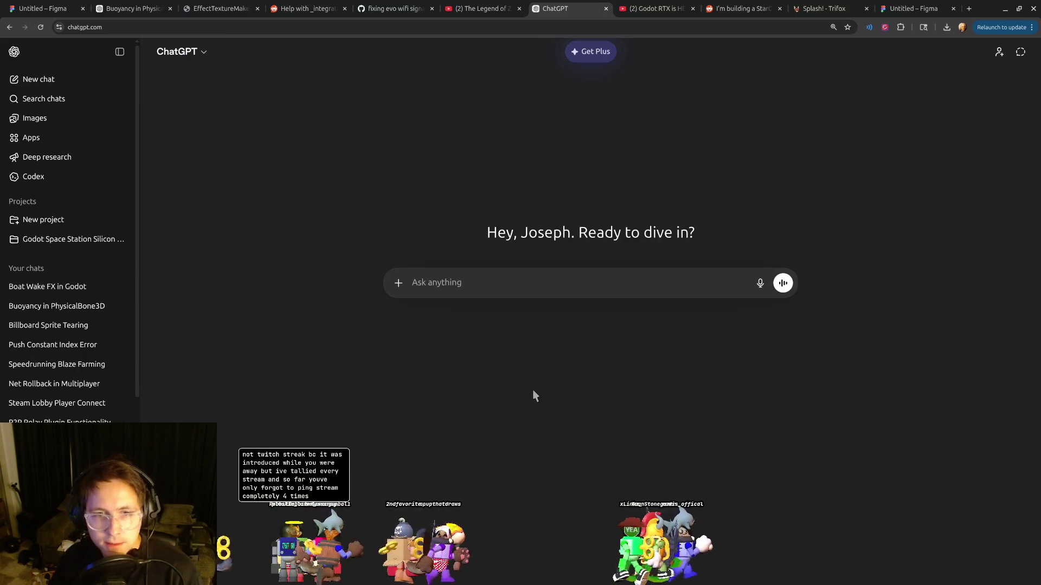
{"action": "type", "text": "if i want alhpa"}
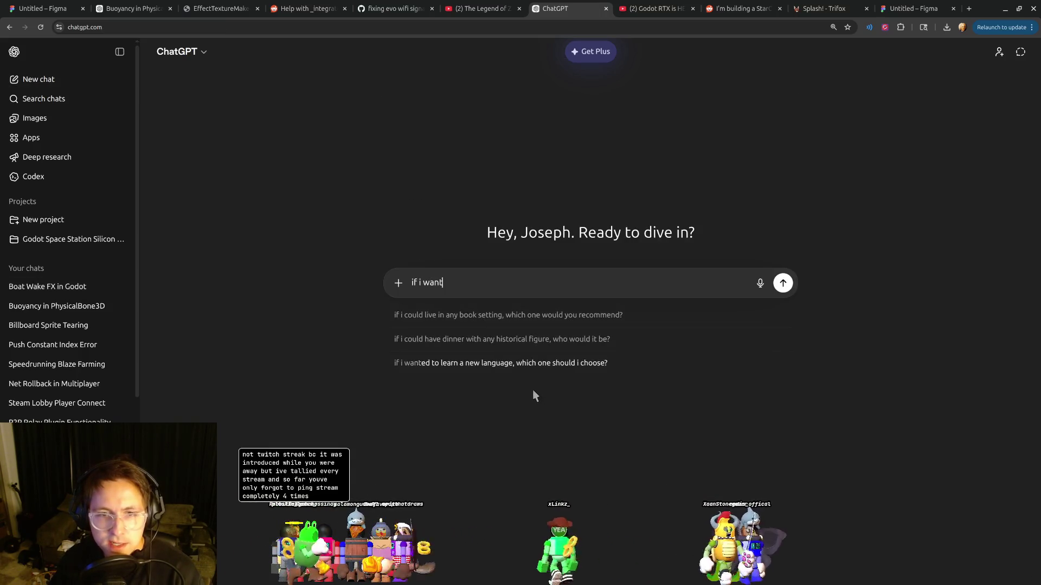
{"action": "key", "text": "BackSpace"}
{"action": "key", "text": "BackSpace"}
{"action": "key", "text": "BackSpace"}
{"action": "type", "text": "pha scissor in my; go"}
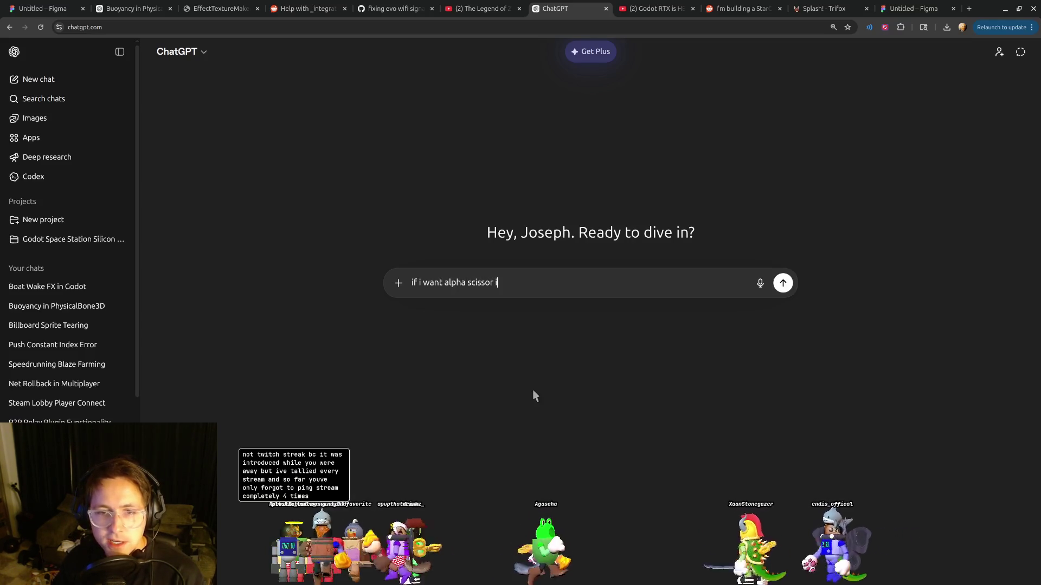
{"action": "type", "text": "dot shader"}
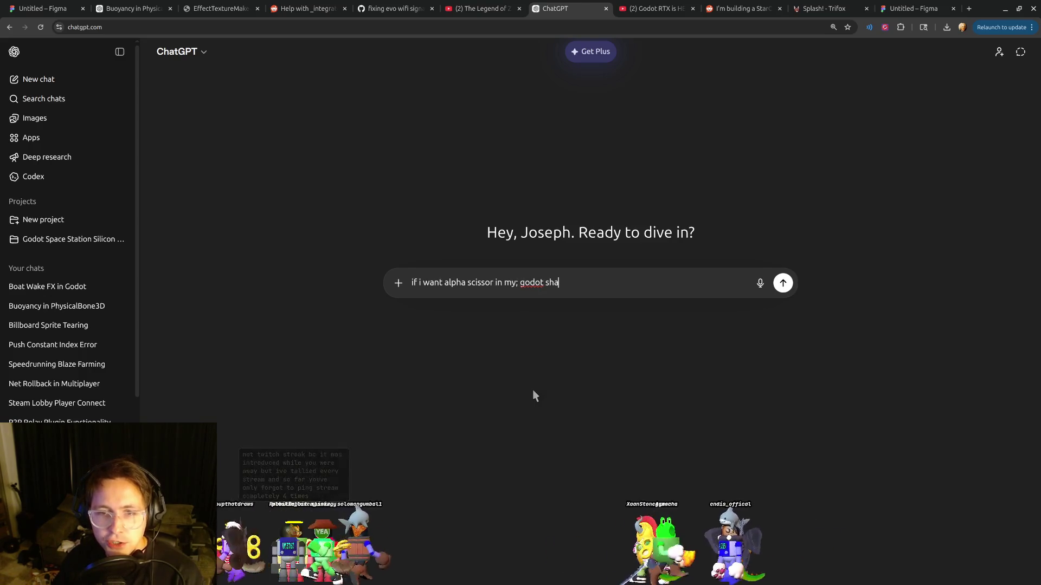
{"action": "type", "text": ", w"}
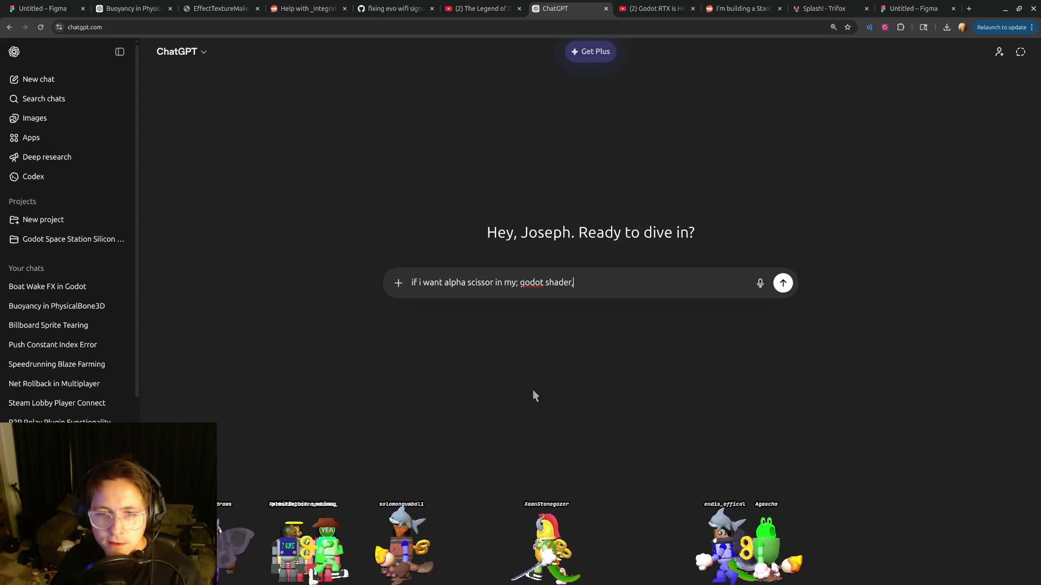
{"action": "type", "text": "hat is the ren"}
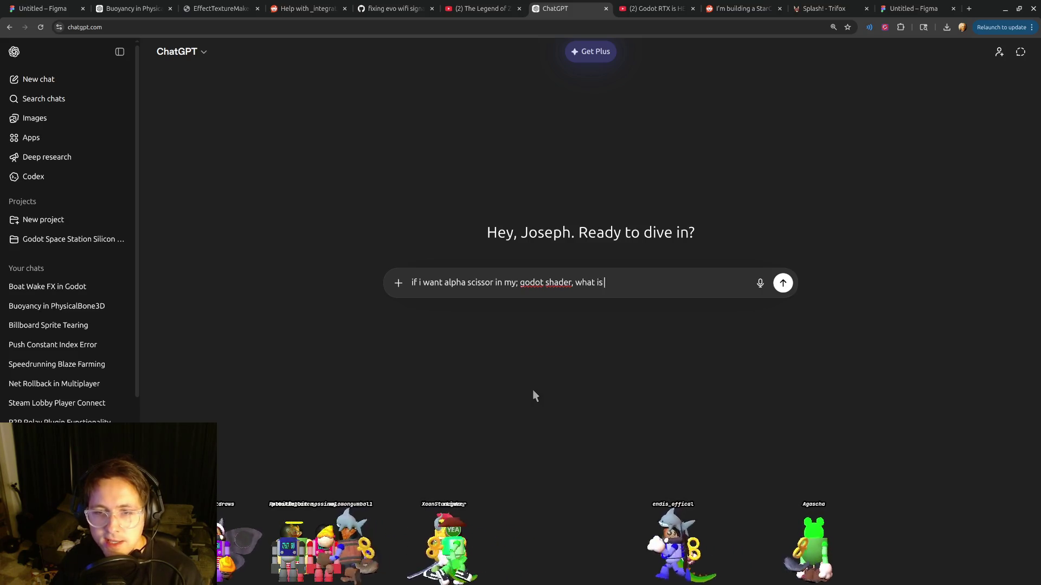
{"action": "type", "text": "der mode ;i should use in m"}
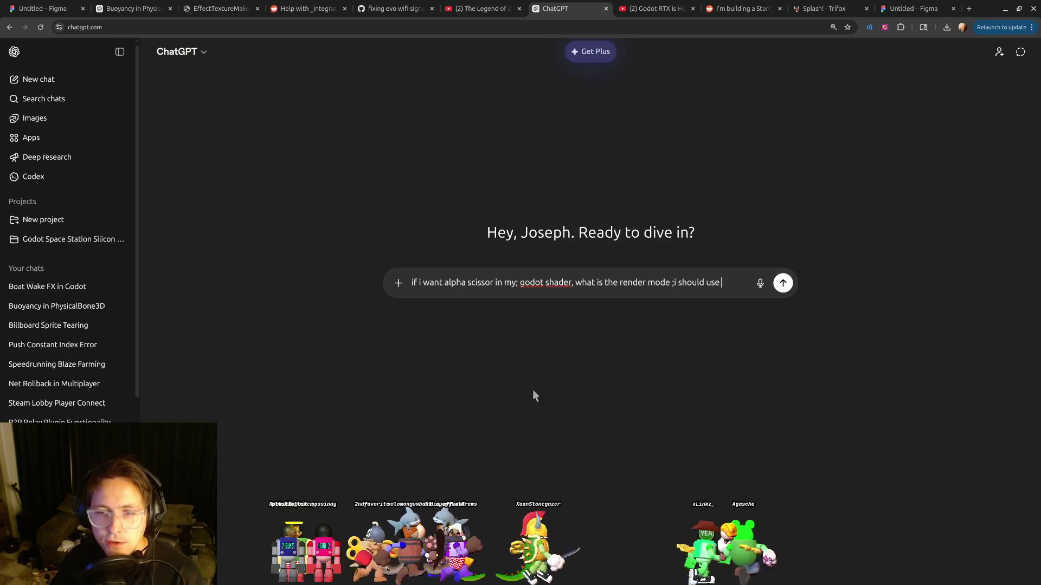
{"action": "type", "text": "y gdshader"}
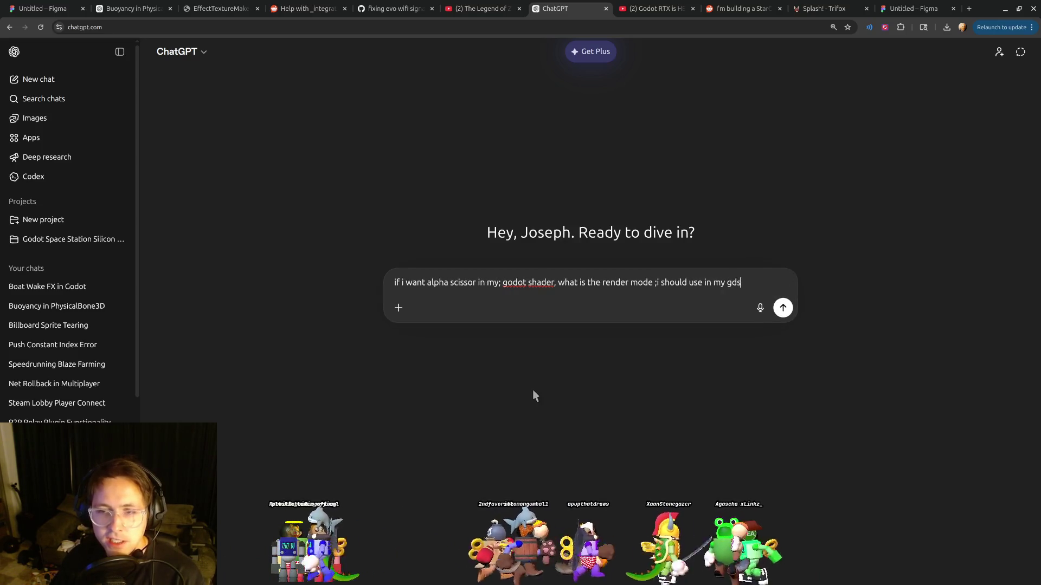
{"action": "type", "text": "?"}
{"action": "key", "text": "Return"}
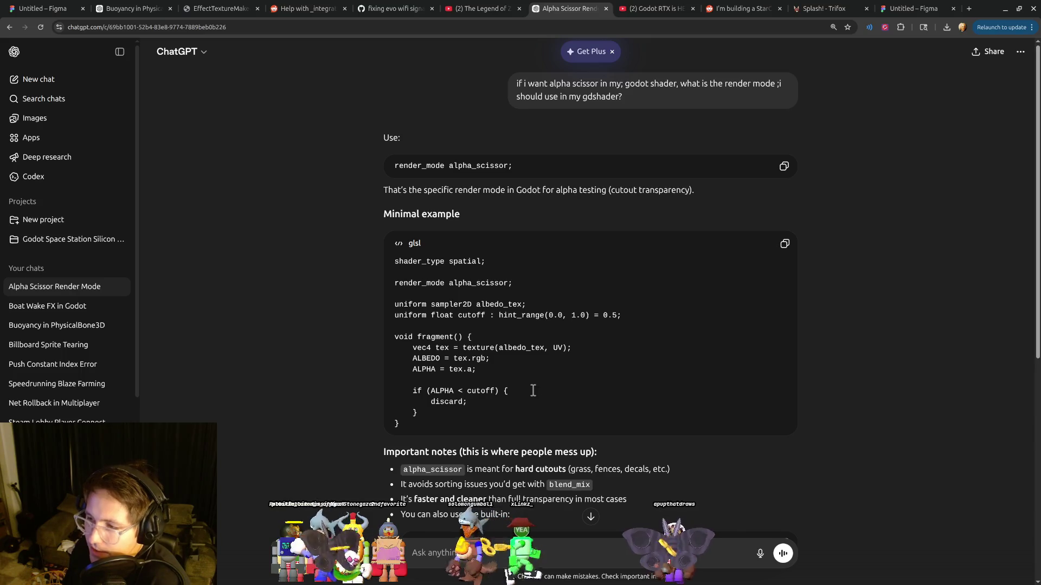
Read through ChatGPT's example shader and select the alpha_scissor render mode name
{"action": "scroll", "coordinate": [513, 367], "scroll_direction": "down", "scroll_amount": 2}
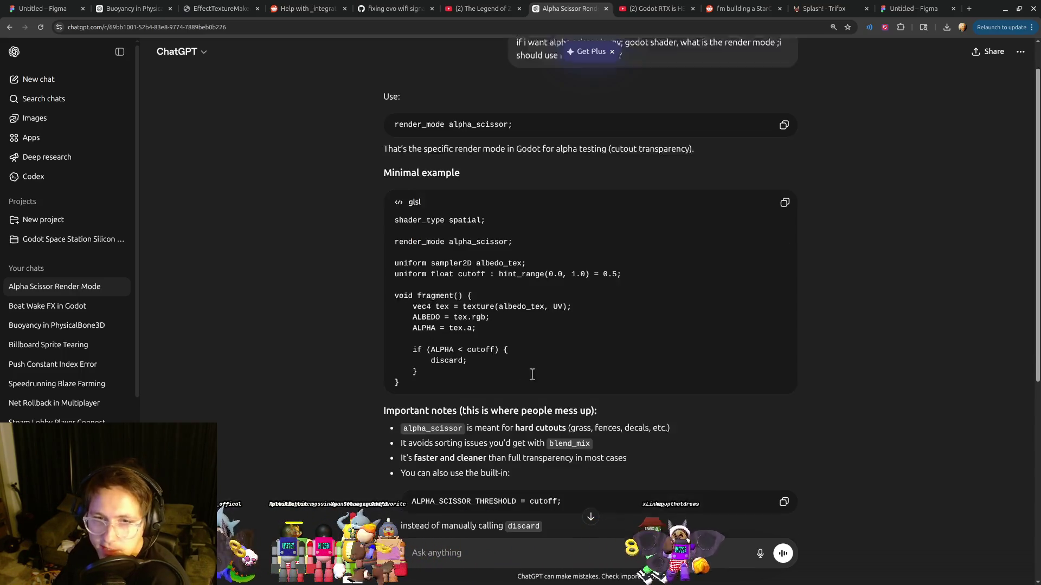
{"action": "left_click_drag", "start_coordinate": [379, 281], "coordinate": [369, 224]}
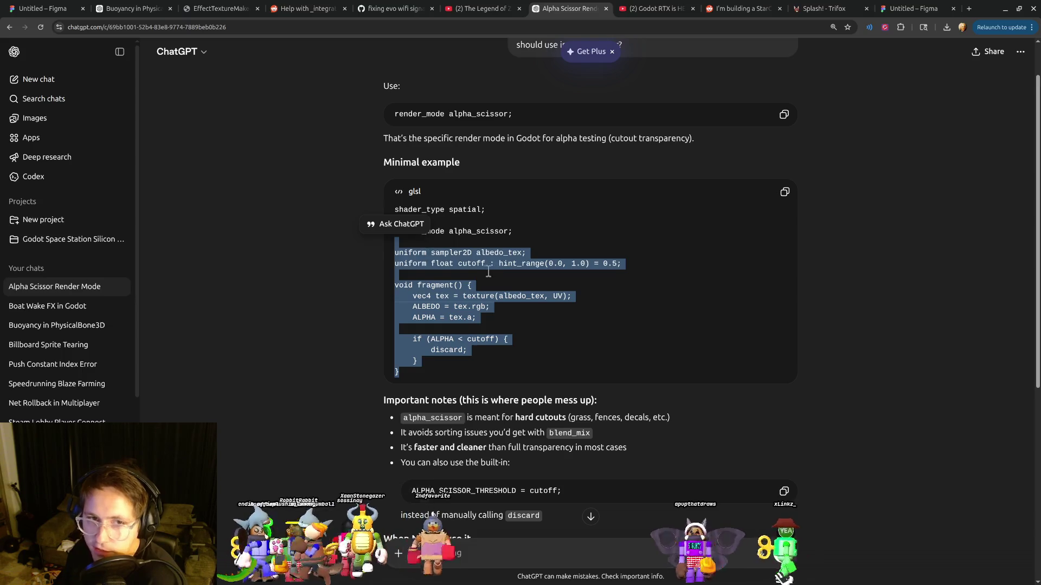
{"action": "left_click", "coordinate": [503, 283]}
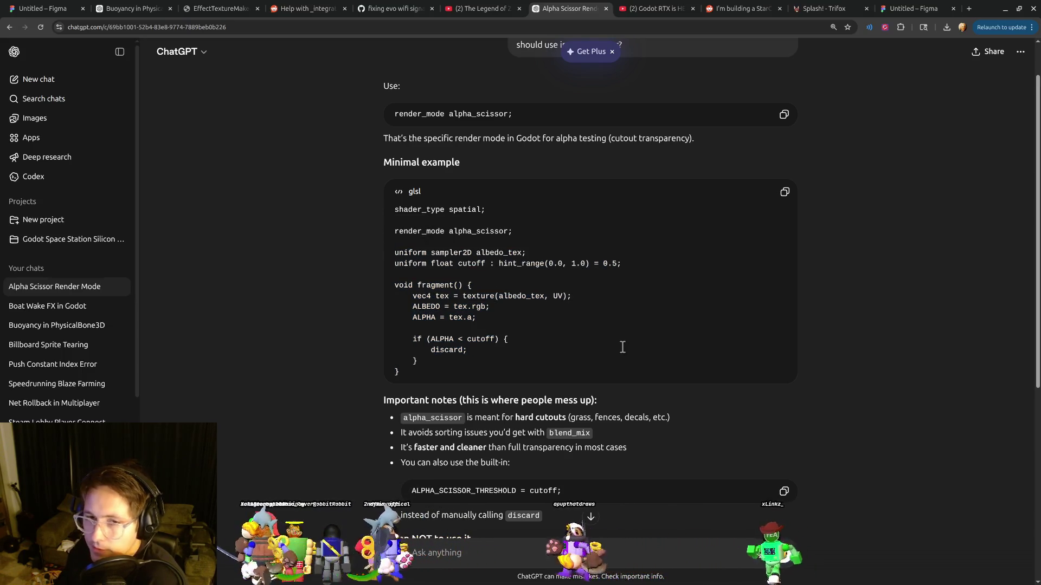
{"action": "scroll", "coordinate": [623, 347], "scroll_direction": "down", "scroll_amount": 2}
{"action": "scroll", "coordinate": [902, 341], "scroll_direction": "up", "scroll_amount": 4}
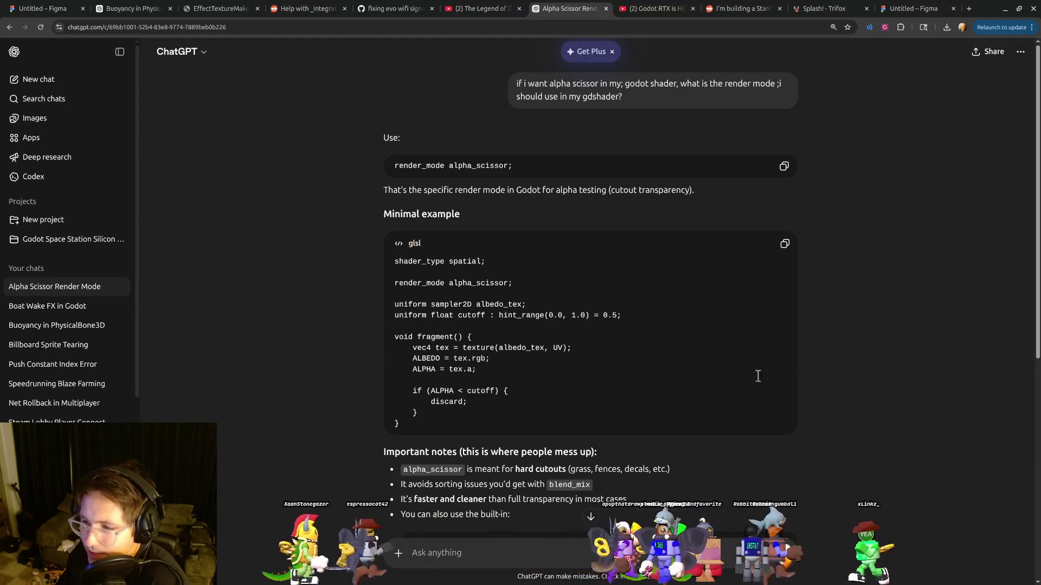
{"action": "scroll", "coordinate": [616, 361], "scroll_direction": "down", "scroll_amount": 1}
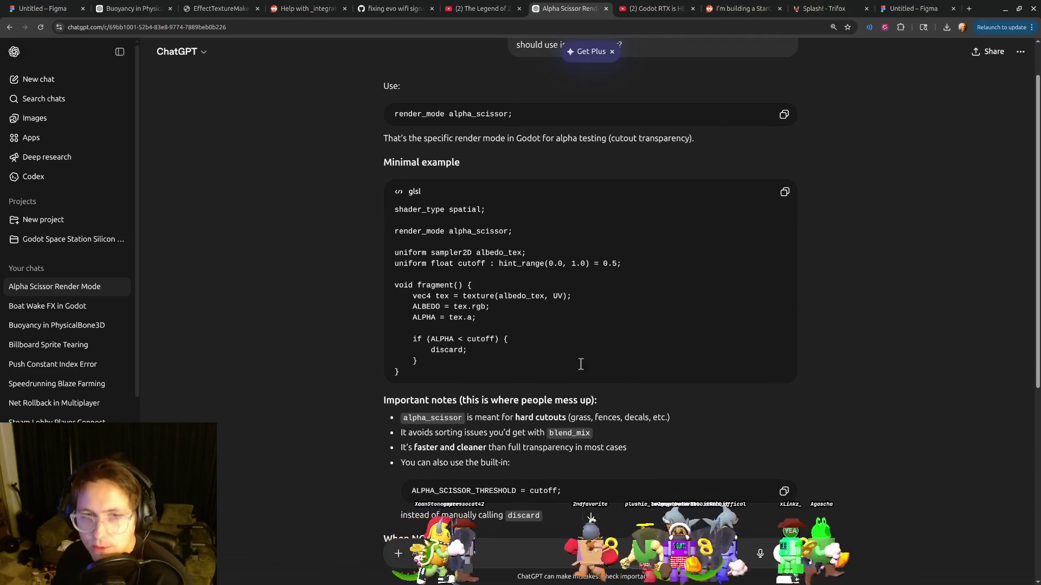
{"action": "double_click", "coordinate": [492, 231]}
Bring up cod.gd in Visual Studio Code, then return to Godot
{"action": "key", "text": "alt+Tab"}
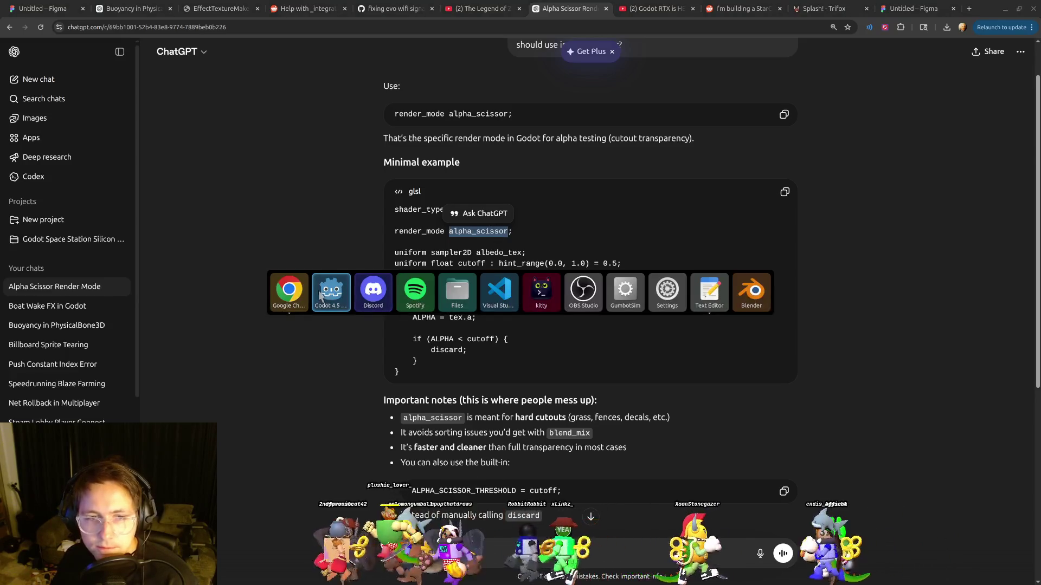
{"action": "left_click", "coordinate": [496, 307]}
{"action": "scroll", "coordinate": [613, 279], "scroll_direction": "up", "scroll_amount": 9}
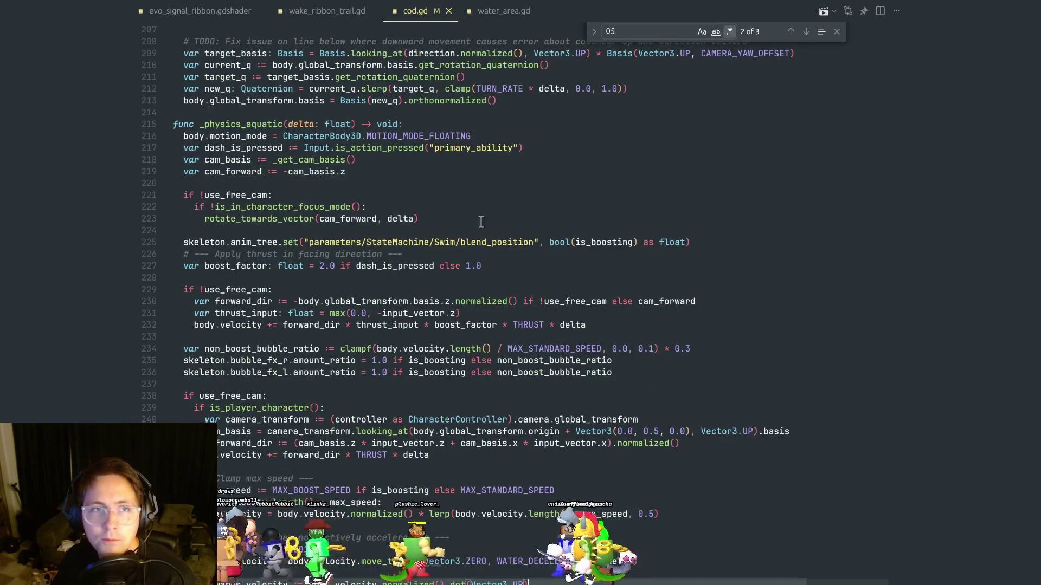
{"action": "key", "text": "alt+Tab"}
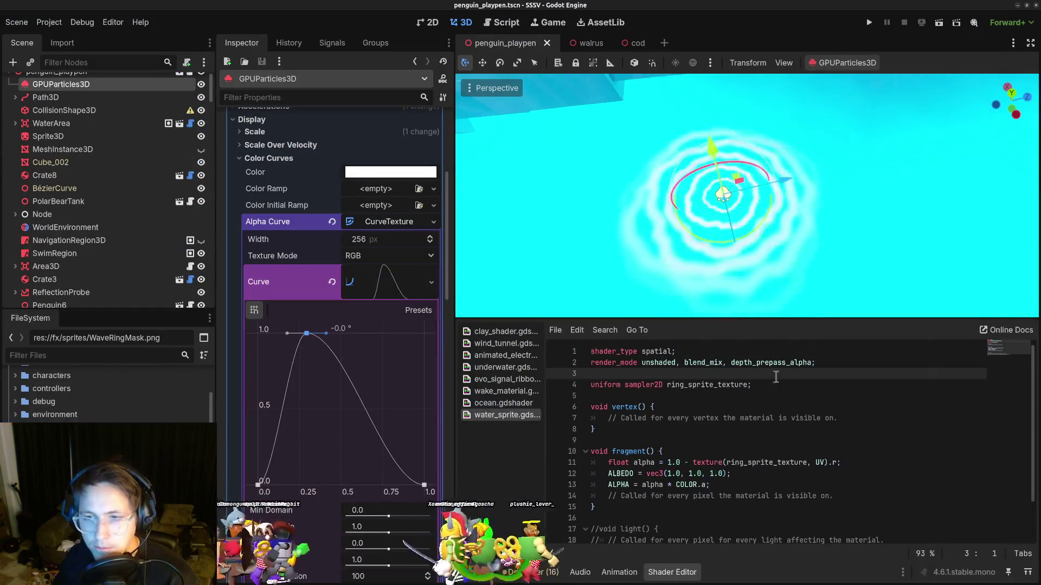
Replace depth_prepass_alpha in render_mode using the alpha_to_coverage autocomplete suggestion
{"action": "double_click", "coordinate": [772, 362]}
{"action": "type", "text": "alpha_scissor"}
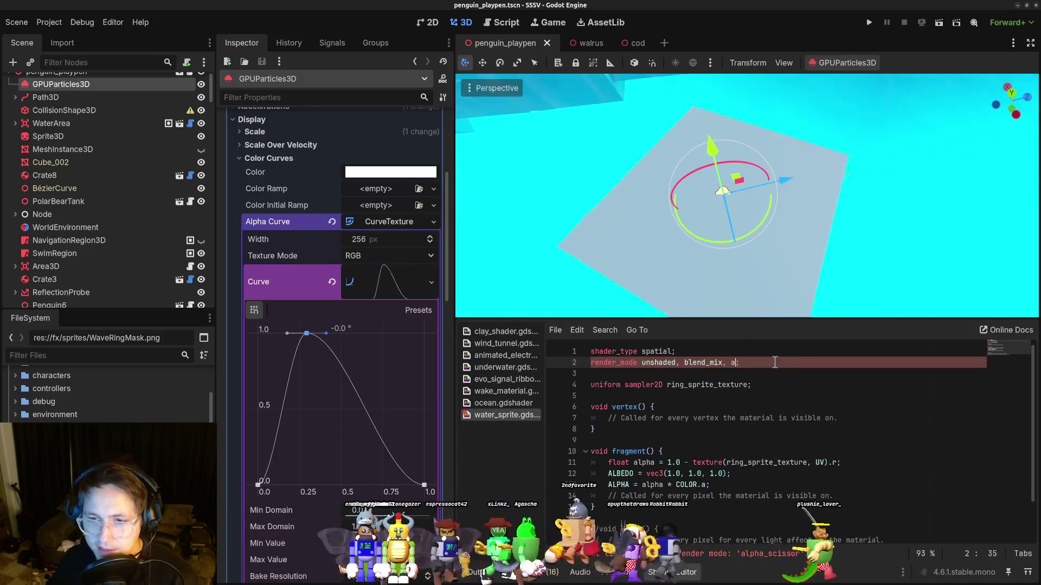
{"action": "type", "text": "lph"}
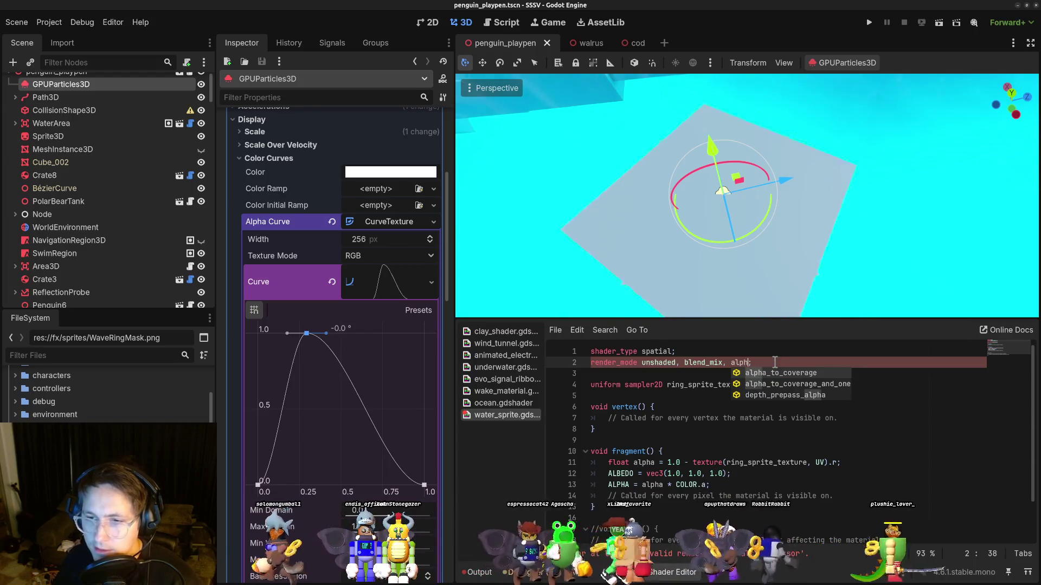
{"action": "key", "text": "BackSpace"}
{"action": "key", "text": "BackSpace"}
{"action": "key", "text": "BackSpace"}
{"action": "type", "text": "scis"}
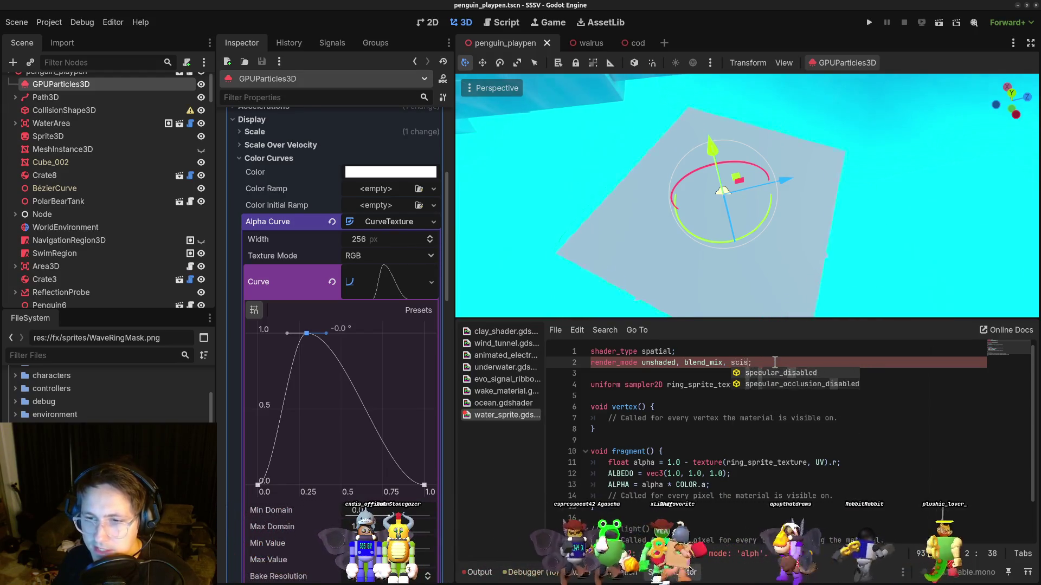
{"action": "key", "text": "BackSpace"}
{"action": "key", "text": "BackSpace"}
{"action": "key", "text": "BackSpace"}
{"action": "type", "text": "al"}
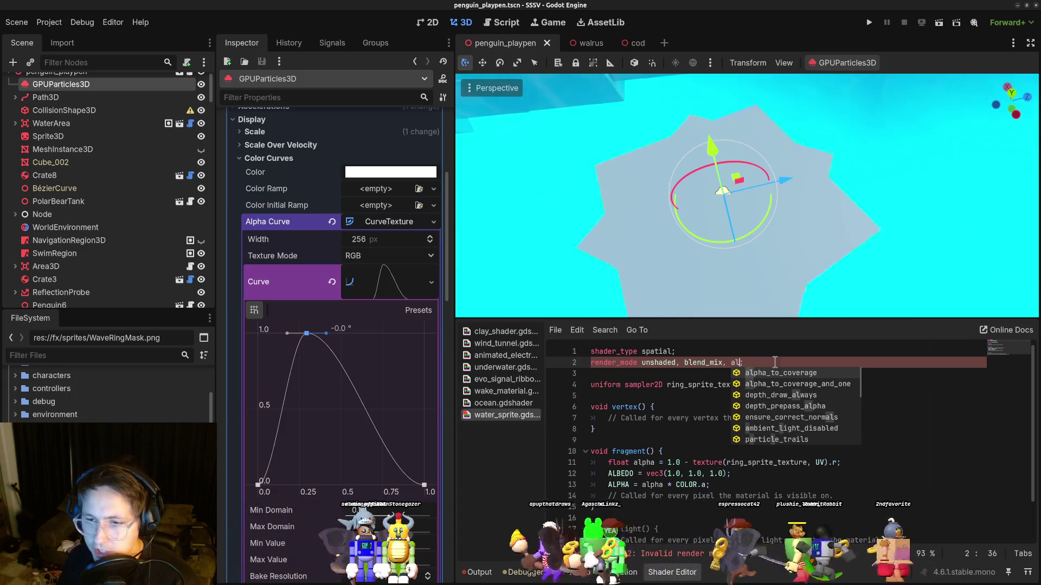
{"action": "key", "text": "Return"}
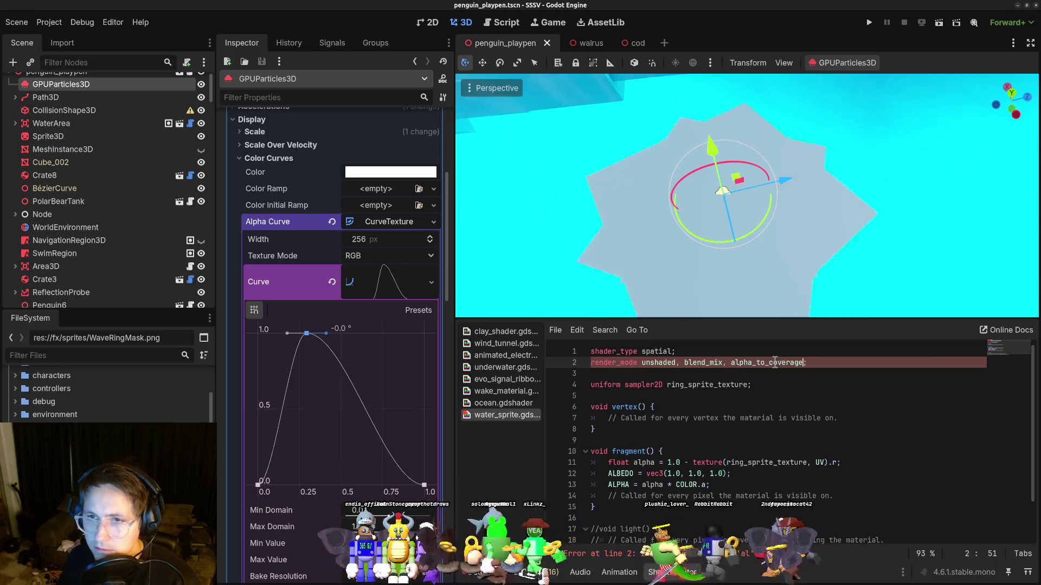
{"action": "type", "text": "alpha"}
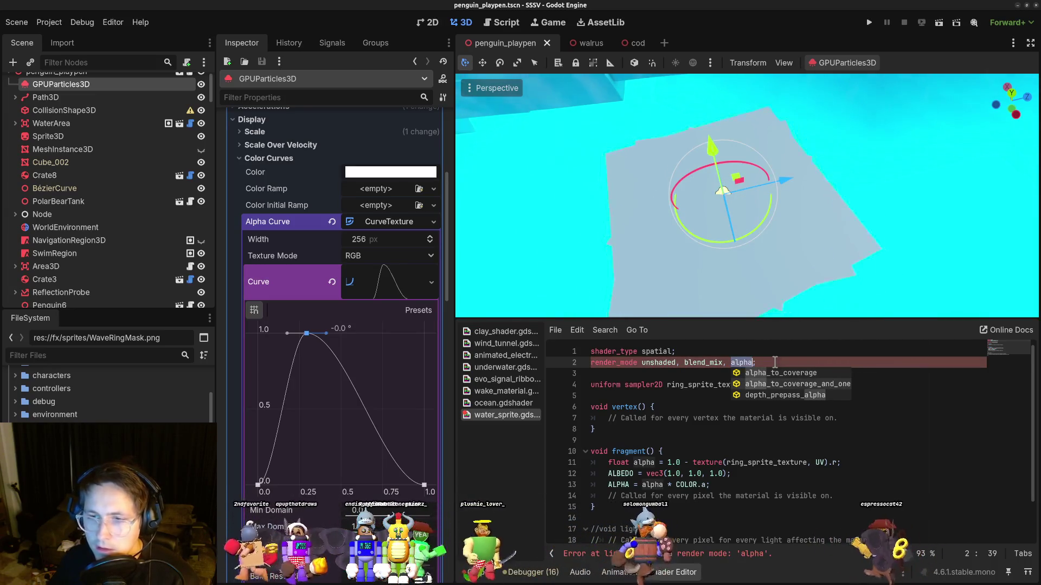
{"action": "key", "text": "BackSpace"}
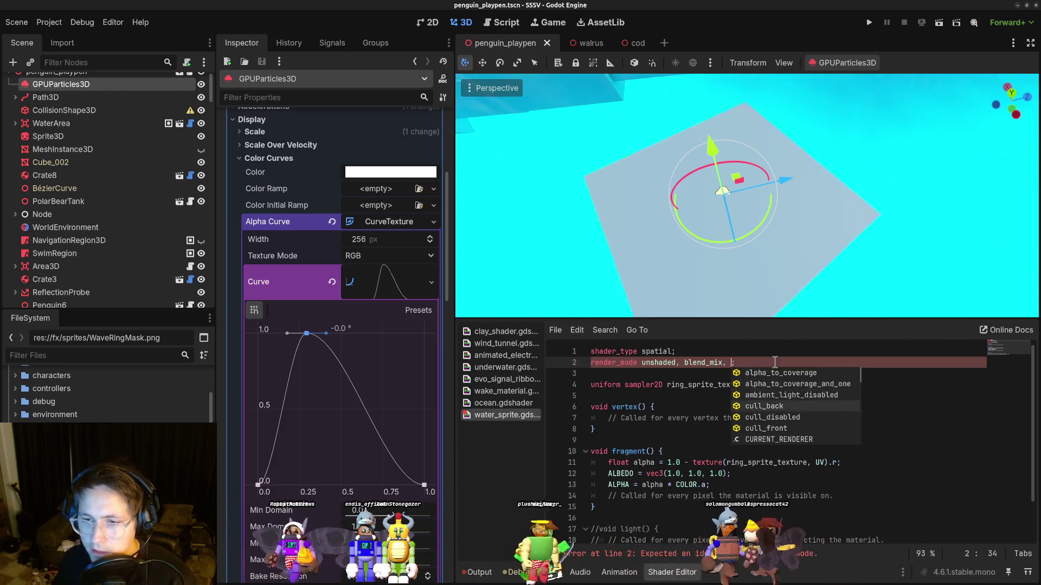
Browse the render_mode autocomplete list through the alpha and depth-related modes
{"action": "key", "text": "Down"}
{"action": "key", "text": "Down"}
{"action": "key", "text": "Down"}
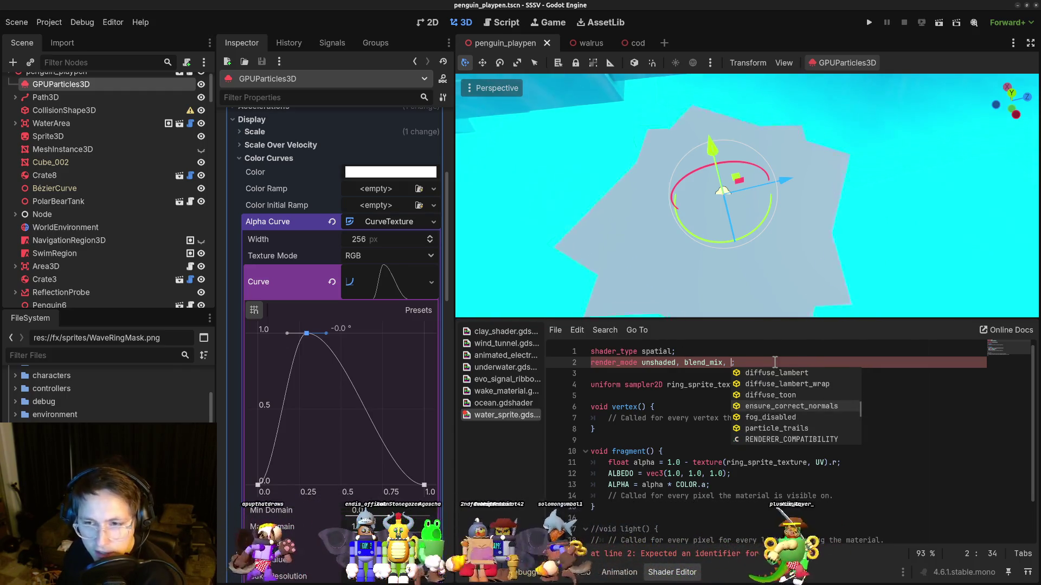
{"action": "key", "text": "Down"}
{"action": "key", "text": "Down"}
{"action": "key", "text": "Up"}
{"action": "key", "text": "Up"}
{"action": "key", "text": "Up"}
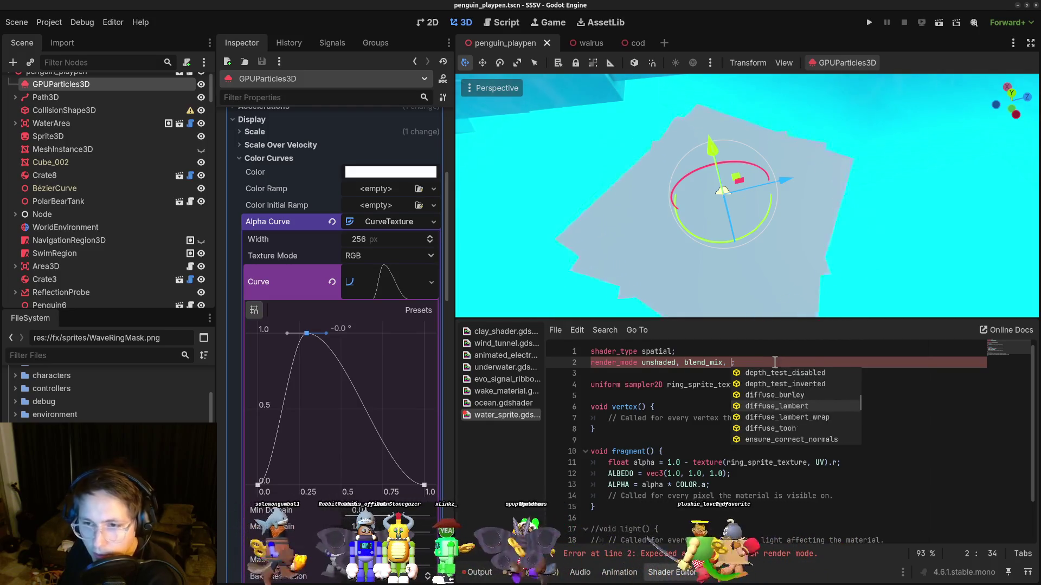
{"action": "key", "text": "Down"}
{"action": "key", "text": "Down"}
{"action": "key", "text": "Down"}
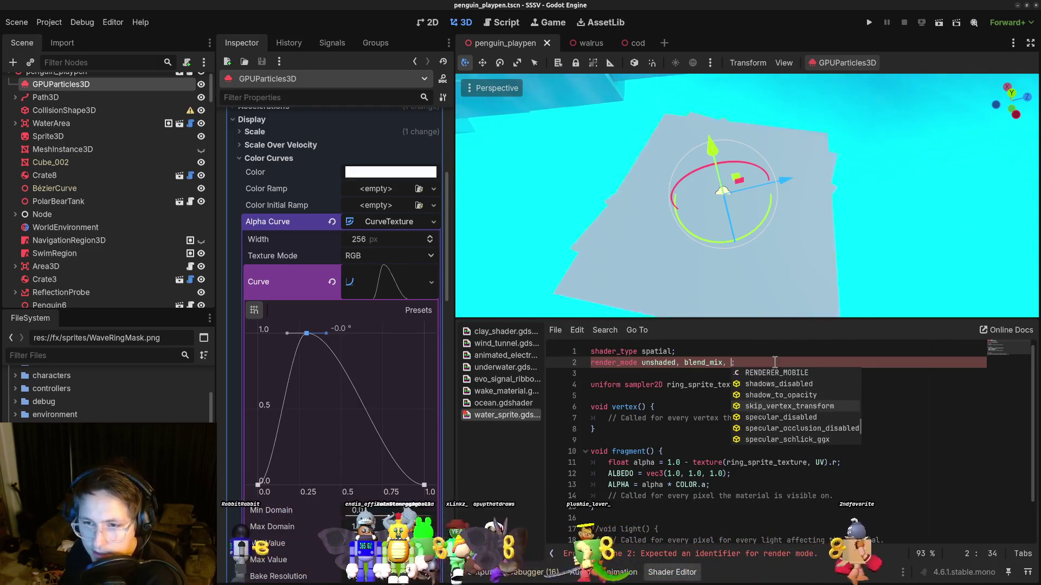
{"action": "key", "text": "Down"}
{"action": "key", "text": "Down"}
{"action": "key", "text": "Down"}
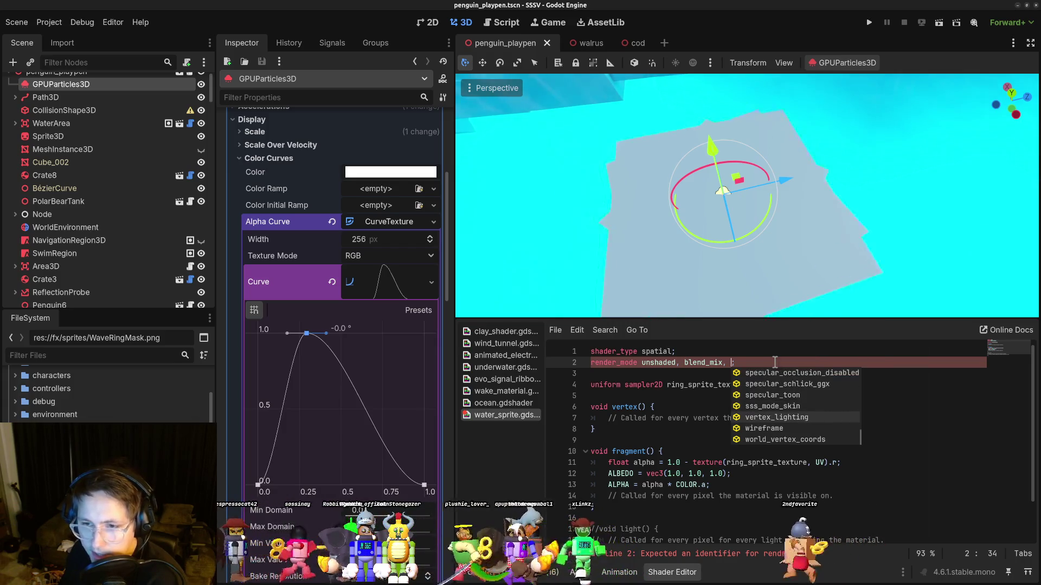
{"action": "key", "text": "Down"}
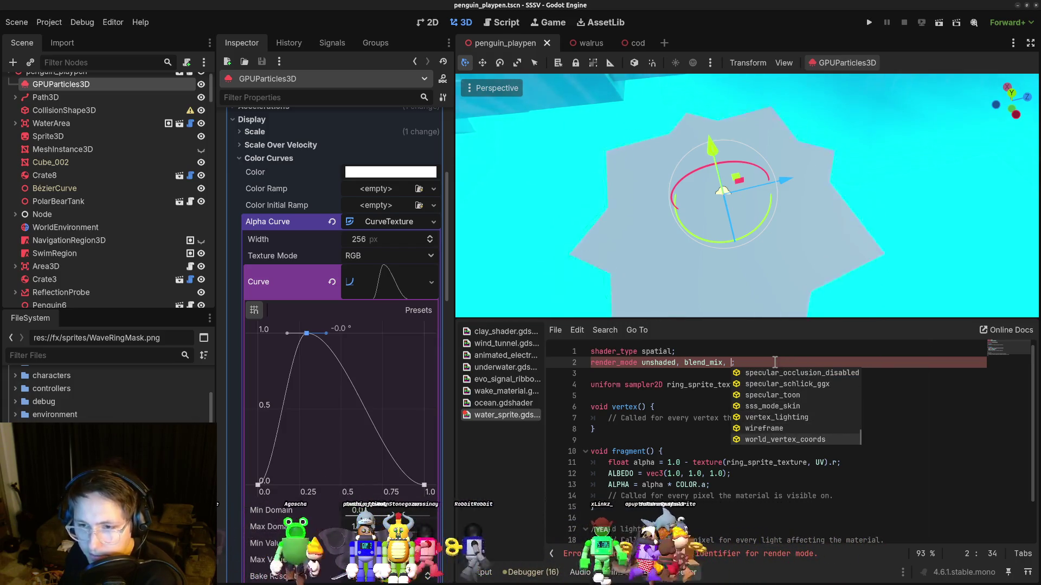
{"action": "key", "text": "Up"}
{"action": "key", "text": "Up"}
{"action": "key", "text": "Up"}
{"action": "key", "text": "Up"}
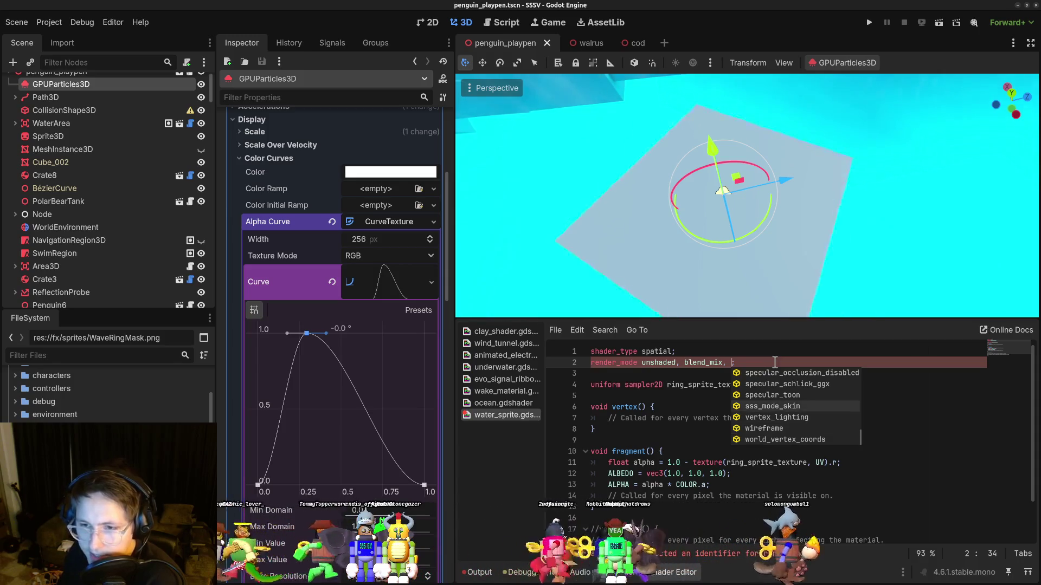
{"action": "key", "text": "Up"}
{"action": "key", "text": "Up"}
{"action": "key", "text": "Up"}
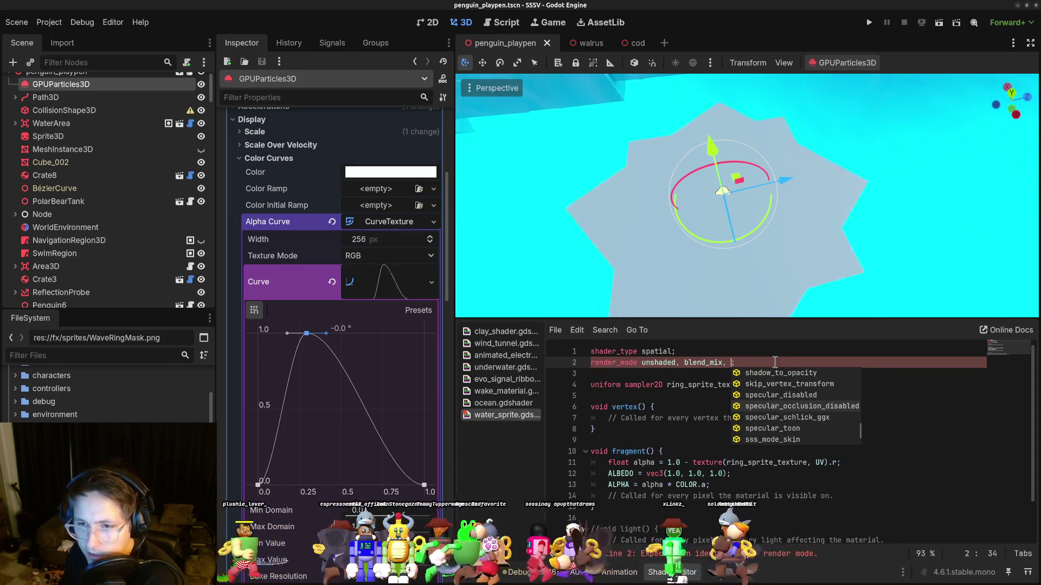
{"action": "key", "text": "Up"}
{"action": "key", "text": "Up"}
{"action": "key", "text": "Up"}
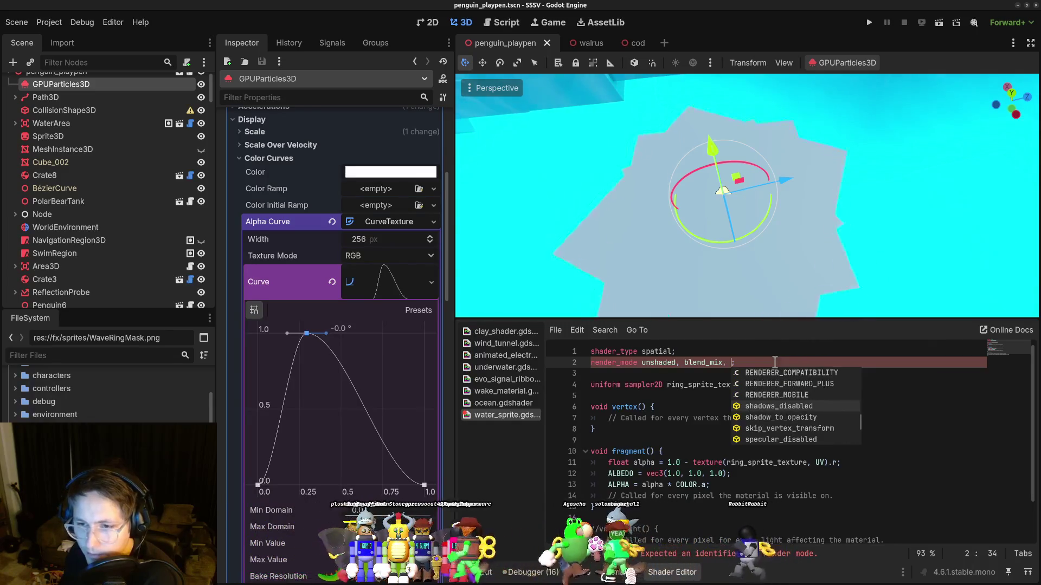
{"action": "key", "text": "Up"}
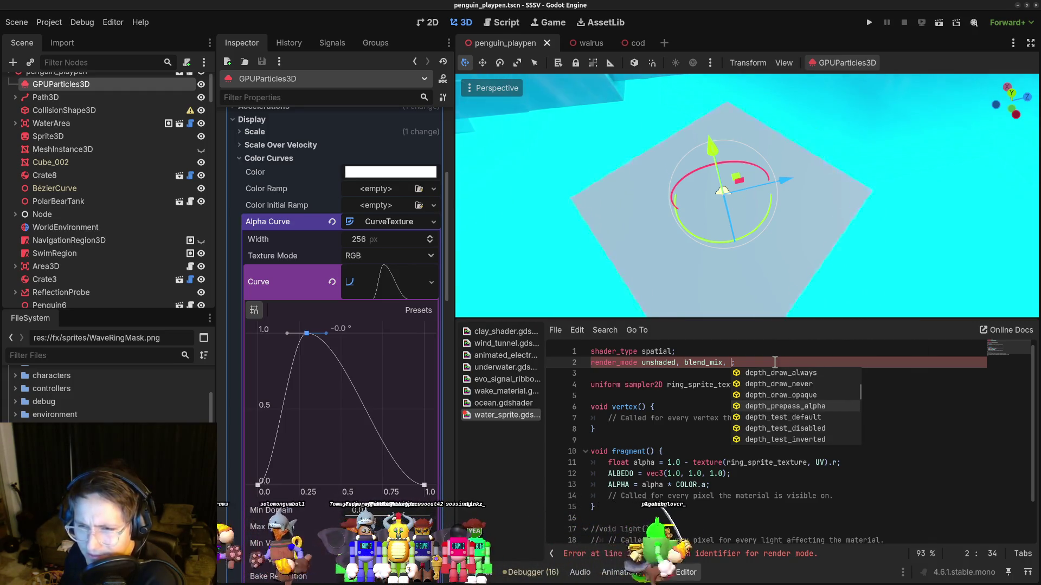
{"action": "key", "text": "Up"}
{"action": "key", "text": "Up"}
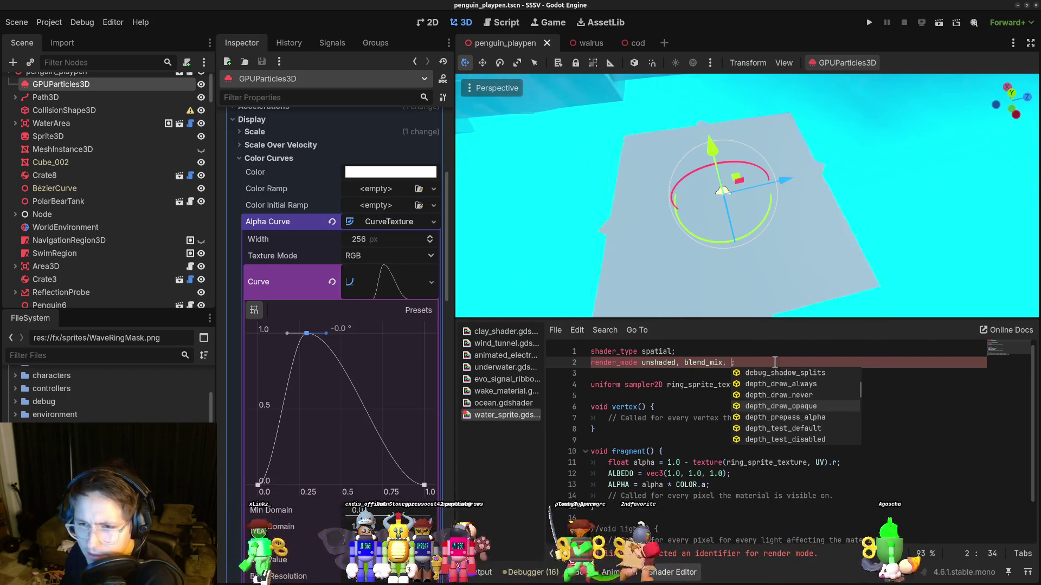
Add alpha_to_coverage to the render modes, select it, and switch to the browser
{"action": "key", "text": "Down"}
{"action": "key", "text": "Down"}
{"action": "key", "text": "Down"}
{"action": "key", "text": "Up"}
{"action": "key", "text": "Up"}
{"action": "key", "text": "Up"}
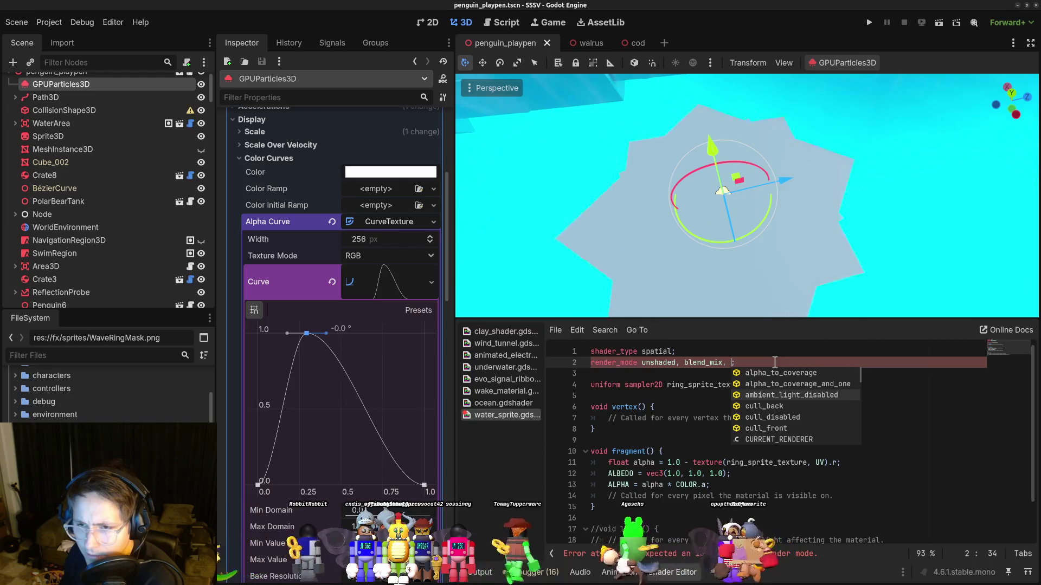
{"action": "key", "text": "Up"}
{"action": "key", "text": "Up"}
{"action": "key", "text": "Up"}
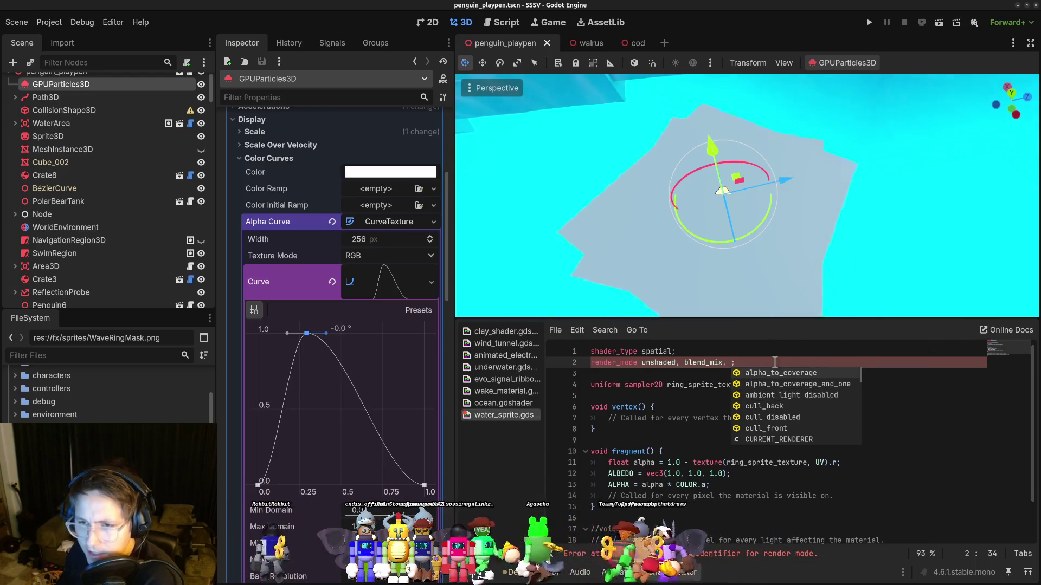
{"action": "key", "text": "Return"}
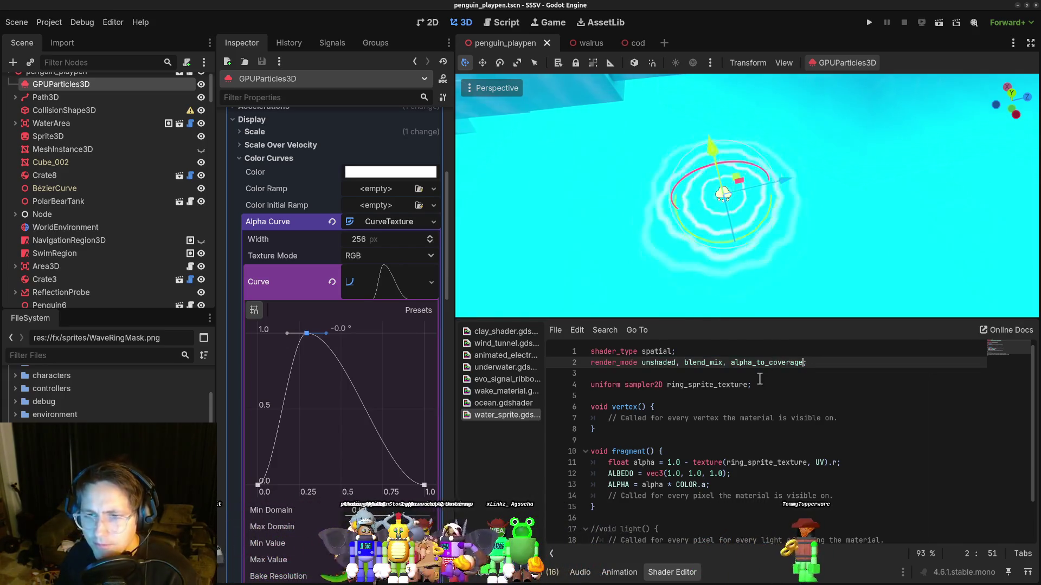
{"action": "double_click", "coordinate": [775, 363]}
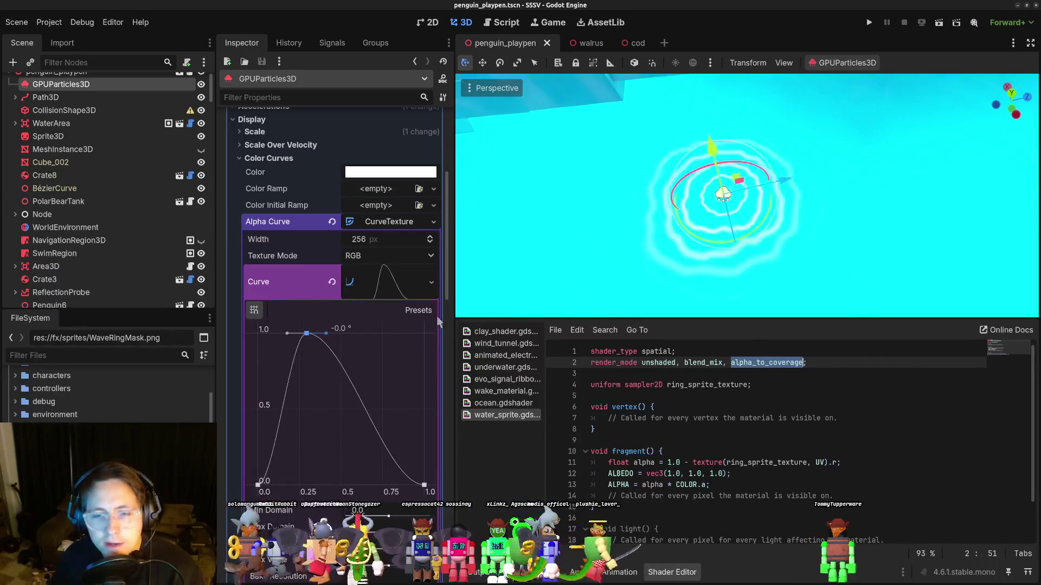
{"action": "key", "text": "alt+Tab"}
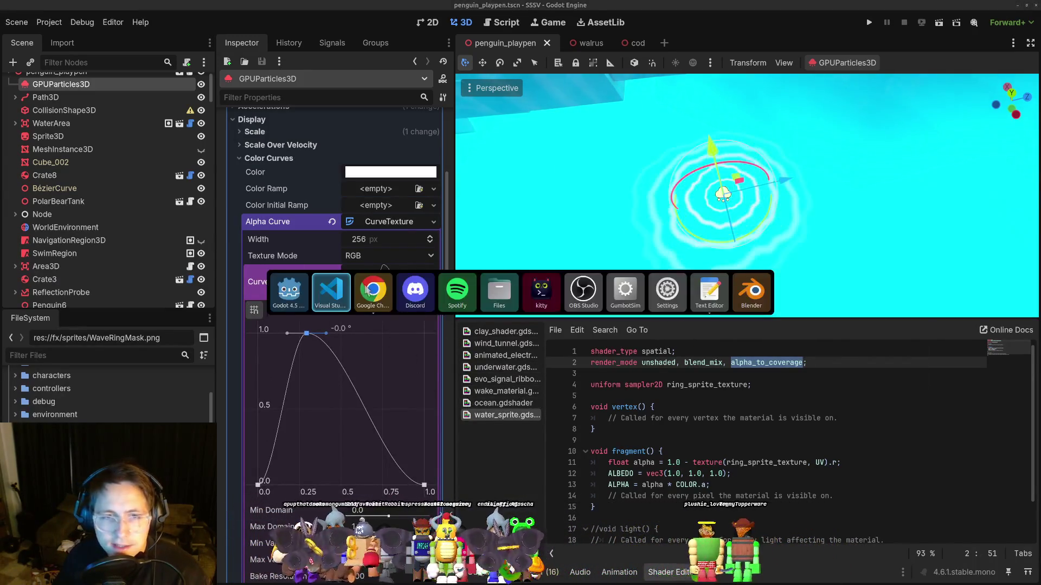
{"action": "left_click", "coordinate": [743, 8]}
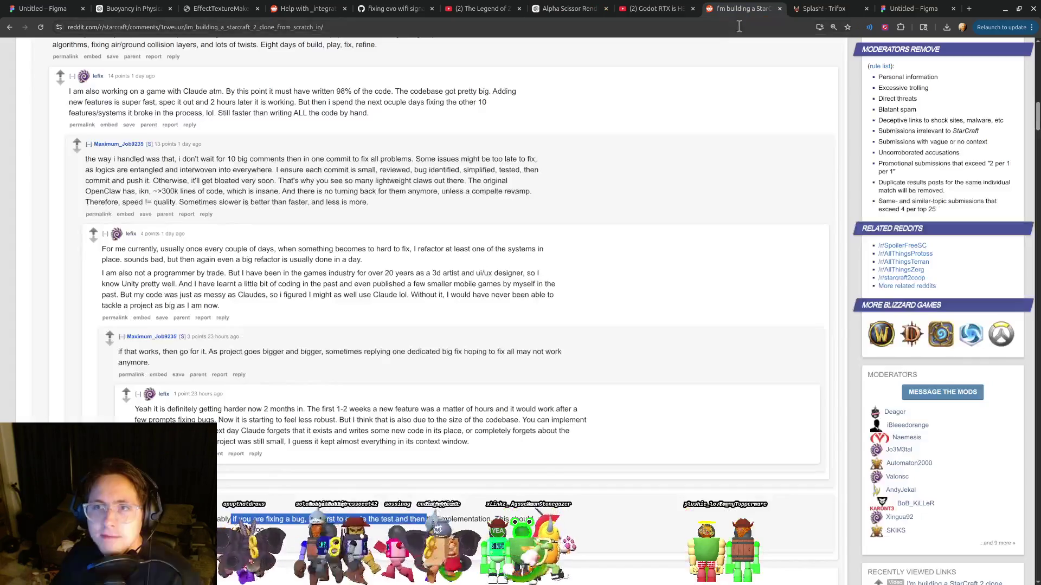
Search 'alpha scissor godot 4 gdshader' and check the Alpha Scissors VS Transparent thread
{"action": "left_click", "coordinate": [738, 26]}
{"action": "type", "text": "a"}
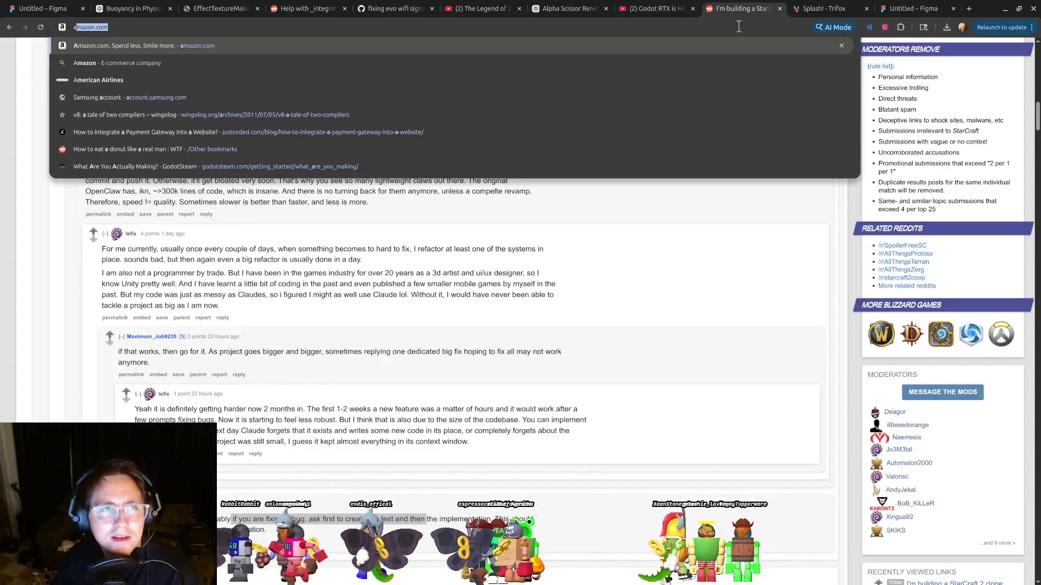
{"action": "type", "text": "lpha scisso"}
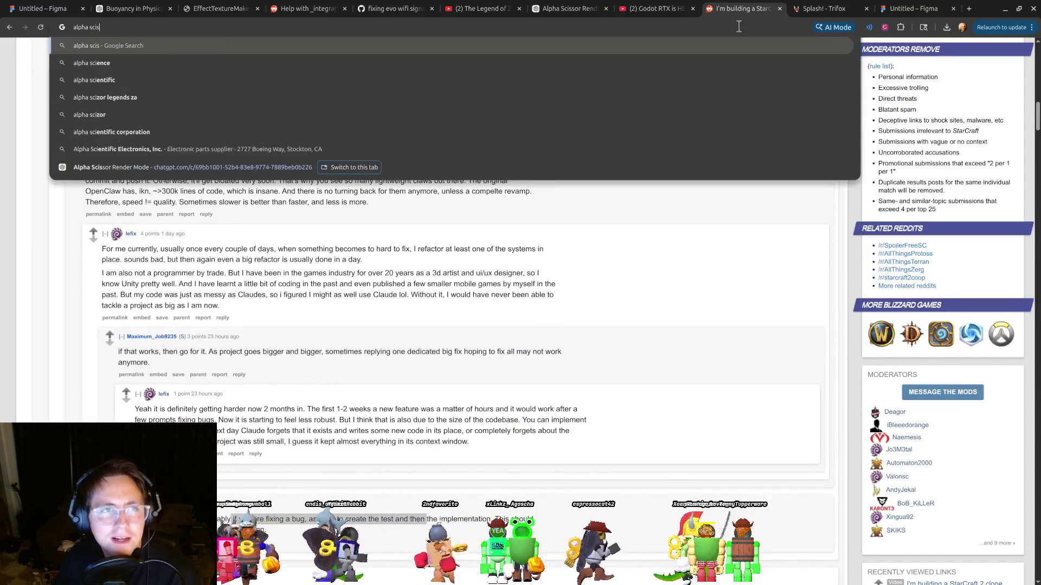
{"action": "type", "text": "r"}
{"action": "key", "text": "Right"}
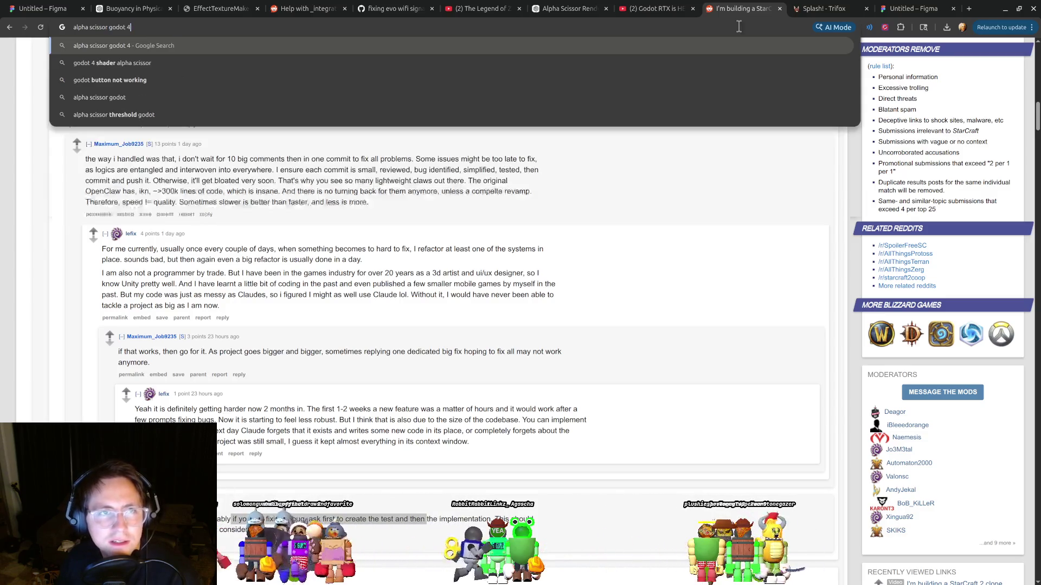
{"action": "type", "text": "gdshader"}
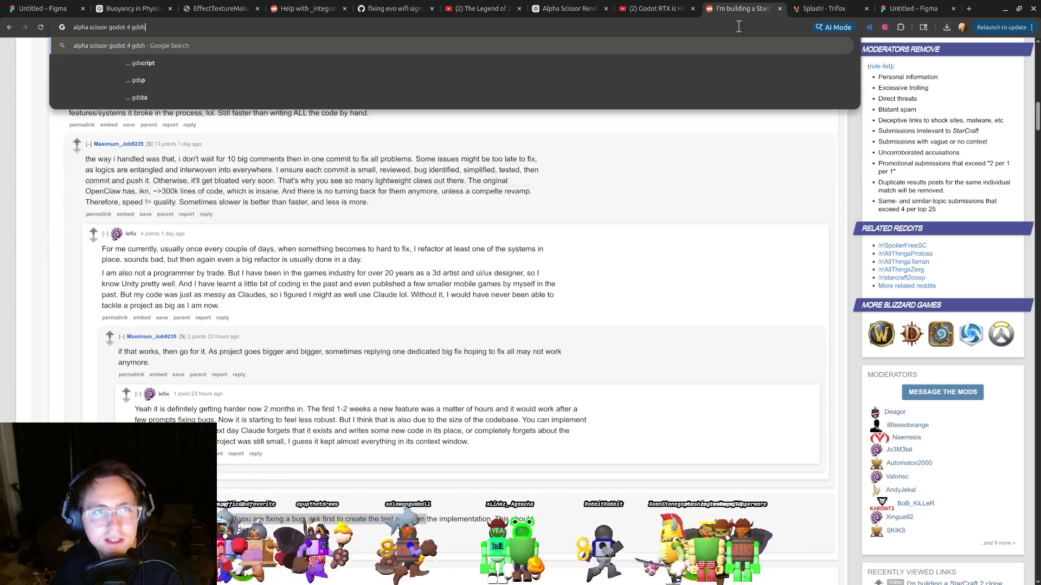
{"action": "key", "text": "Return"}
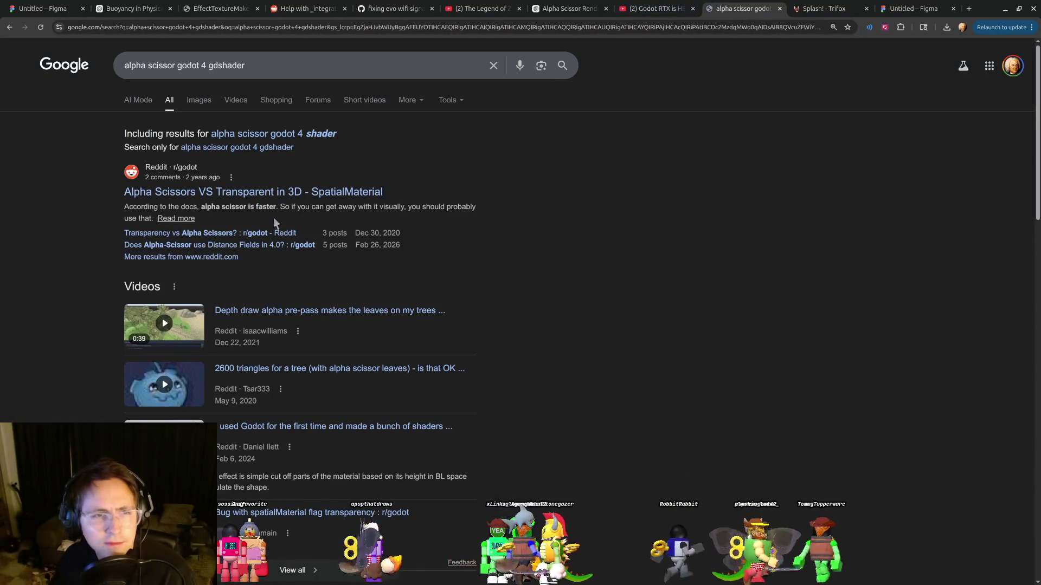
{"action": "left_click", "coordinate": [284, 193]}
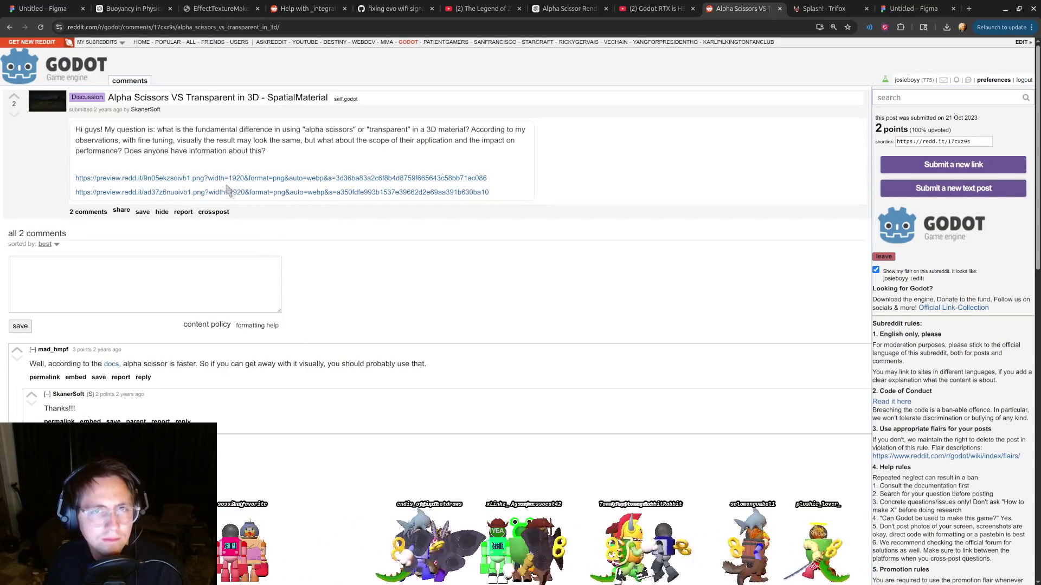
{"action": "left_click", "coordinate": [10, 27]}
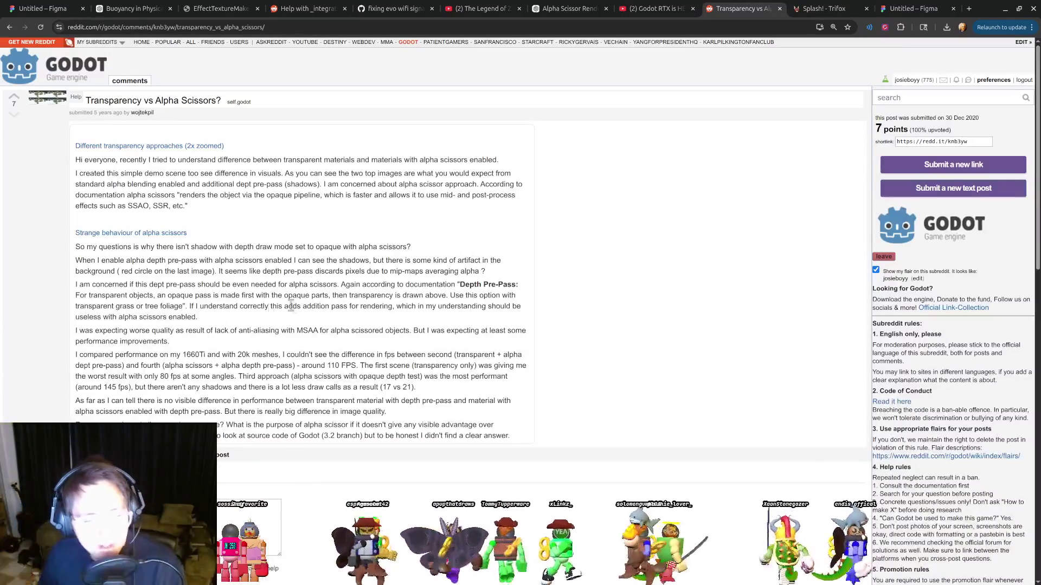
{"action": "scroll", "coordinate": [168, 247], "scroll_direction": "down", "scroll_amount": 4}
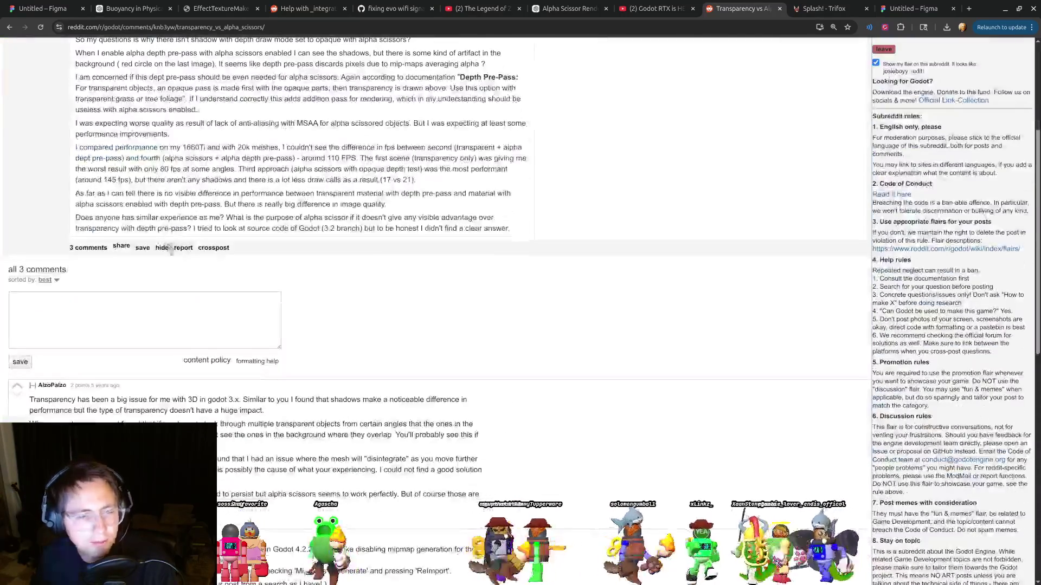
{"action": "left_click", "coordinate": [9, 26]}
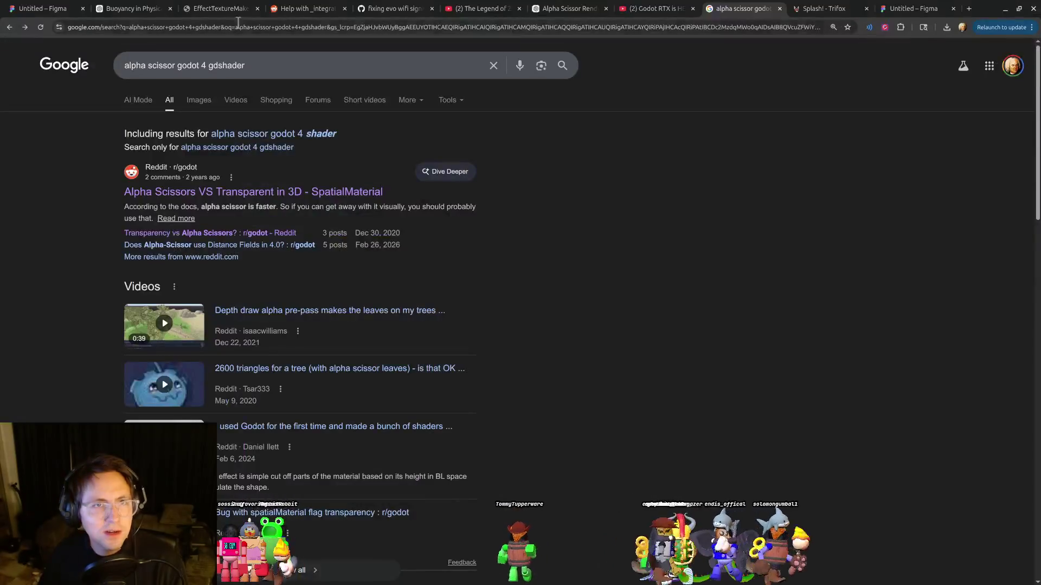
Search 'render mode gdshader godot docs' and open the Spatial shaders 4.4 documentation page
{"action": "left_click", "coordinate": [241, 27]}
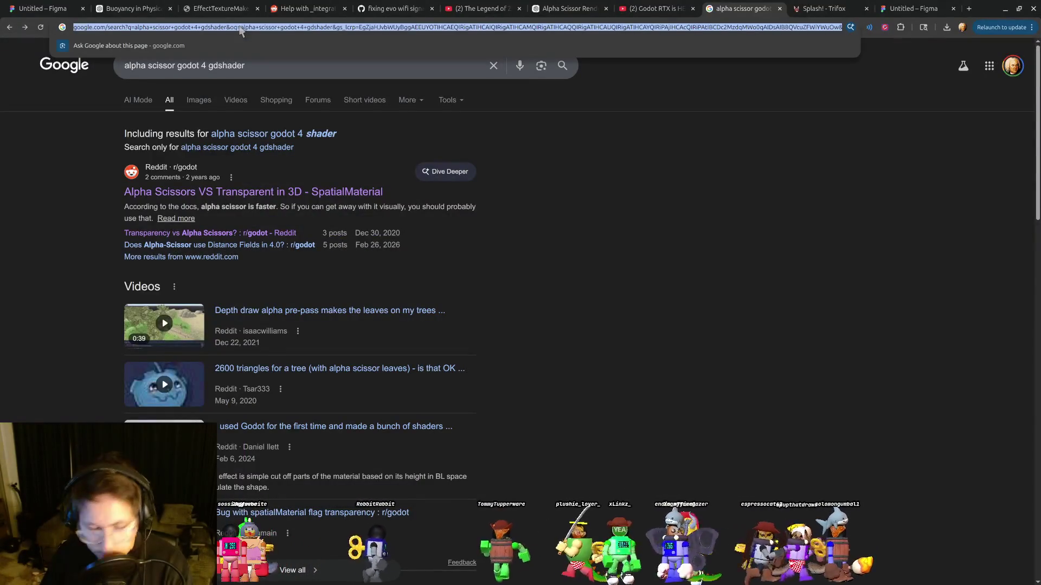
{"action": "type", "text": "render mode gdshader godot docs"}
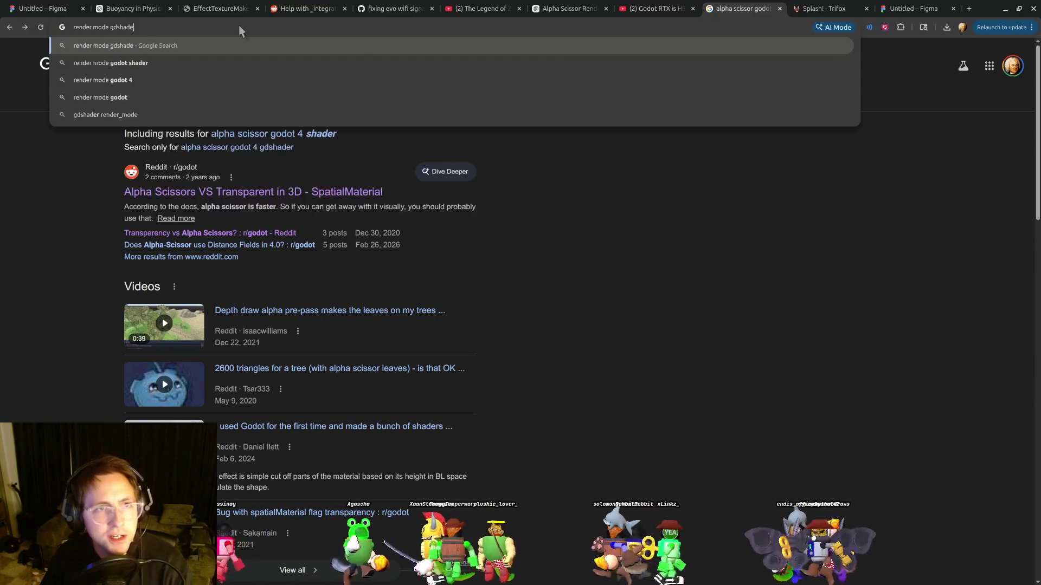
{"action": "key", "text": "Return"}
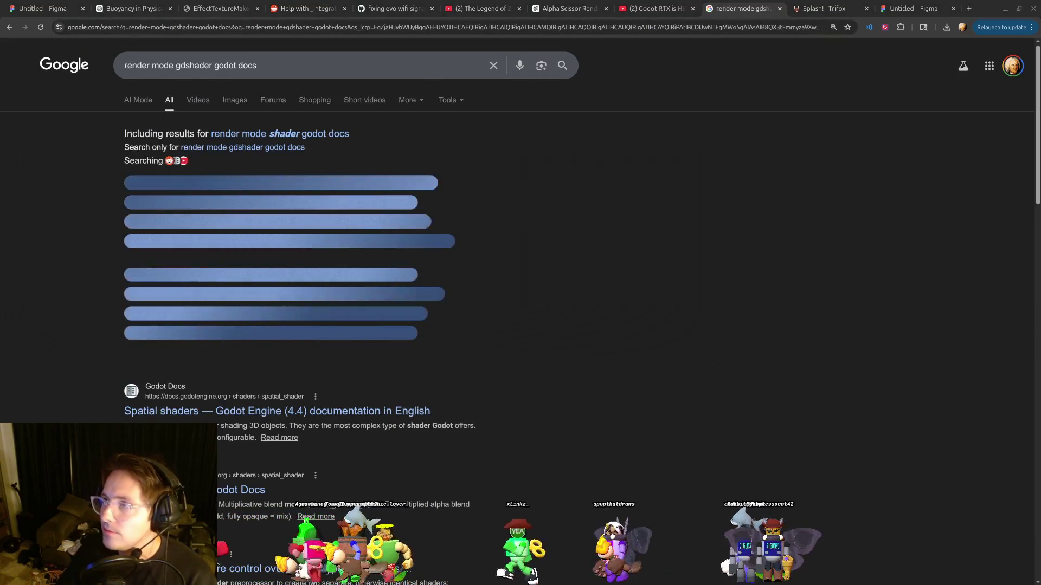
{"action": "left_click", "coordinate": [217, 336]}
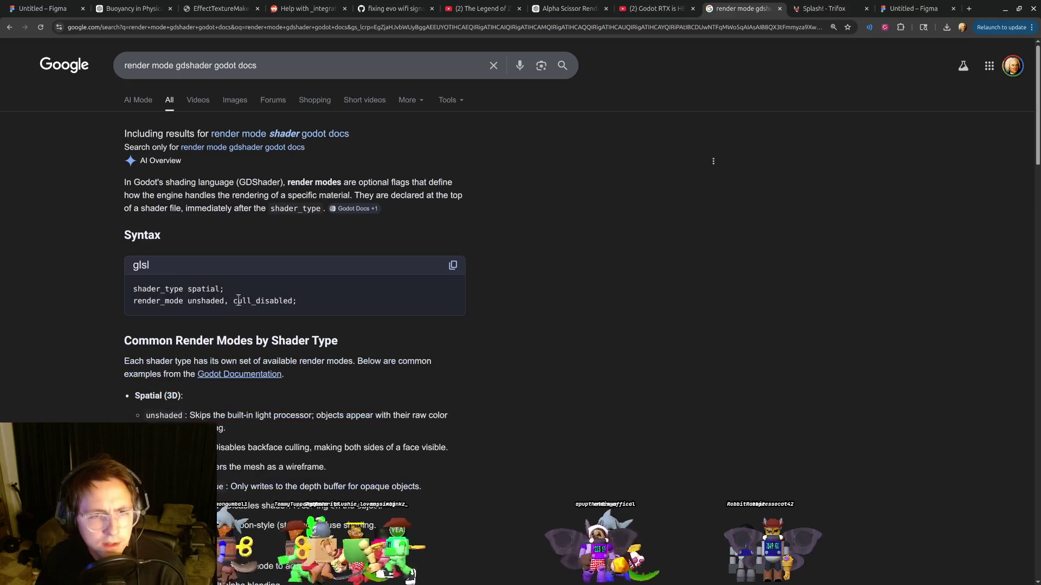
{"action": "scroll", "coordinate": [287, 365], "scroll_direction": "down", "scroll_amount": 3}
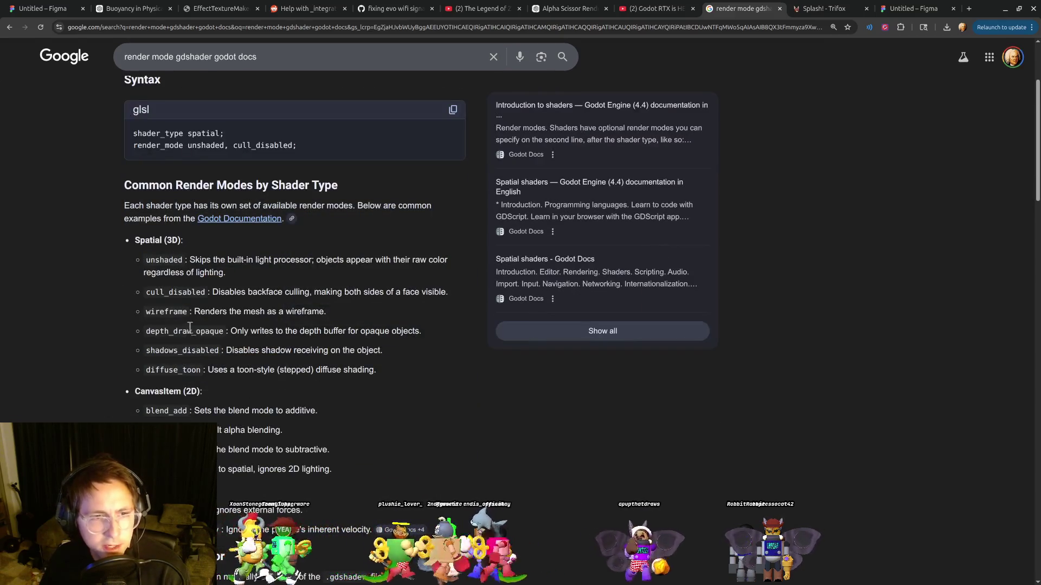
{"action": "scroll", "coordinate": [215, 298], "scroll_direction": "down", "scroll_amount": 8}
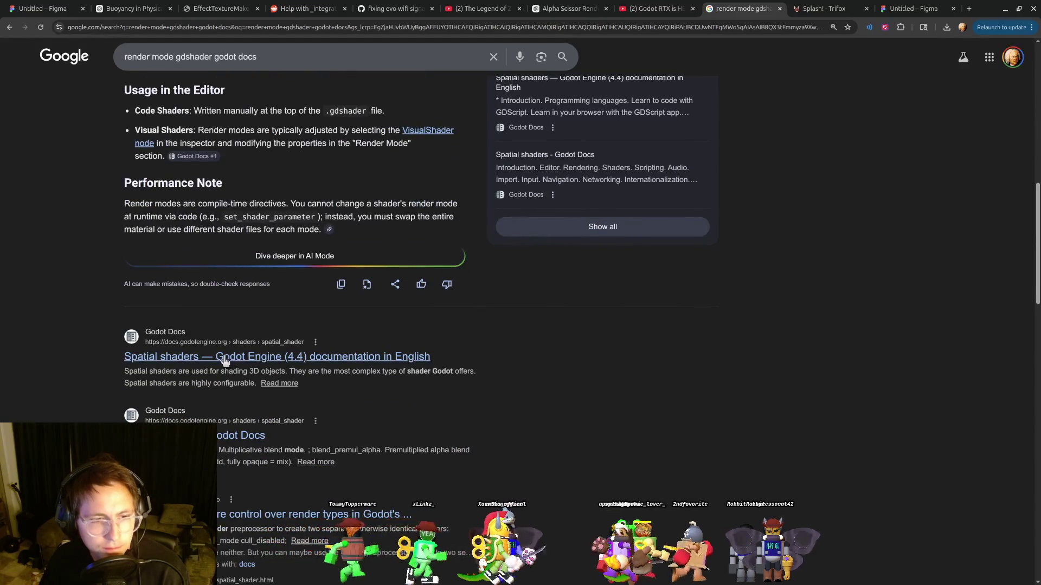
{"action": "left_click", "coordinate": [225, 358]}
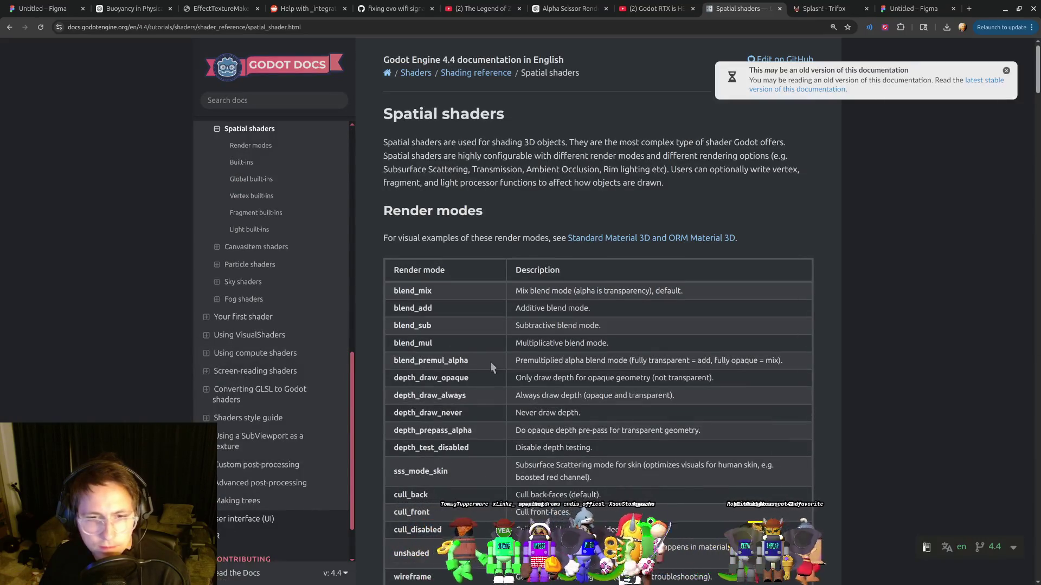
Find 'scissor' on the page and select the ALPHA_SCISSOR_THRESHOLD entry
{"action": "key", "text": "ctrl+f"}
{"action": "type", "text": "scissor"}
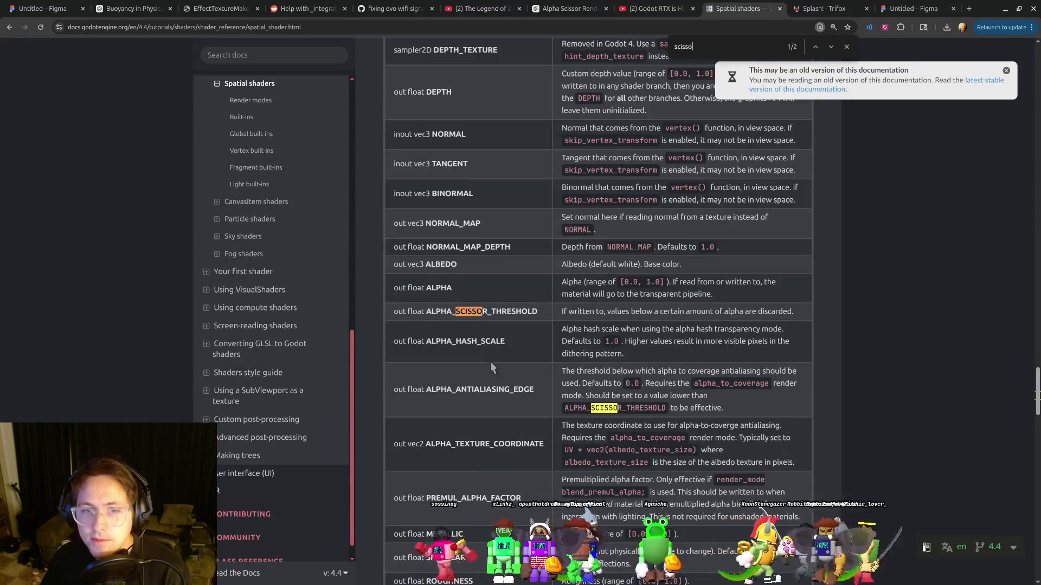
{"action": "double_click", "coordinate": [512, 312]}
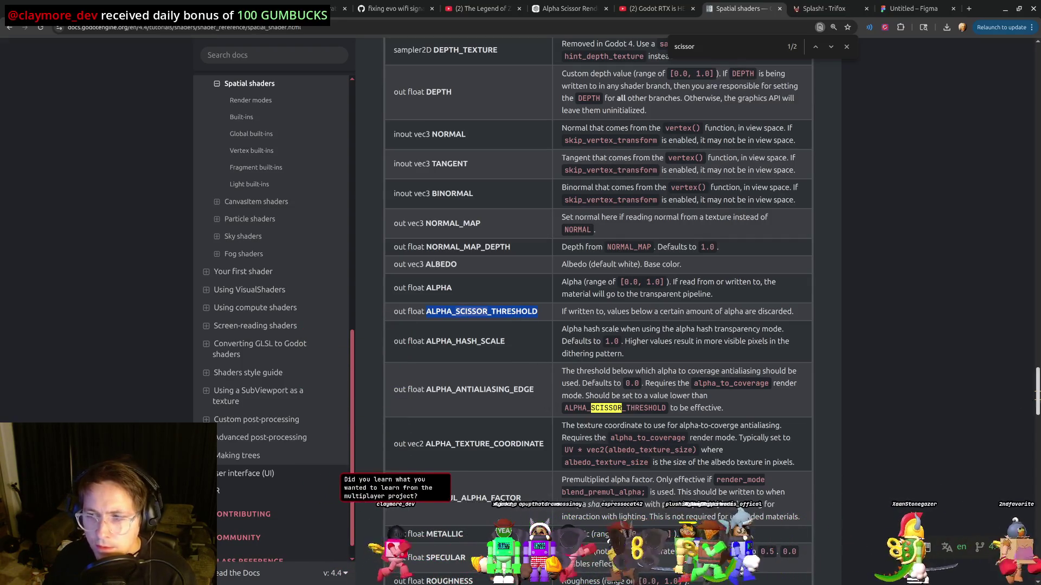
{"action": "left_click_drag", "start_coordinate": [1036, 396], "coordinate": [1037, 391]}
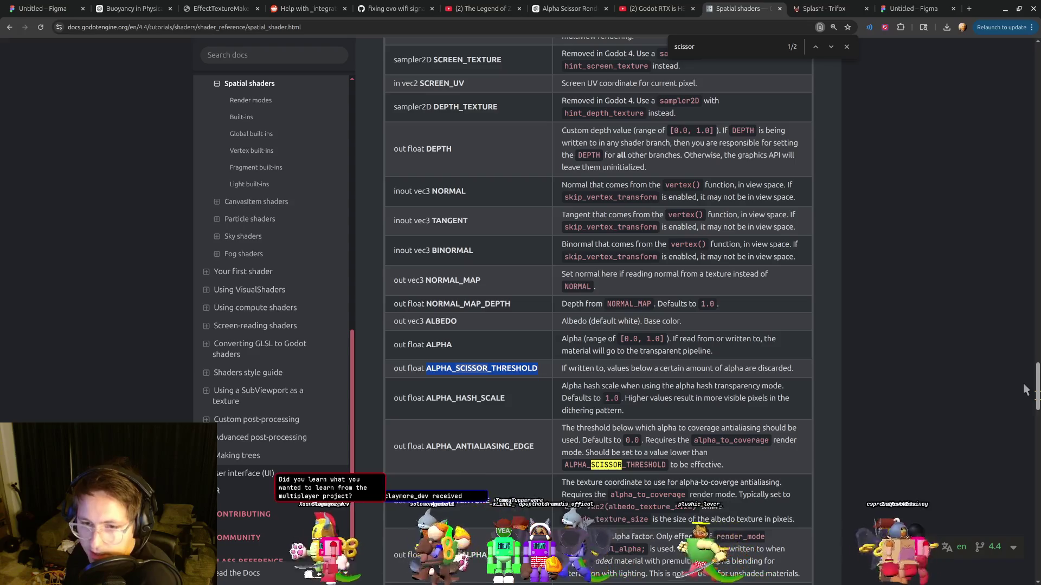
{"action": "left_click_drag", "start_coordinate": [1037, 388], "coordinate": [1037, 307]}
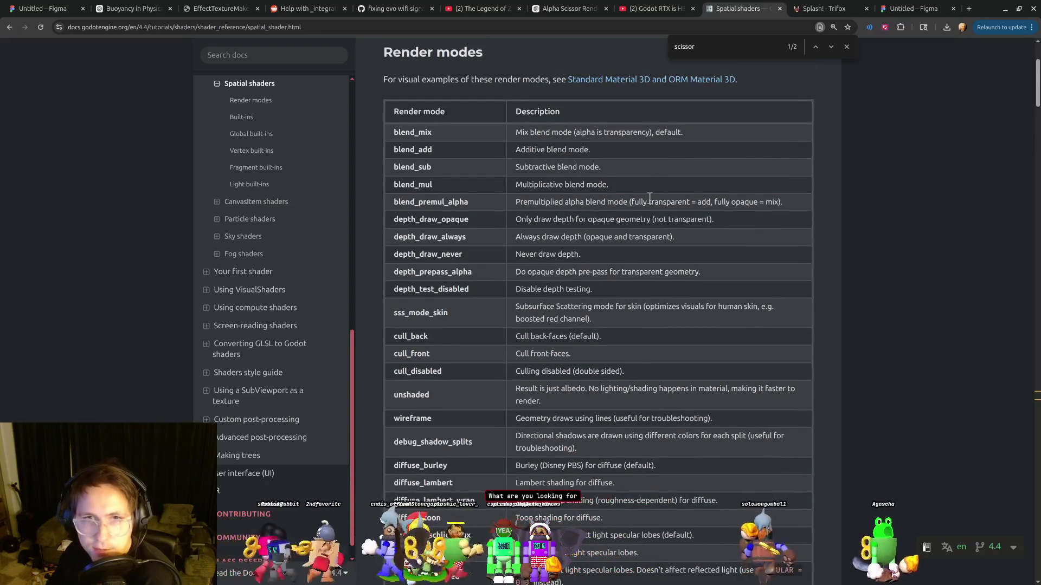
Read through the Render modes table, highlighting the blend_sub mode
{"action": "double_click", "coordinate": [413, 149]}
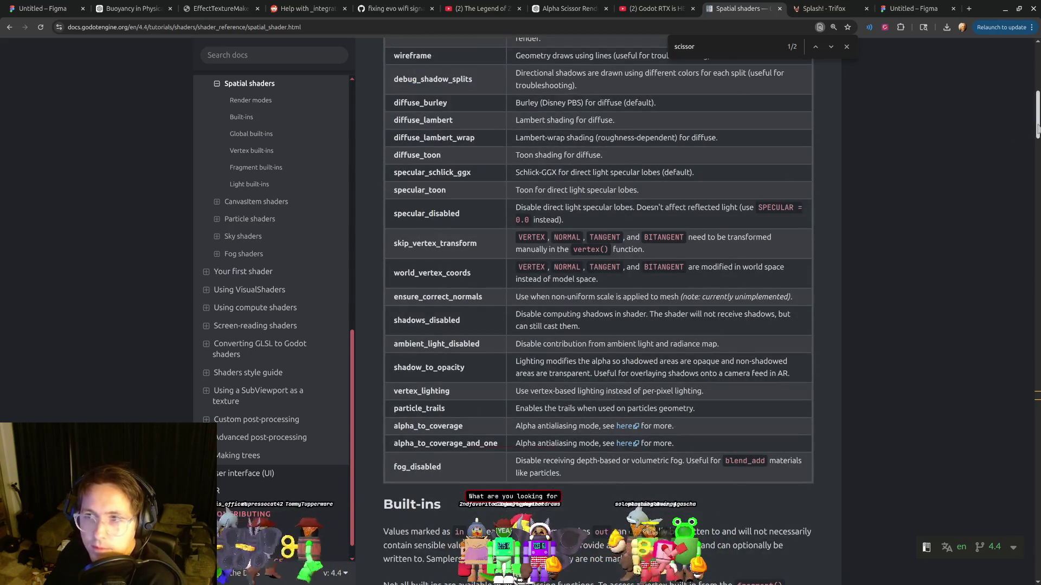
{"action": "scroll", "coordinate": [1022, 174], "scroll_direction": "down", "scroll_amount": 5}
{"action": "scroll", "coordinate": [1009, 225], "scroll_direction": "down", "scroll_amount": 8}
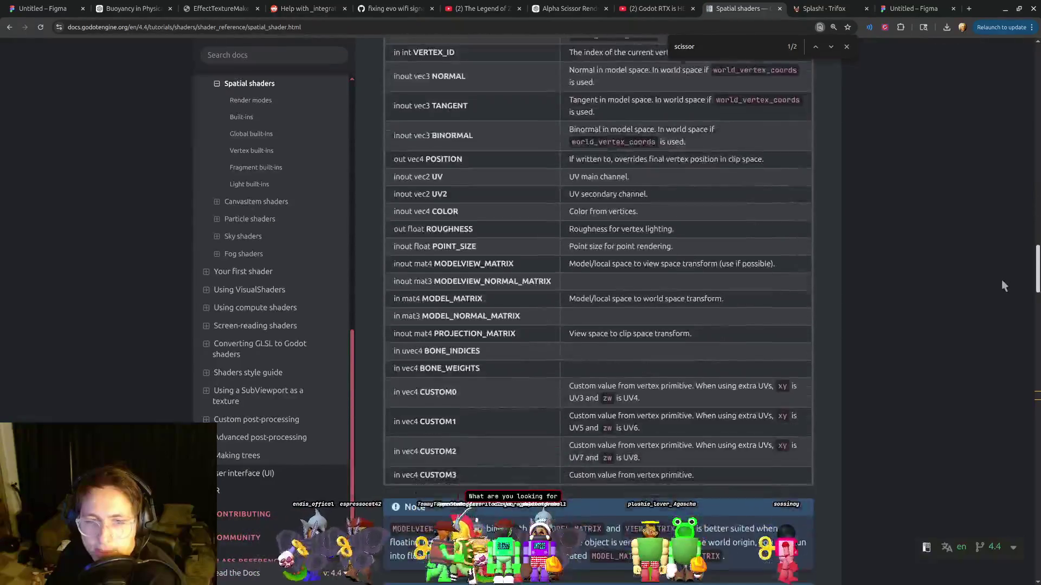
{"action": "scroll", "coordinate": [1002, 289], "scroll_direction": "down", "scroll_amount": 8}
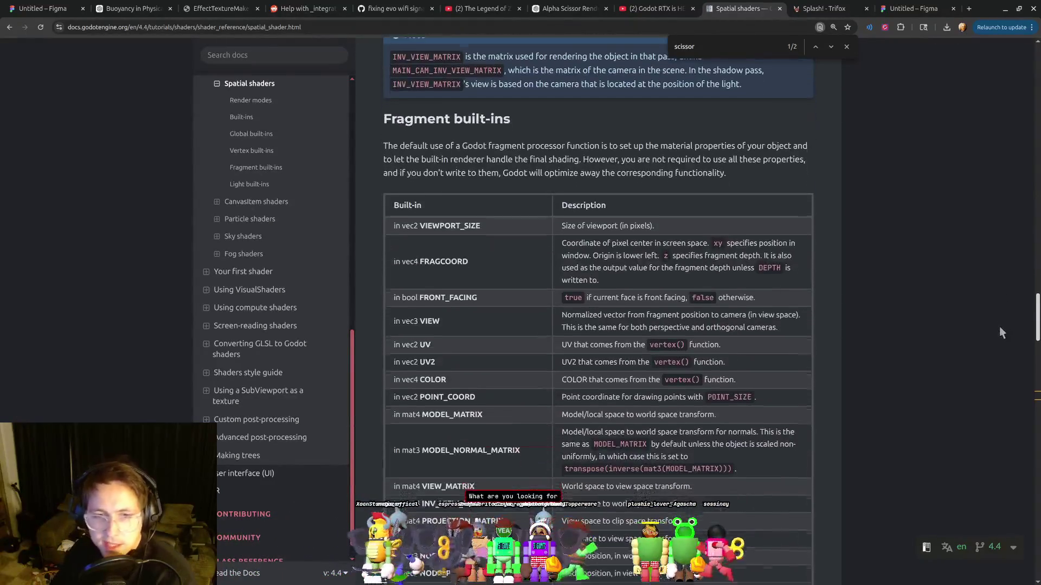
{"action": "scroll", "coordinate": [999, 330], "scroll_direction": "down", "scroll_amount": 2}
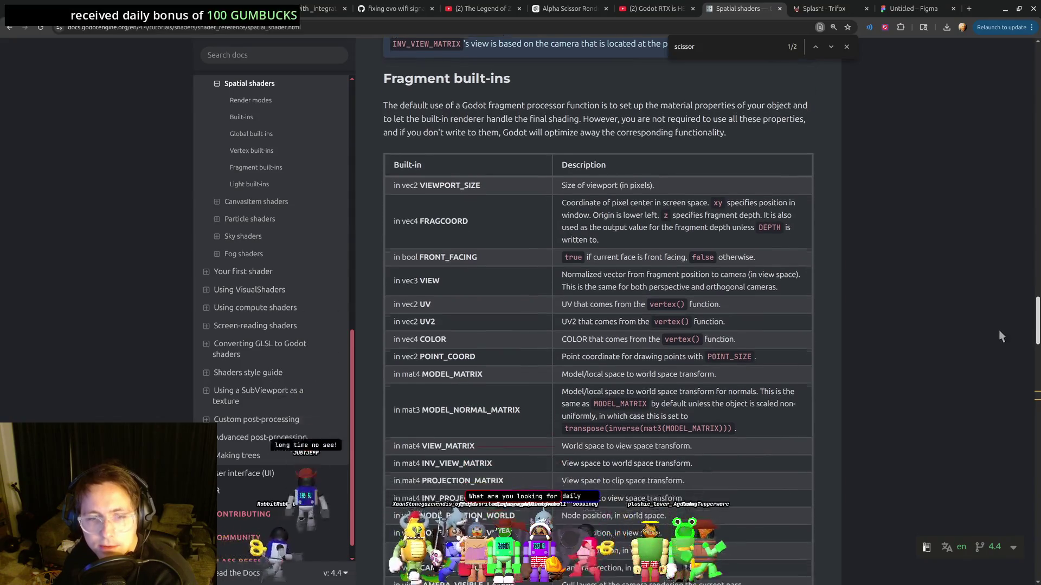
{"action": "scroll", "coordinate": [996, 287], "scroll_direction": "up", "scroll_amount": 8}
{"action": "scroll", "coordinate": [997, 287], "scroll_direction": "up", "scroll_amount": 15}
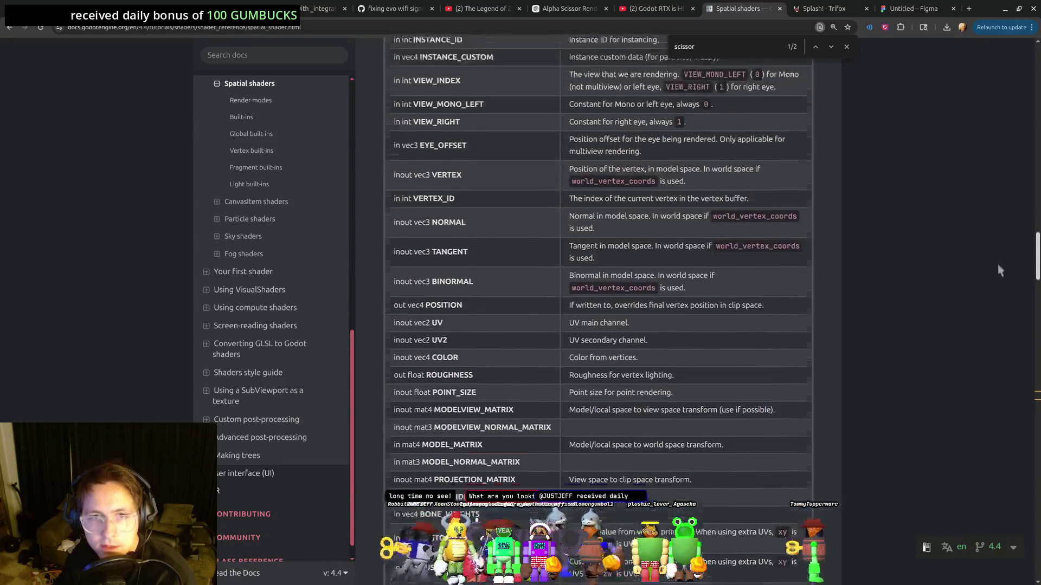
{"action": "scroll", "coordinate": [984, 145], "scroll_direction": "up", "scroll_amount": 20}
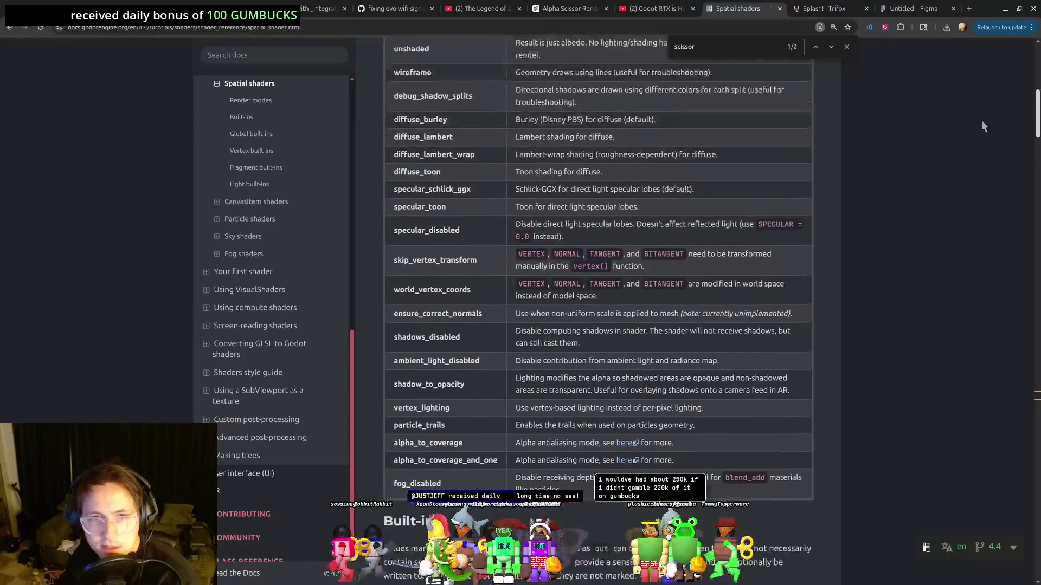
{"action": "scroll", "coordinate": [979, 95], "scroll_direction": "down", "scroll_amount": 2}
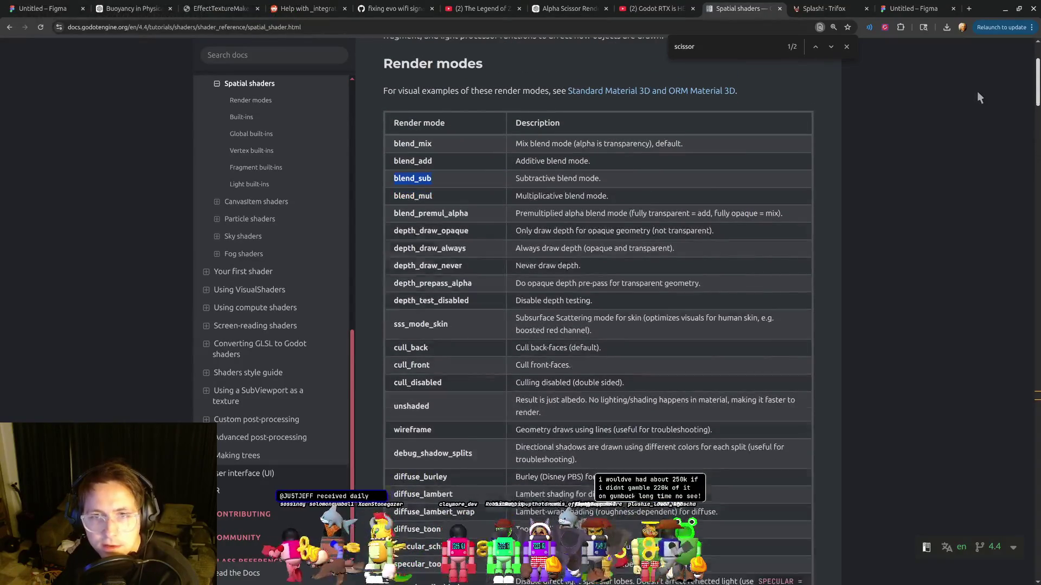
{"action": "scroll", "coordinate": [979, 101], "scroll_direction": "down", "scroll_amount": 2}
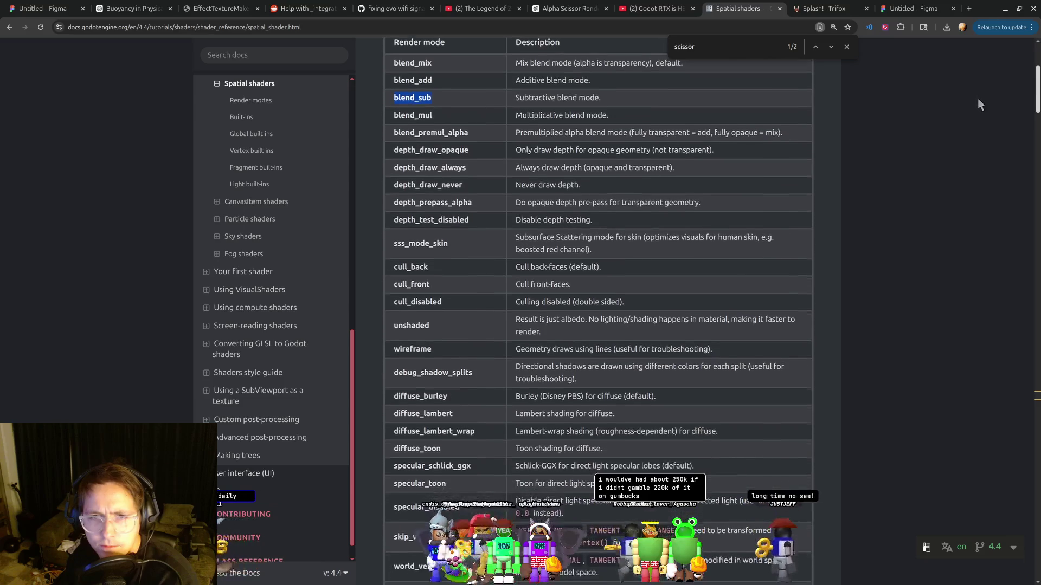
{"action": "scroll", "coordinate": [979, 100], "scroll_direction": "down", "scroll_amount": 2}
{"action": "scroll", "coordinate": [979, 101], "scroll_direction": "up", "scroll_amount": 1}
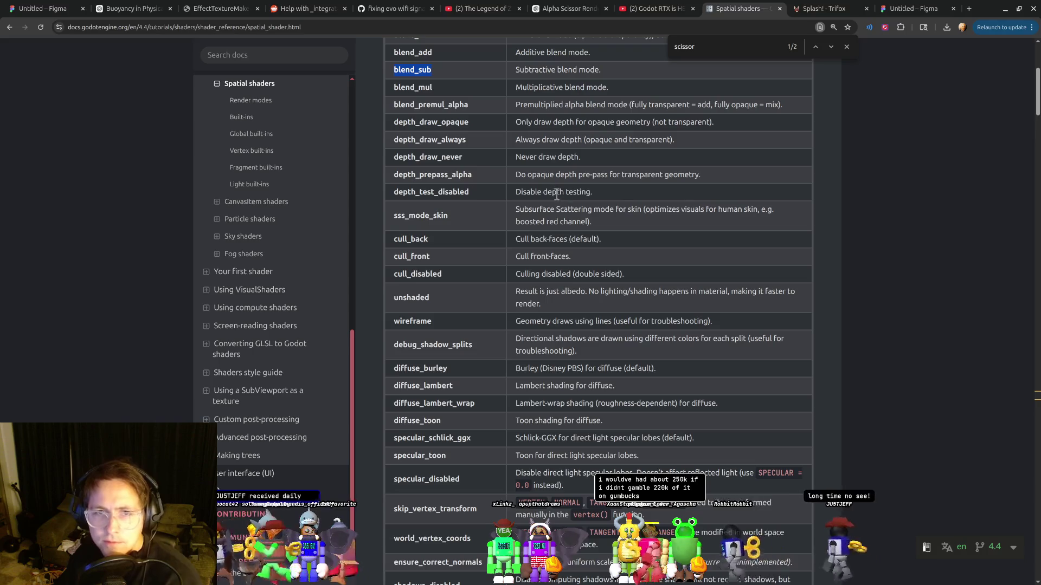
Highlight and read the depth pre-pass description in the Render modes table
{"action": "left_click_drag", "start_coordinate": [531, 174], "coordinate": [600, 173]}
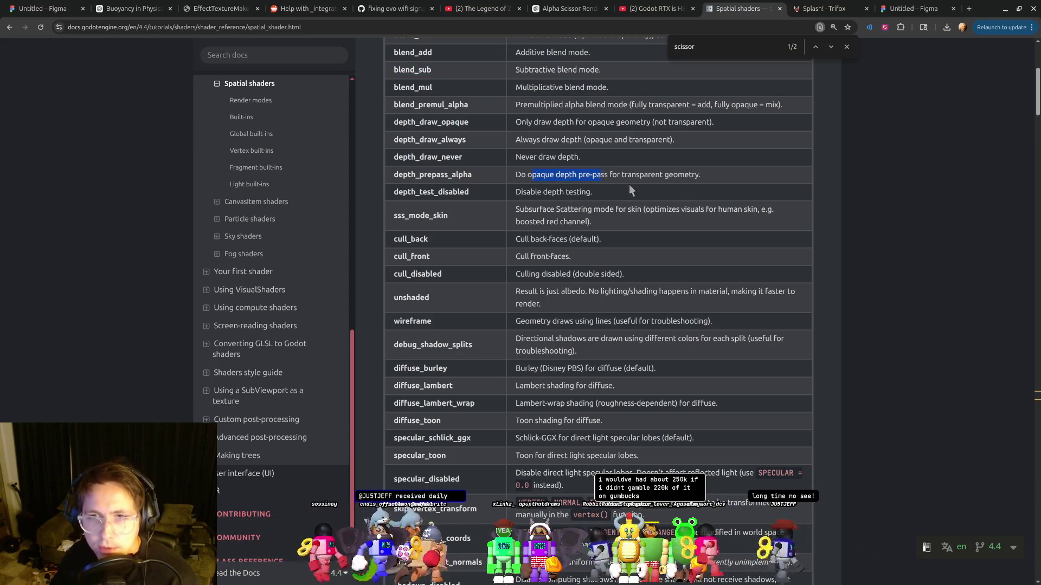
{"action": "left_click", "coordinate": [680, 170]}
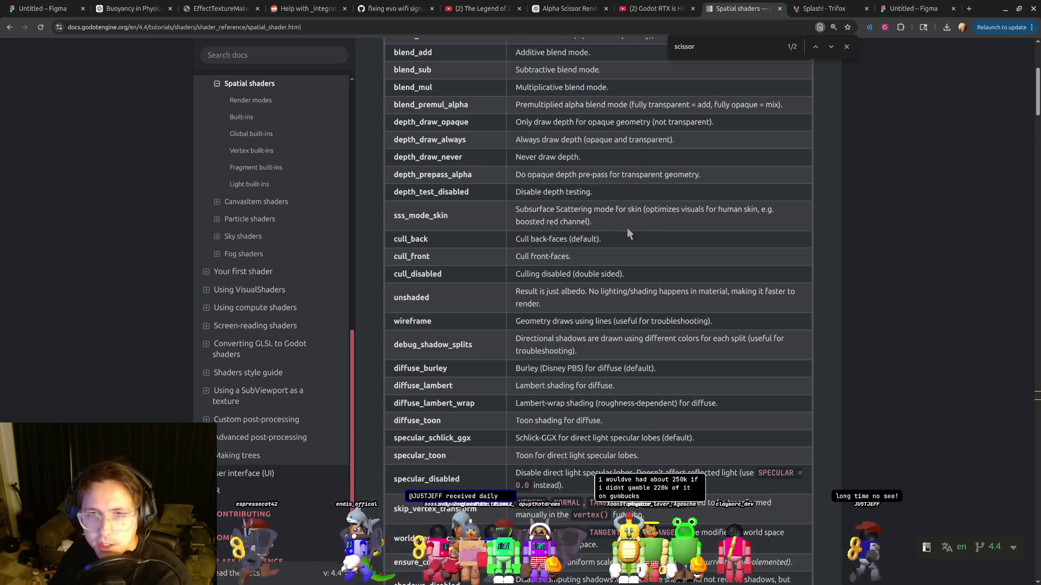
{"action": "scroll", "coordinate": [598, 246], "scroll_direction": "down", "scroll_amount": 3}
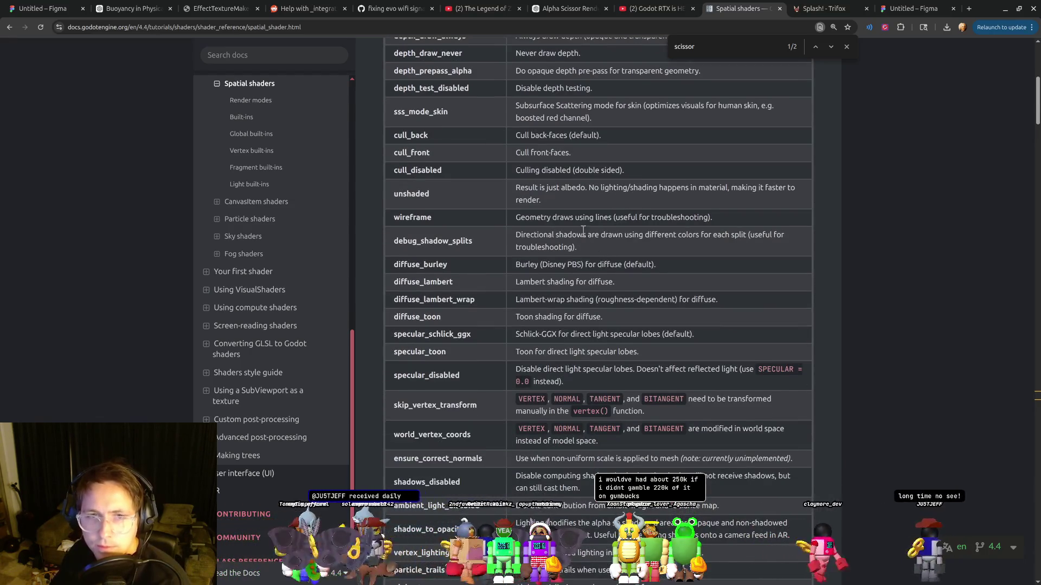
{"action": "scroll", "coordinate": [575, 244], "scroll_direction": "up", "scroll_amount": 4}
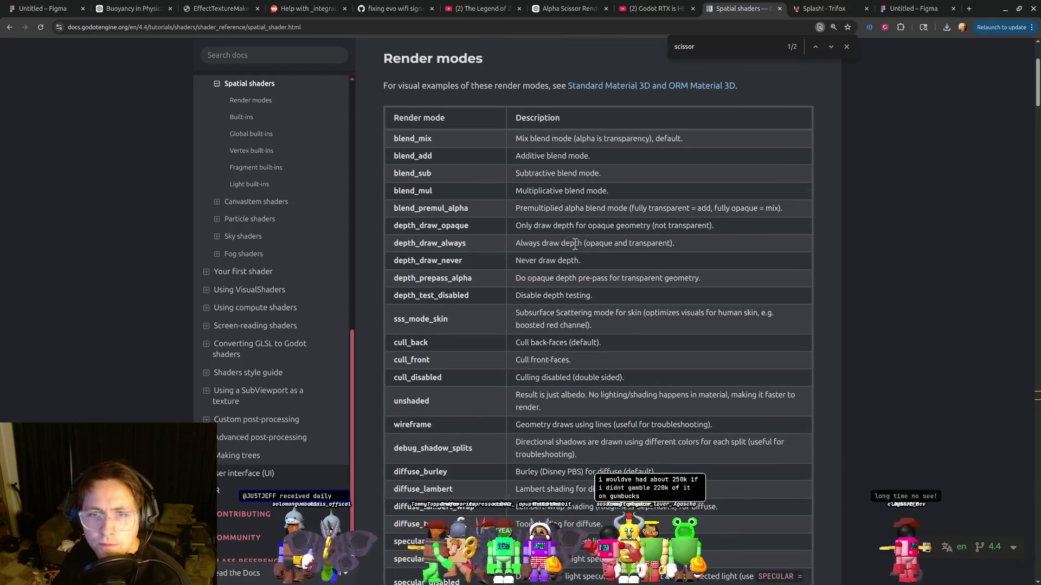
{"action": "scroll", "coordinate": [576, 244], "scroll_direction": "down", "scroll_amount": 4}
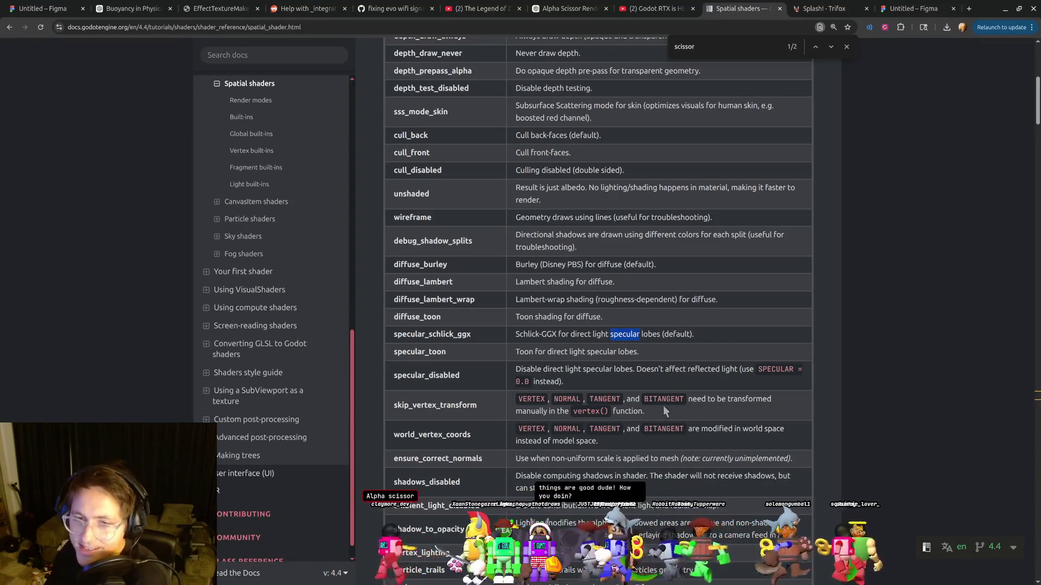
Locate and select depth_prepass_alpha in the Render modes table, then switch back to Godot
{"action": "double_click", "coordinate": [666, 399]}
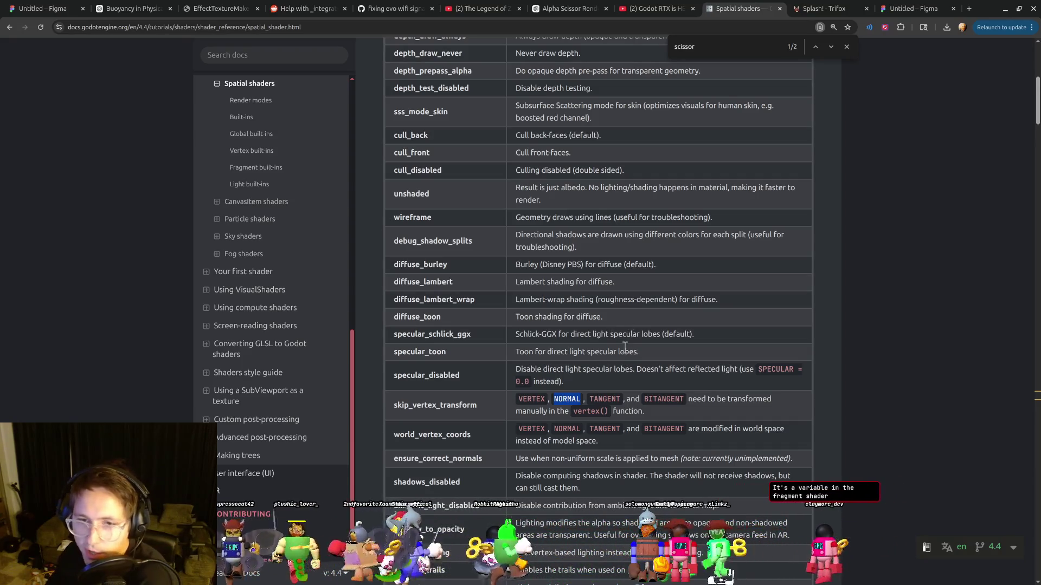
{"action": "scroll", "coordinate": [768, 283], "scroll_direction": "down", "scroll_amount": 7}
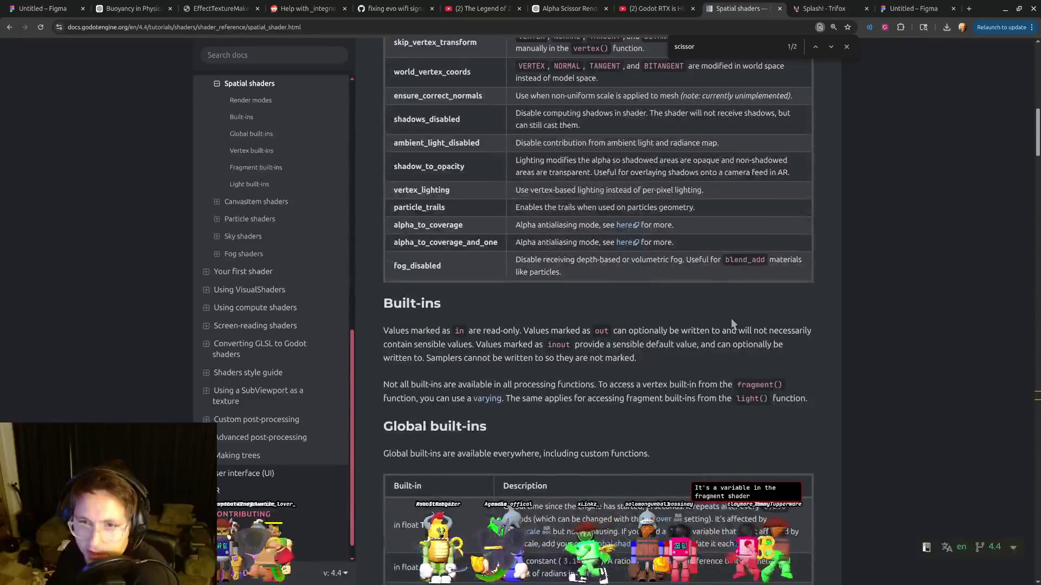
{"action": "scroll", "coordinate": [721, 327], "scroll_direction": "up", "scroll_amount": 2}
{"action": "scroll", "coordinate": [721, 330], "scroll_direction": "up", "scroll_amount": 4}
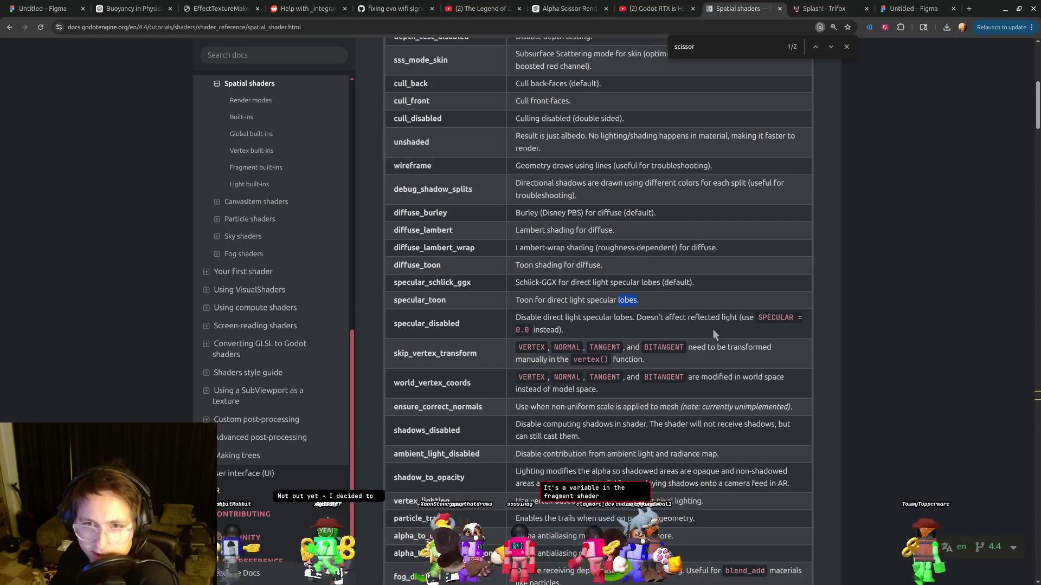
{"action": "scroll", "coordinate": [716, 315], "scroll_direction": "up", "scroll_amount": 2}
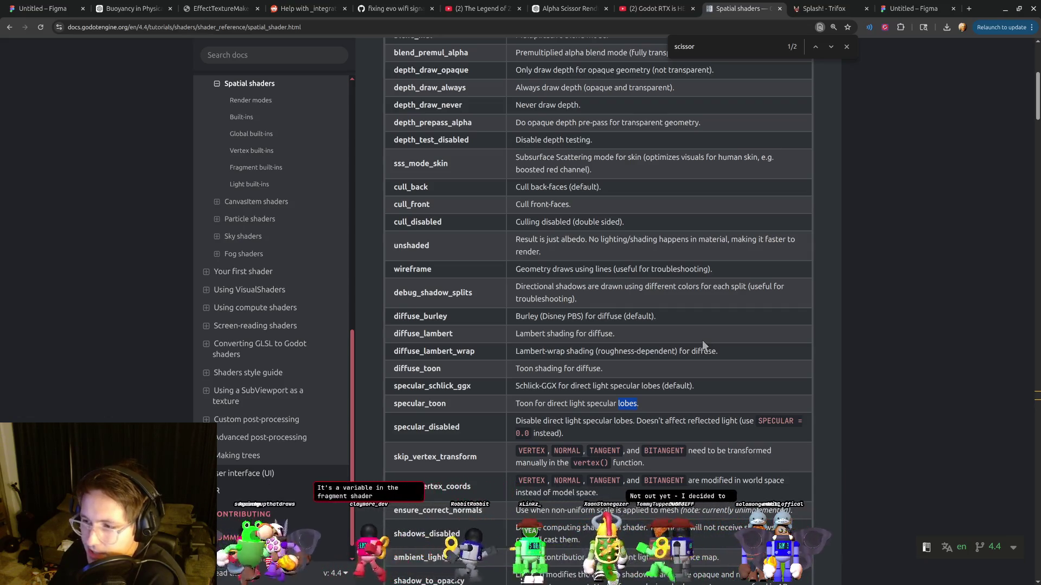
{"action": "scroll", "coordinate": [703, 345], "scroll_direction": "up", "scroll_amount": 1}
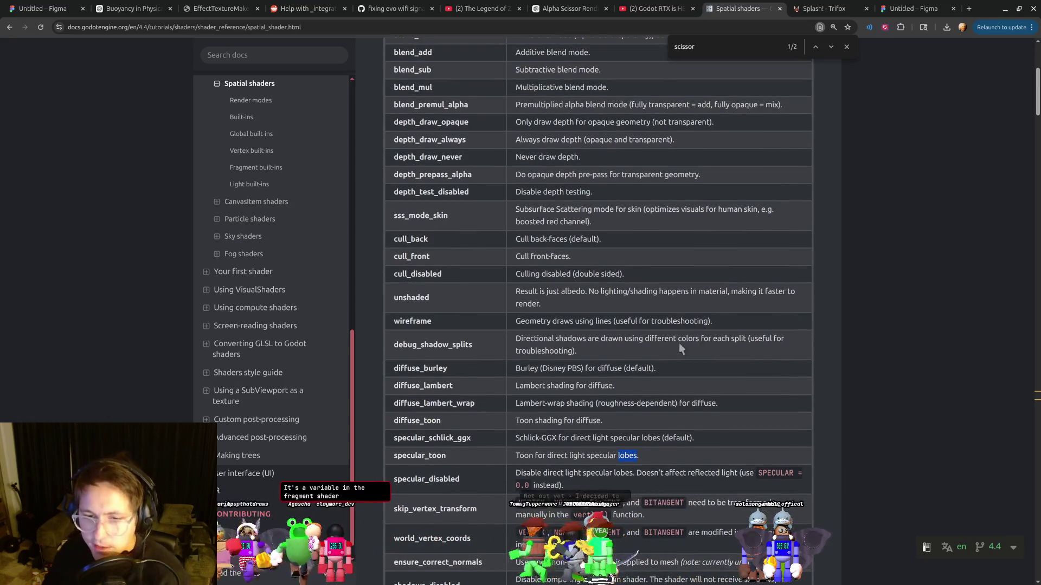
{"action": "scroll", "coordinate": [710, 355], "scroll_direction": "up", "scroll_amount": 5}
{"action": "scroll", "coordinate": [679, 383], "scroll_direction": "down", "scroll_amount": 2}
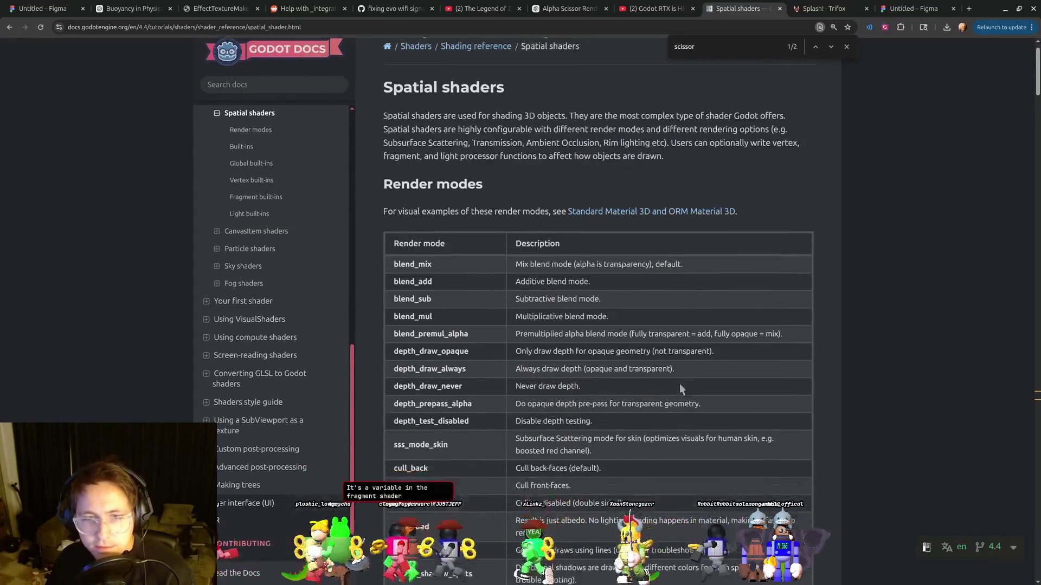
{"action": "double_click", "coordinate": [454, 325]}
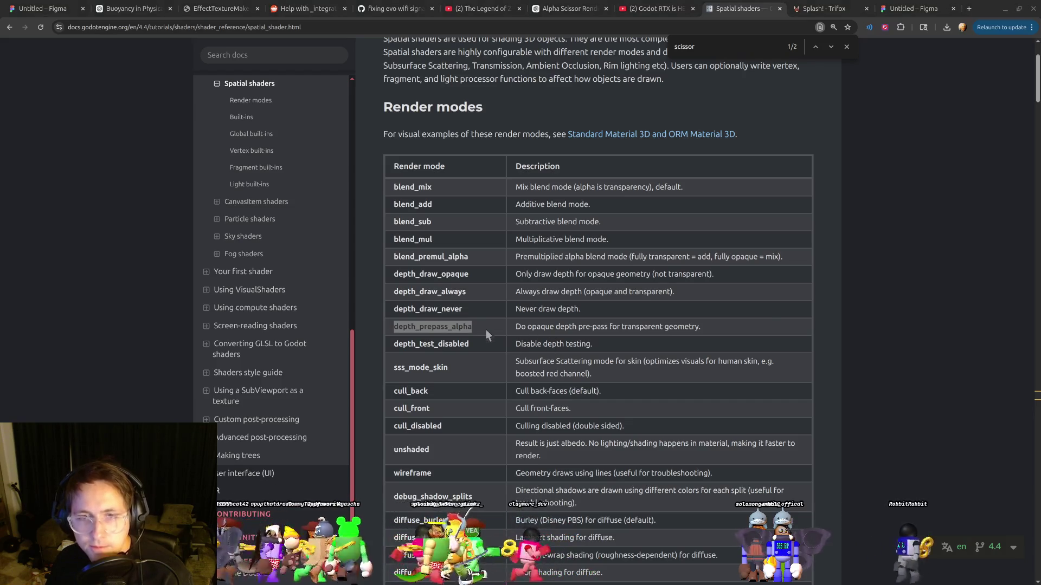
{"action": "key", "text": "alt+Tab"}
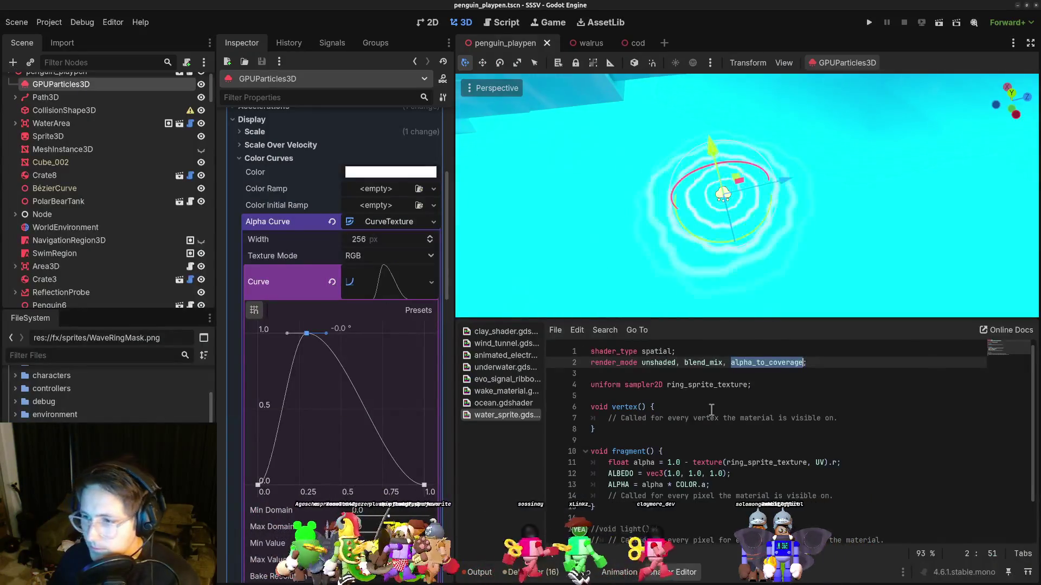
In the water_sprite shader, change line 13 to assign ALPHA_SCISSOR_THRESHOLD = alpha * COLOR.a
{"action": "left_click", "coordinate": [711, 410]}
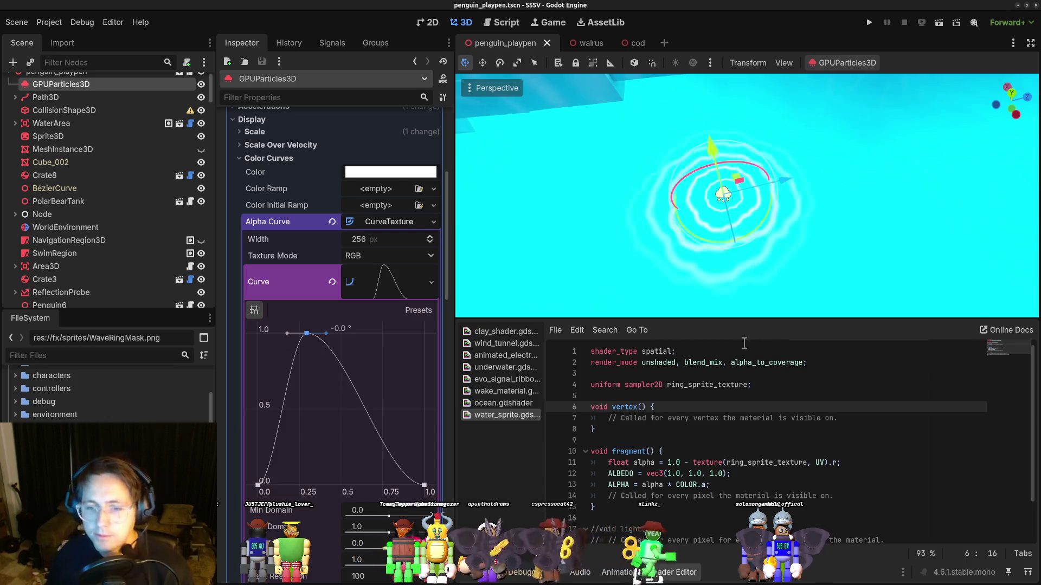
{"action": "left_click", "coordinate": [635, 400]}
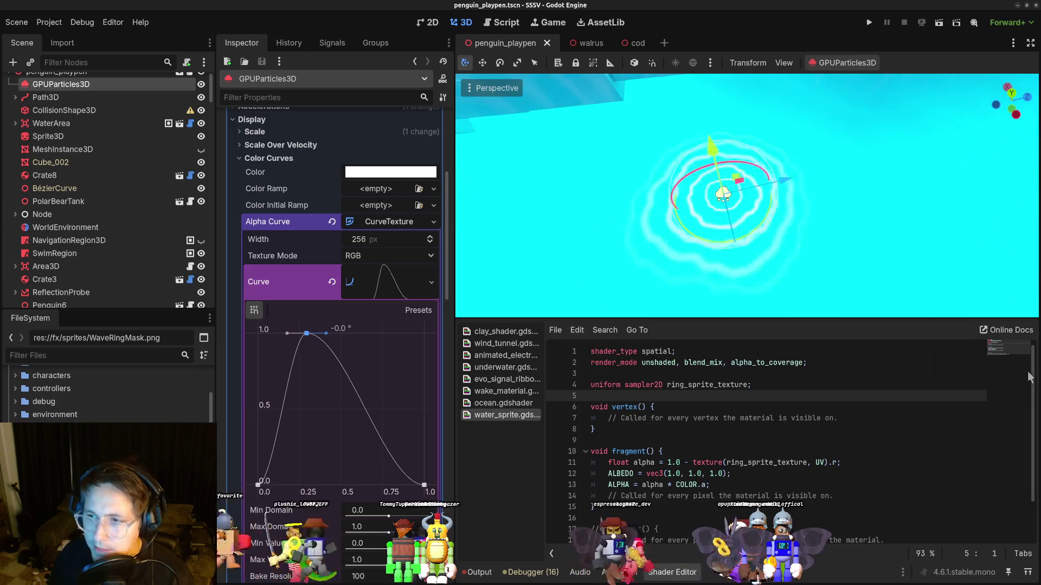
{"action": "scroll", "coordinate": [737, 395], "scroll_direction": "down", "scroll_amount": 1}
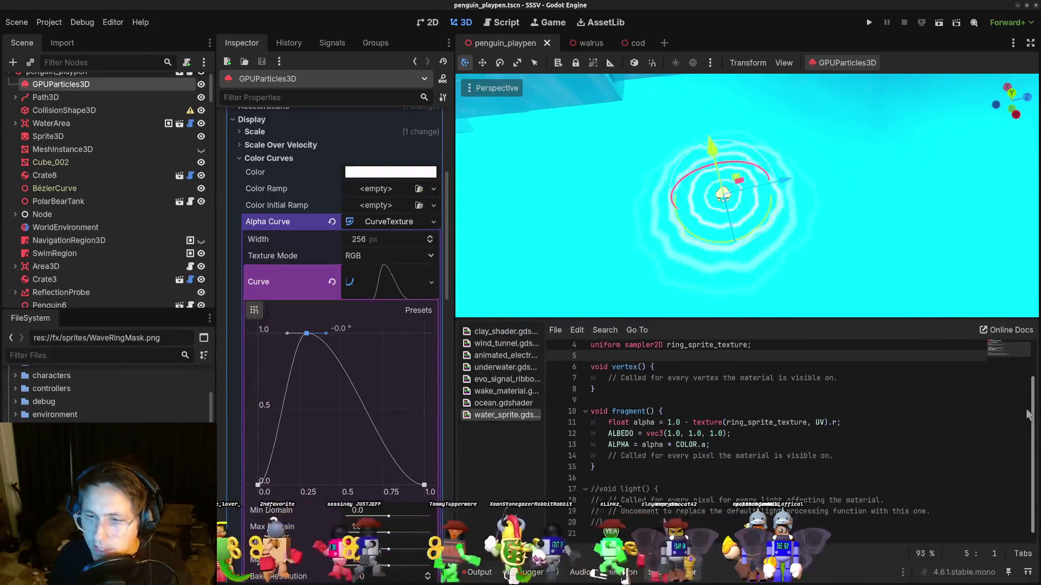
{"action": "left_click", "coordinate": [738, 392]}
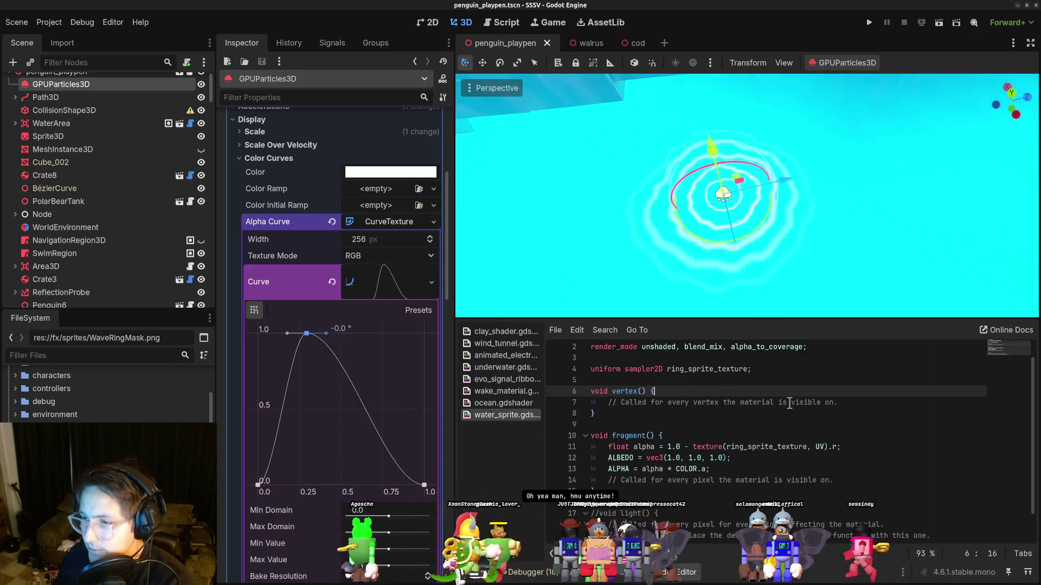
{"action": "scroll", "coordinate": [705, 470], "scroll_direction": "down", "scroll_amount": 1}
{"action": "left_click", "coordinate": [752, 440]}
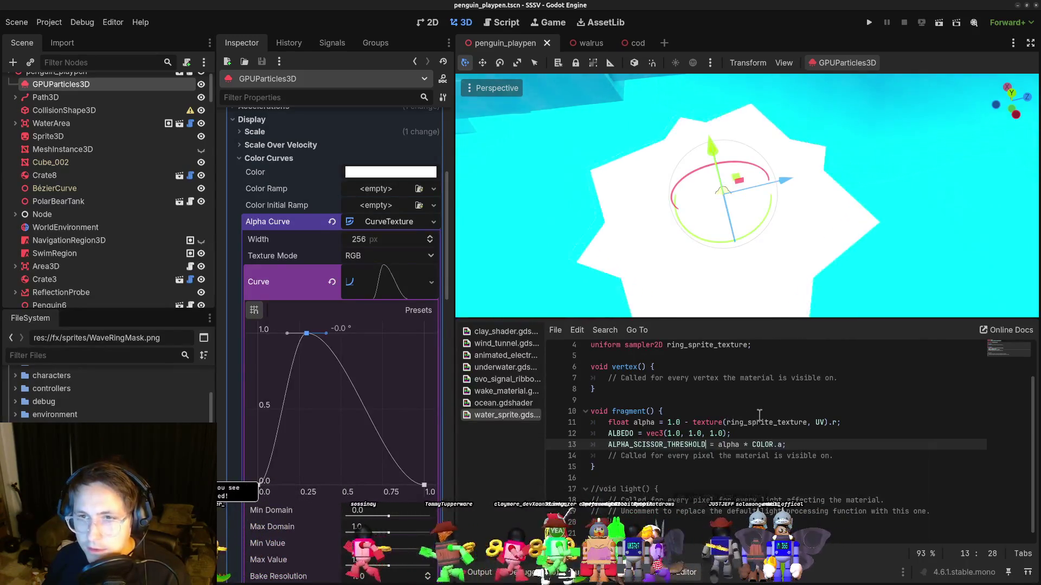
Set ALPHA_SCISSOR_THRESHOLD to 0.5, add ALPHA = alpha * COLOR.a below it, and save
{"action": "key", "text": "Up"}
{"action": "key", "text": "End"}
{"action": "left_click", "coordinate": [717, 445]}
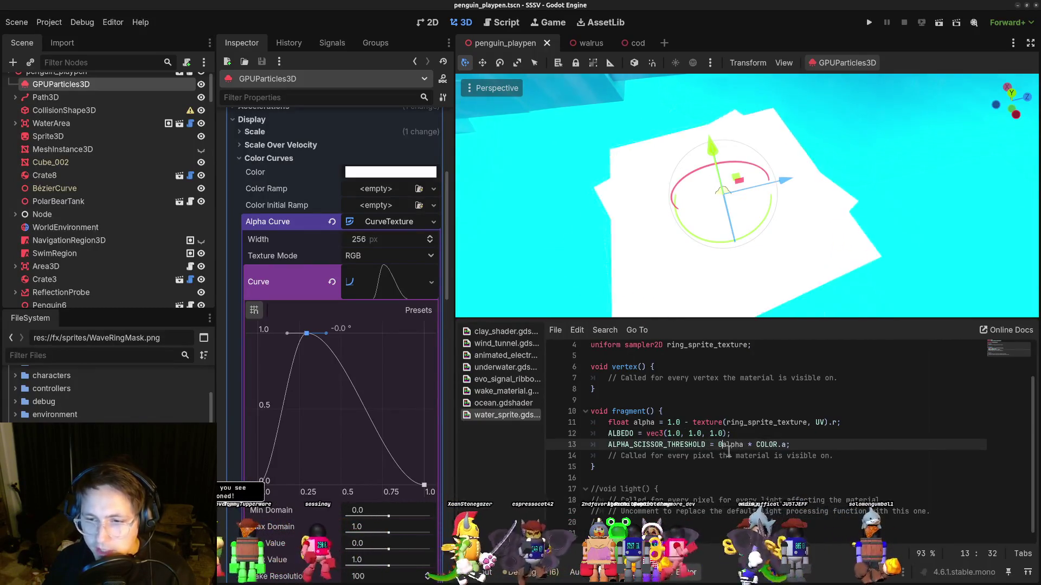
{"action": "type", "text": "0.5;"}
{"action": "key", "text": "Return"}
{"action": "type", "text": "ALPH"}
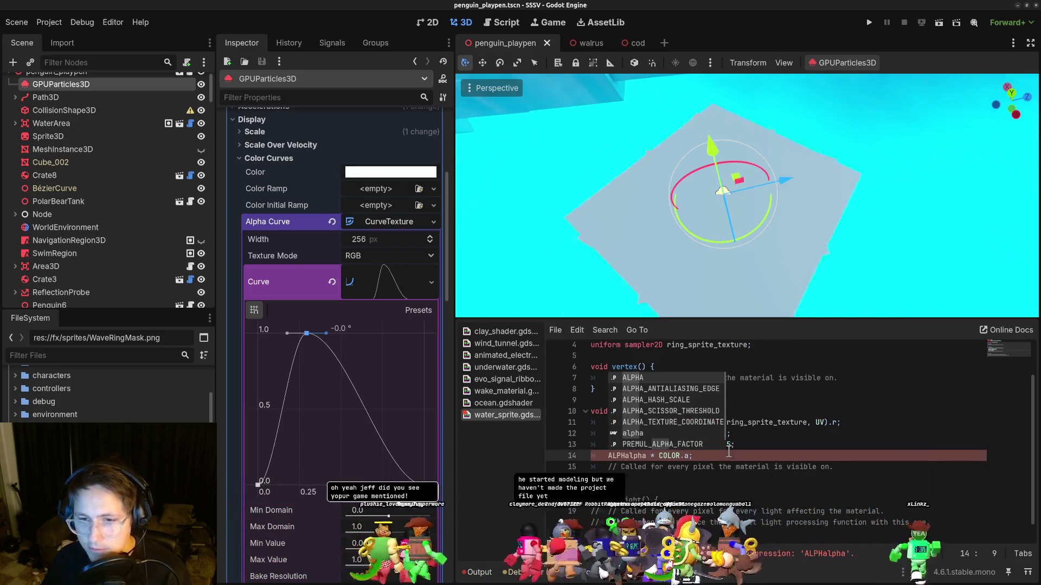
{"action": "key", "text": "Return"}
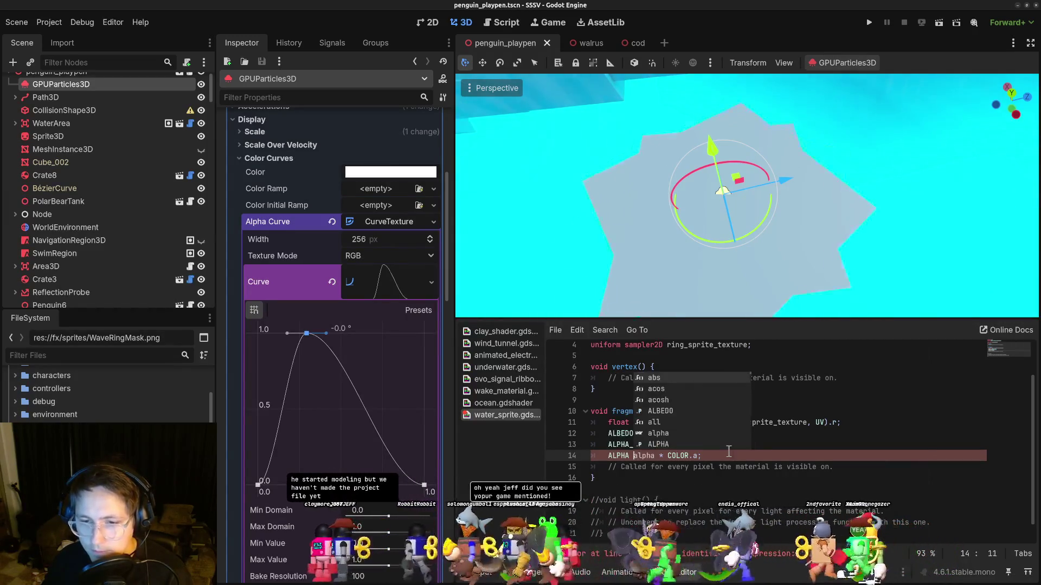
{"action": "left_click", "coordinate": [729, 451]}
{"action": "key", "text": "ctrl+s"}
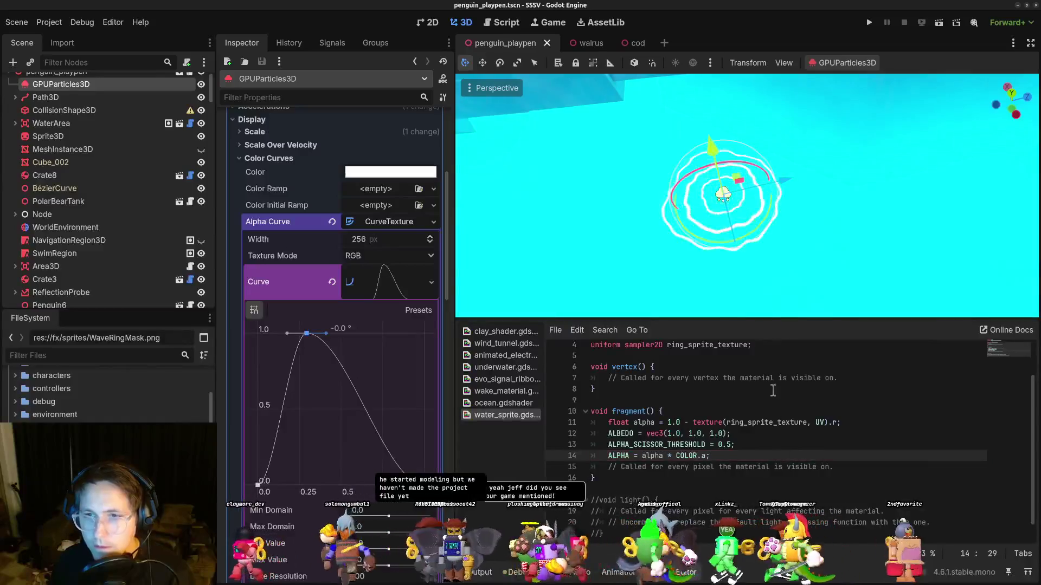
Preview the new rings in the viewport, then switch to the Render modes docs in Chrome
{"action": "left_click_drag", "start_coordinate": [788, 259], "coordinate": [846, 261]}
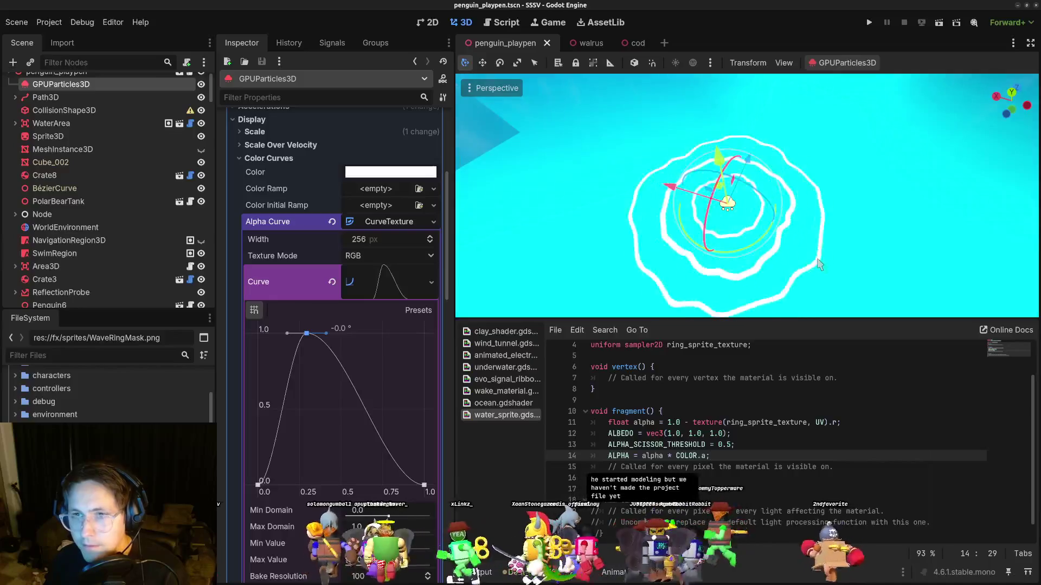
{"action": "left_click", "coordinate": [730, 407]}
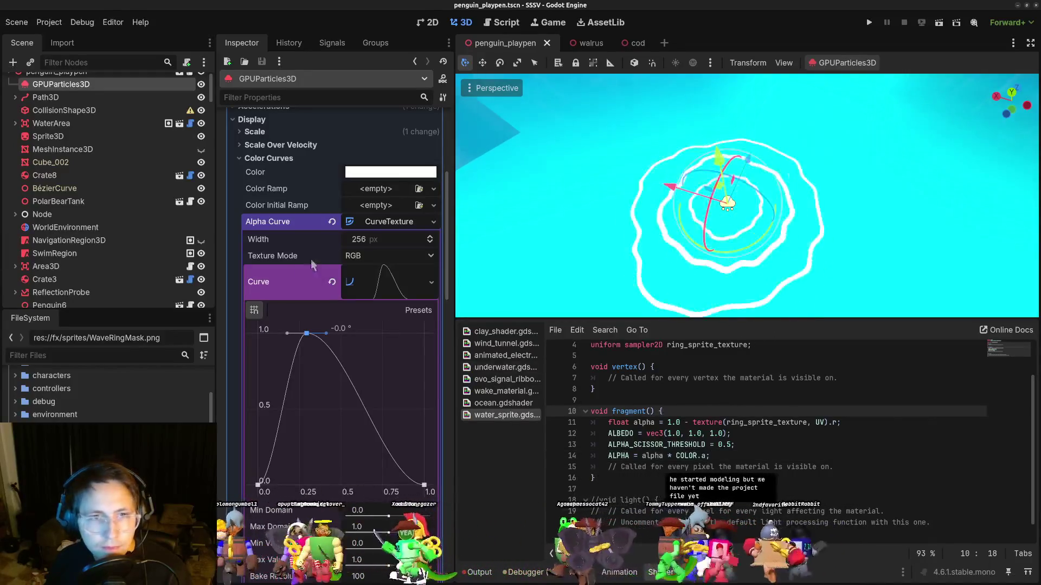
{"action": "scroll", "coordinate": [394, 231], "scroll_direction": "up", "scroll_amount": 5}
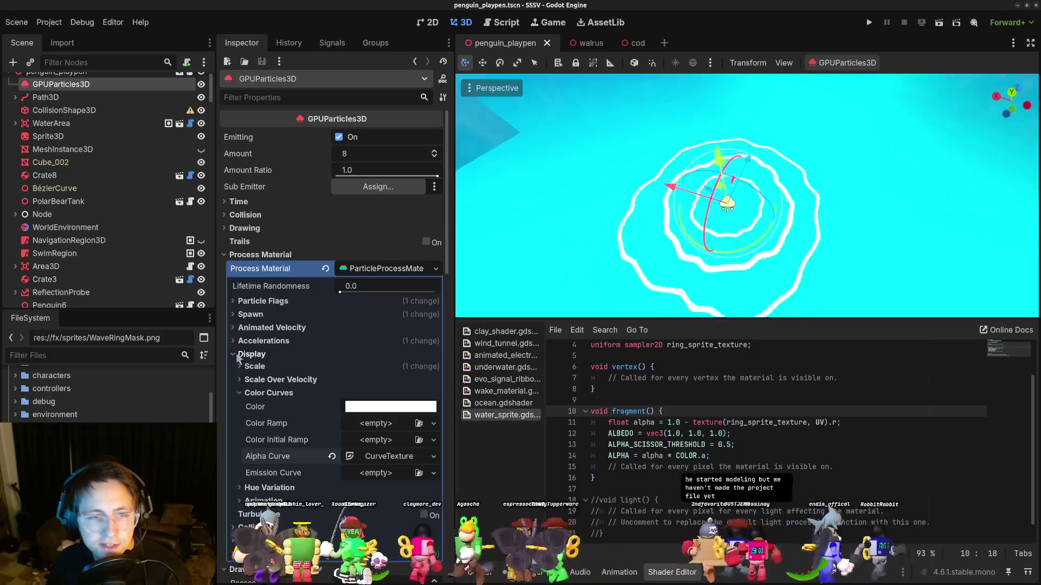
{"action": "left_click", "coordinate": [245, 355]}
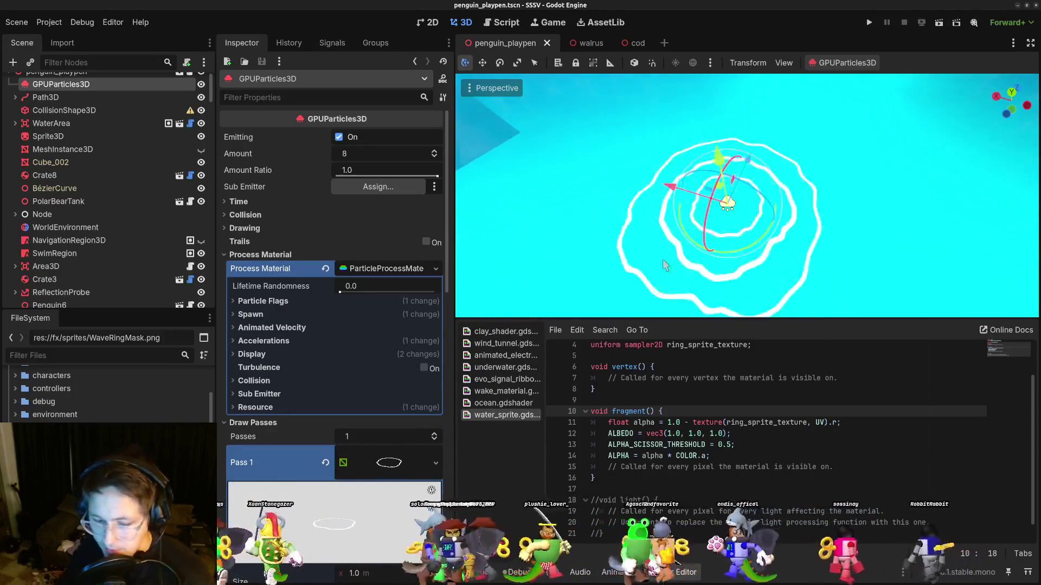
{"action": "key", "text": "alt+Tab"}
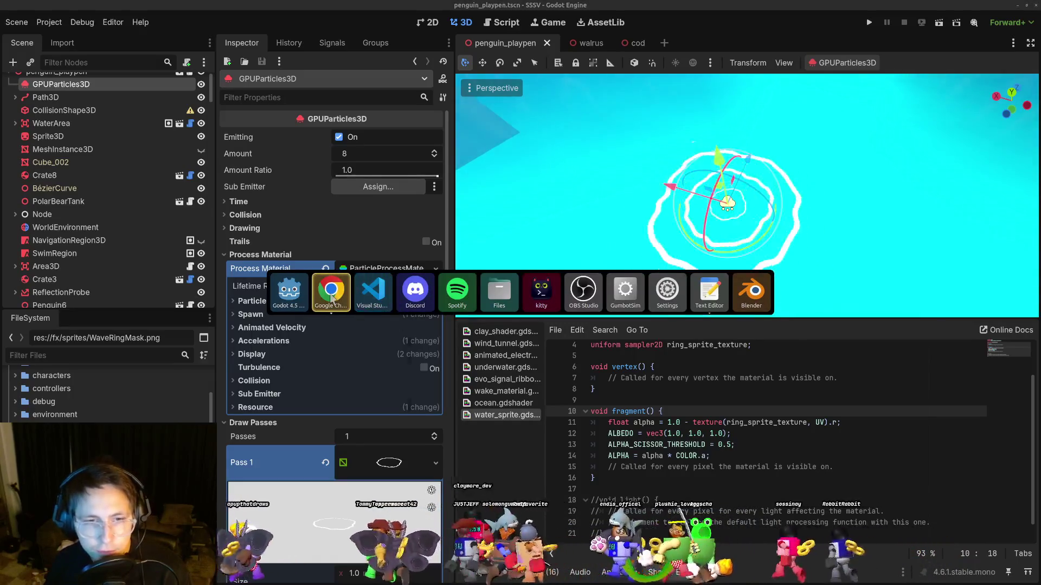
{"action": "left_click", "coordinate": [355, 365]}
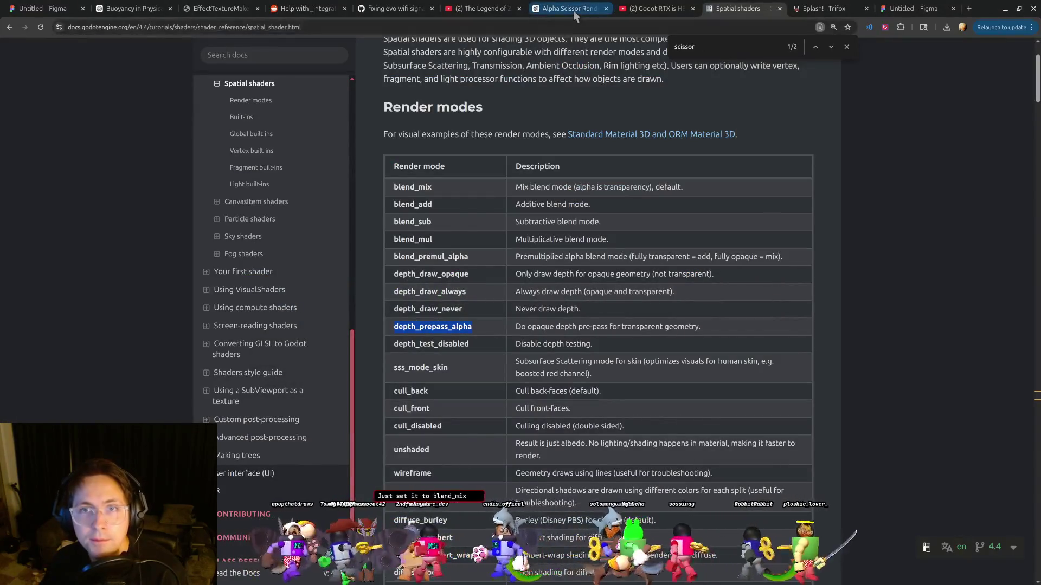
Watch the Trifox Splash! reference animation, then cycle through VS Code and Discord back to Godot
{"action": "left_click", "coordinate": [569, 8]}
{"action": "left_click", "coordinate": [827, 11]}
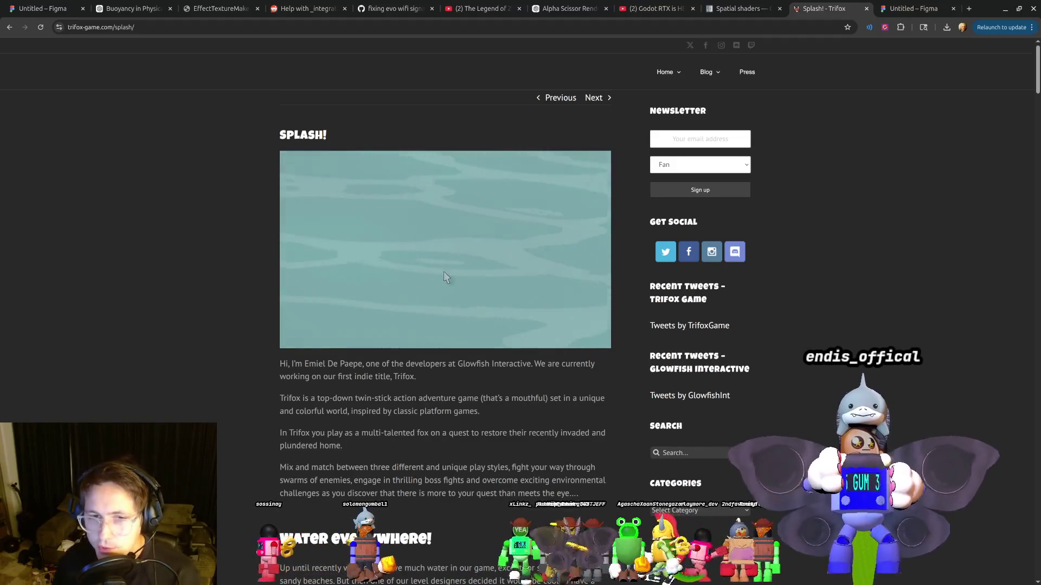
{"action": "key", "text": "alt+Tab"}
{"action": "key", "text": "alt+Tab"}
{"action": "key", "text": "alt+Tab"}
{"action": "left_click", "coordinate": [389, 304]}
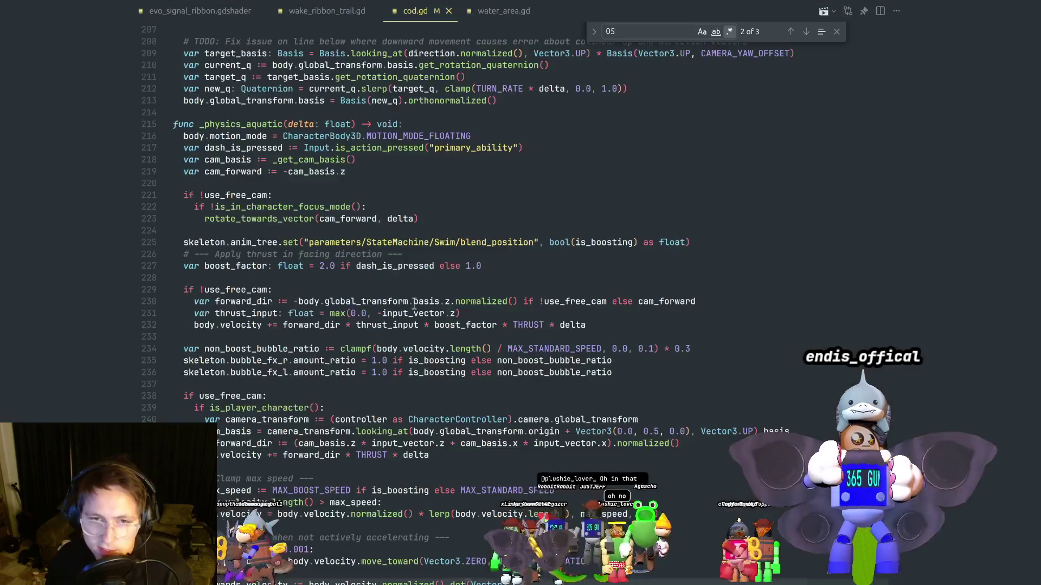
{"action": "left_click", "coordinate": [493, 390]}
{"action": "key", "text": "alt+Tab"}
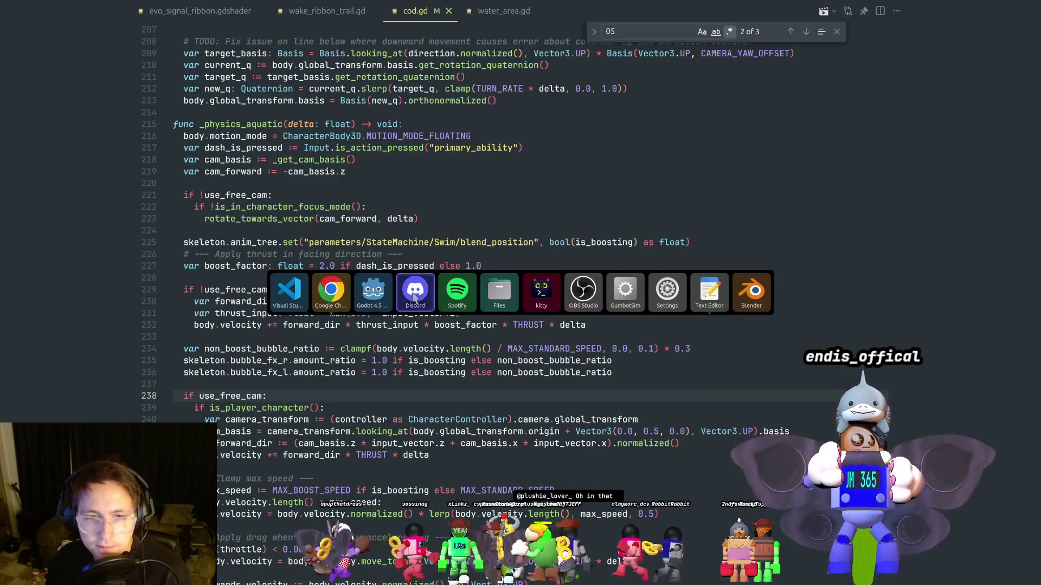
{"action": "left_click", "coordinate": [413, 294]}
{"action": "key", "text": "alt+Tab"}
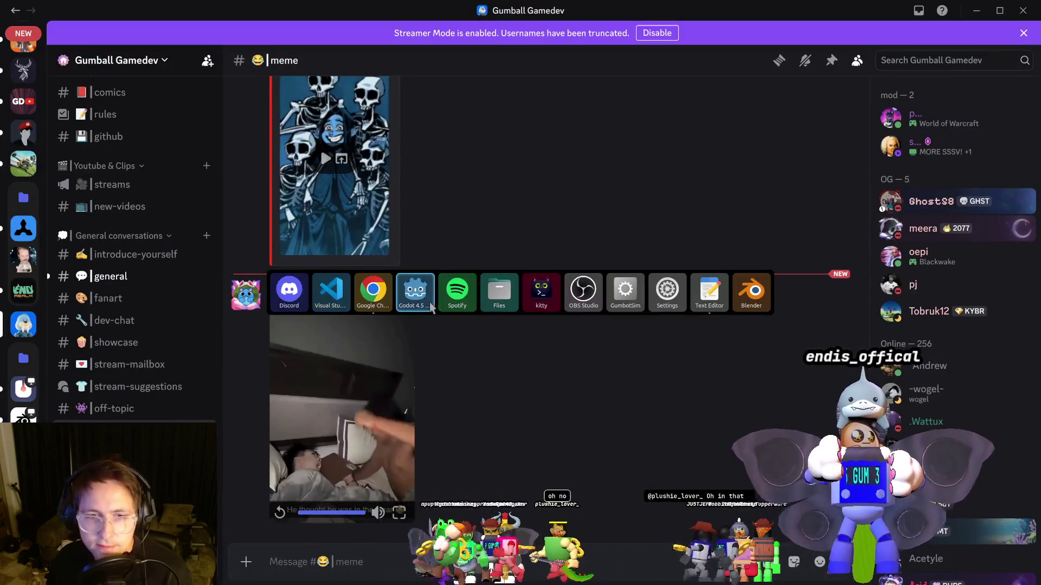
{"action": "left_click", "coordinate": [428, 303]}
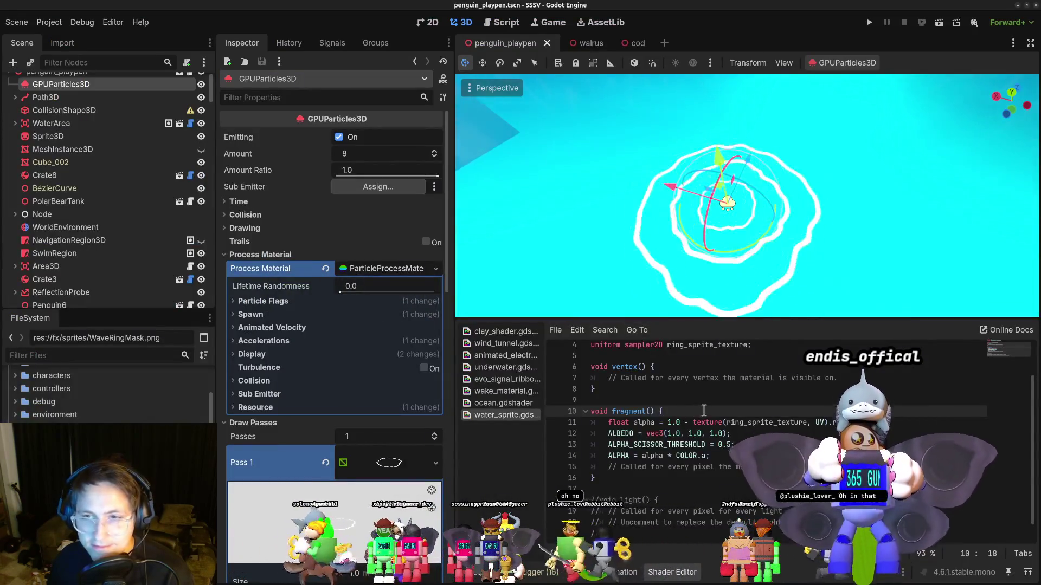
{"action": "left_click", "coordinate": [235, 263]}
{"action": "left_click", "coordinate": [239, 260]}
{"action": "left_click", "coordinate": [234, 355]}
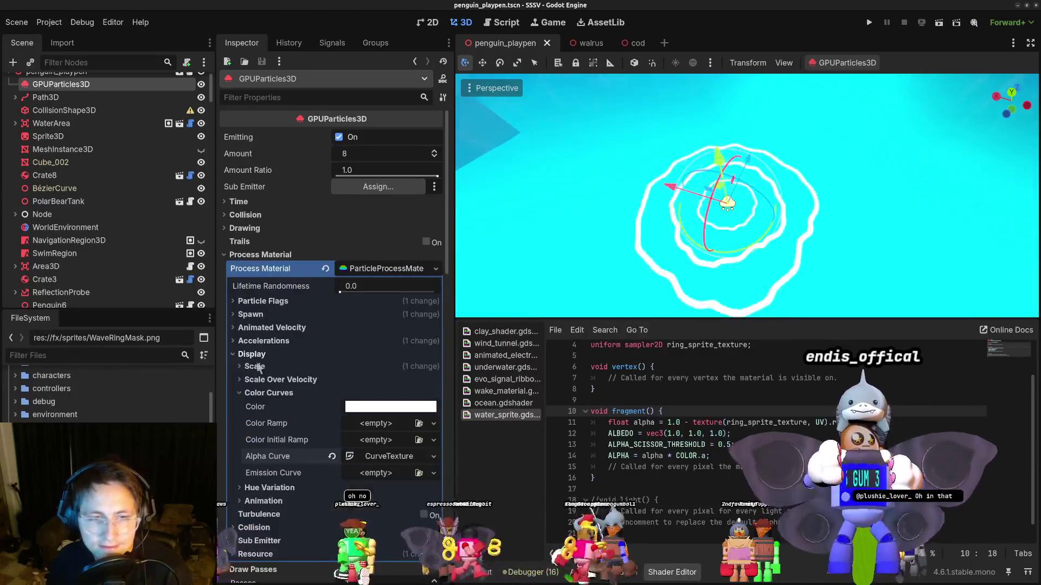
{"action": "left_click", "coordinate": [240, 394]}
{"action": "left_click", "coordinate": [241, 366]}
{"action": "left_click", "coordinate": [240, 367]}
{"action": "left_click", "coordinate": [240, 366]}
{"action": "scroll", "coordinate": [353, 466], "scroll_direction": "down", "scroll_amount": 2}
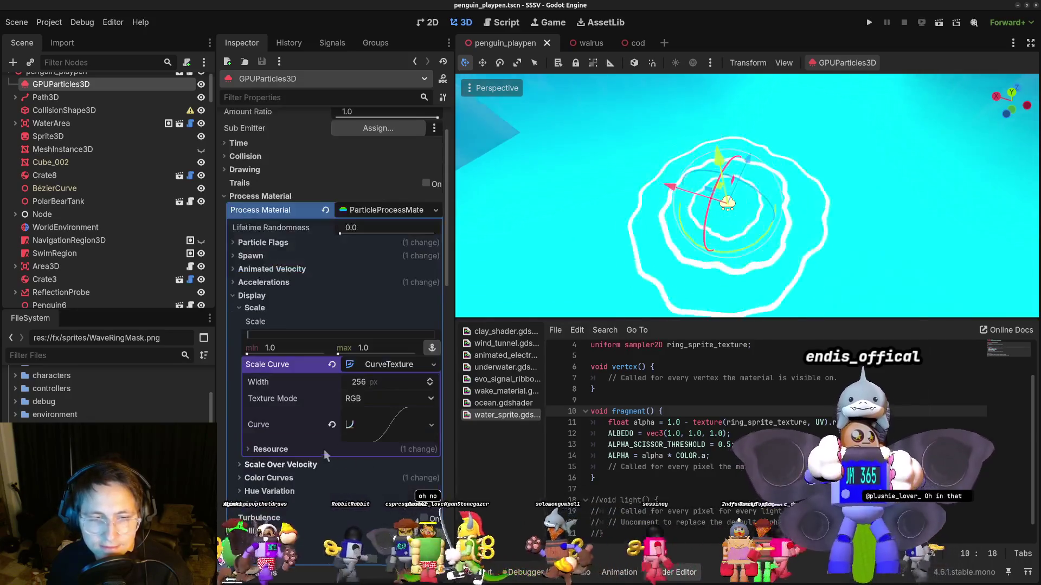
{"action": "left_click", "coordinate": [241, 309]}
{"action": "left_click", "coordinate": [238, 296]}
{"action": "scroll", "coordinate": [261, 343], "scroll_direction": "up", "scroll_amount": 2}
{"action": "left_click", "coordinate": [229, 256]}
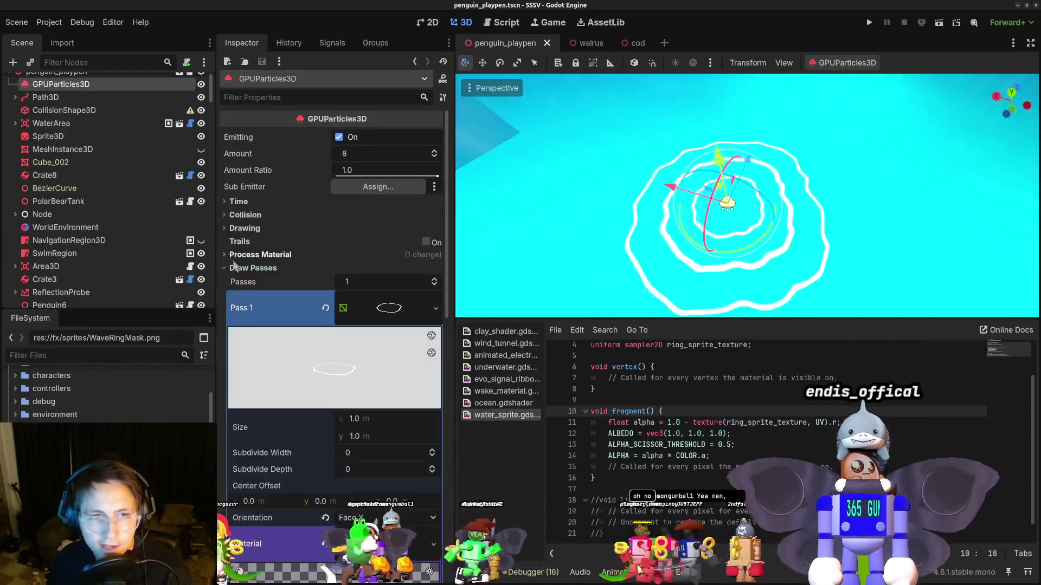
{"action": "left_click", "coordinate": [227, 201]}
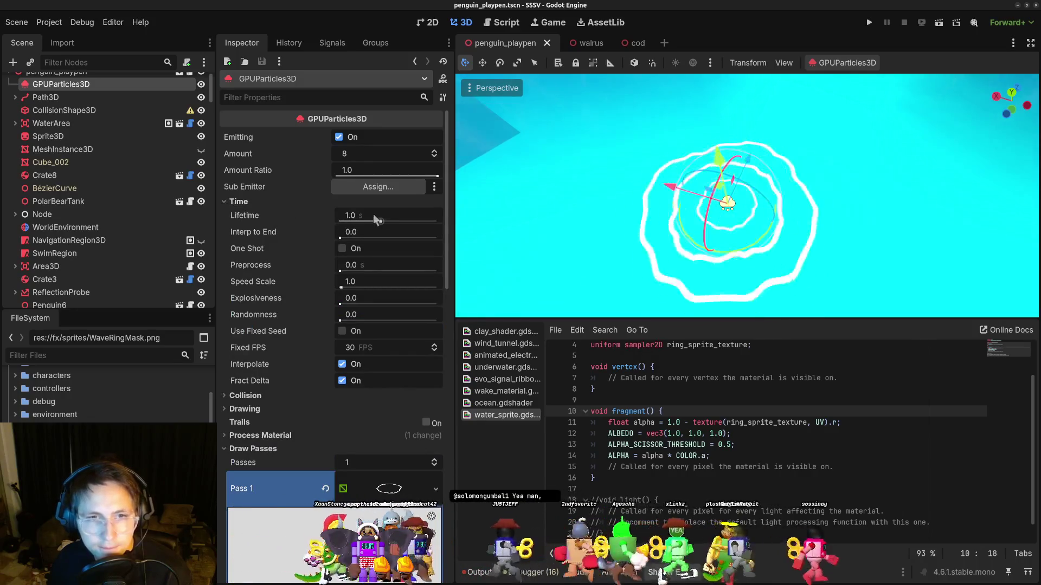
{"action": "left_click", "coordinate": [226, 201]}
{"action": "left_click", "coordinate": [228, 228]}
{"action": "left_click", "coordinate": [228, 228]}
{"action": "left_click", "coordinate": [230, 215]}
{"action": "left_click", "coordinate": [230, 215]}
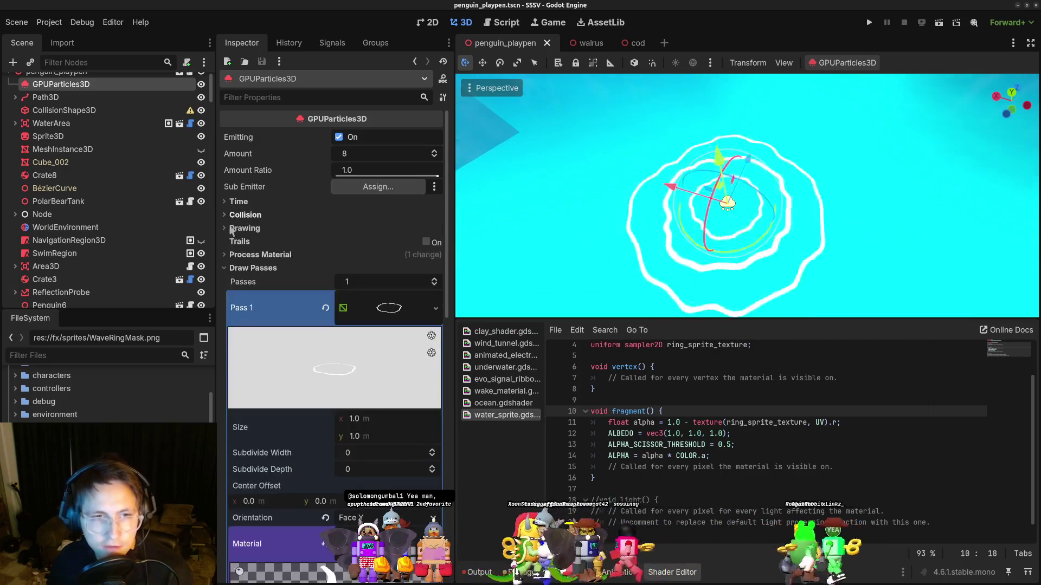
{"action": "left_click", "coordinate": [231, 255]}
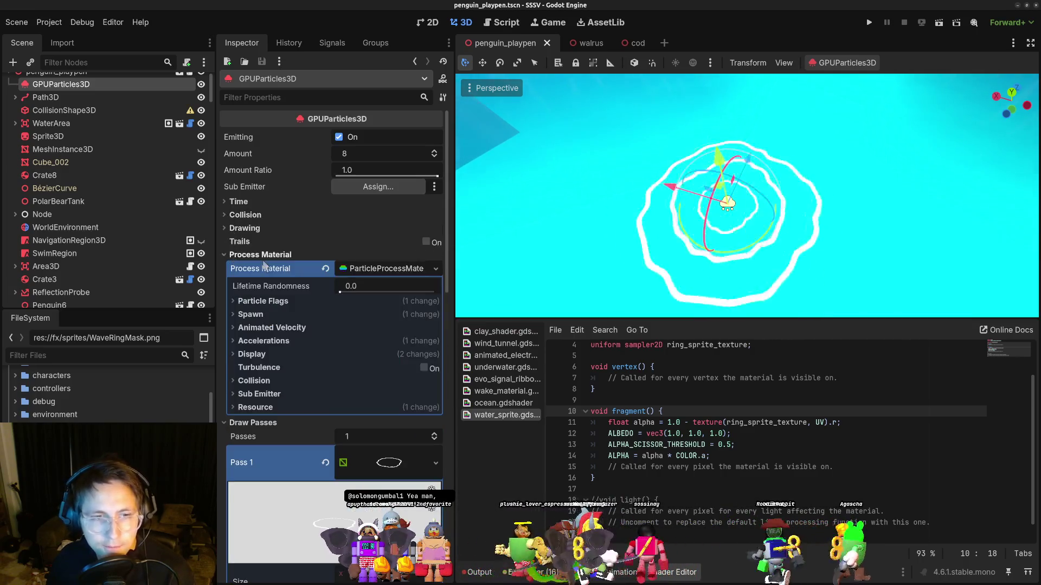
{"action": "left_click", "coordinate": [251, 354]}
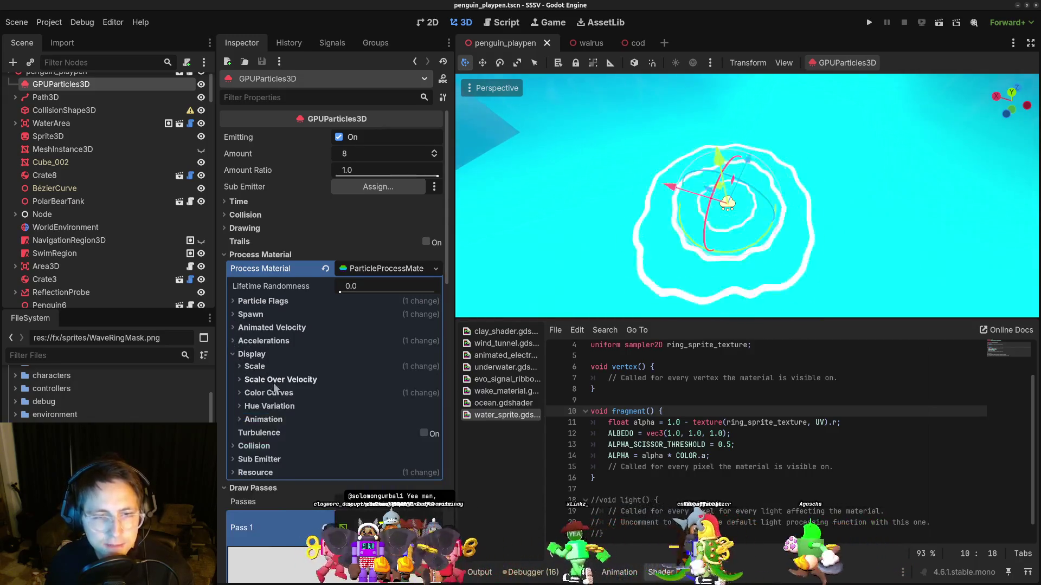
{"action": "left_click", "coordinate": [251, 367]}
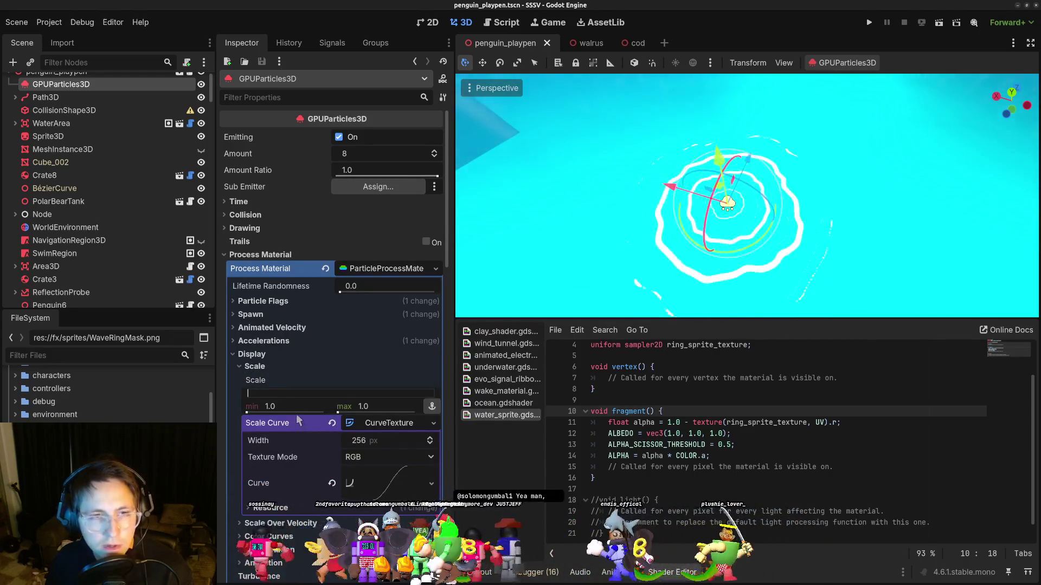
{"action": "left_click", "coordinate": [255, 254]}
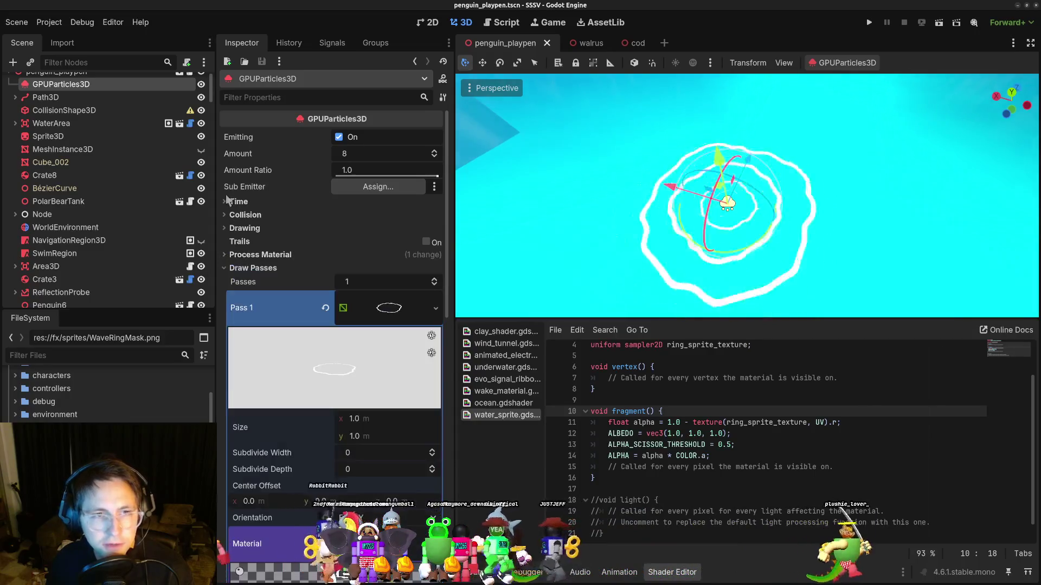
{"action": "left_click", "coordinate": [227, 202]}
Set the ring particles' Lifetime to 2.0 and save the penguin playpen scene
{"action": "left_click", "coordinate": [360, 216]}
{"action": "type", "text": "2"}
{"action": "key", "text": "Return"}
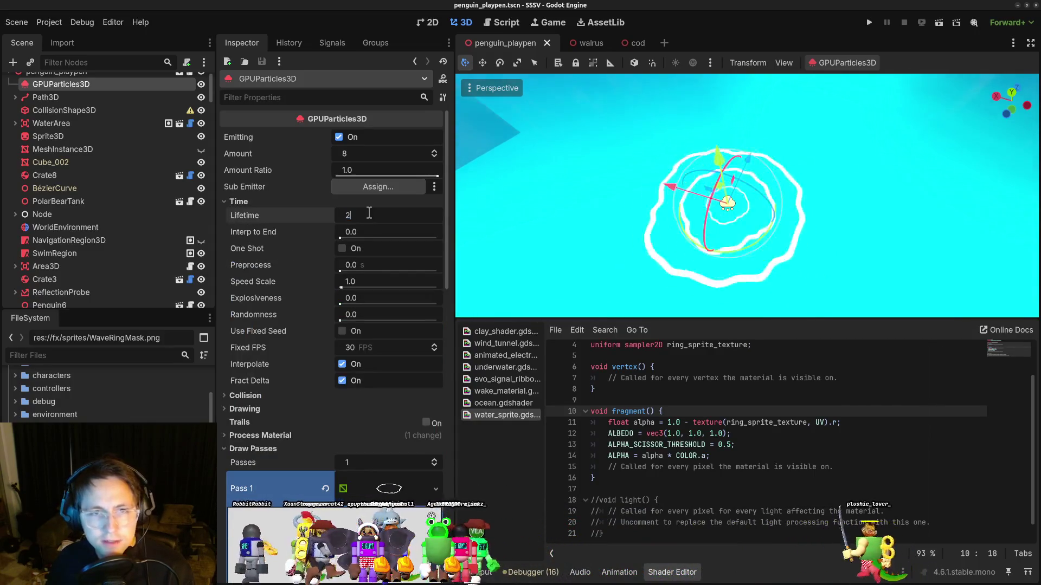
{"action": "scroll", "coordinate": [824, 217], "scroll_direction": "up", "scroll_amount": 8}
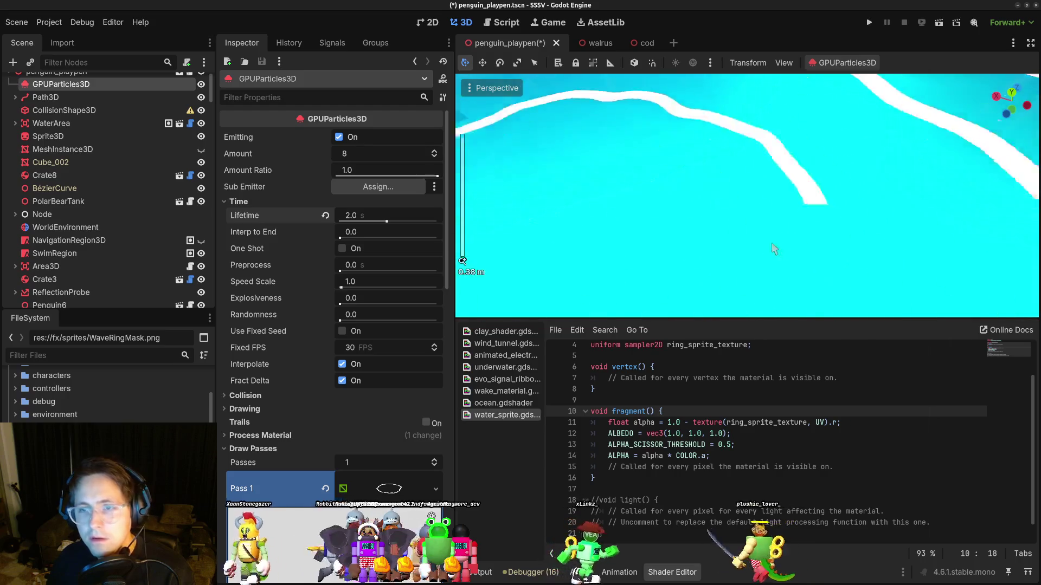
{"action": "scroll", "coordinate": [818, 236], "scroll_direction": "down", "scroll_amount": 3}
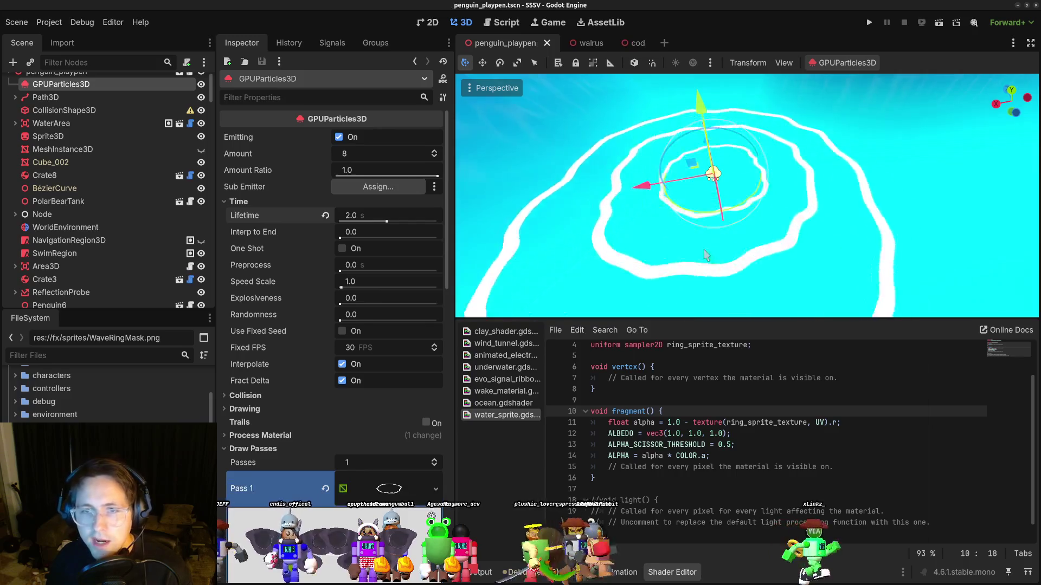
{"action": "key", "text": "ctrl+s"}
Set Explosiveness to 0.71 and Randomness to 0.8, checking against the Chrome splash reference
{"action": "scroll", "coordinate": [699, 277], "scroll_direction": "down", "scroll_amount": 2}
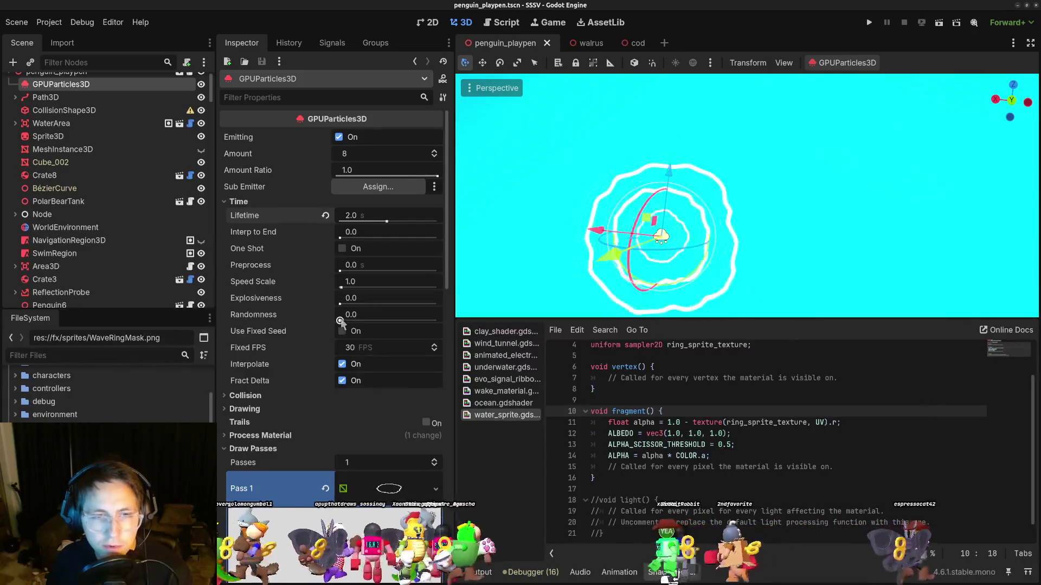
{"action": "mouse_move", "coordinate": [340, 304]}
{"action": "left_mouse_down"}
{"action": "mouse_move", "coordinate": [432, 303]}
{"action": "mouse_move", "coordinate": [434, 313]}
{"action": "left_mouse_up"}
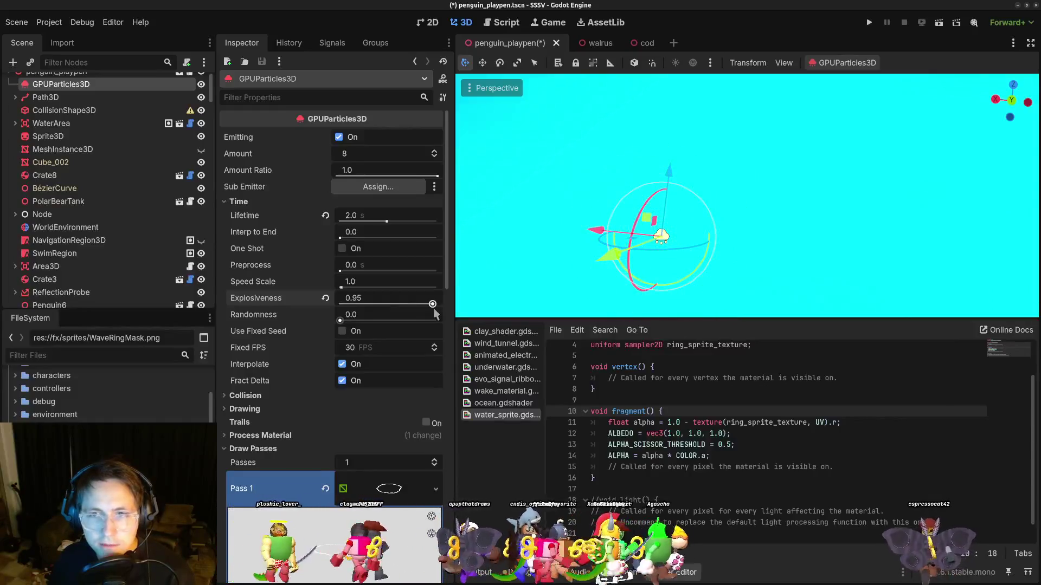
{"action": "left_click", "coordinate": [341, 320]}
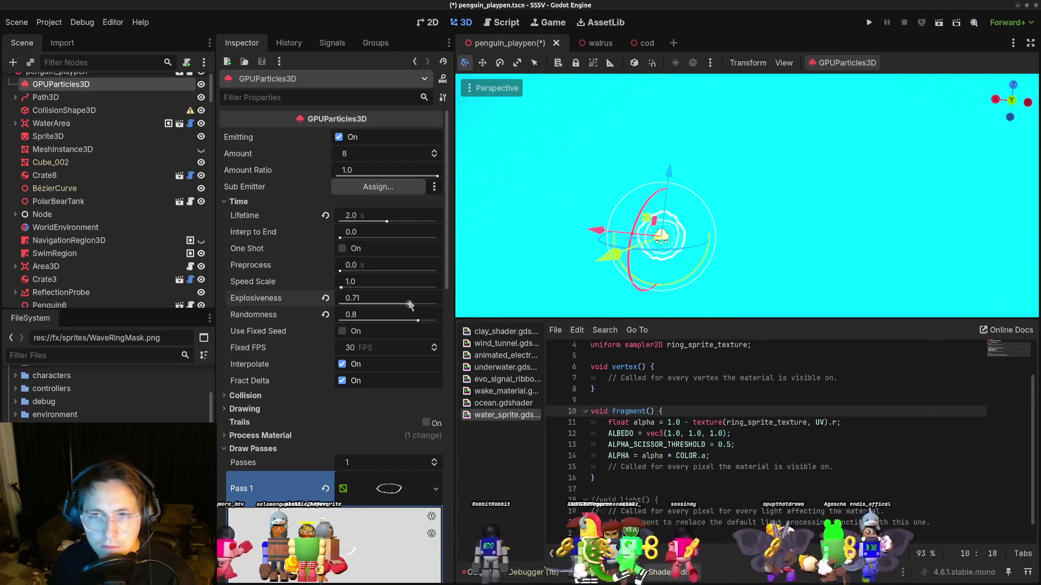
{"action": "key", "text": "alt+Tab"}
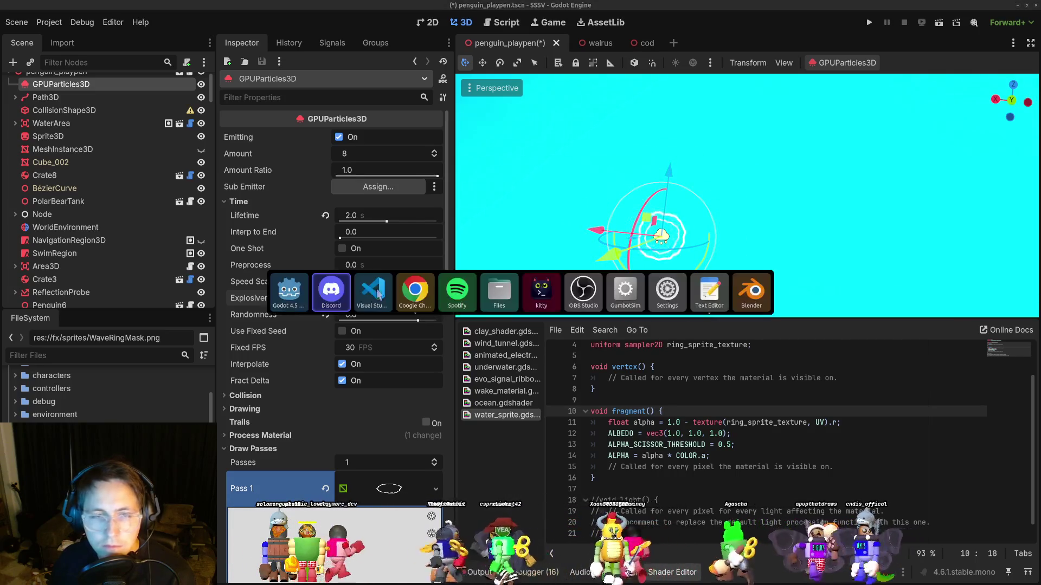
{"action": "left_click", "coordinate": [416, 301]}
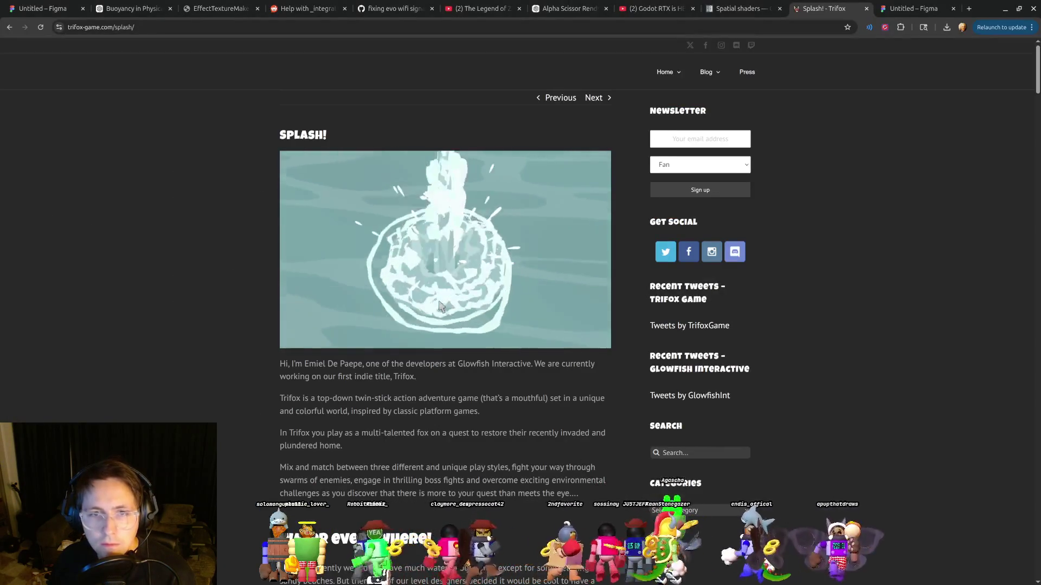
{"action": "key", "text": "alt+Tab"}
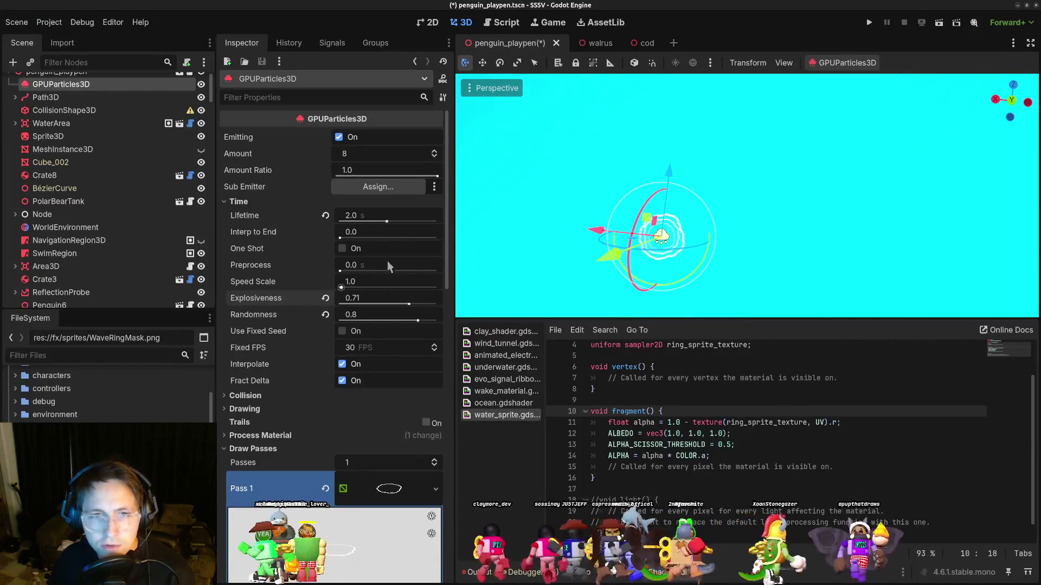
Reduce particle Amount to 3, Explosiveness to 0.93 and Randomness to about 0.92
{"action": "left_click_drag", "start_coordinate": [363, 151], "coordinate": [325, 151]}
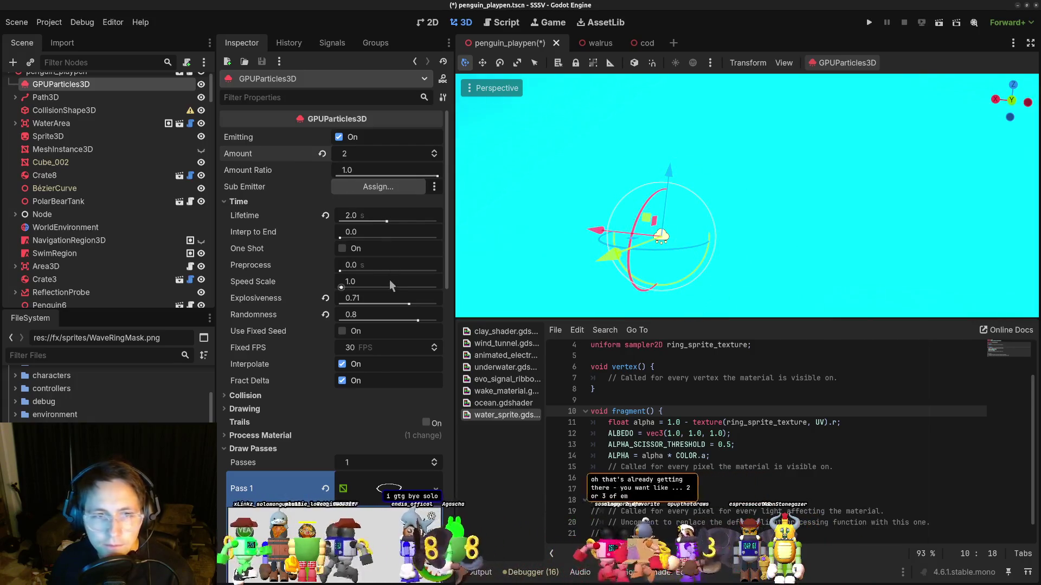
{"action": "mouse_move", "coordinate": [435, 307]}
{"action": "left_mouse_down"}
{"action": "mouse_move", "coordinate": [443, 307]}
{"action": "mouse_move", "coordinate": [431, 304]}
{"action": "left_mouse_up"}
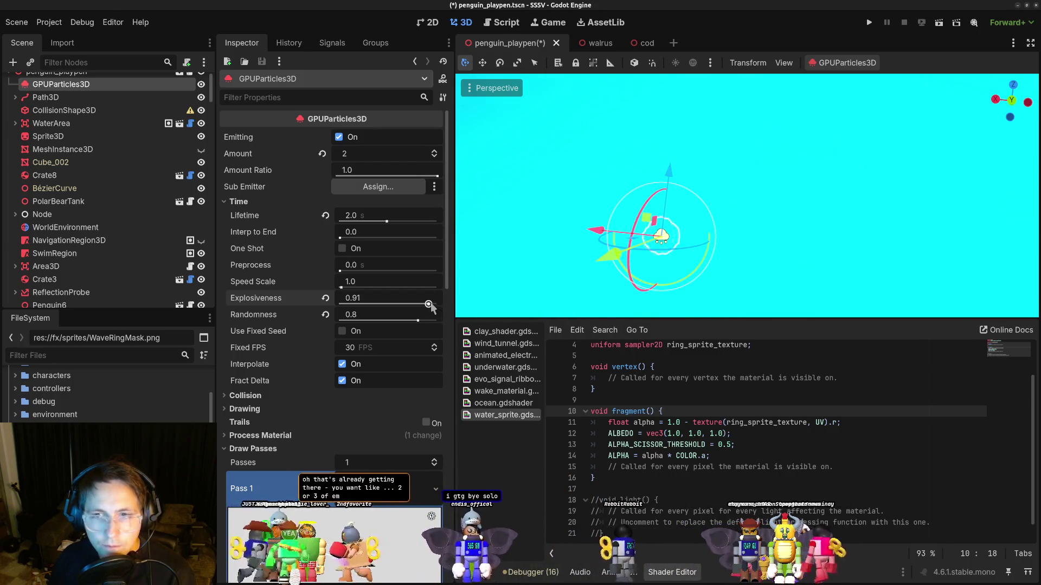
{"action": "left_click_drag", "start_coordinate": [429, 305], "coordinate": [431, 305]}
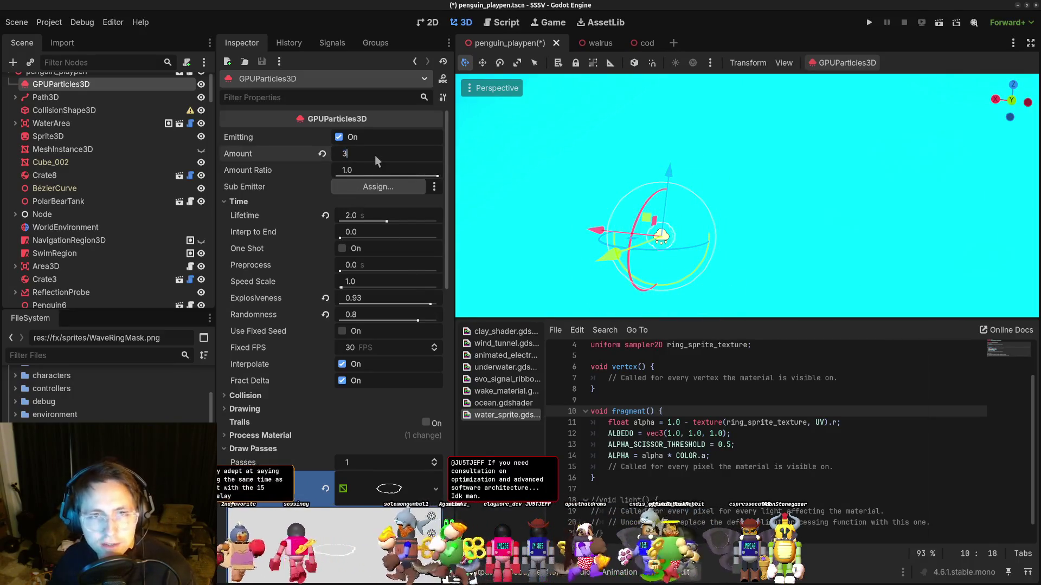
{"action": "key", "text": "Return"}
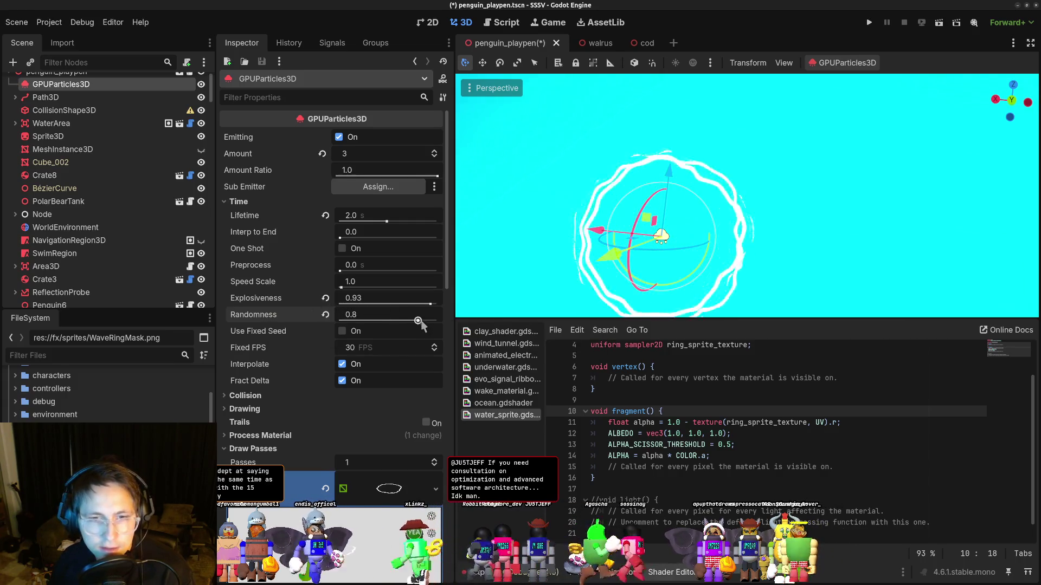
{"action": "left_click_drag", "start_coordinate": [417, 323], "coordinate": [448, 325]}
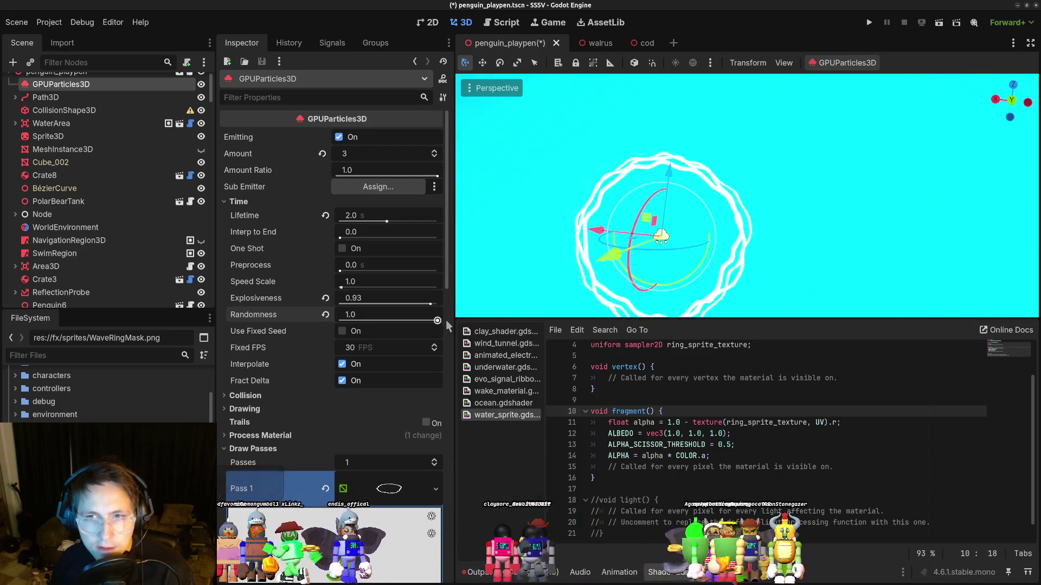
{"action": "scroll", "coordinate": [284, 368], "scroll_direction": "down", "scroll_amount": 3}
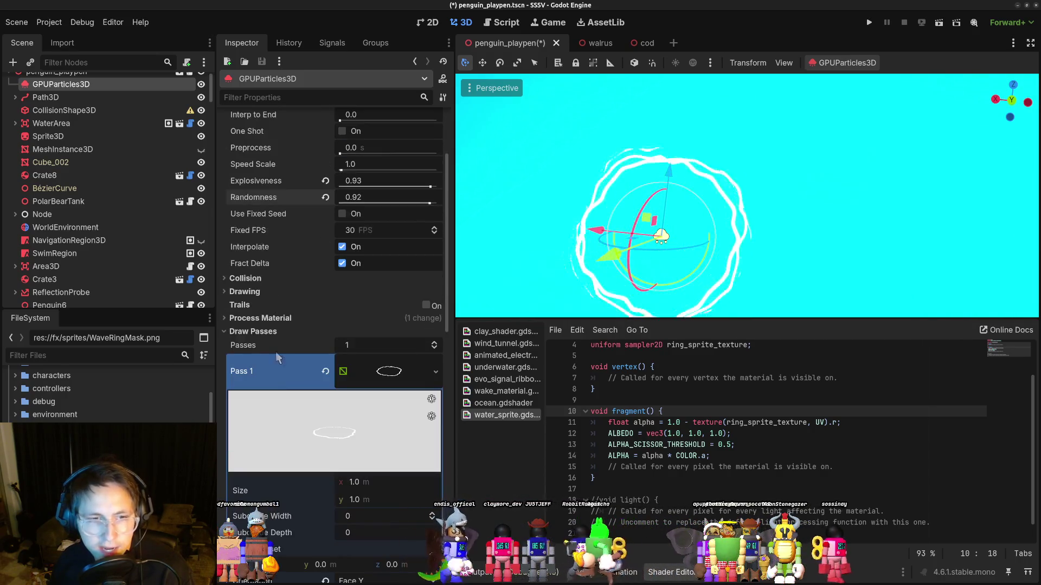
Expand Process Material Display > Scale and set Scale min to 0.8, keeping max 1.0
{"action": "left_click", "coordinate": [225, 449]}
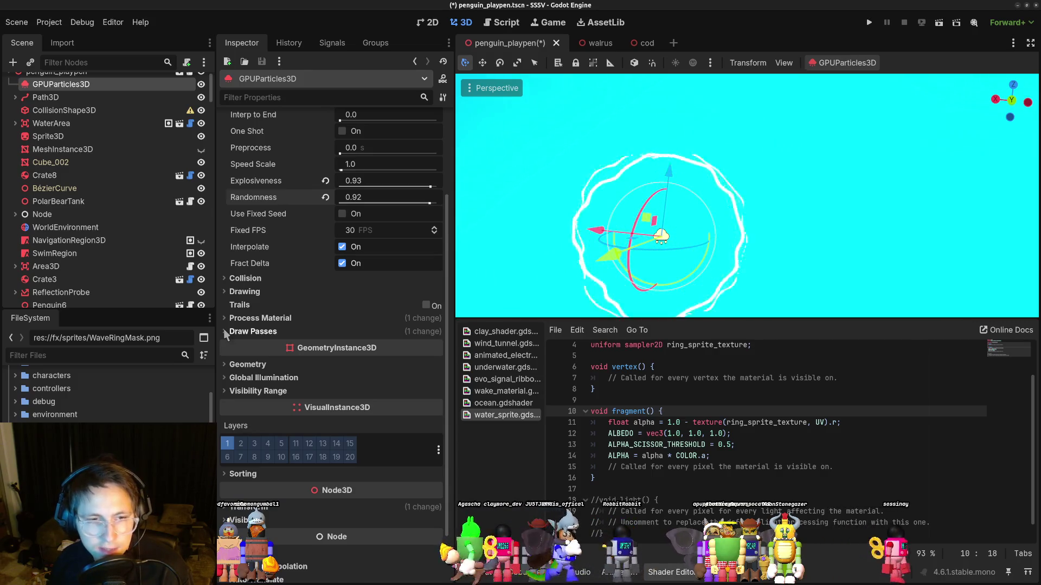
{"action": "left_click", "coordinate": [227, 332]}
{"action": "scroll", "coordinate": [230, 336], "scroll_direction": "down", "scroll_amount": 2}
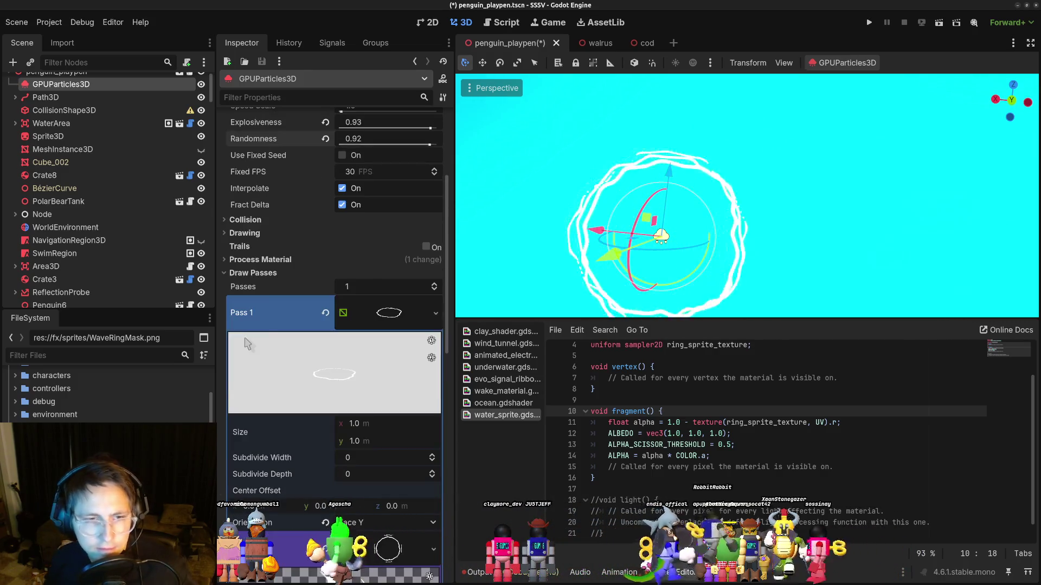
{"action": "left_click", "coordinate": [224, 272]}
{"action": "left_click", "coordinate": [225, 260]}
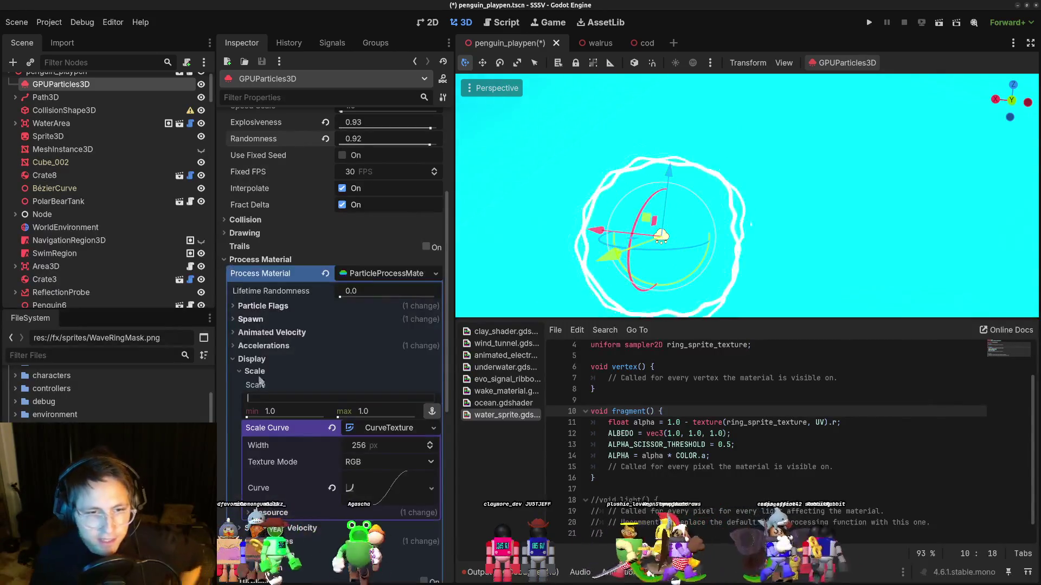
{"action": "left_click", "coordinate": [288, 412]}
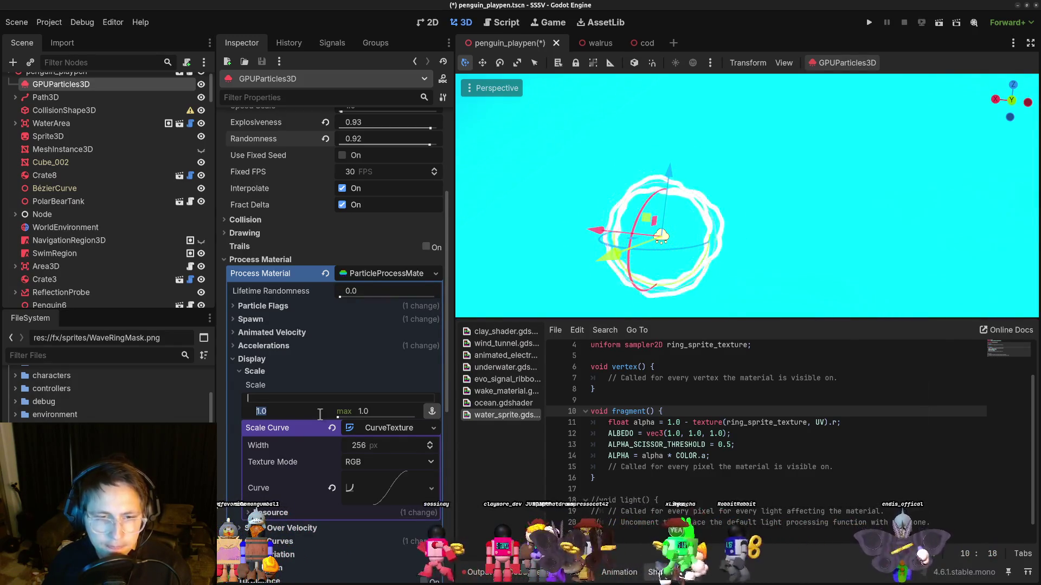
{"action": "type", "text": ".8"}
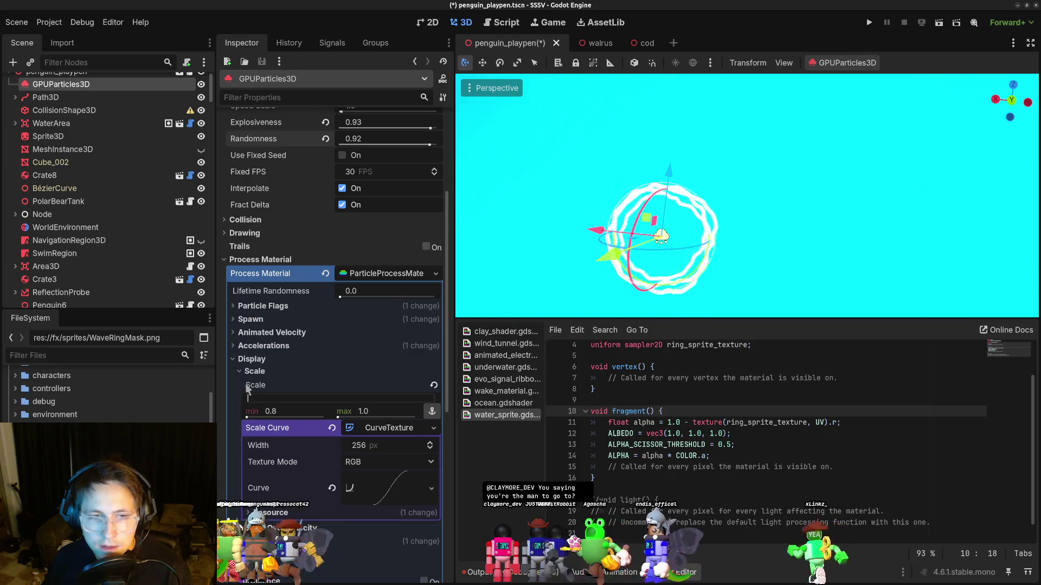
{"action": "scroll", "coordinate": [310, 298], "scroll_direction": "up", "scroll_amount": 5}
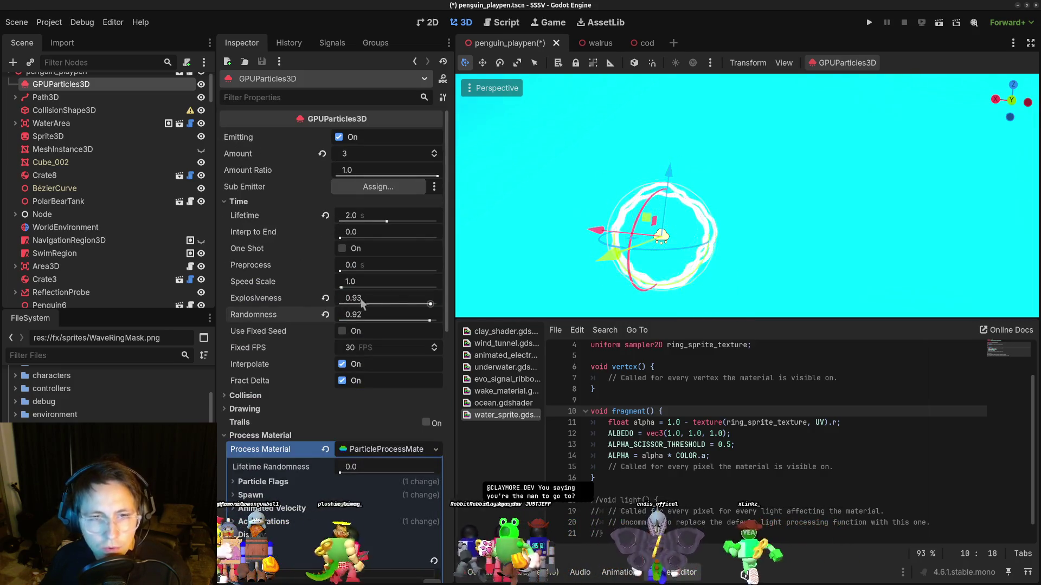
{"action": "left_click_drag", "start_coordinate": [430, 305], "coordinate": [422, 306]}
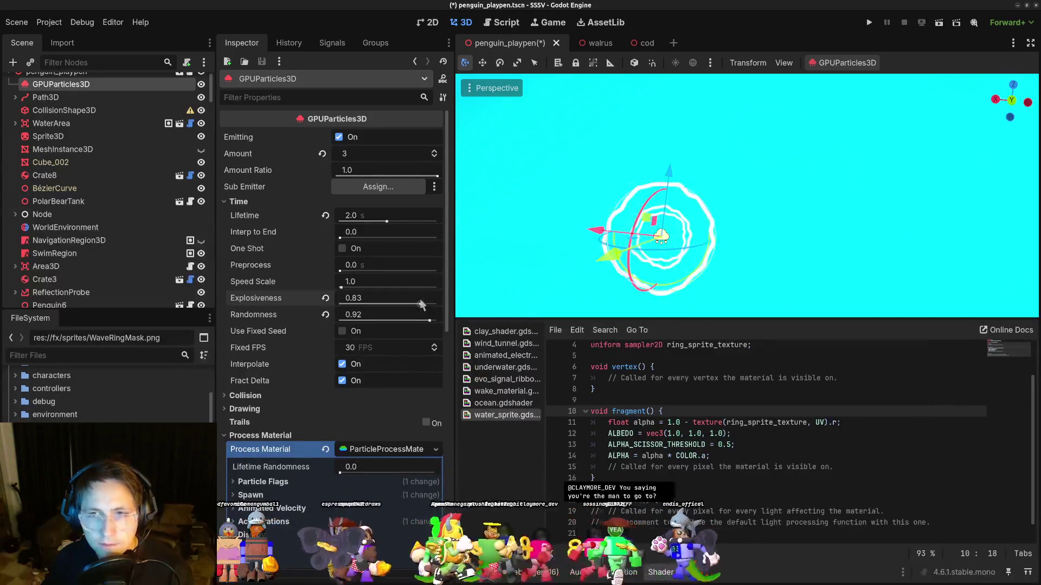
{"action": "mouse_move", "coordinate": [745, 253]}
{"action": "left_mouse_down"}
{"action": "mouse_move", "coordinate": [769, 212]}
{"action": "mouse_move", "coordinate": [751, 227]}
{"action": "mouse_move", "coordinate": [718, 221]}
{"action": "left_mouse_up"}
{"action": "scroll", "coordinate": [719, 221], "scroll_direction": "up", "scroll_amount": 2}
{"action": "scroll", "coordinate": [710, 230], "scroll_direction": "down", "scroll_amount": 3}
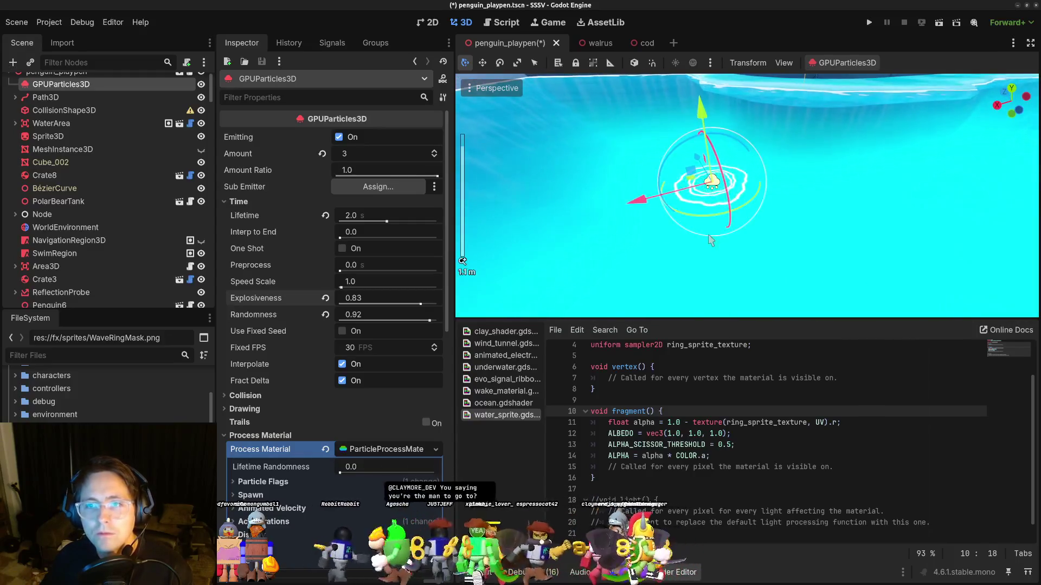
{"action": "scroll", "coordinate": [726, 233], "scroll_direction": "up", "scroll_amount": 2}
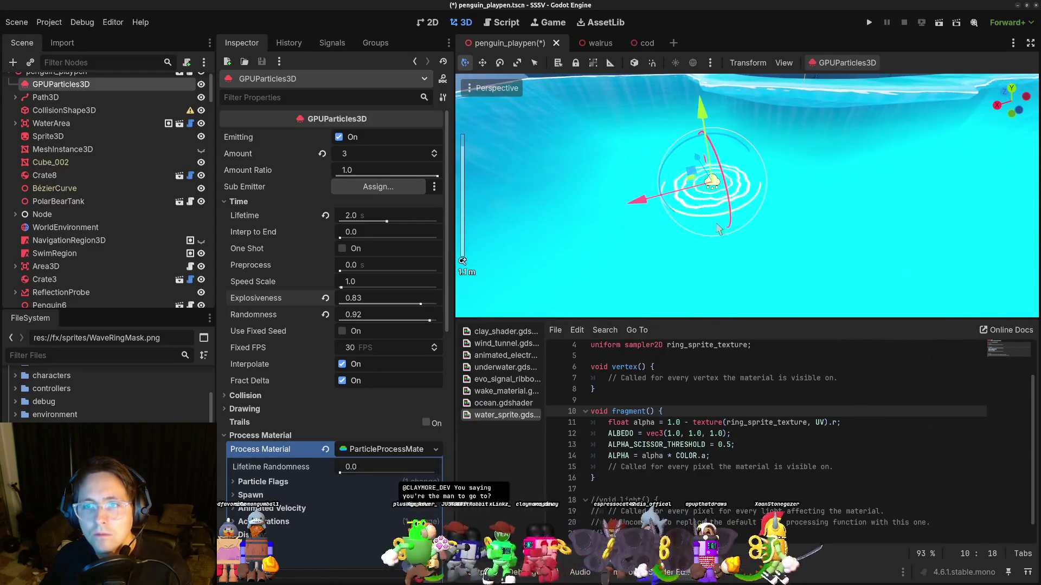
{"action": "scroll", "coordinate": [737, 242], "scroll_direction": "down", "scroll_amount": 3}
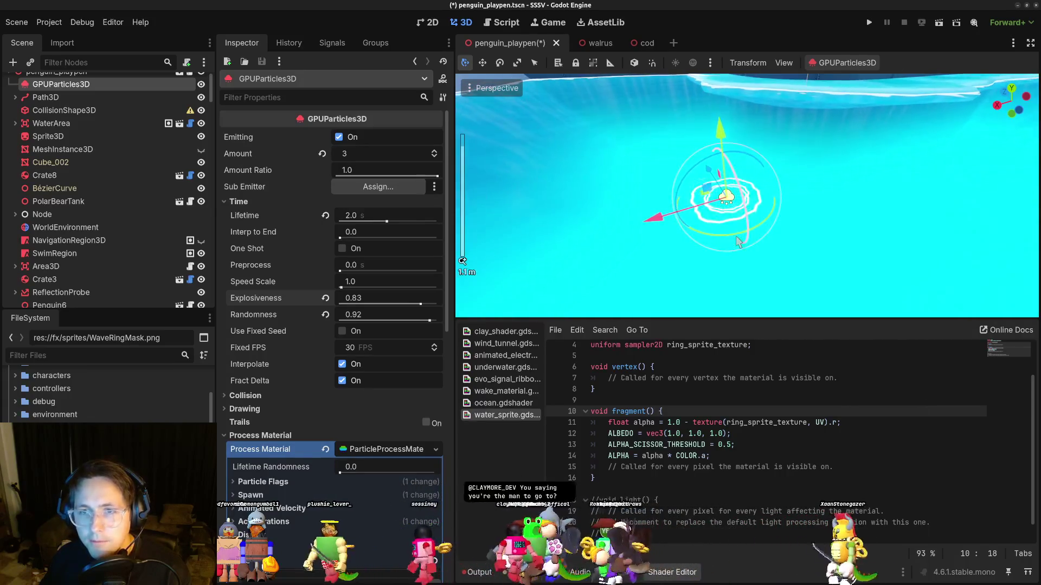
{"action": "mouse_move", "coordinate": [655, 287]}
{"action": "left_mouse_down"}
{"action": "mouse_move", "coordinate": [749, 251]}
{"action": "mouse_move", "coordinate": [762, 225]}
{"action": "mouse_move", "coordinate": [689, 216]}
{"action": "mouse_move", "coordinate": [622, 264]}
{"action": "left_mouse_up"}
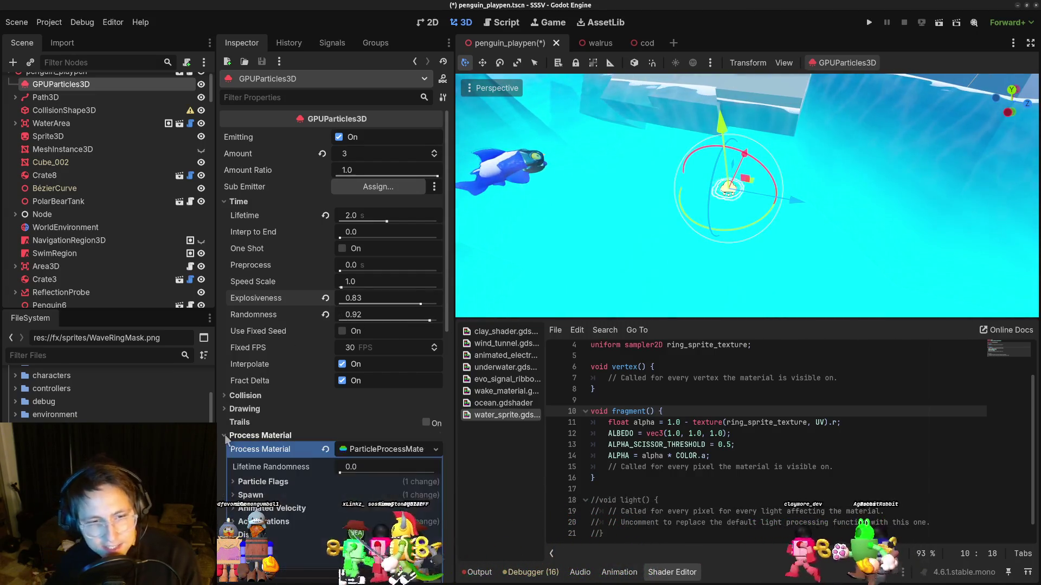
{"action": "scroll", "coordinate": [271, 444], "scroll_direction": "down", "scroll_amount": 5}
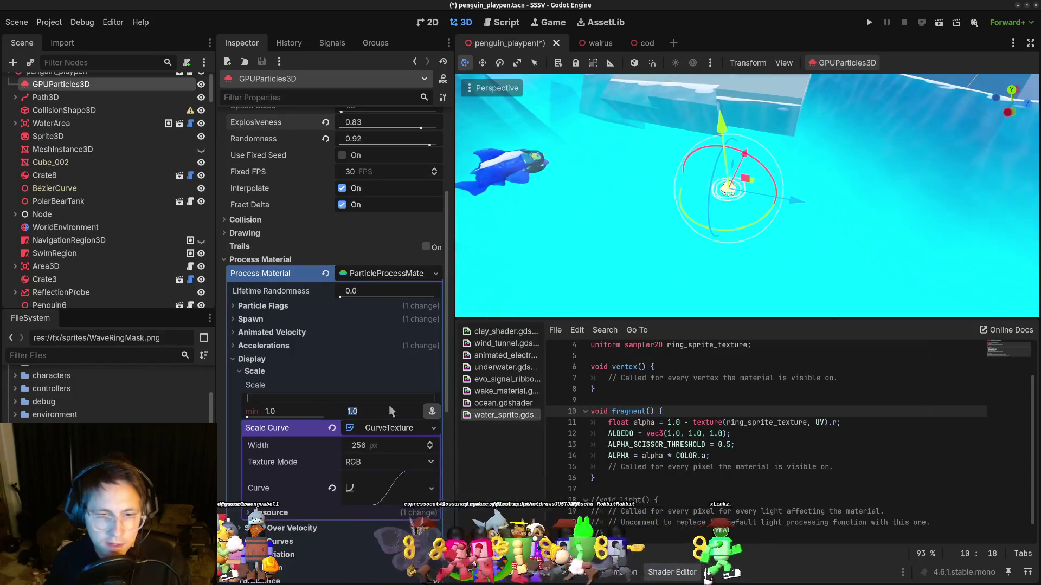
{"action": "type", "text": "3"}
{"action": "left_click", "coordinate": [304, 408]}
{"action": "type", "text": "2"}
{"action": "key", "text": "Return"}
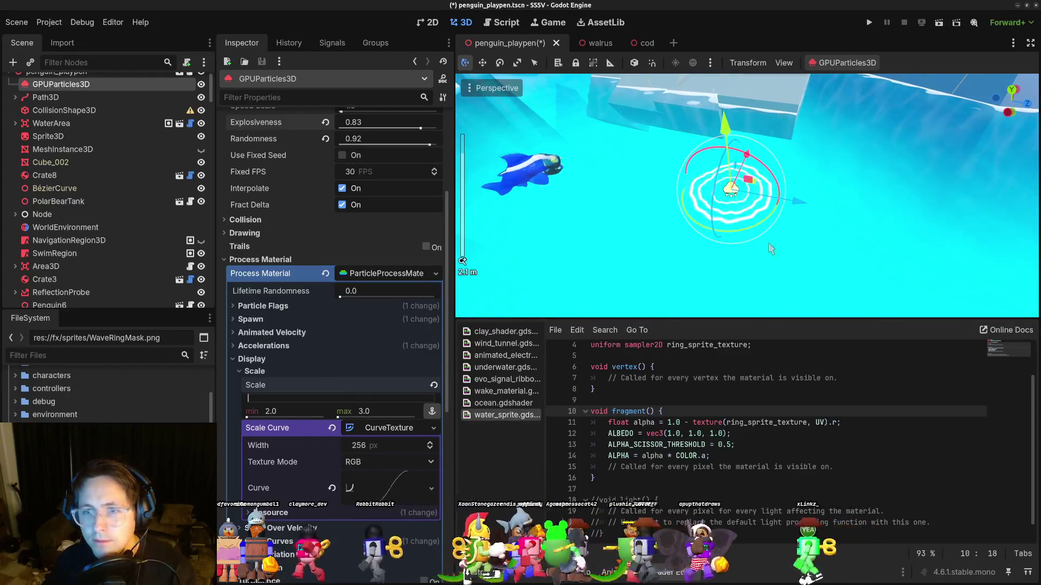
{"action": "scroll", "coordinate": [776, 232], "scroll_direction": "up", "scroll_amount": 5}
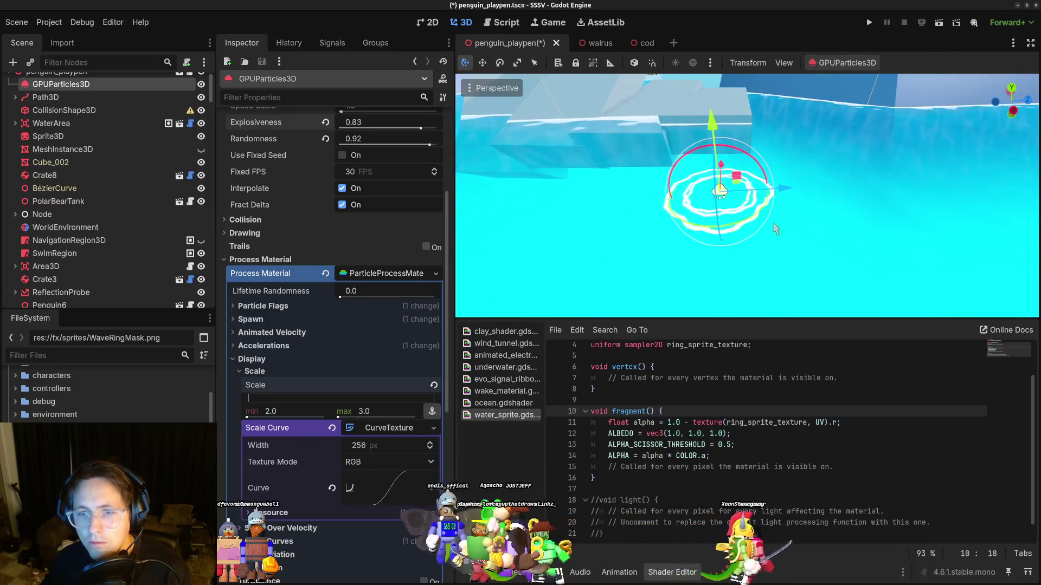
{"action": "scroll", "coordinate": [770, 244], "scroll_direction": "up", "scroll_amount": 3}
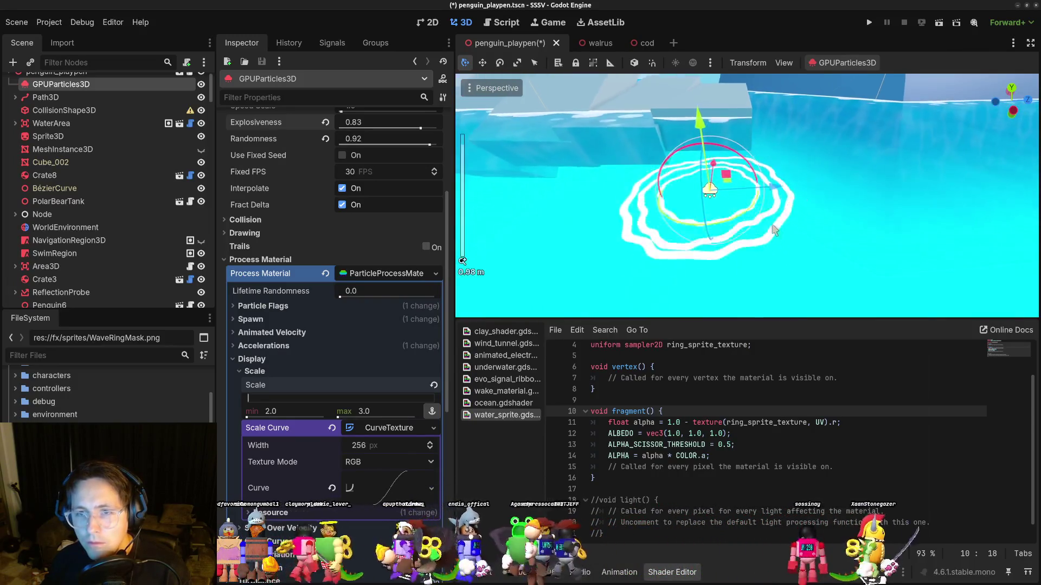
{"action": "scroll", "coordinate": [764, 260], "scroll_direction": "down", "scroll_amount": 2}
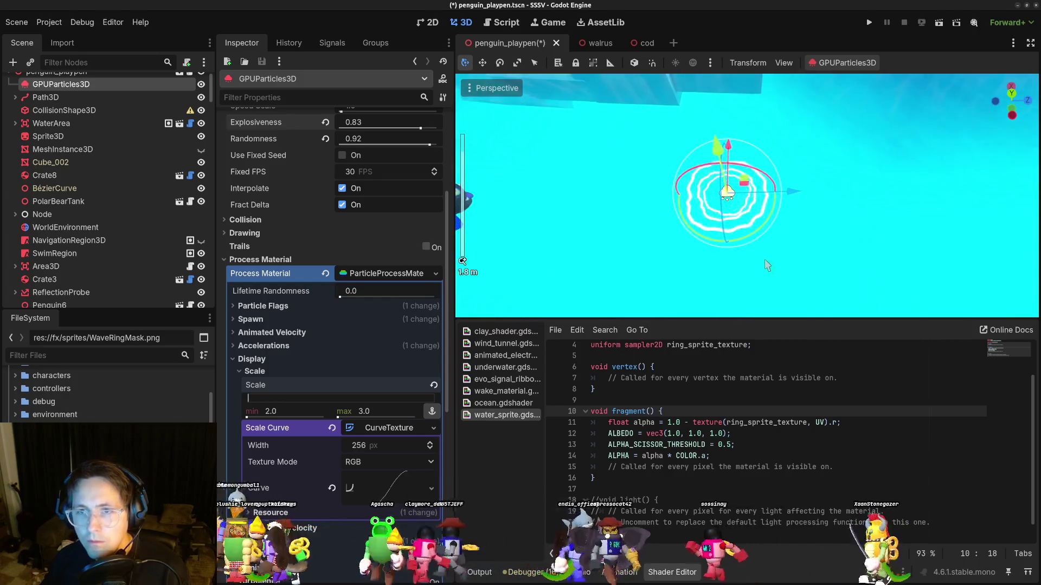
{"action": "key", "text": "alt+Tab"}
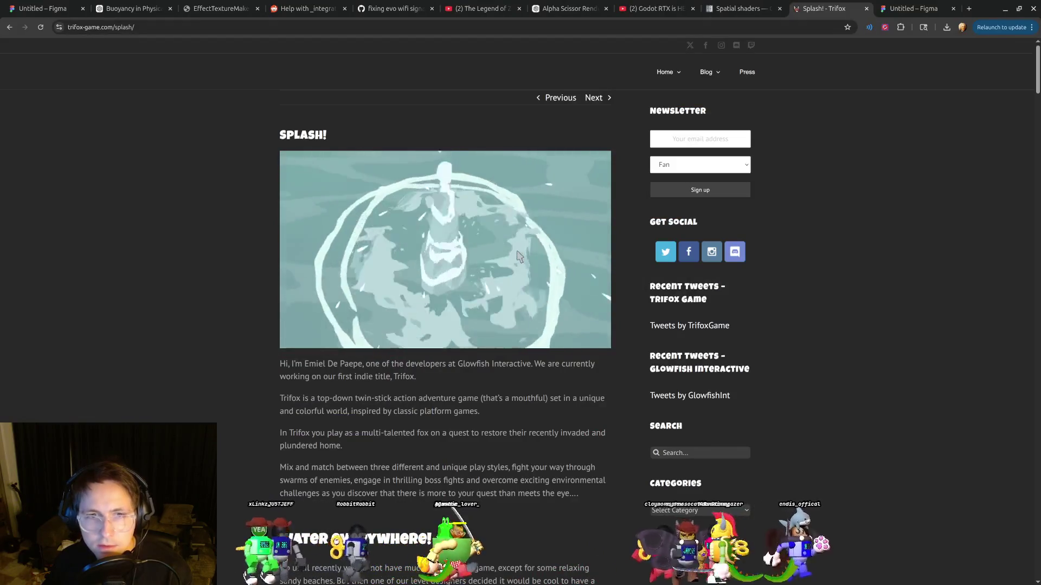
{"action": "key", "text": "alt+Tab"}
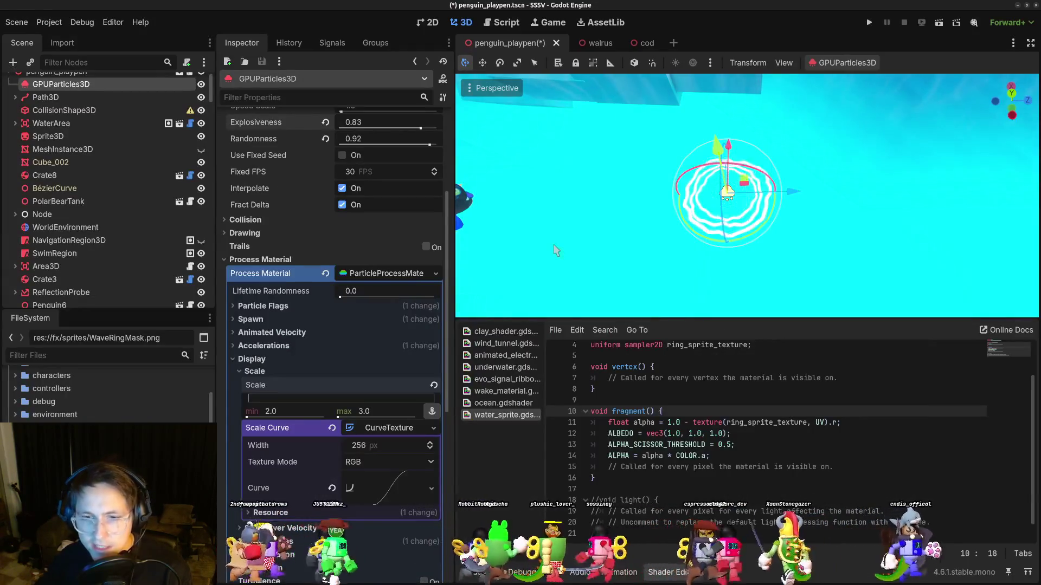
Drag the Scale Curve's first-point tangent steeply upward so the rings grow fast early
{"action": "left_click", "coordinate": [415, 487]}
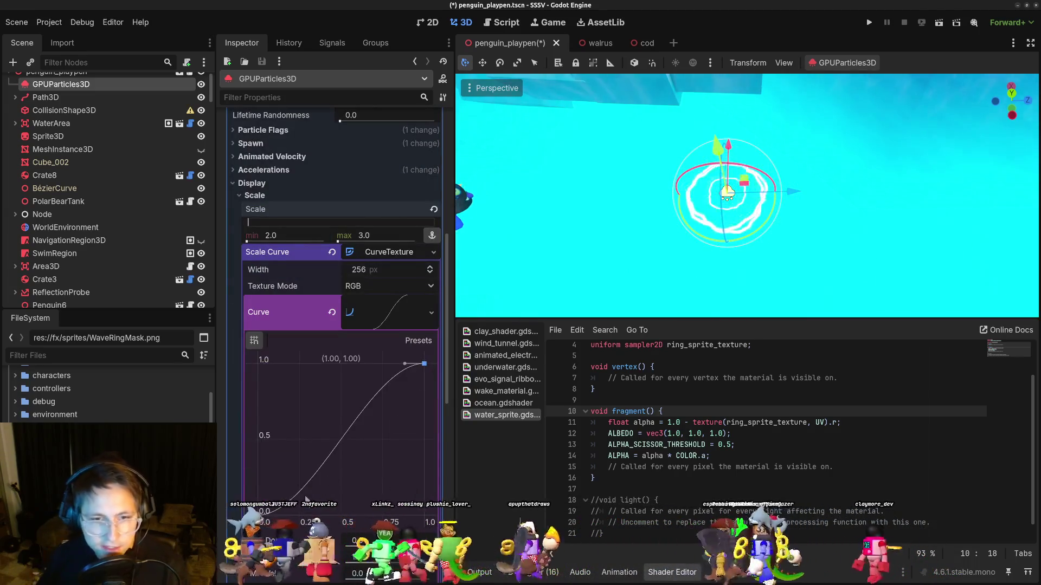
{"action": "left_click", "coordinate": [259, 514]}
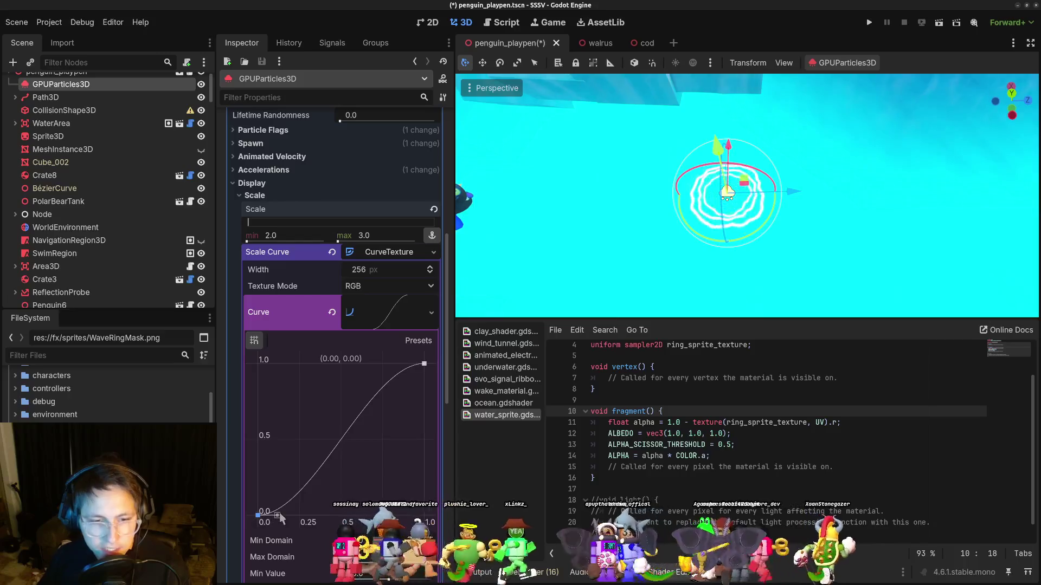
{"action": "mouse_move", "coordinate": [261, 511]}
{"action": "left_mouse_down"}
{"action": "mouse_move", "coordinate": [255, 499]}
{"action": "mouse_move", "coordinate": [271, 496]}
{"action": "mouse_move", "coordinate": [264, 503]}
{"action": "left_mouse_up"}
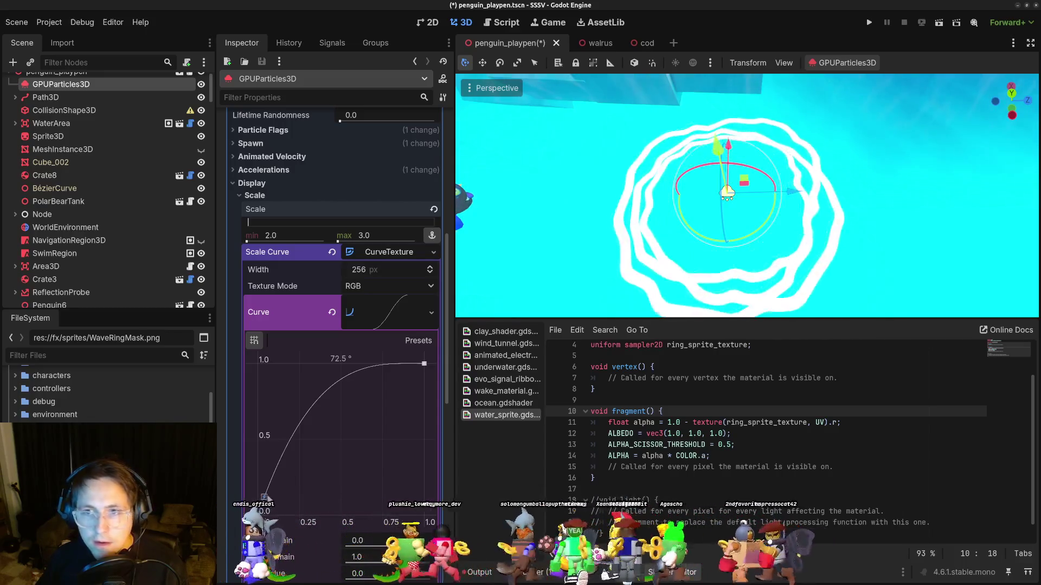
{"action": "scroll", "coordinate": [736, 192], "scroll_direction": "down", "scroll_amount": 2}
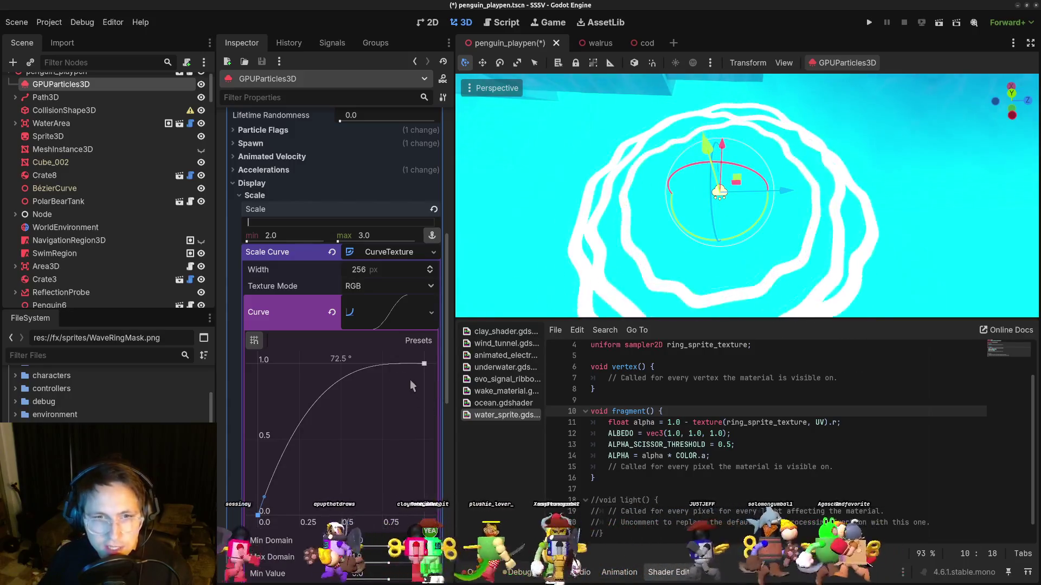
{"action": "left_click", "coordinate": [242, 198]}
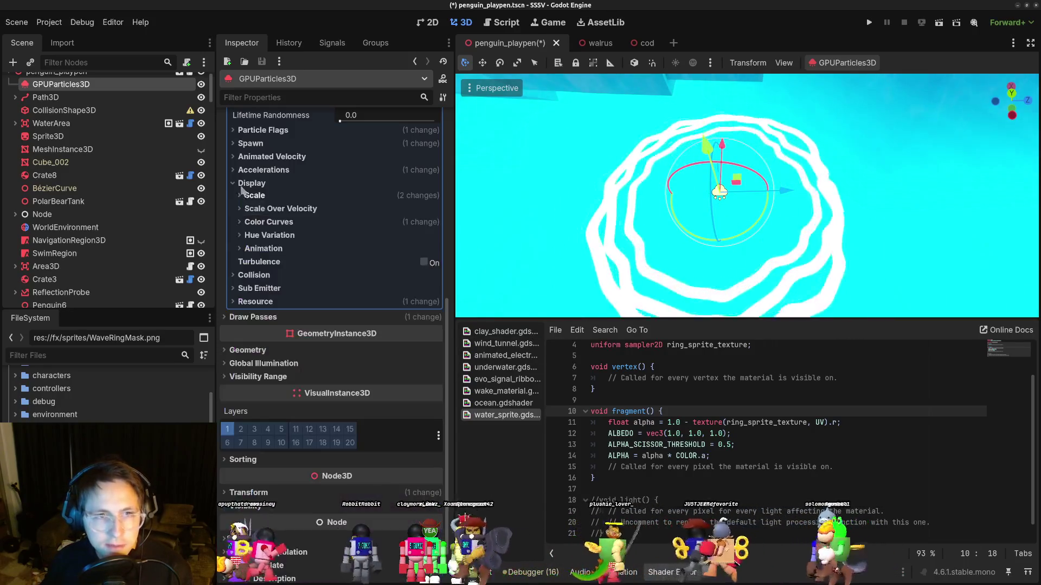
{"action": "left_click", "coordinate": [243, 237]}
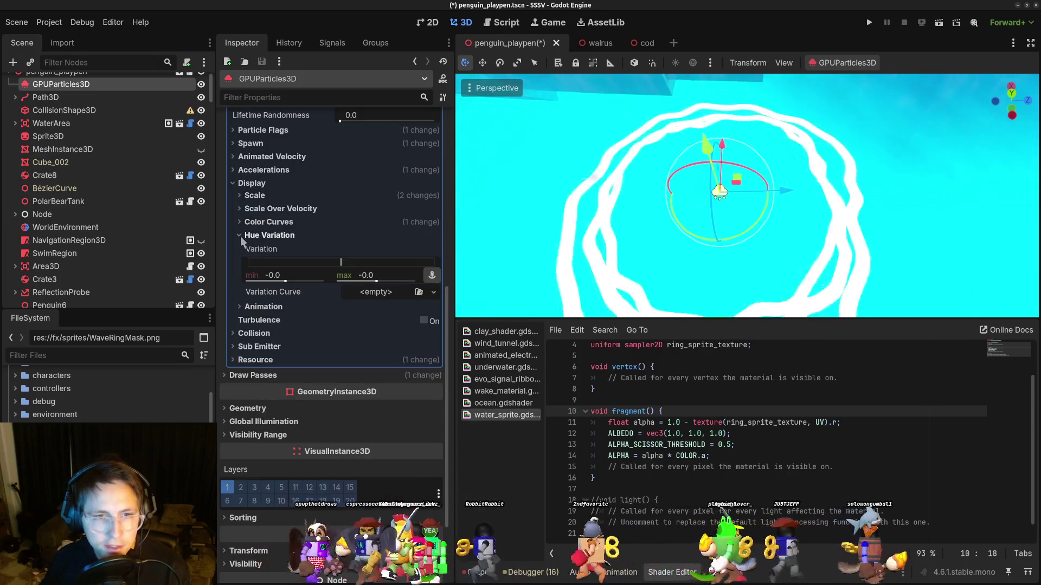
{"action": "left_click", "coordinate": [243, 238]}
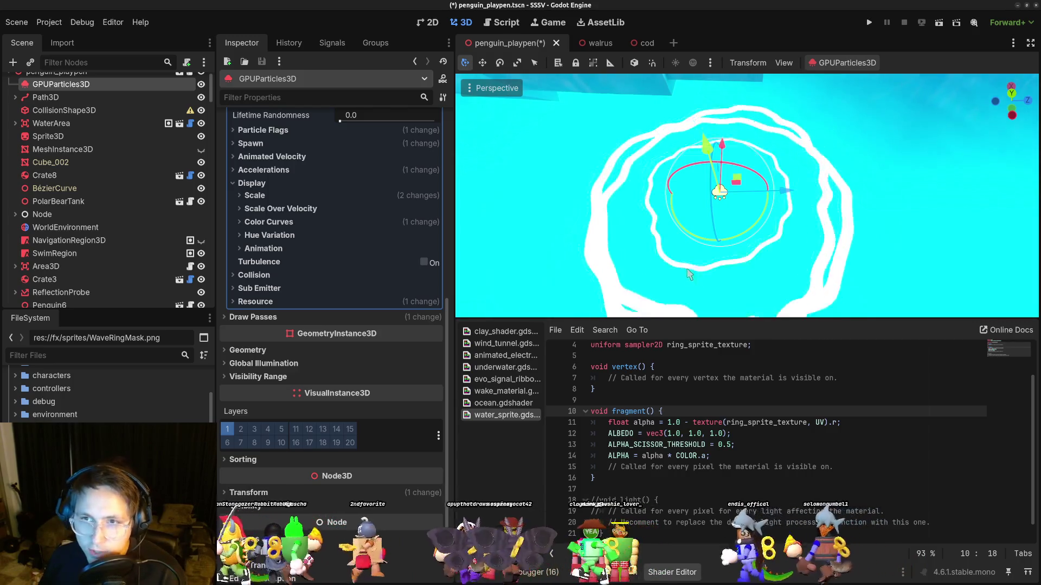
{"action": "scroll", "coordinate": [656, 236], "scroll_direction": "up", "scroll_amount": 3}
{"action": "scroll", "coordinate": [667, 236], "scroll_direction": "down", "scroll_amount": 3}
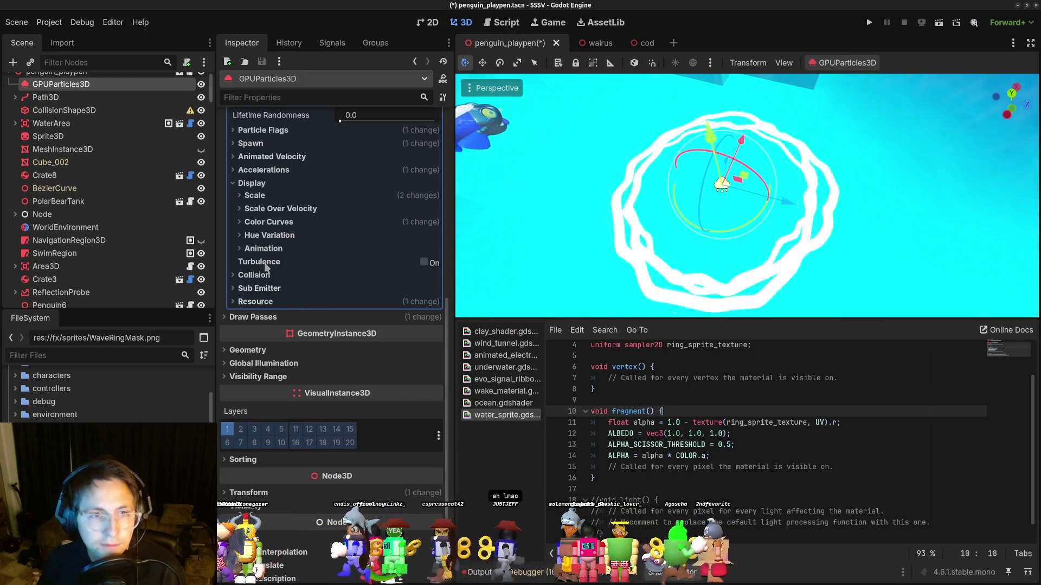
Move the Alpha Curve's peak point earlier to about 0.07 of the particle life
{"action": "left_click", "coordinate": [241, 222]}
{"action": "left_click", "coordinate": [378, 285]}
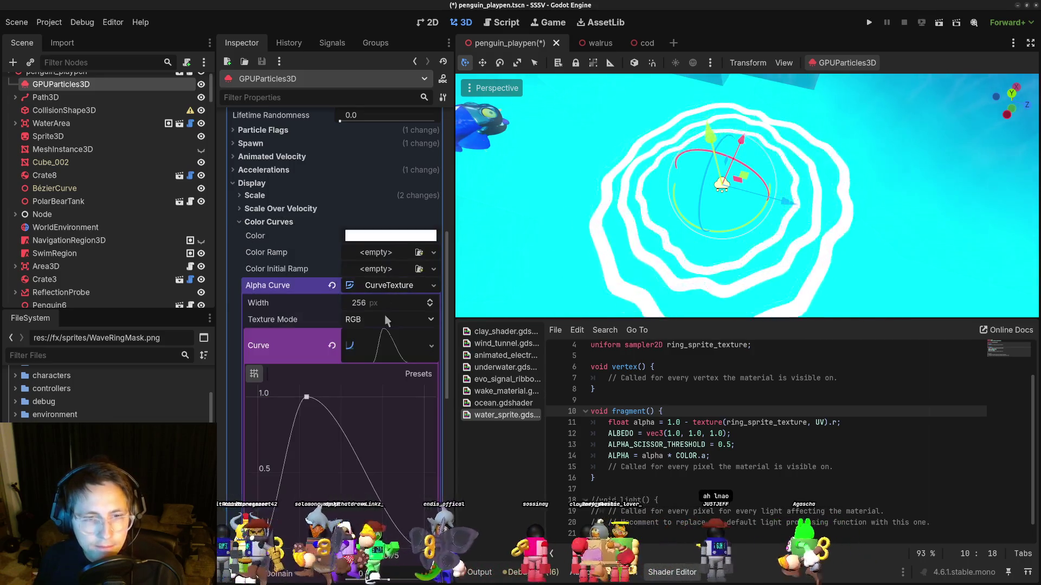
{"action": "left_click_drag", "start_coordinate": [306, 399], "coordinate": [280, 399]}
{"action": "left_click", "coordinate": [269, 398]}
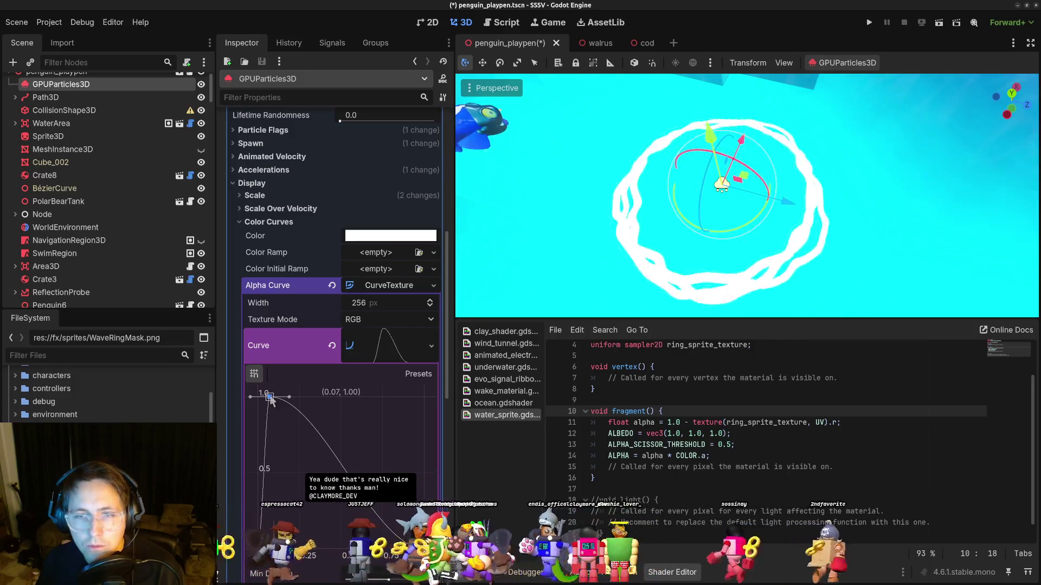
{"action": "scroll", "coordinate": [353, 361], "scroll_direction": "up", "scroll_amount": 6}
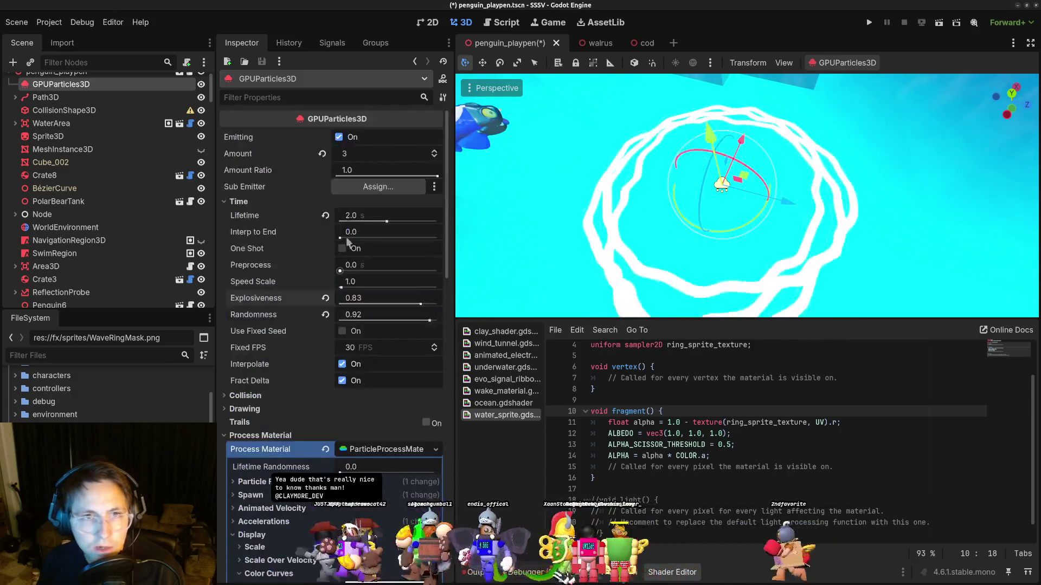
Set the particle Lifetime to 3.0 seconds and collapse the curve sections
{"action": "left_click", "coordinate": [369, 215]}
{"action": "type", "text": "3"}
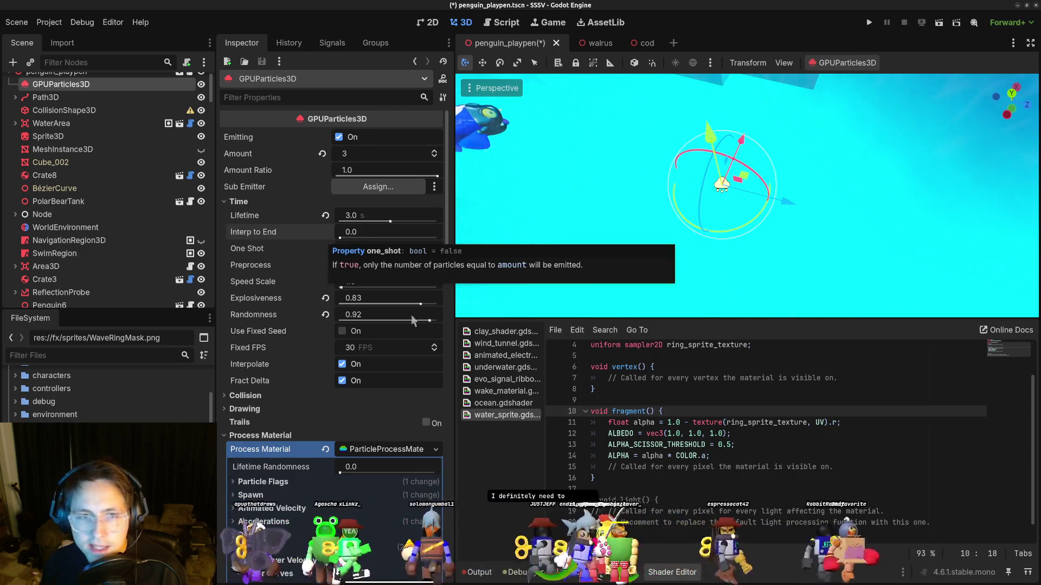
{"action": "scroll", "coordinate": [361, 368], "scroll_direction": "down", "scroll_amount": 2}
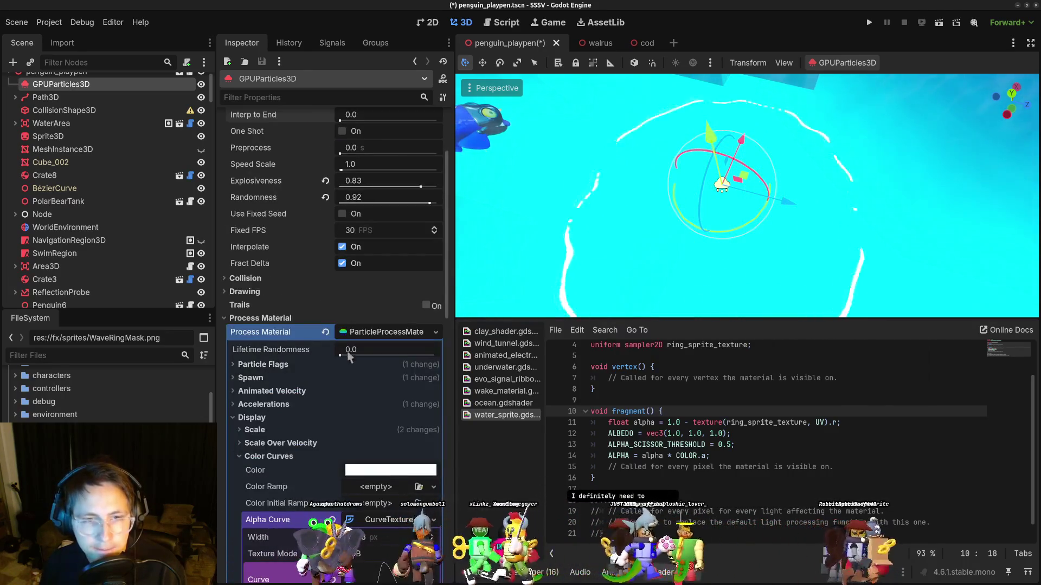
{"action": "scroll", "coordinate": [345, 392], "scroll_direction": "down", "scroll_amount": 4}
{"action": "left_click", "coordinate": [349, 285]}
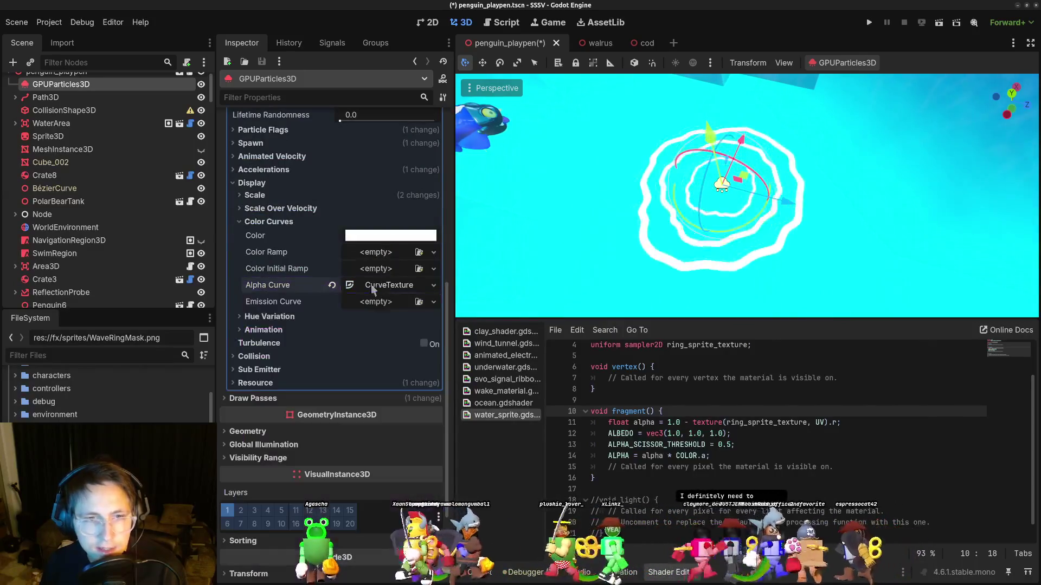
{"action": "left_click", "coordinate": [241, 226]}
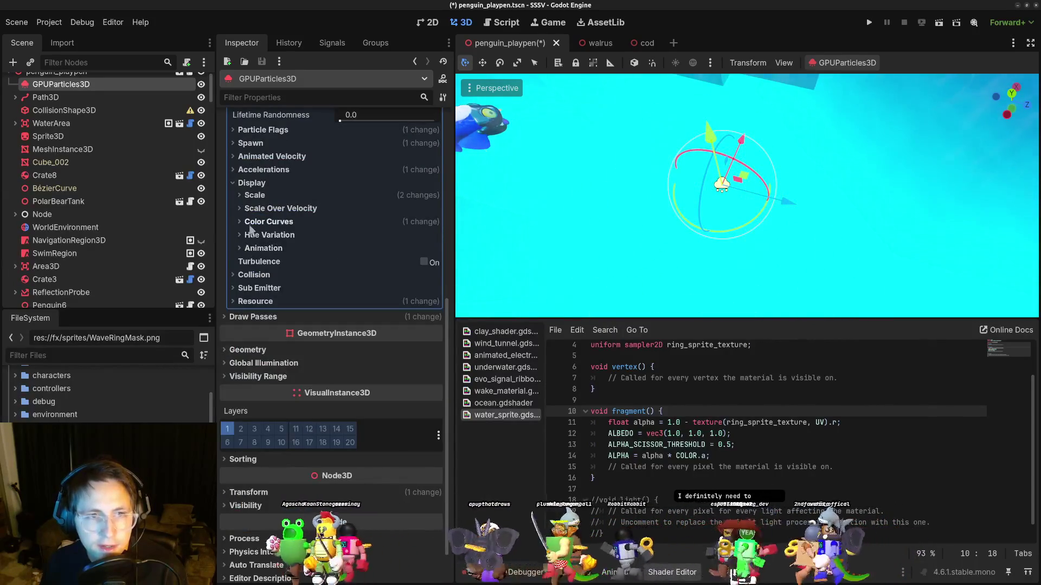
{"action": "left_click", "coordinate": [251, 183]}
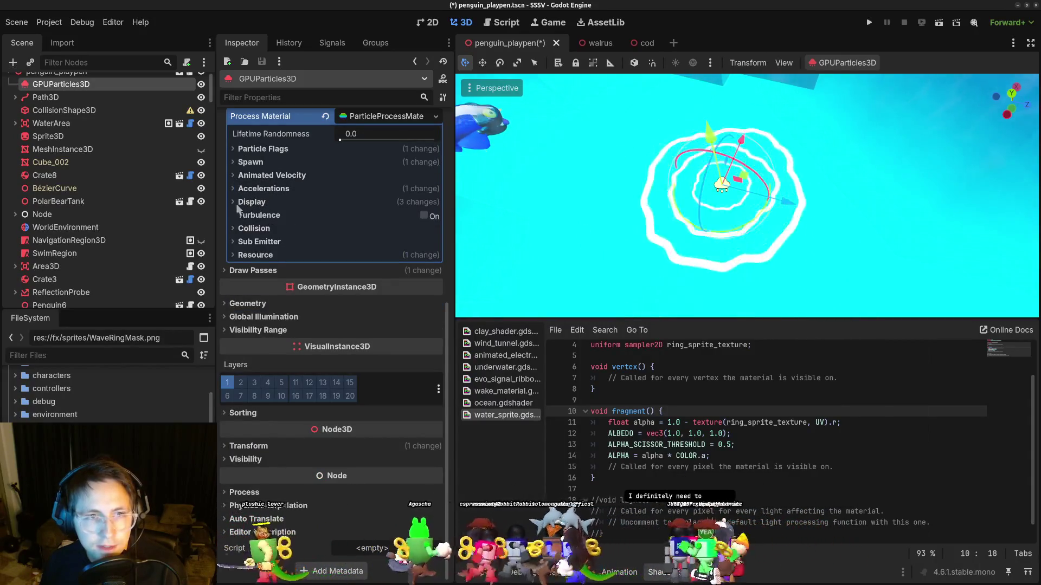
{"action": "left_click", "coordinate": [235, 204]}
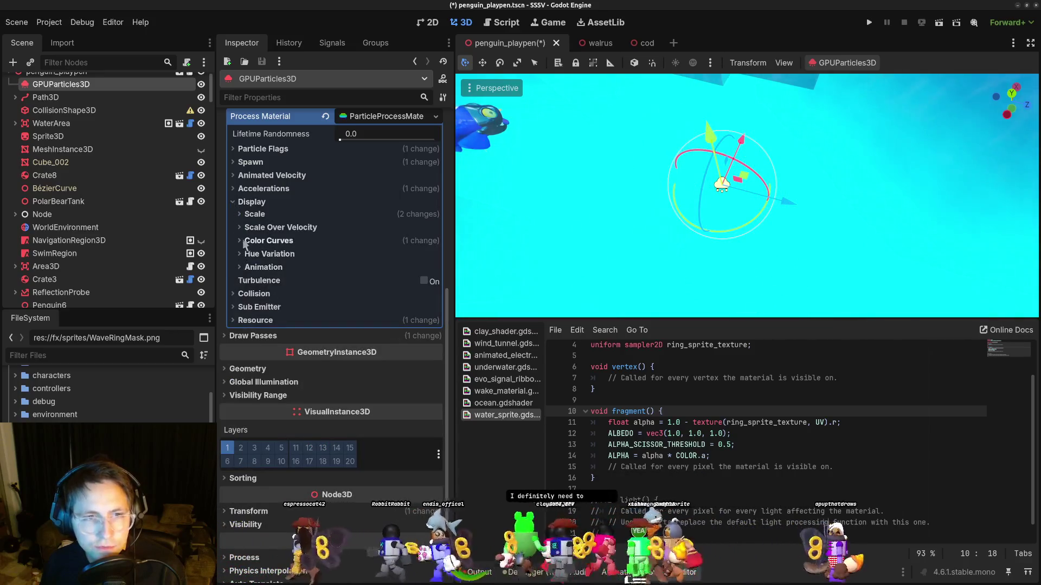
Add a Scale Curve point at (0.75, 1.00) and orbit the viewport to preview the rings
{"action": "left_click", "coordinate": [254, 214]}
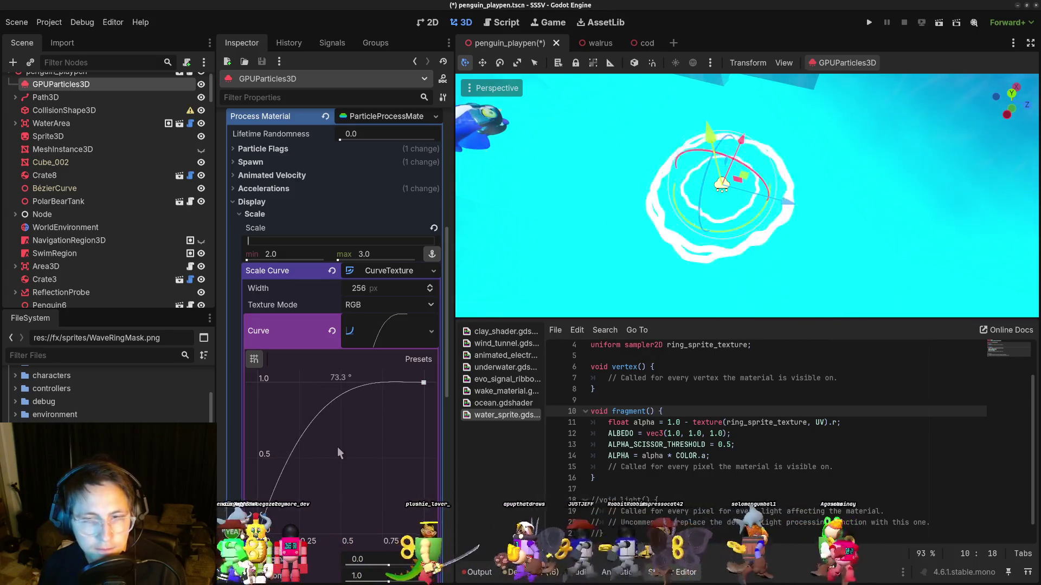
{"action": "scroll", "coordinate": [746, 234], "scroll_direction": "down", "scroll_amount": 3}
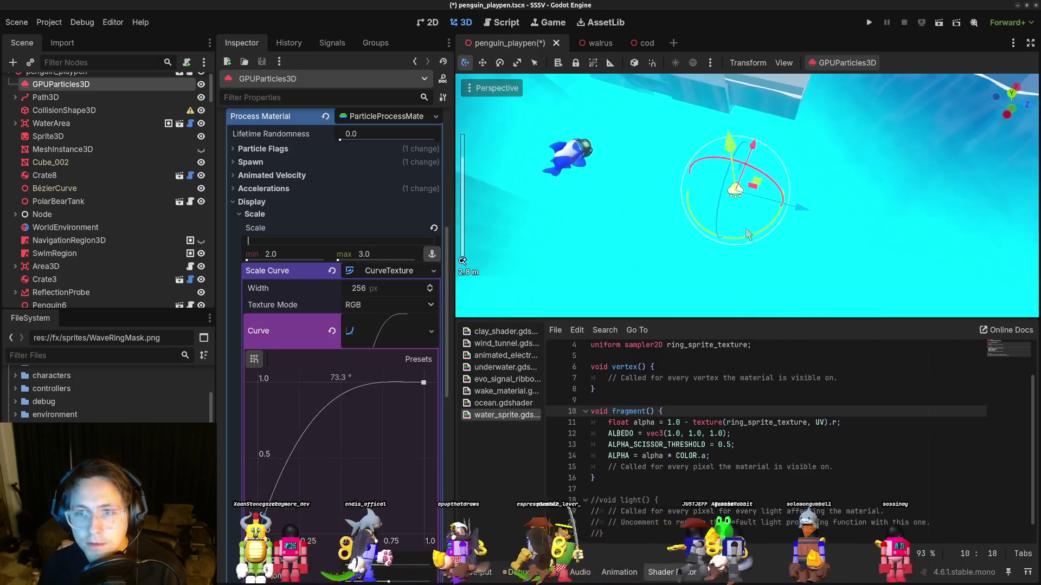
{"action": "scroll", "coordinate": [746, 235], "scroll_direction": "up", "scroll_amount": 4}
{"action": "scroll", "coordinate": [802, 184], "scroll_direction": "up", "scroll_amount": 1}
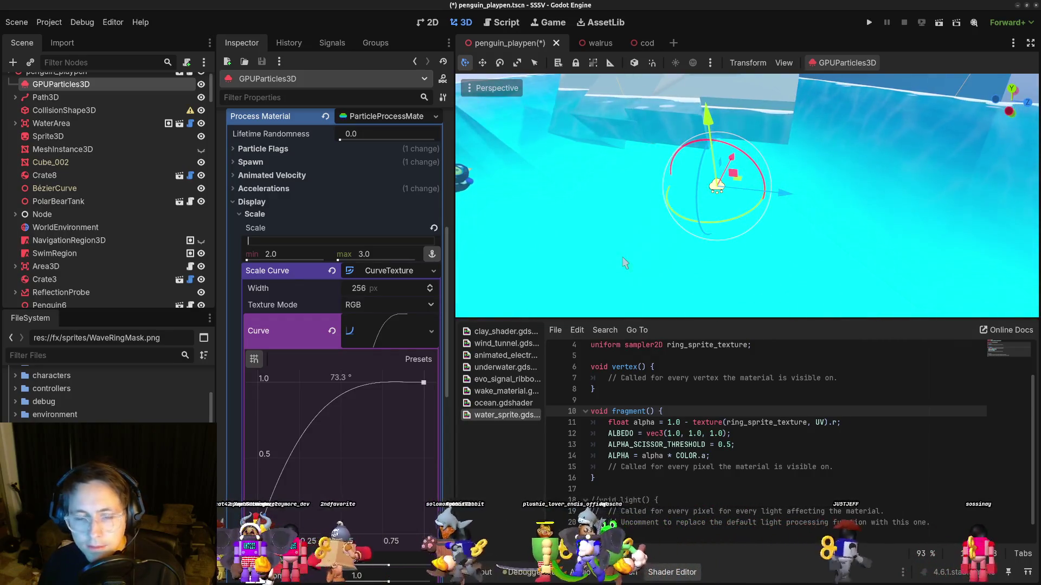
{"action": "left_click", "coordinate": [350, 397]}
{"action": "left_click_drag", "start_coordinate": [359, 386], "coordinate": [385, 388]}
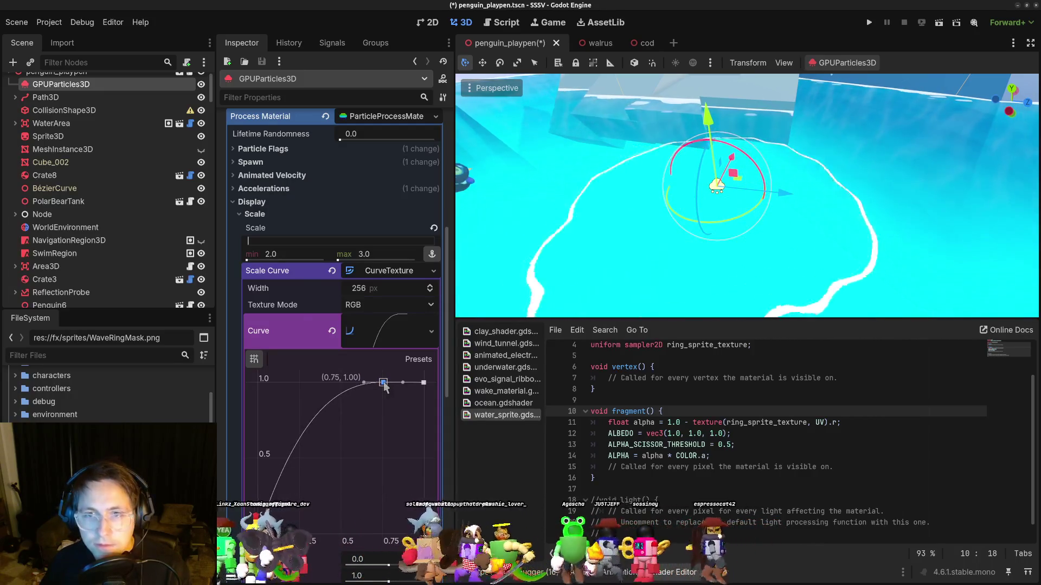
{"action": "mouse_move", "coordinate": [658, 279]}
{"action": "left_mouse_down"}
{"action": "mouse_move", "coordinate": [717, 276]}
{"action": "mouse_move", "coordinate": [798, 212]}
{"action": "left_mouse_up"}
{"action": "scroll", "coordinate": [729, 276], "scroll_direction": "up", "scroll_amount": 3}
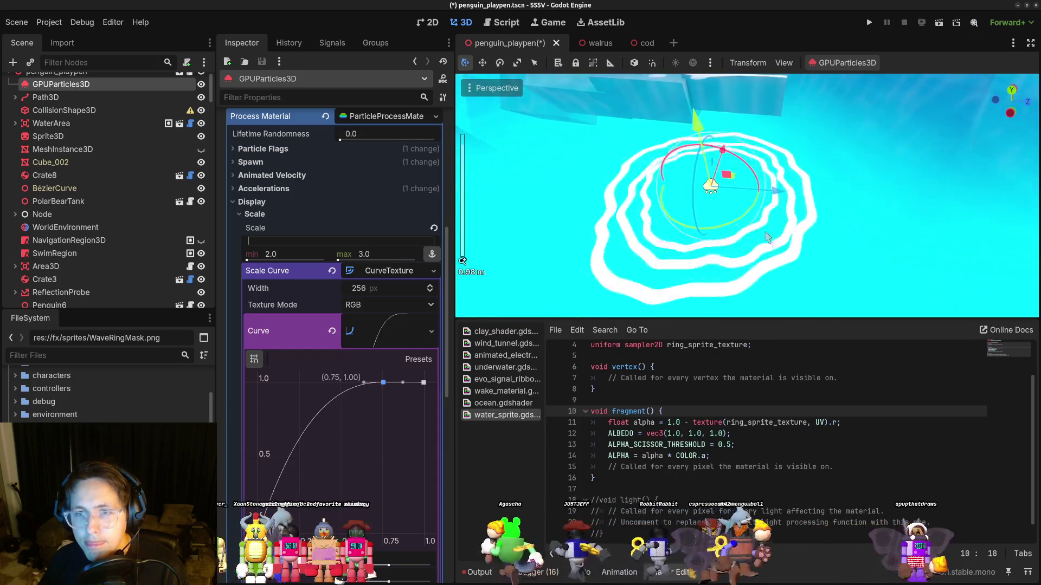
{"action": "left_click_drag", "start_coordinate": [765, 231], "coordinate": [732, 248]}
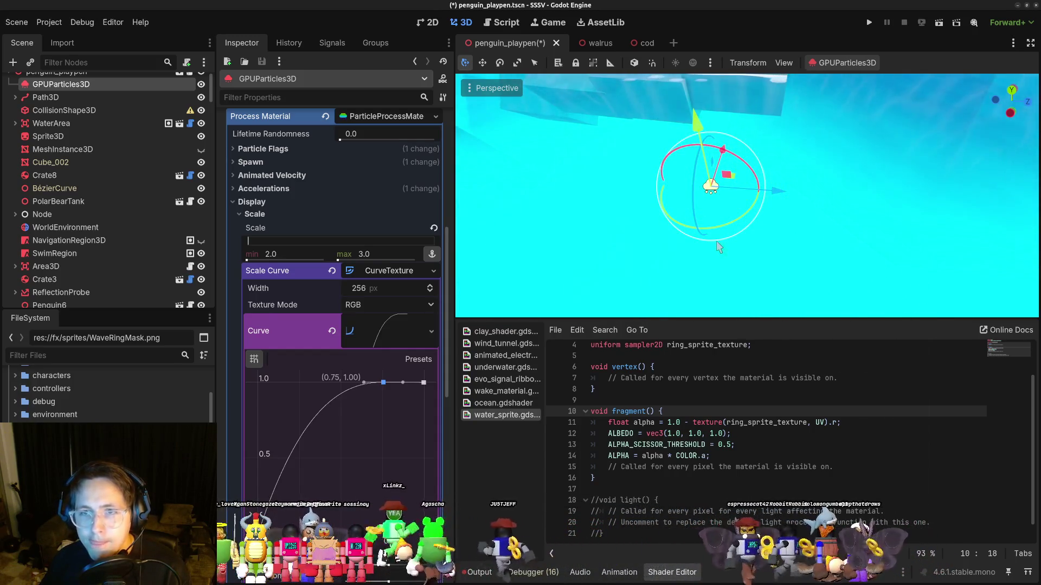
Save the penguin_playpen scene along with the water_sprite shader changes
{"action": "left_click", "coordinate": [696, 401]}
{"action": "key", "text": "ctrl+s"}
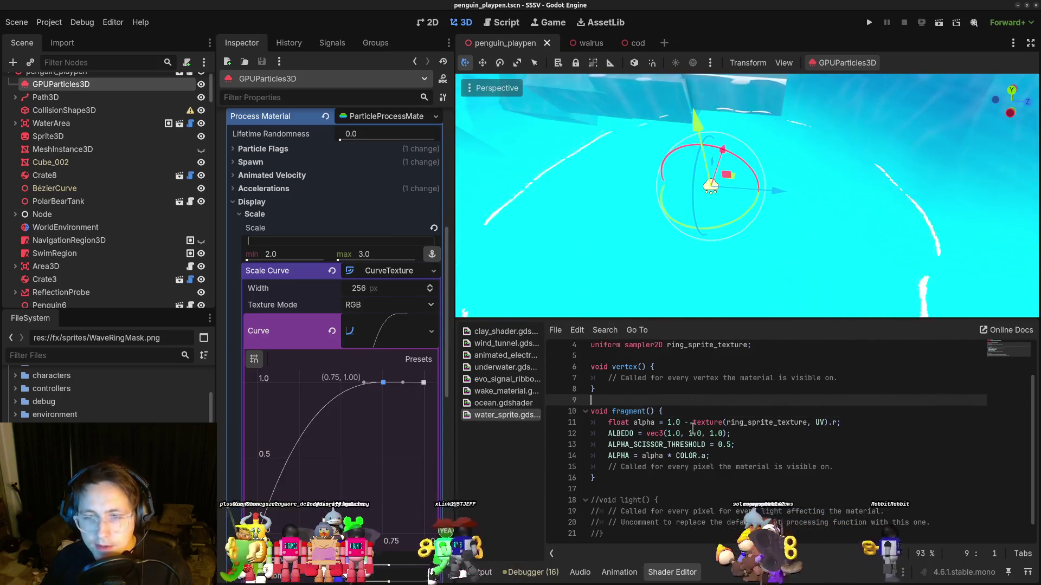
{"action": "left_click", "coordinate": [855, 413]}
{"action": "scroll", "coordinate": [855, 418], "scroll_direction": "down", "scroll_amount": 1}
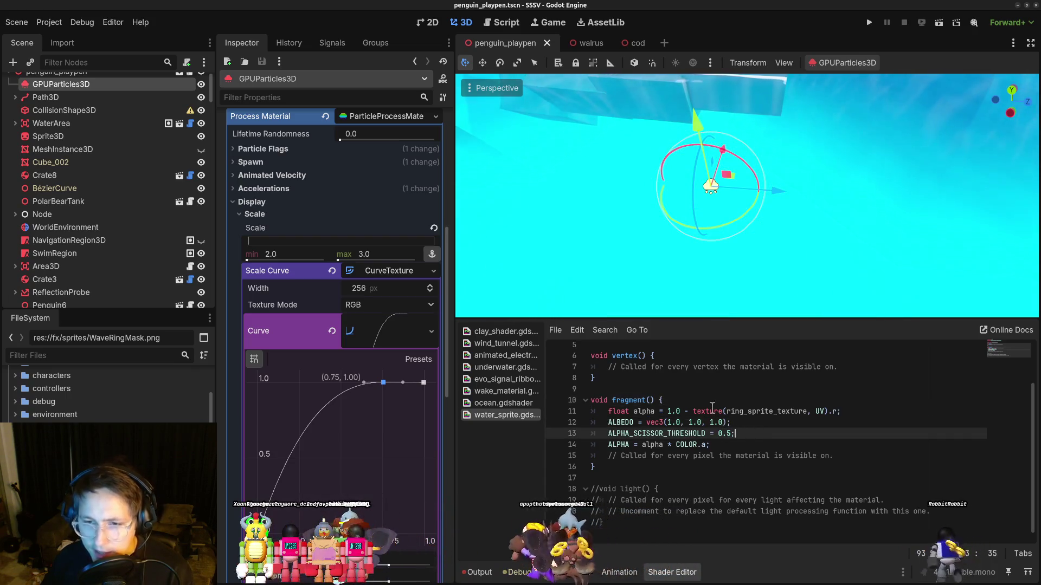
{"action": "left_click", "coordinate": [675, 444]}
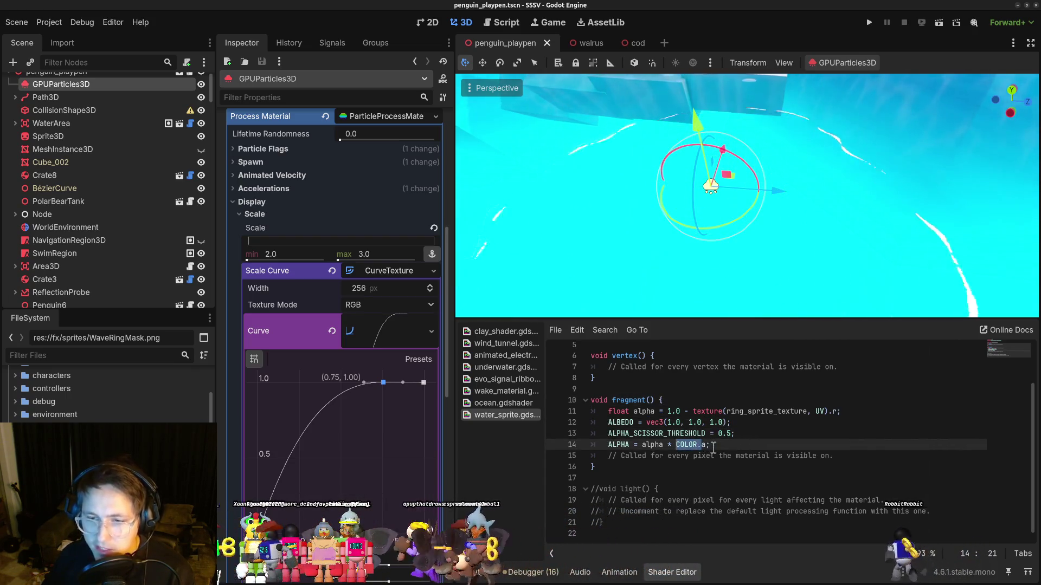
{"action": "left_click", "coordinate": [713, 411]}
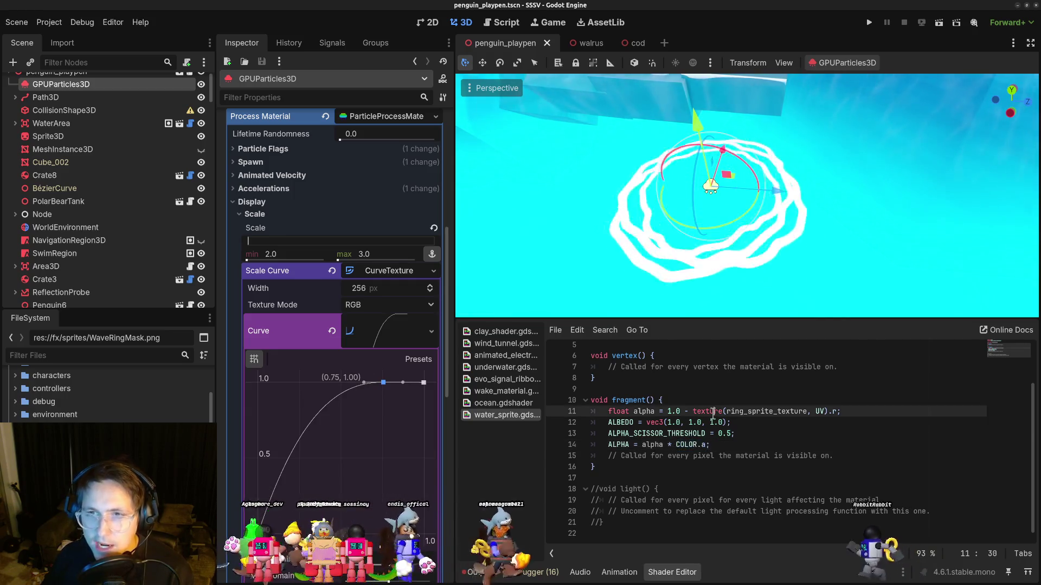
{"action": "key", "text": "ctrl+s"}
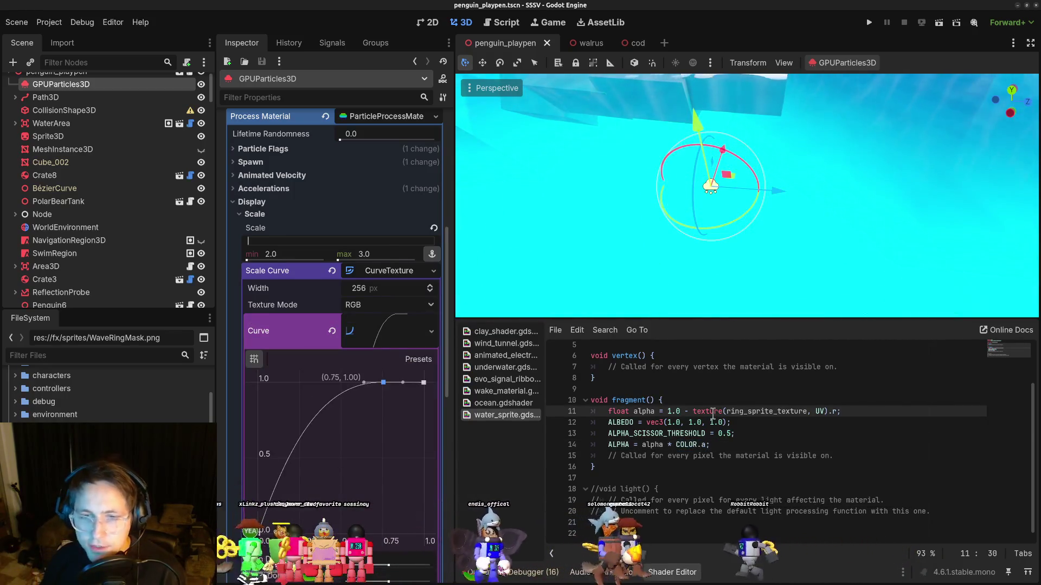
Bring up the Trifox Splash! reference page in Chrome for comparison
{"action": "key", "text": "Up"}
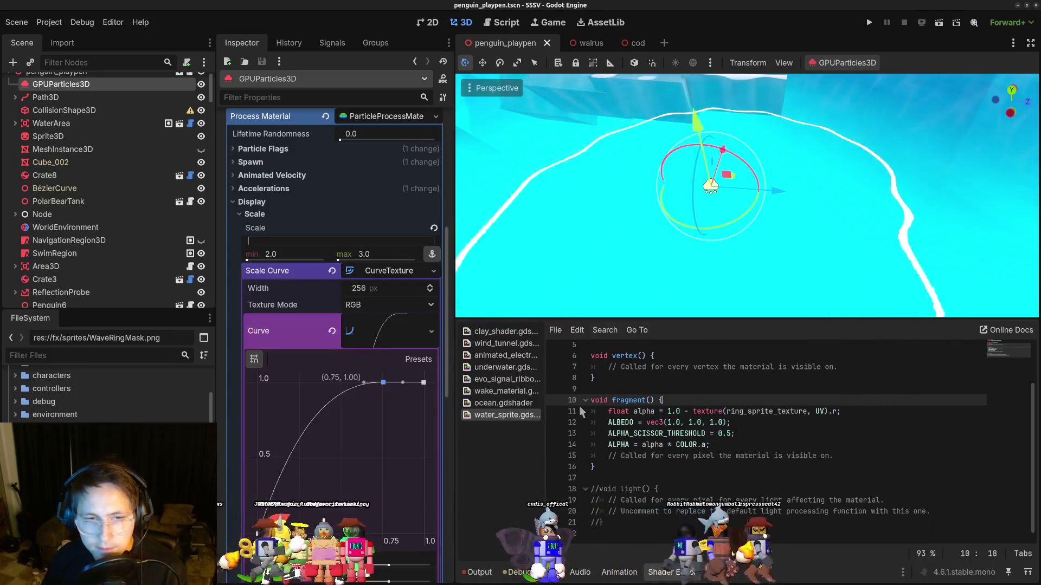
{"action": "left_click", "coordinate": [707, 444]}
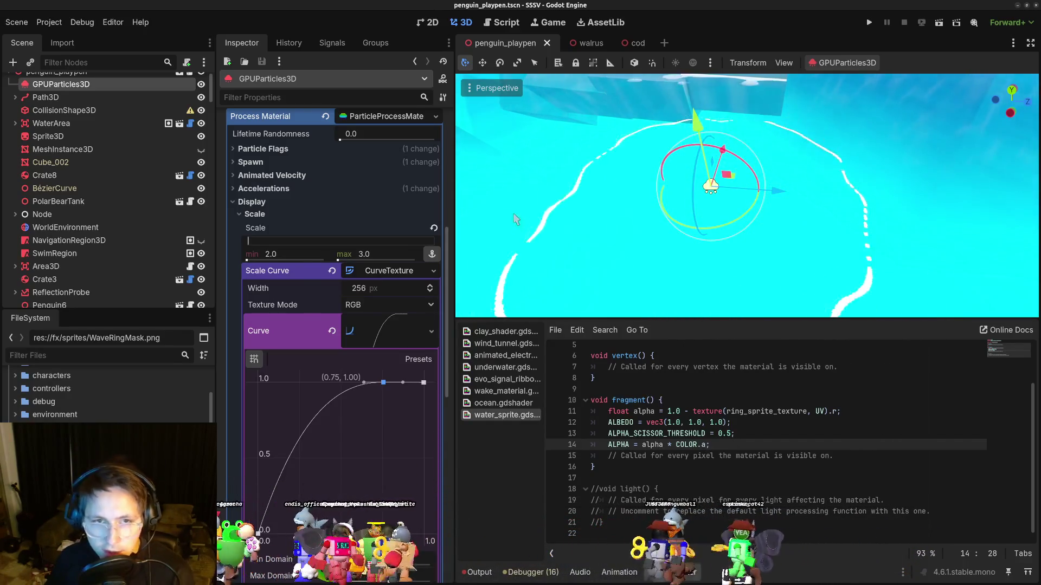
{"action": "key", "text": "alt+Tab"}
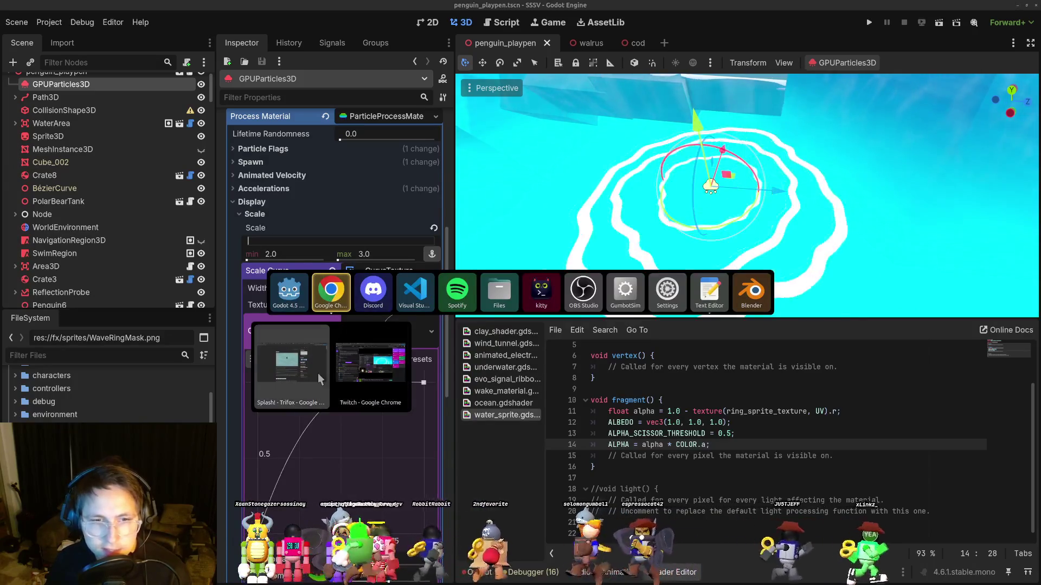
{"action": "left_click", "coordinate": [318, 373]}
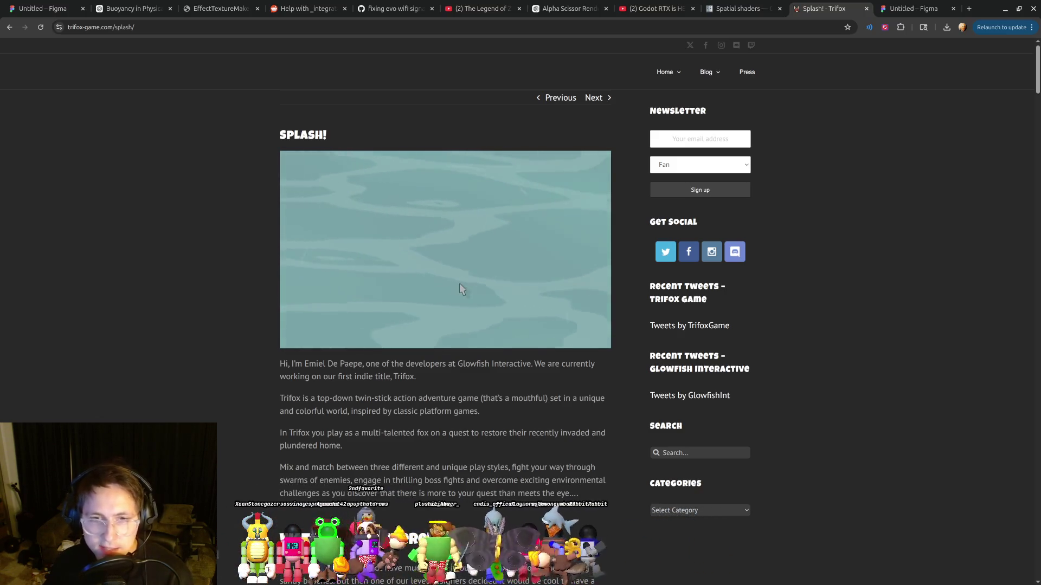
{"action": "key", "text": "alt+Tab"}
{"action": "key", "text": "alt+Tab"}
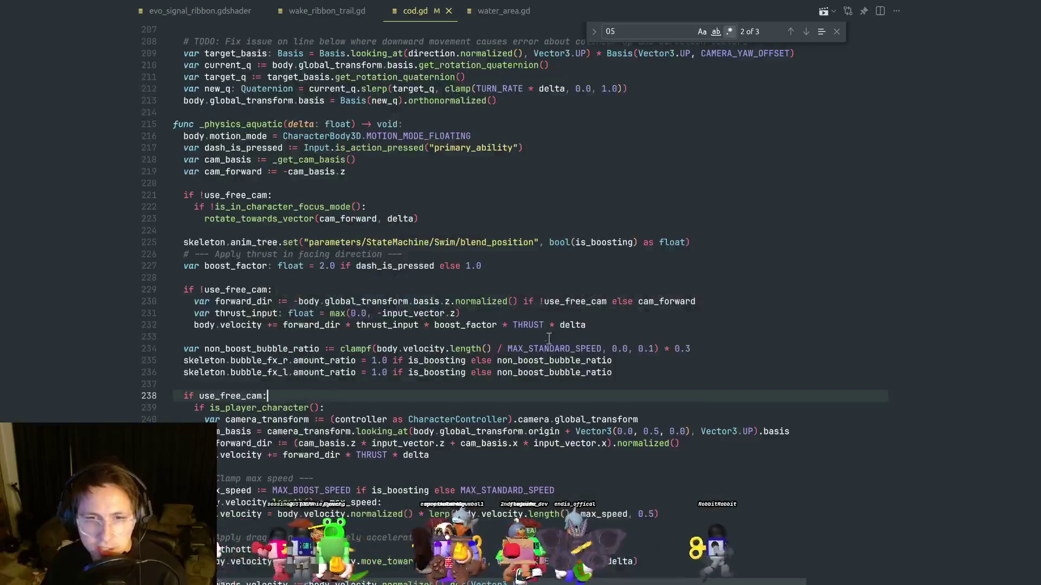
{"action": "key", "text": "alt+Tab"}
{"action": "left_click", "coordinate": [372, 295]}
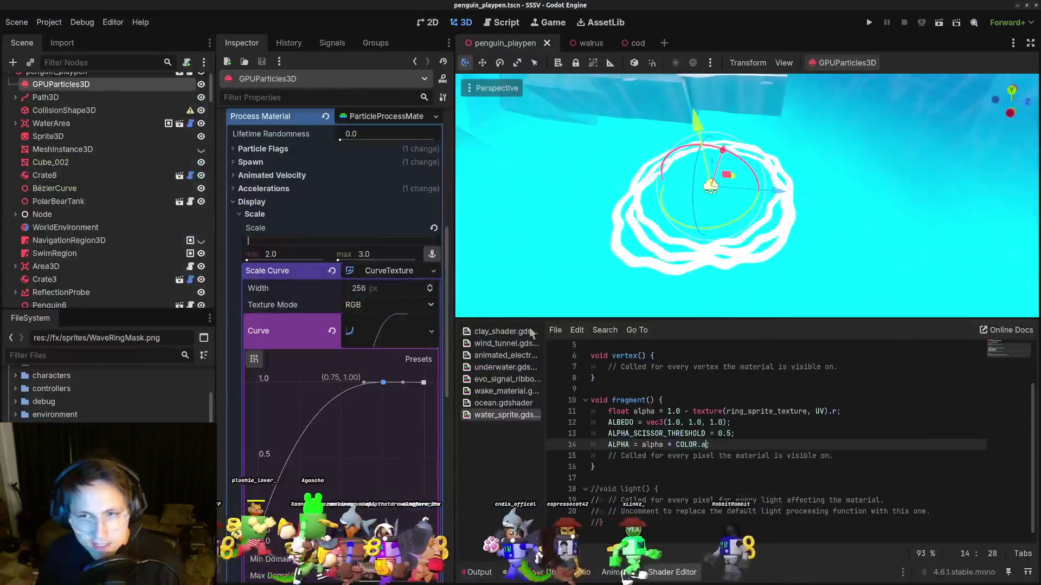
Zoom the viewport onto the water-ring particles and save the penguin_playpen scene
{"action": "scroll", "coordinate": [728, 244], "scroll_direction": "up", "scroll_amount": 3}
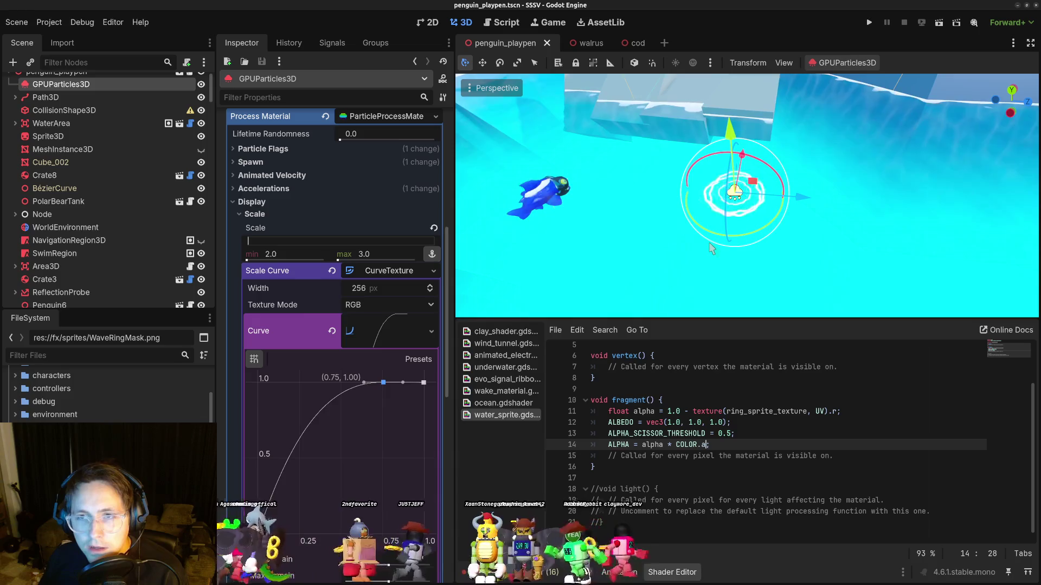
{"action": "scroll", "coordinate": [728, 216], "scroll_direction": "up", "scroll_amount": 2}
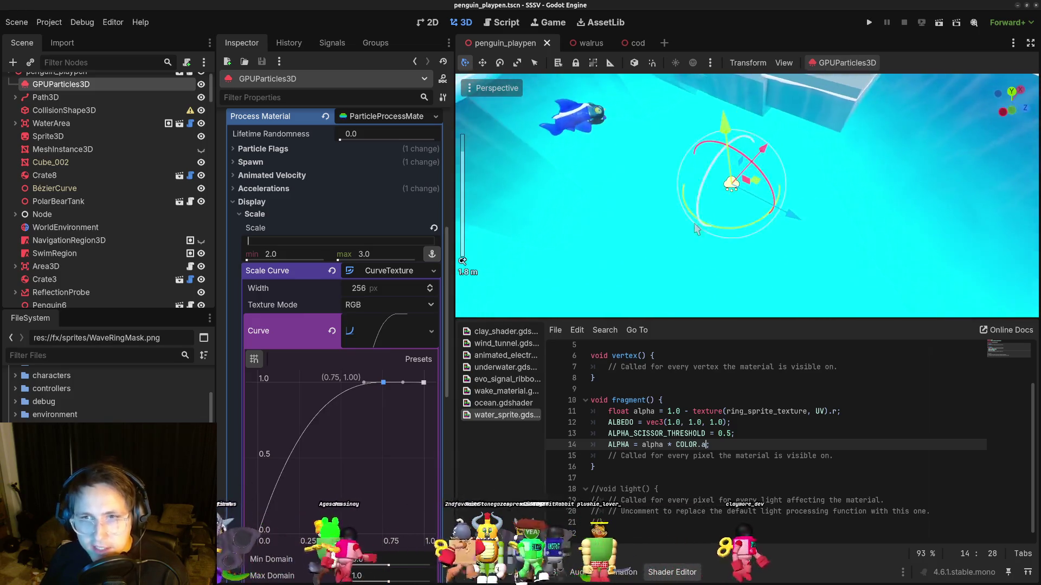
{"action": "scroll", "coordinate": [753, 230], "scroll_direction": "down", "scroll_amount": 5}
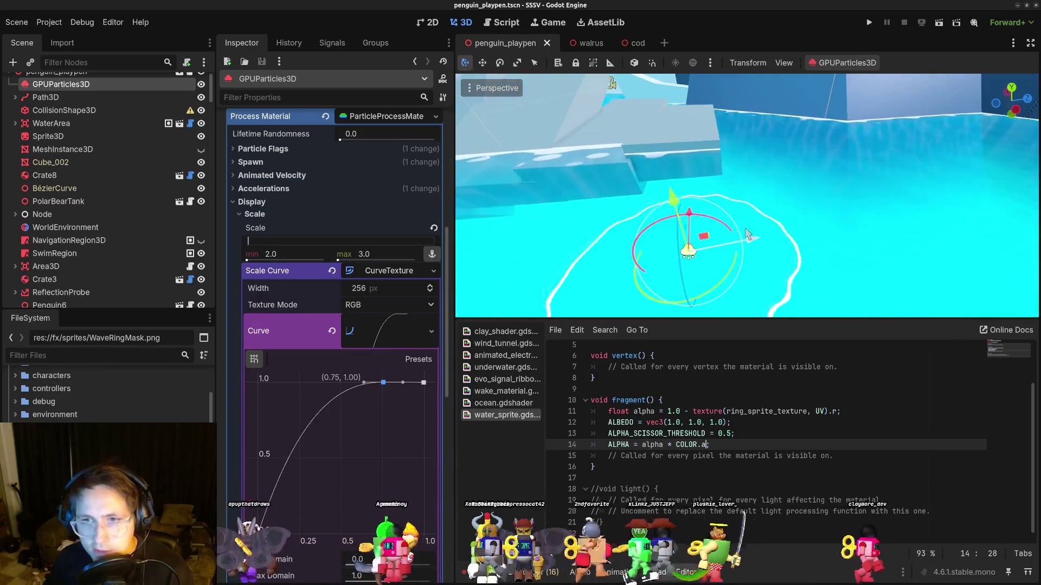
{"action": "key", "text": "ctrl+s"}
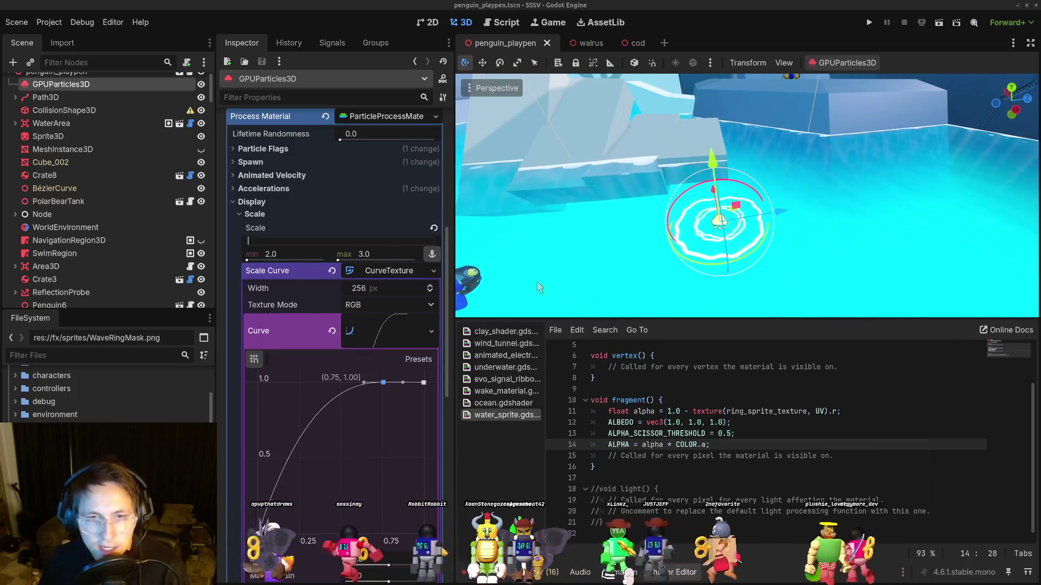
Select WaterPlane_001 to hide the particle gizmo and watch the ripple rings spread
{"action": "key", "text": "alt+Tab"}
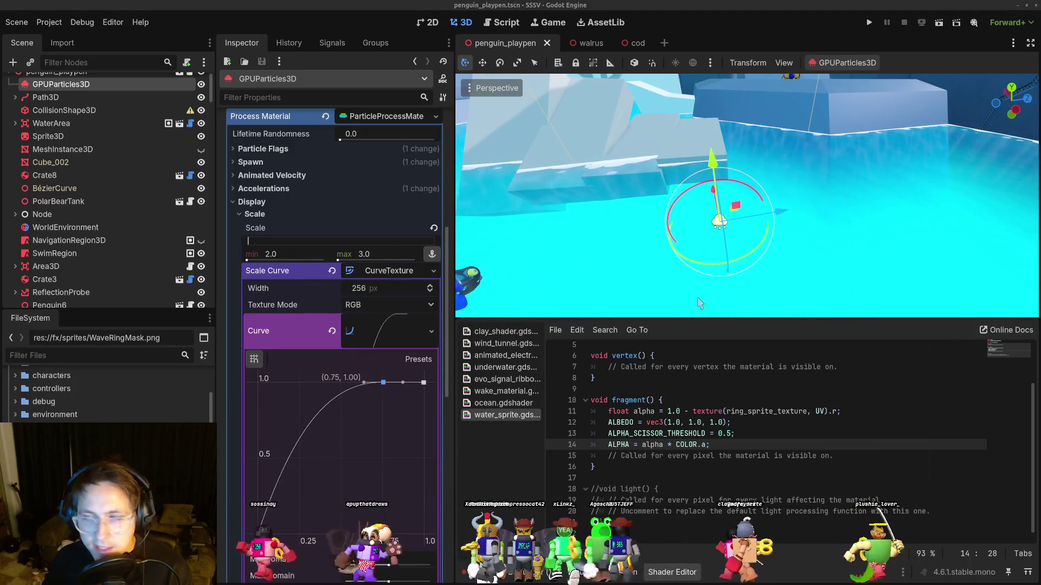
{"action": "left_click", "coordinate": [777, 269]}
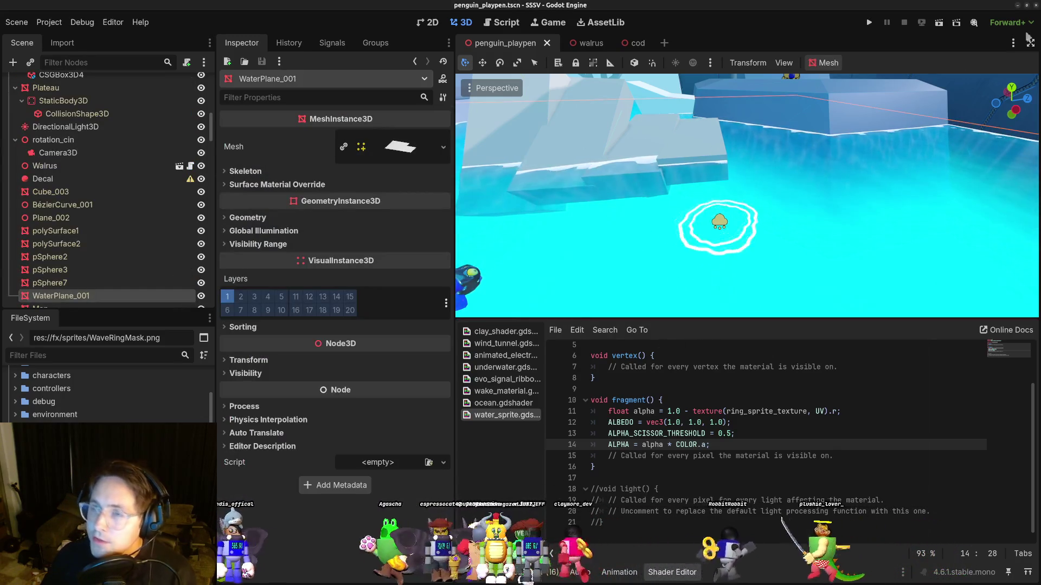
{"action": "key", "text": "alt+Tab"}
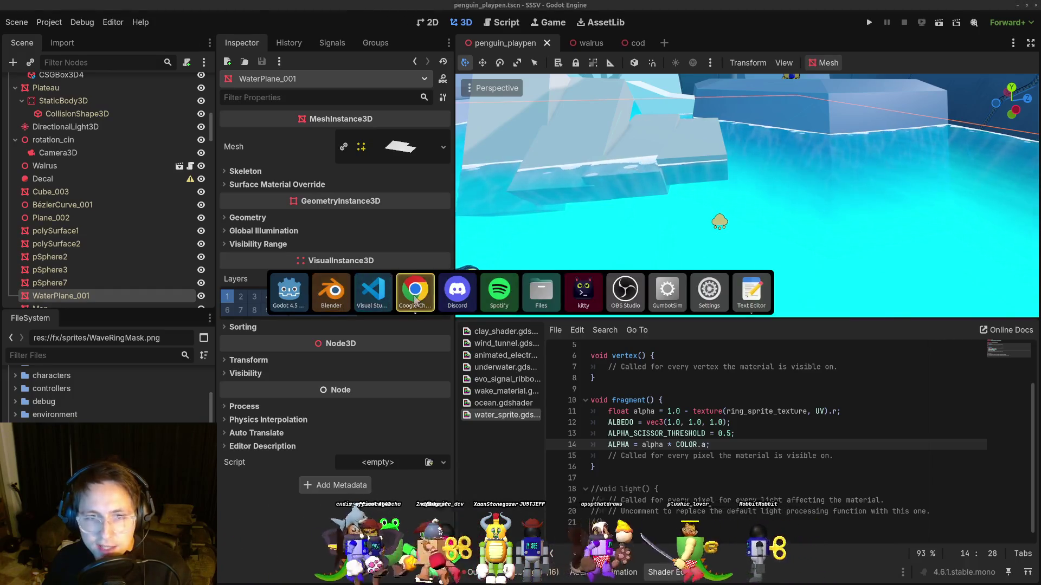
{"action": "left_click", "coordinate": [414, 296]}
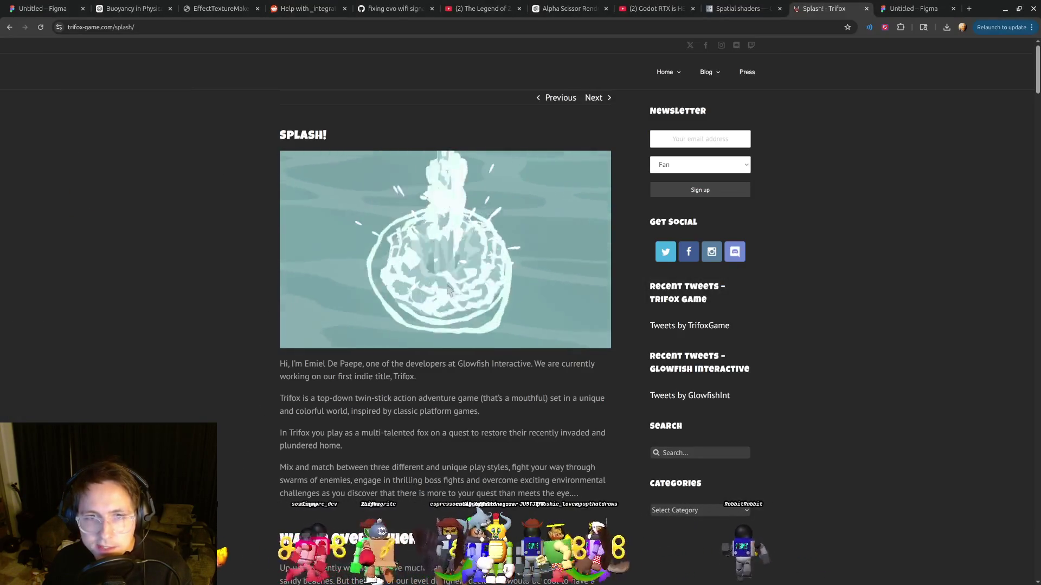
{"action": "key", "text": "alt+Tab"}
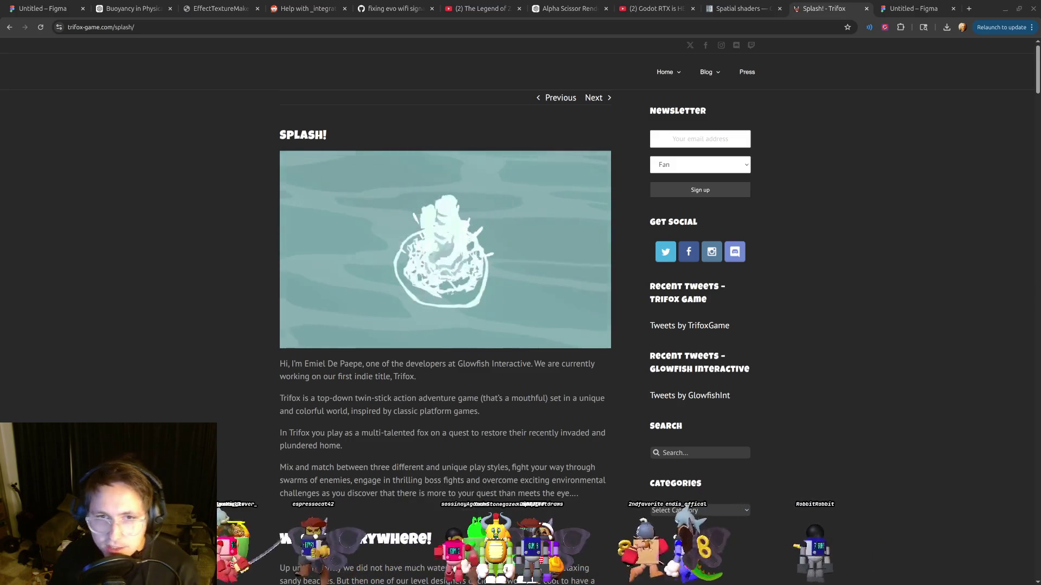
{"action": "key", "text": "alt+Tab"}
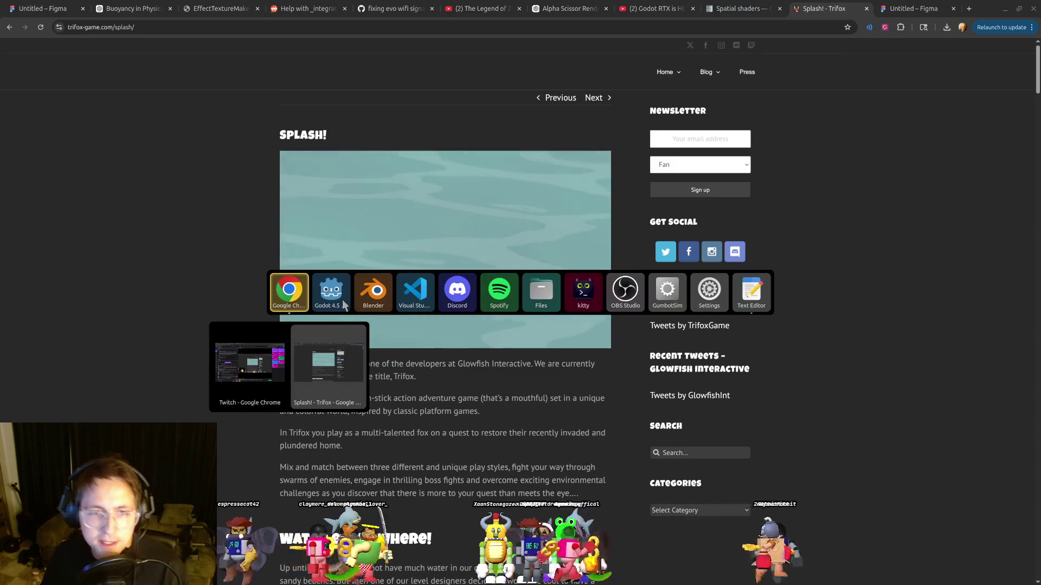
{"action": "left_click", "coordinate": [332, 293]}
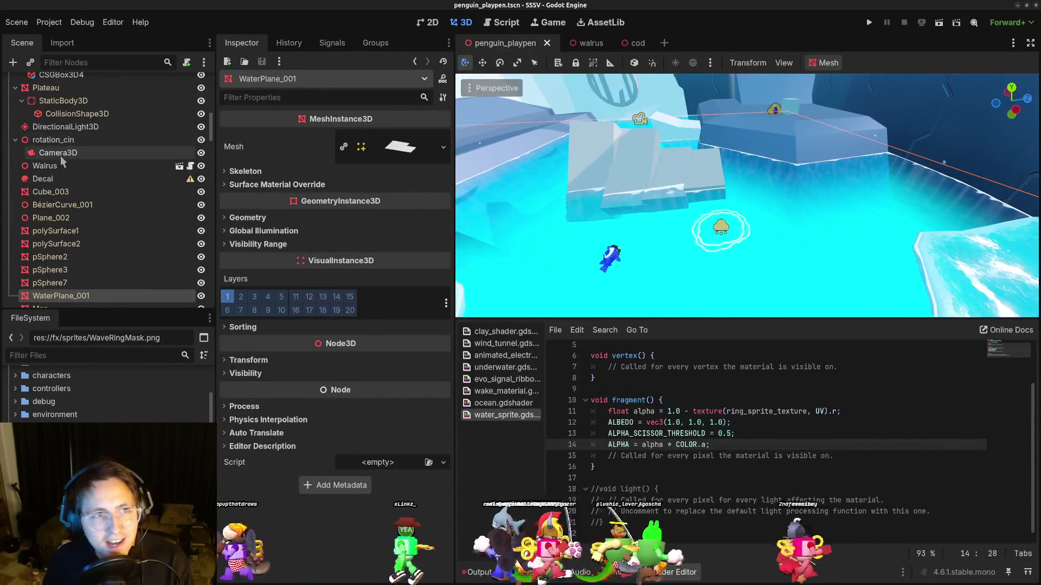
Select the Cod, RockSnow and box objects in turn, framing the view to locate Penguin6
{"action": "scroll", "coordinate": [61, 160], "scroll_direction": "up", "scroll_amount": 10}
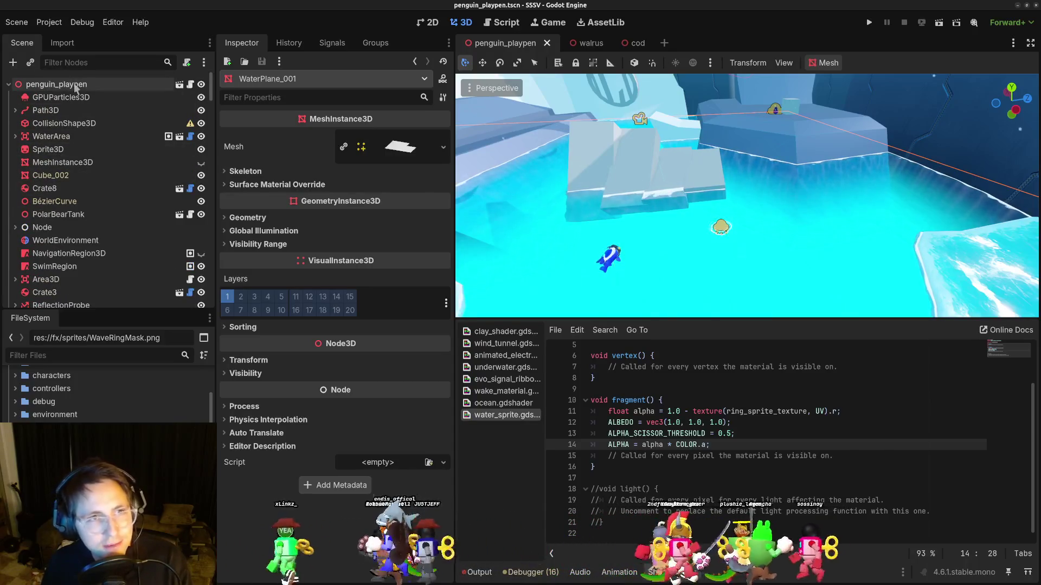
{"action": "left_click", "coordinate": [71, 101]}
{"action": "left_click", "coordinate": [83, 87]}
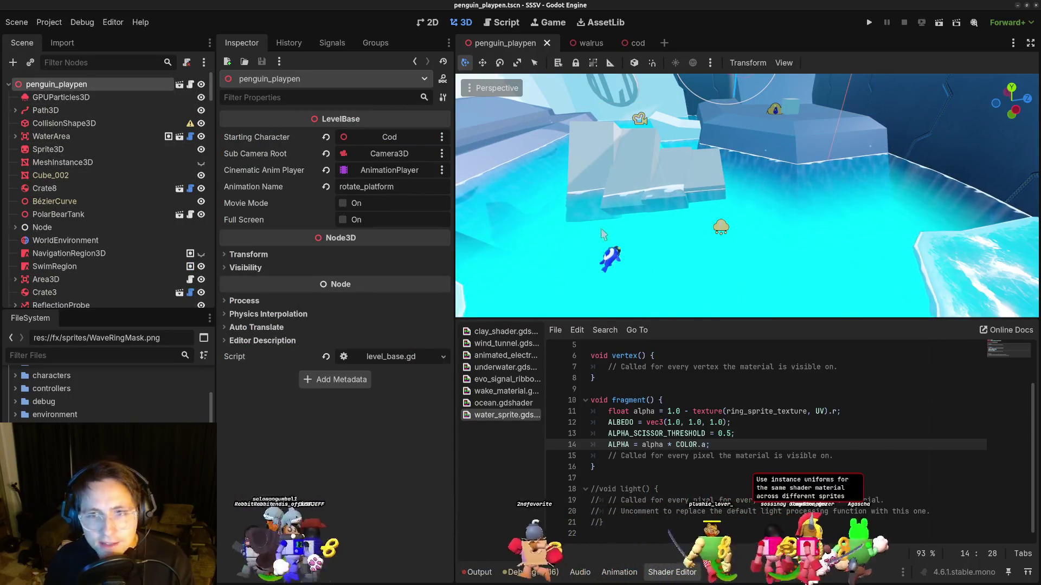
{"action": "left_click", "coordinate": [610, 257]}
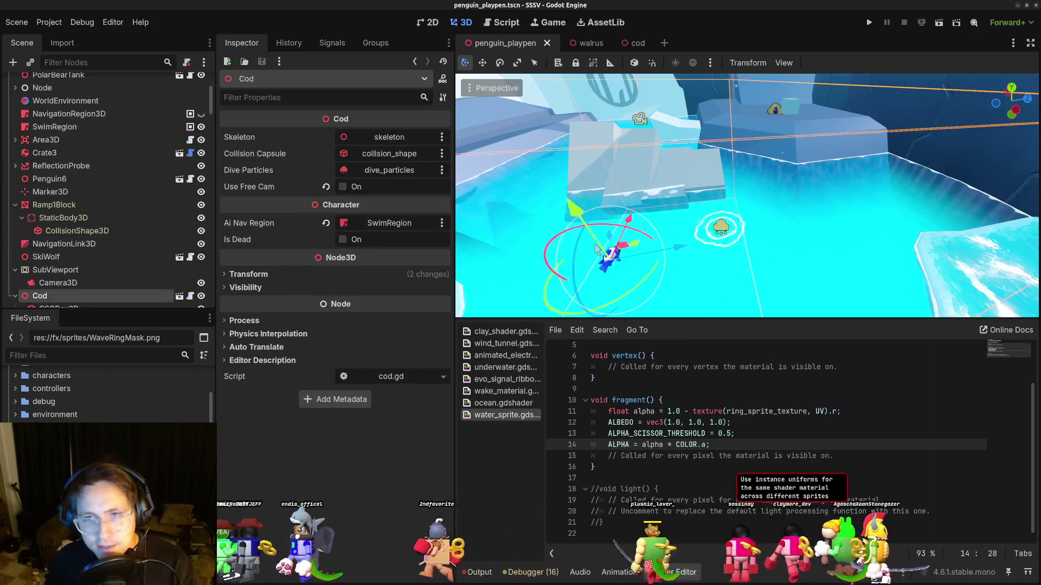
{"action": "left_click", "coordinate": [776, 114]}
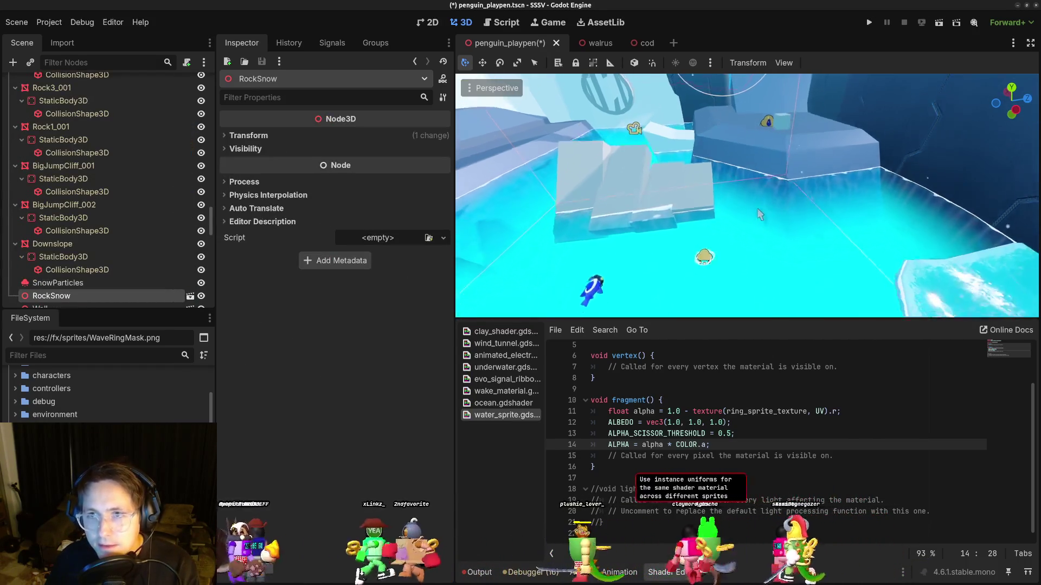
{"action": "left_click", "coordinate": [755, 154]}
{"action": "key", "text": "f"}
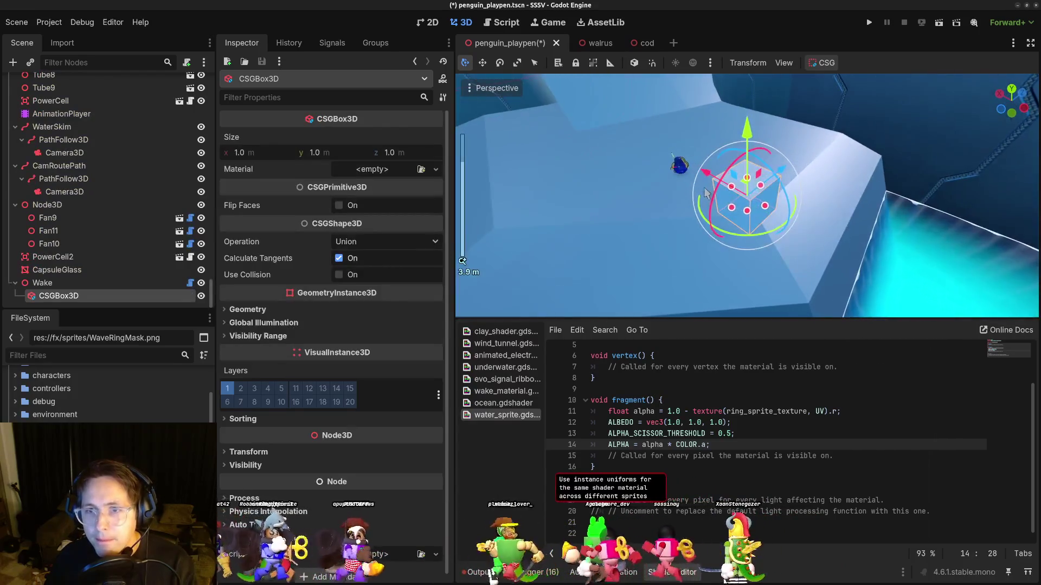
{"action": "left_click", "coordinate": [679, 167]}
Set the penguin_playpen root's Starting Character to Penguin6 and run the game
{"action": "scroll", "coordinate": [132, 127], "scroll_direction": "up", "scroll_amount": 10}
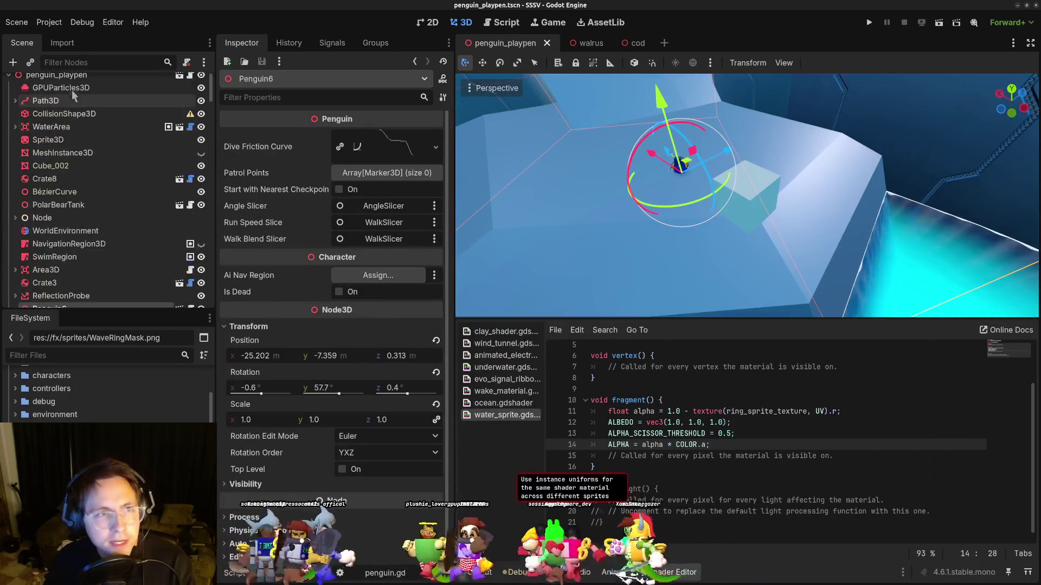
{"action": "left_click", "coordinate": [56, 84]}
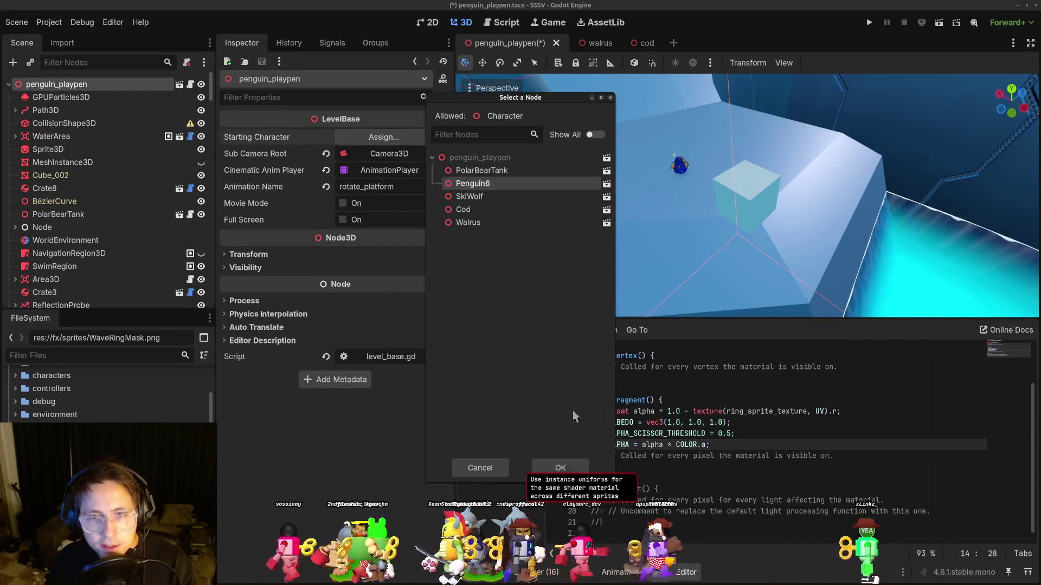
{"action": "left_click", "coordinate": [561, 469]}
{"action": "left_click", "coordinate": [869, 23]}
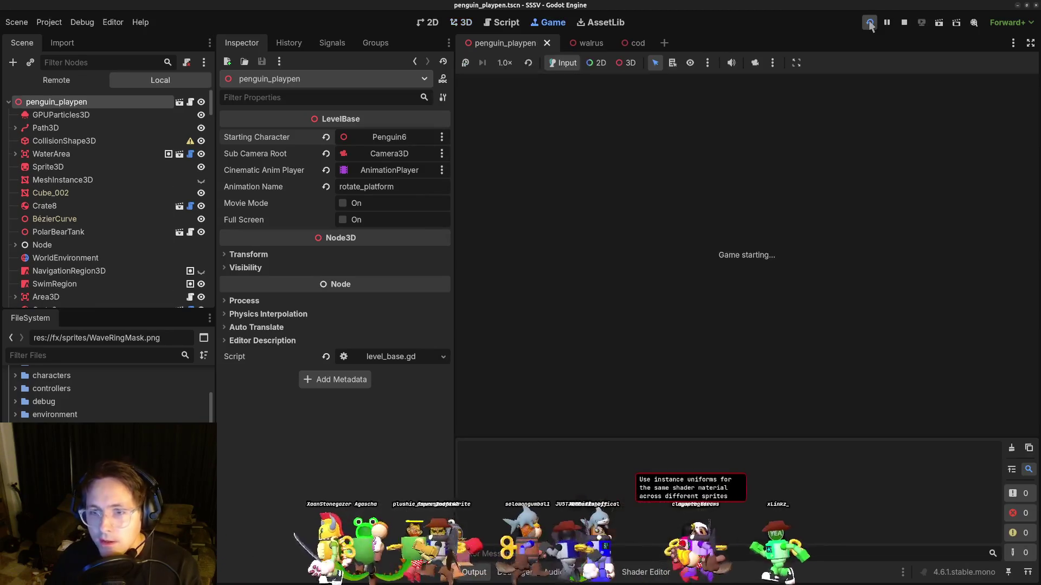
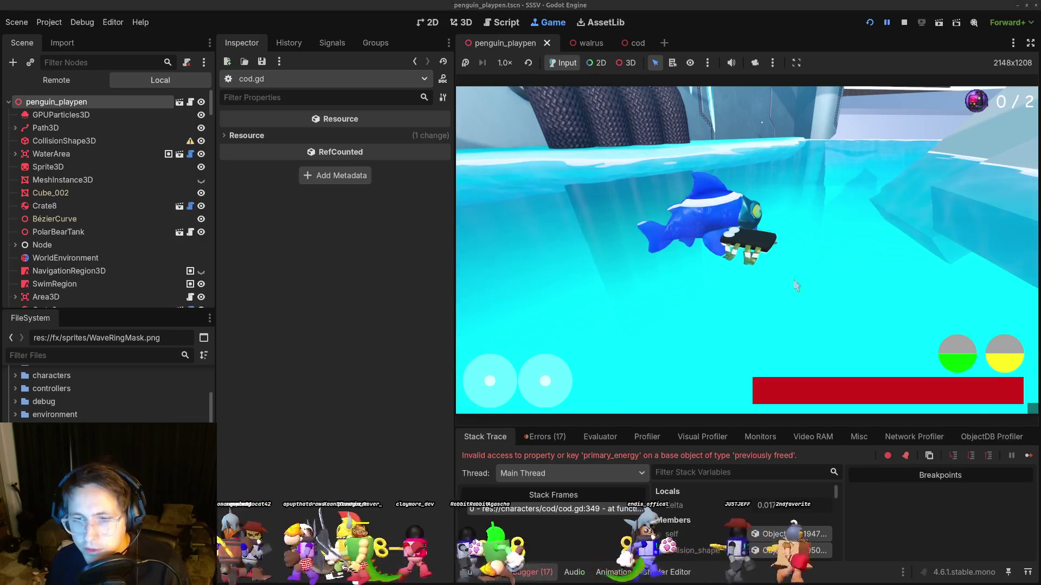
Stop the running game and select the water plane, then the cod character
{"action": "left_click", "coordinate": [903, 23]}
{"action": "scroll", "coordinate": [669, 211], "scroll_direction": "down", "scroll_amount": 6}
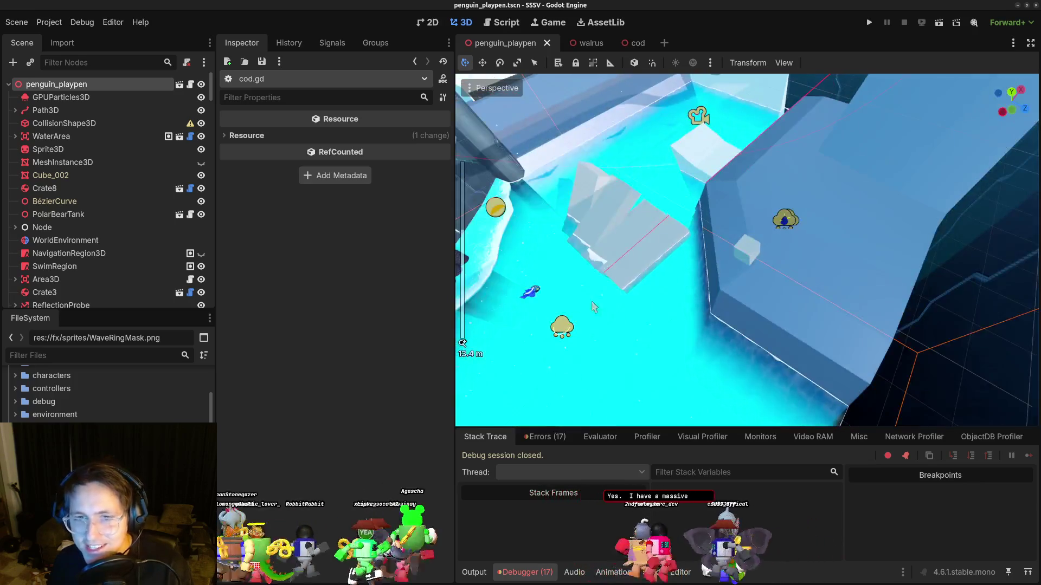
{"action": "scroll", "coordinate": [594, 307], "scroll_direction": "up", "scroll_amount": 2}
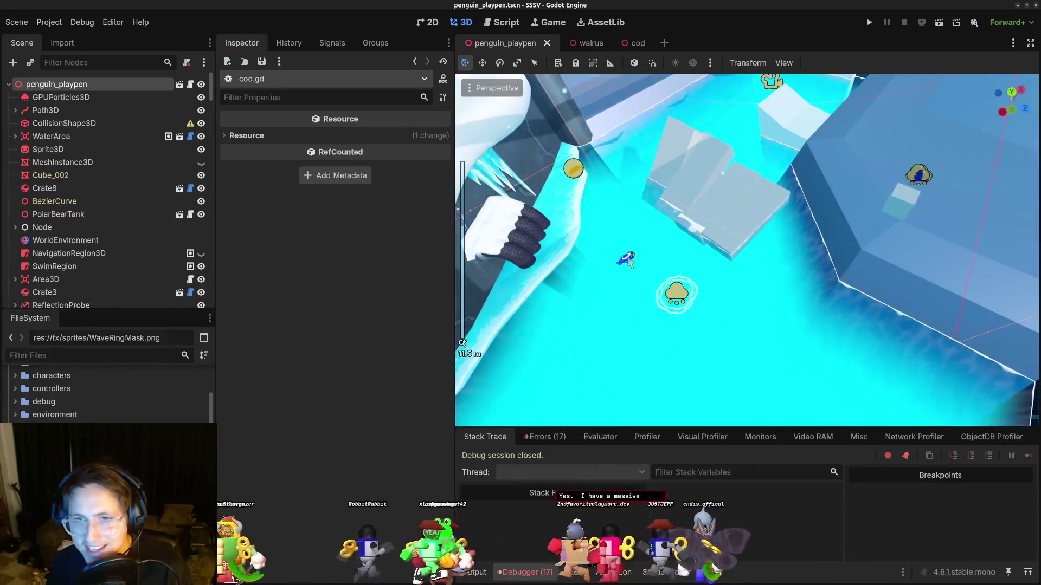
{"action": "left_click", "coordinate": [626, 259]}
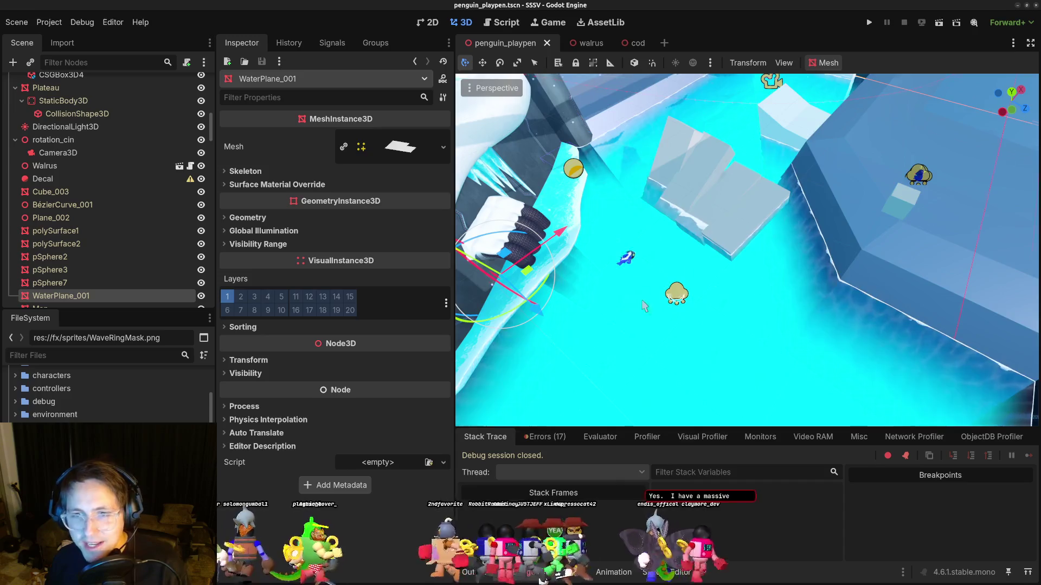
{"action": "scroll", "coordinate": [642, 306], "scroll_direction": "up", "scroll_amount": 15}
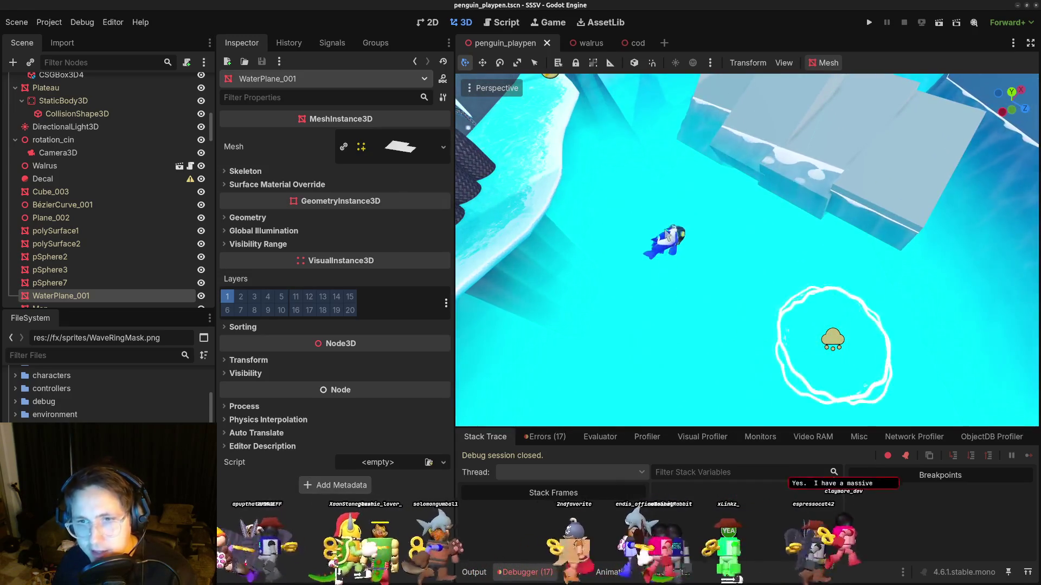
{"action": "left_click", "coordinate": [664, 241]}
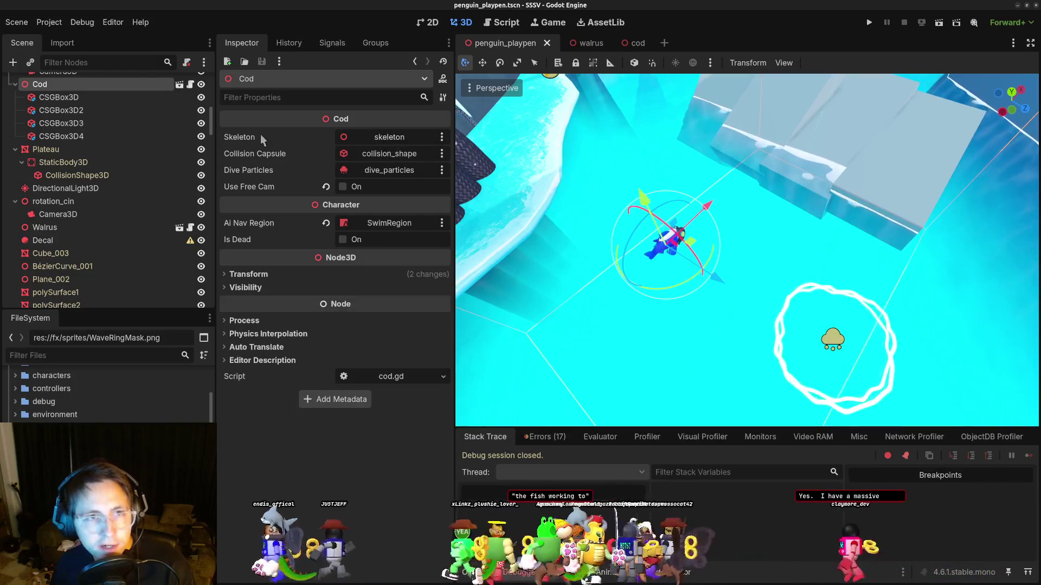
Select all four CSGBox3D nodes and drag them above Cod in the Scene dock
{"action": "left_click", "coordinate": [84, 97]}
{"action": "left_click", "coordinate": [94, 136], "text": "shift"}
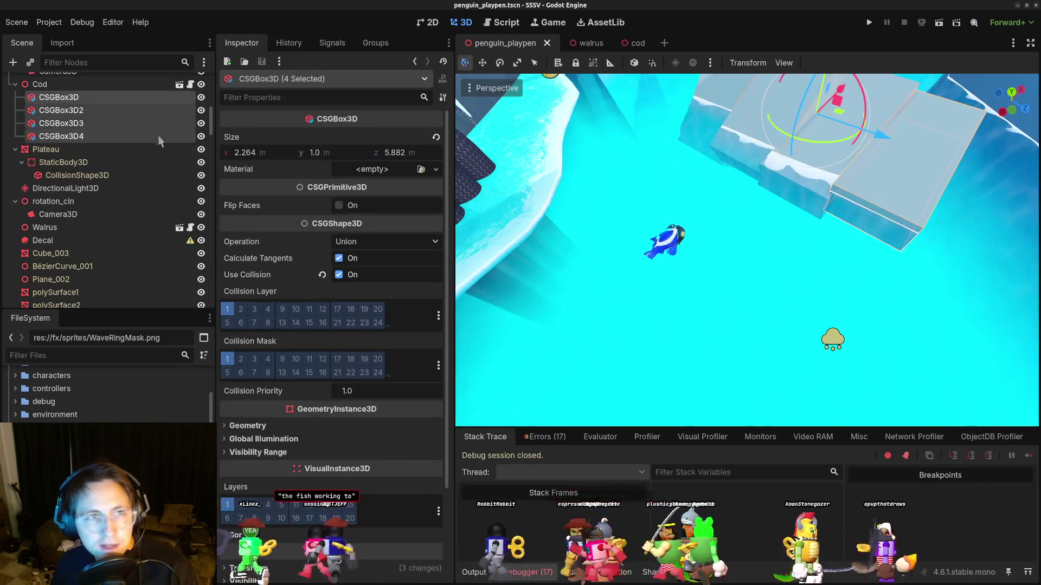
{"action": "scroll", "coordinate": [61, 130], "scroll_direction": "up", "scroll_amount": 1}
{"action": "left_click_drag", "start_coordinate": [58, 113], "coordinate": [55, 114]}
Mark Cod as dead, save the scene, and run the project
{"action": "left_click", "coordinate": [54, 163]}
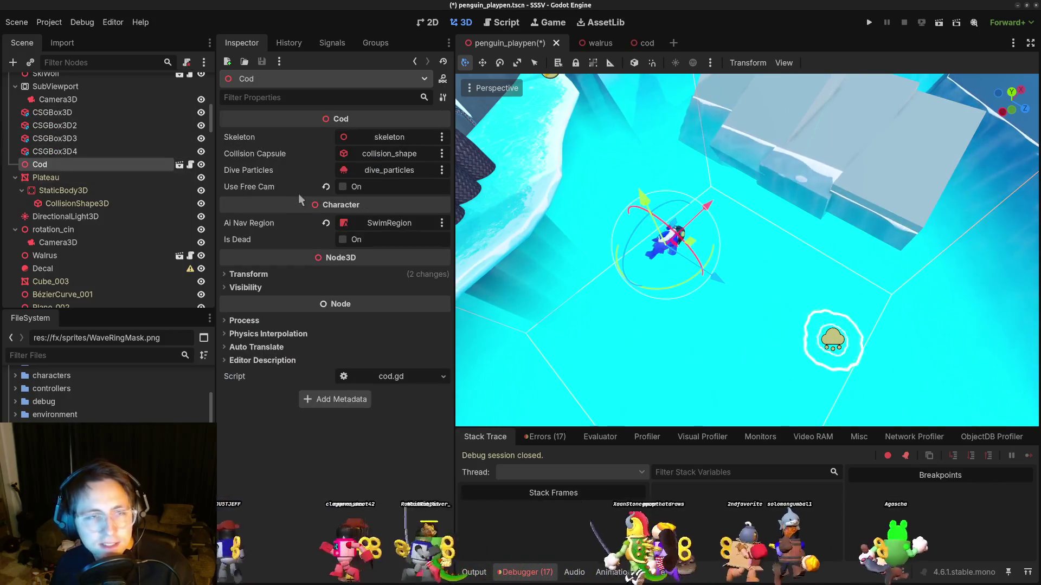
{"action": "key", "text": "ctrl+s"}
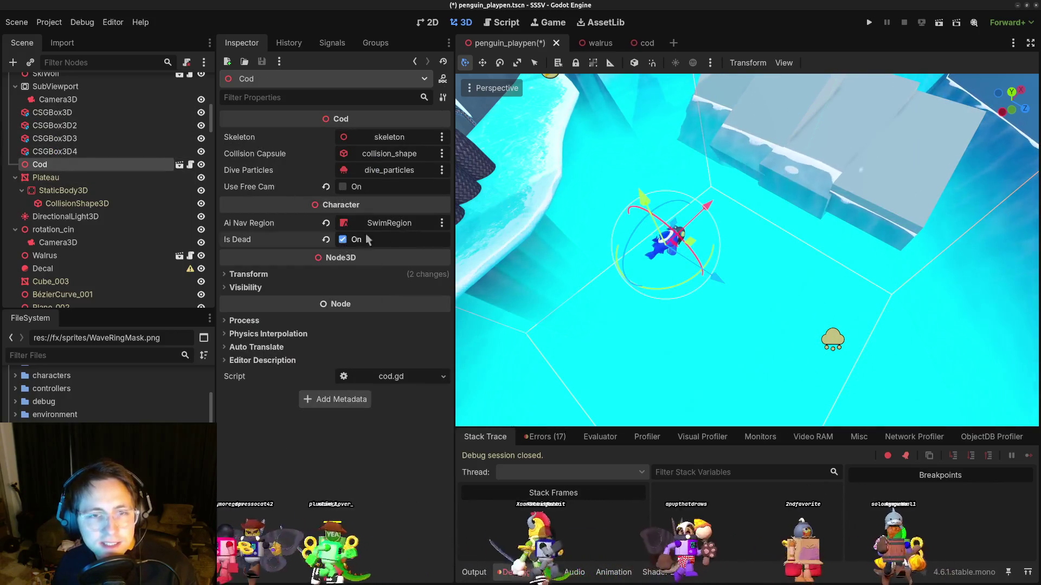
{"action": "left_click", "coordinate": [870, 23]}
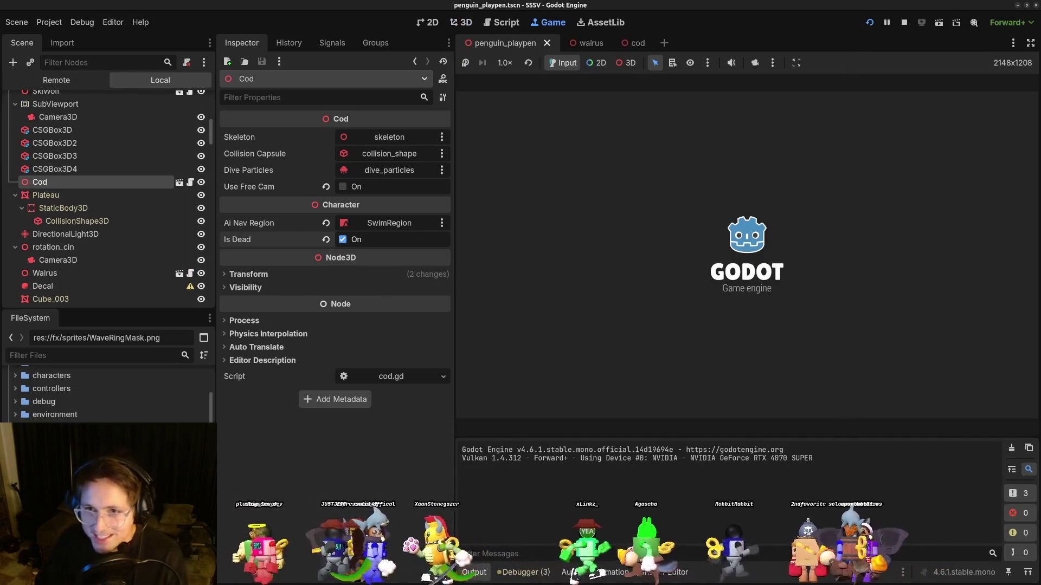
Dive the penguin into the water and swim toward the dead cod, then stop with F8
{"action": "key", "text": "w"}
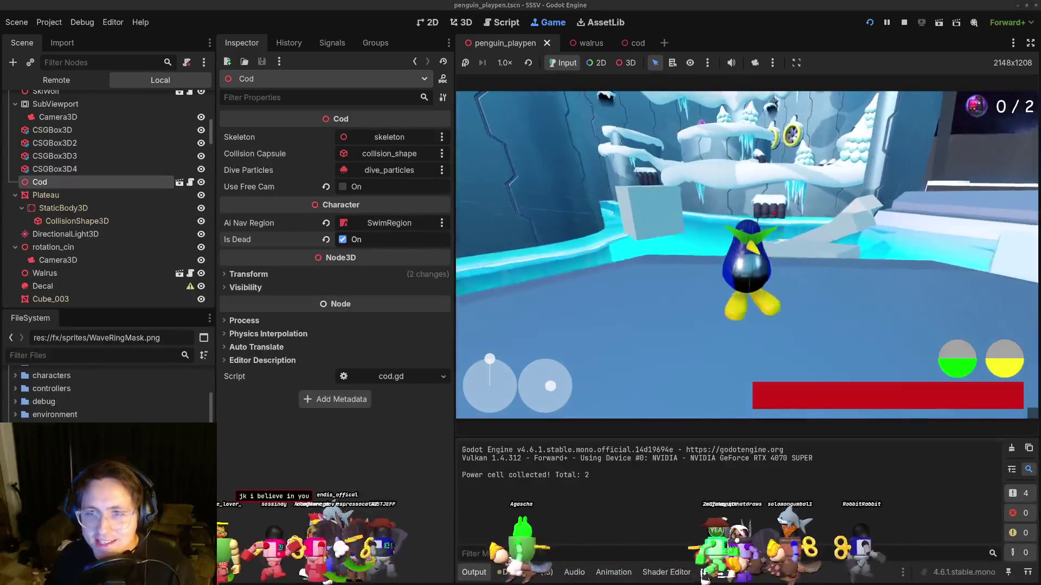
{"action": "key", "text": "d"}
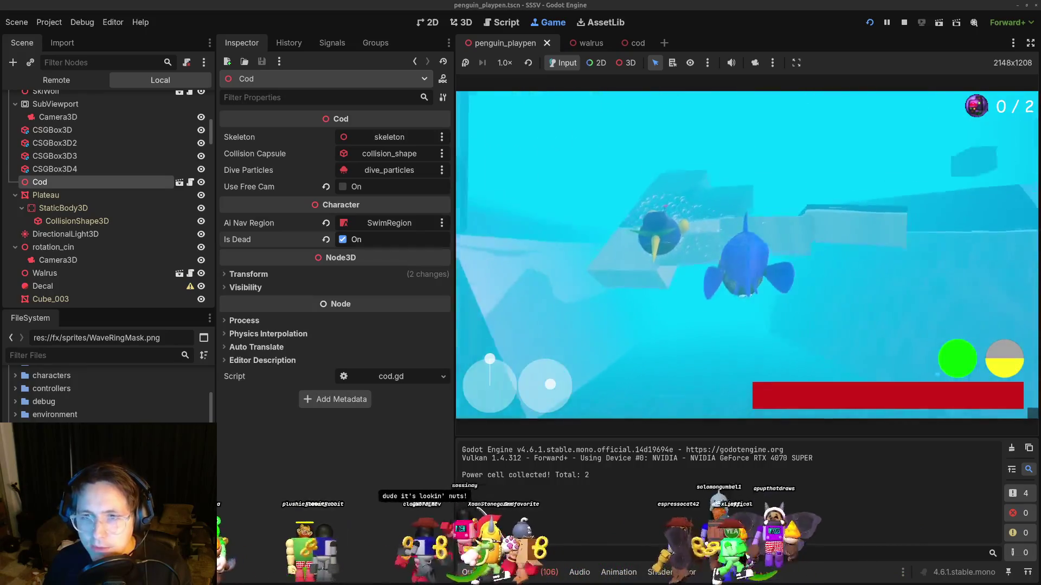
{"action": "key", "text": "w"}
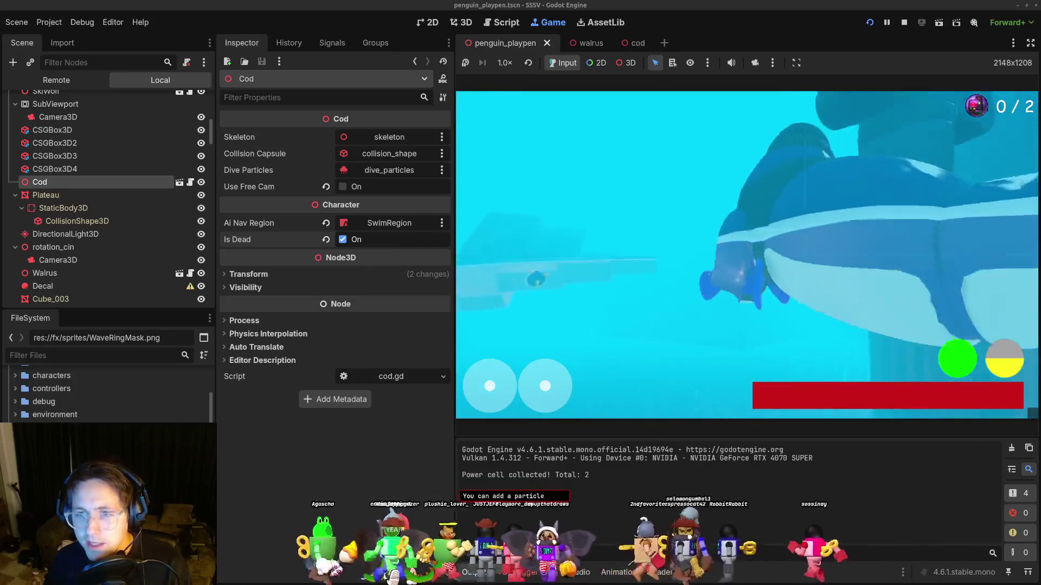
{"action": "key", "text": "F8"}
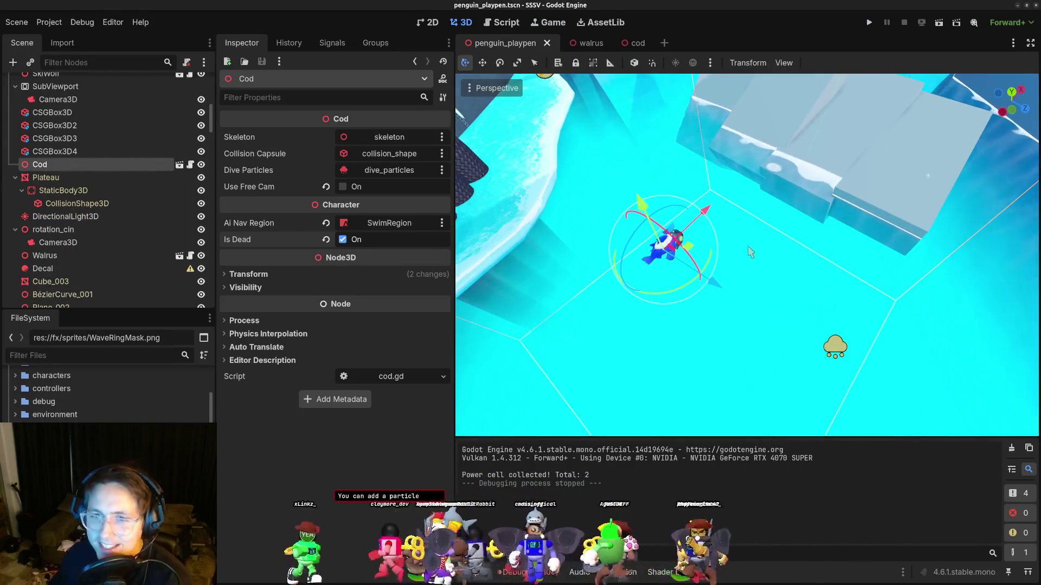
Zoom around the 3D viewport, then run the project again from the start
{"action": "scroll", "coordinate": [731, 278], "scroll_direction": "down", "scroll_amount": 3}
{"action": "scroll", "coordinate": [731, 279], "scroll_direction": "down", "scroll_amount": 15}
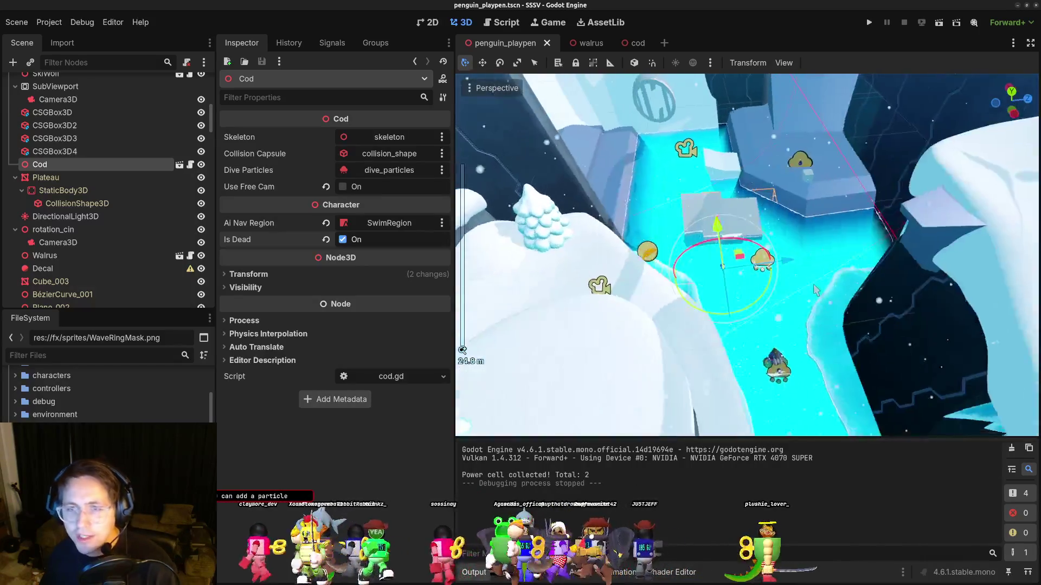
{"action": "scroll", "coordinate": [786, 290], "scroll_direction": "down", "scroll_amount": 5}
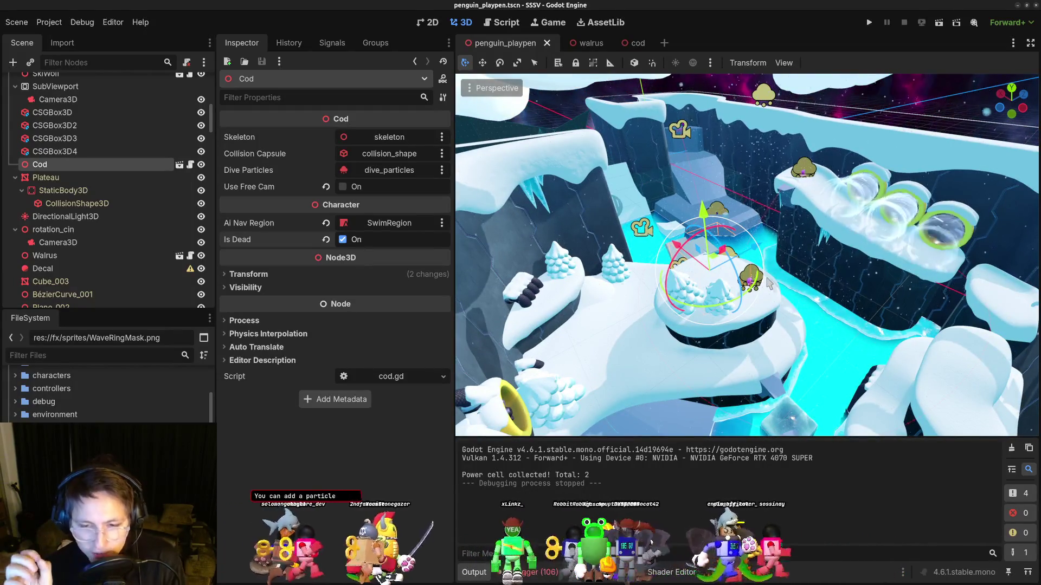
{"action": "scroll", "coordinate": [713, 326], "scroll_direction": "up", "scroll_amount": 5}
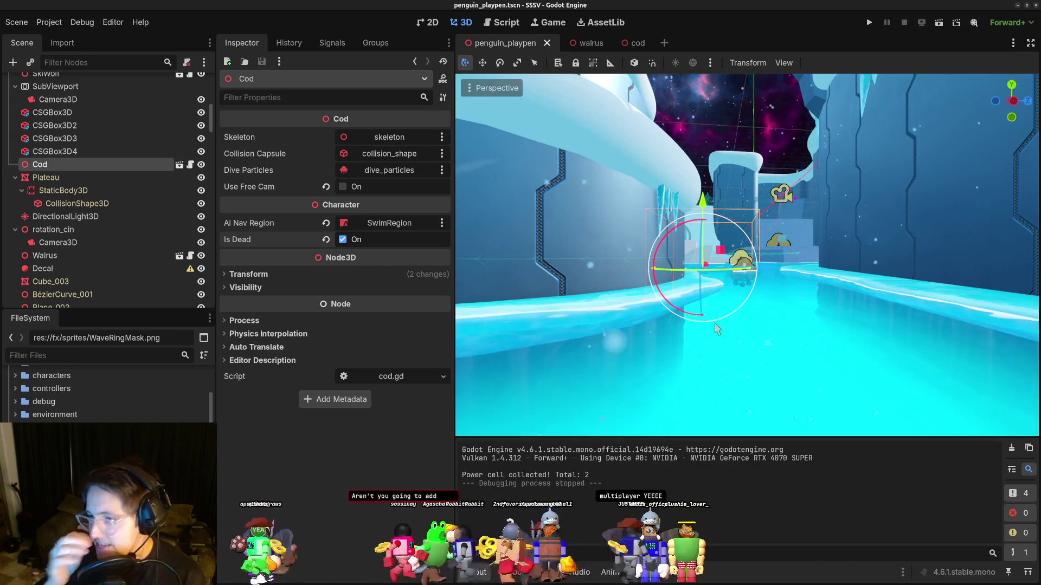
{"action": "left_click", "coordinate": [871, 23]}
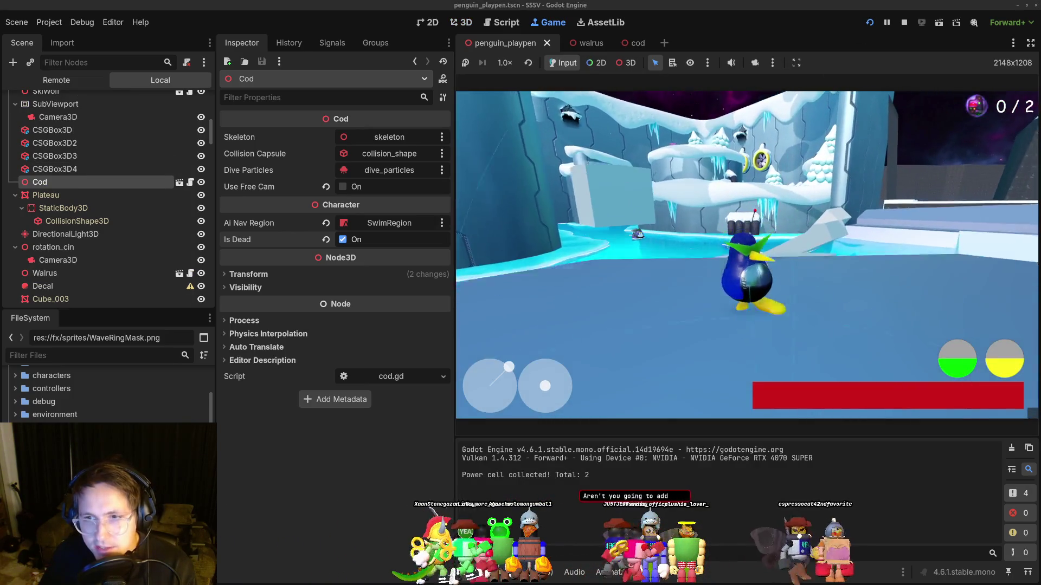
Walk the penguin off the ledge into the icy river to check ripple rings, then stop with F8
{"action": "key", "text": "w"}
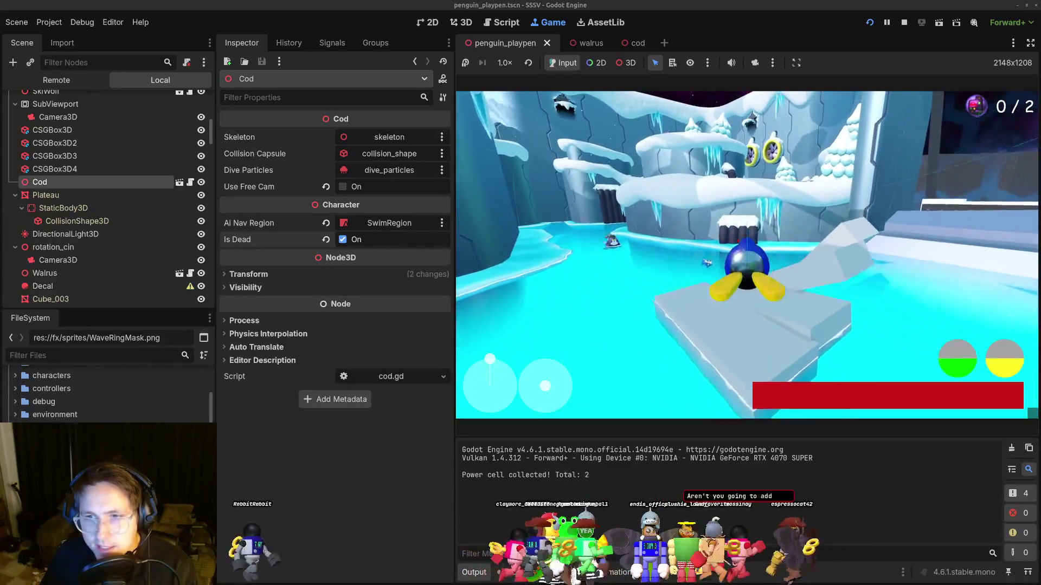
{"action": "key", "text": "Left"}
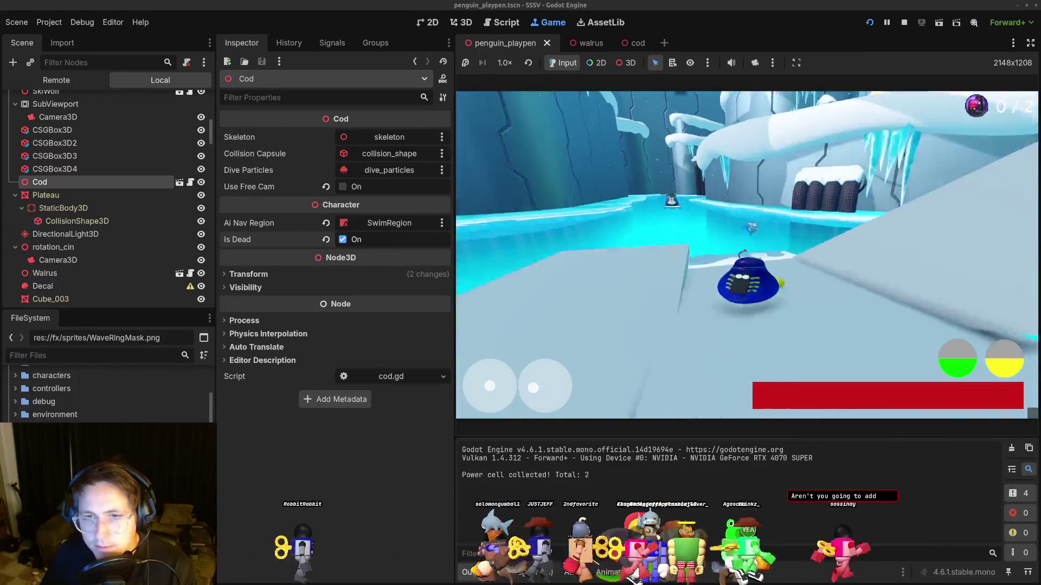
{"action": "key", "text": "w"}
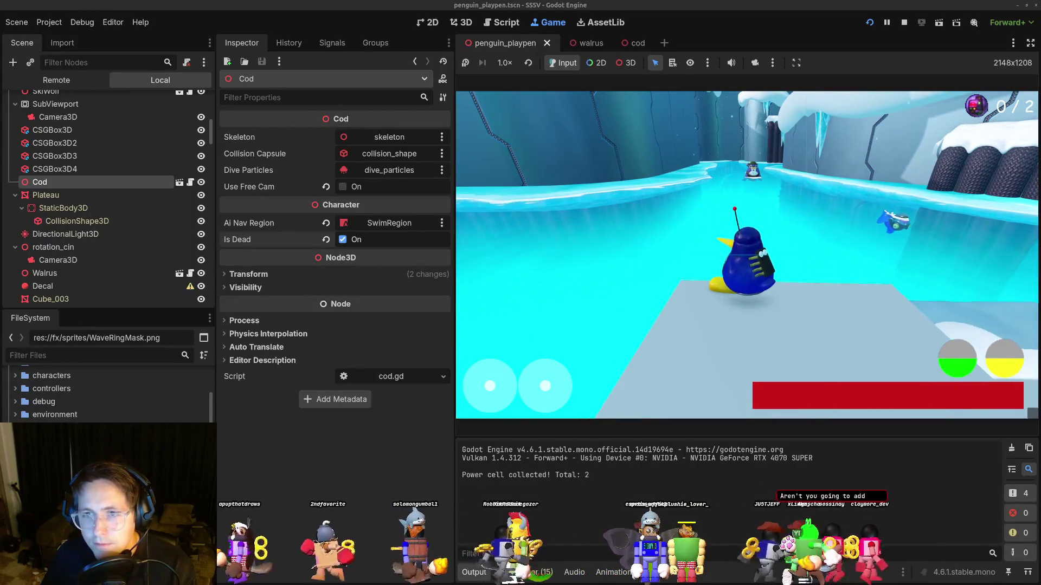
{"action": "key", "text": "w"}
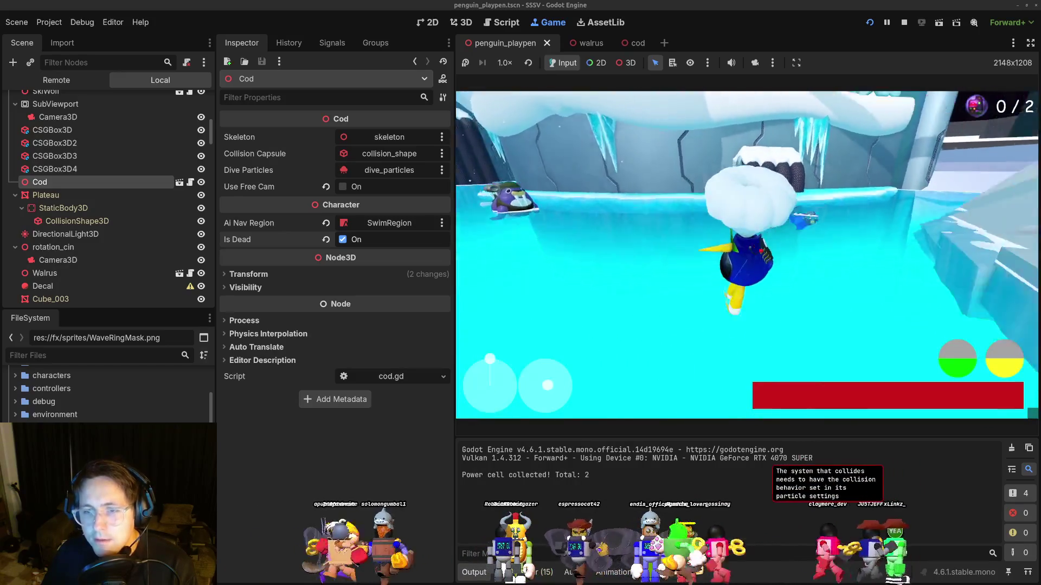
{"action": "key", "text": "s"}
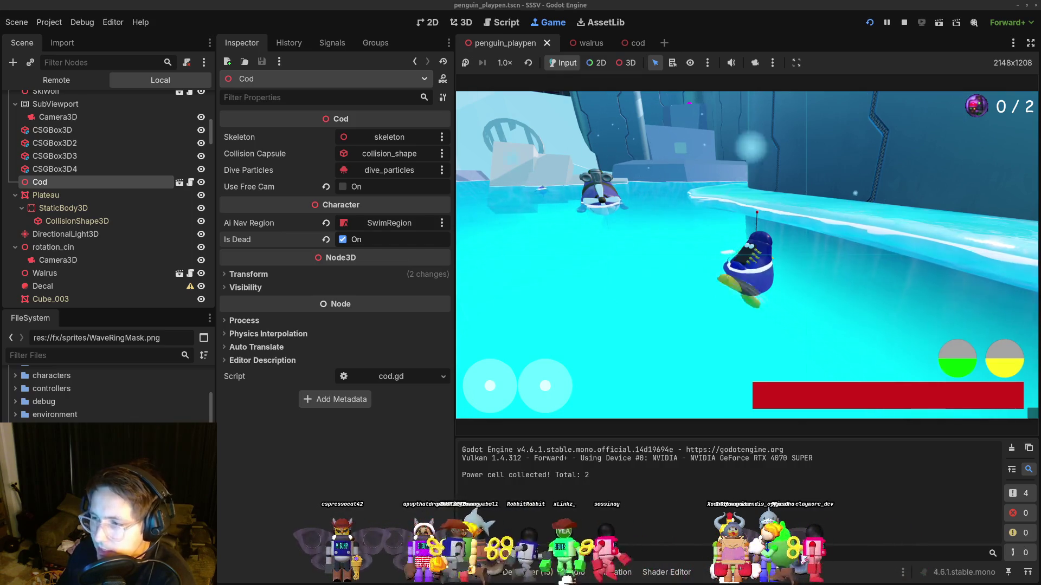
{"action": "key", "text": "F8"}
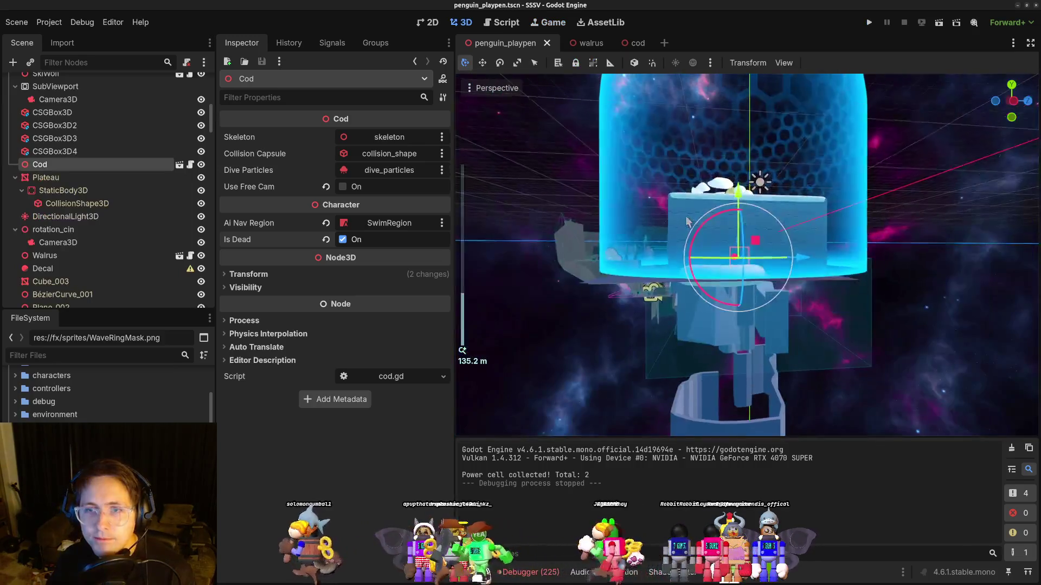
Filter SnowParticles' properties by 'coll', expand Collision (Base Size 0.01 m), then clear the filter
{"action": "scroll", "coordinate": [686, 217], "scroll_direction": "down", "scroll_amount": 5}
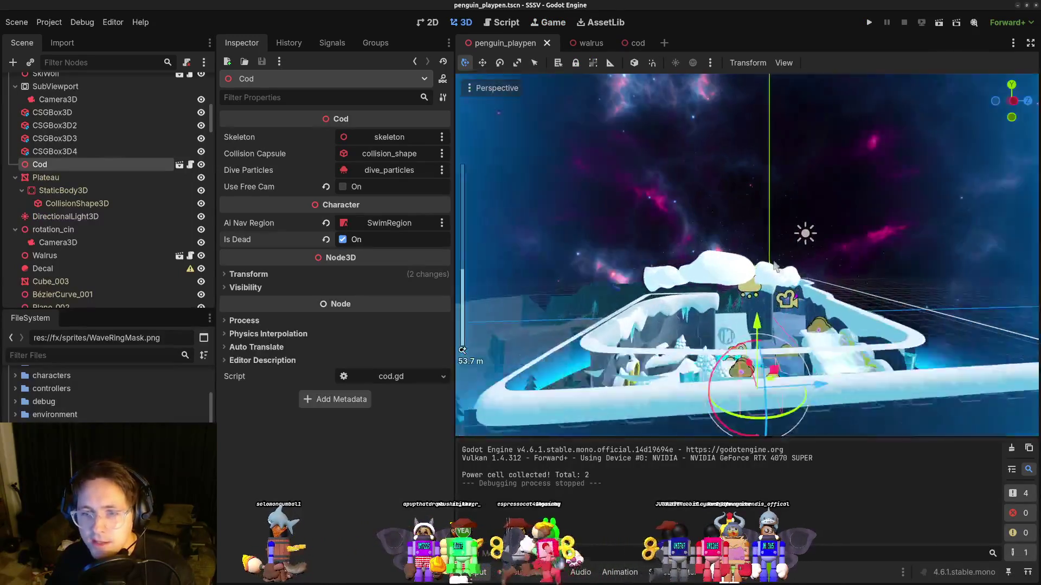
{"action": "left_click", "coordinate": [754, 304]}
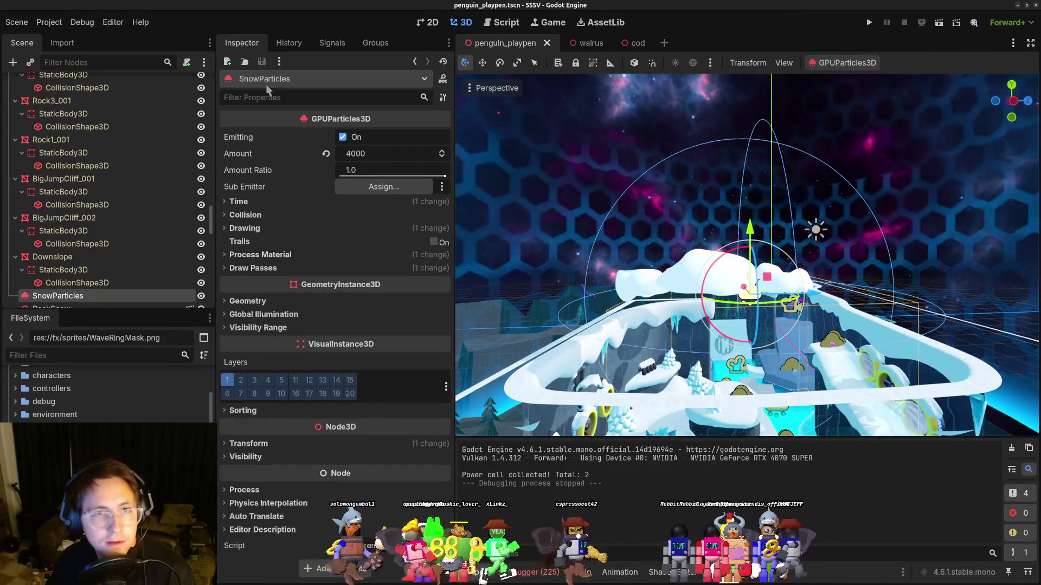
{"action": "left_click", "coordinate": [276, 96]}
{"action": "type", "text": "coll"}
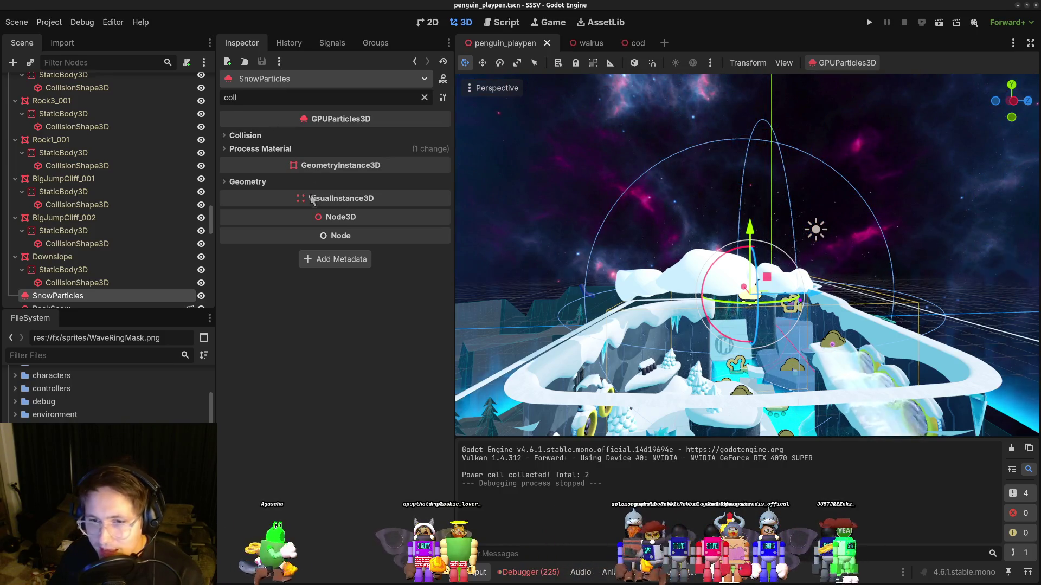
{"action": "mouse_move", "coordinate": [486, 232]}
{"action": "left_mouse_down"}
{"action": "mouse_move", "coordinate": [750, 319]}
{"action": "mouse_move", "coordinate": [525, 234]}
{"action": "left_mouse_up"}
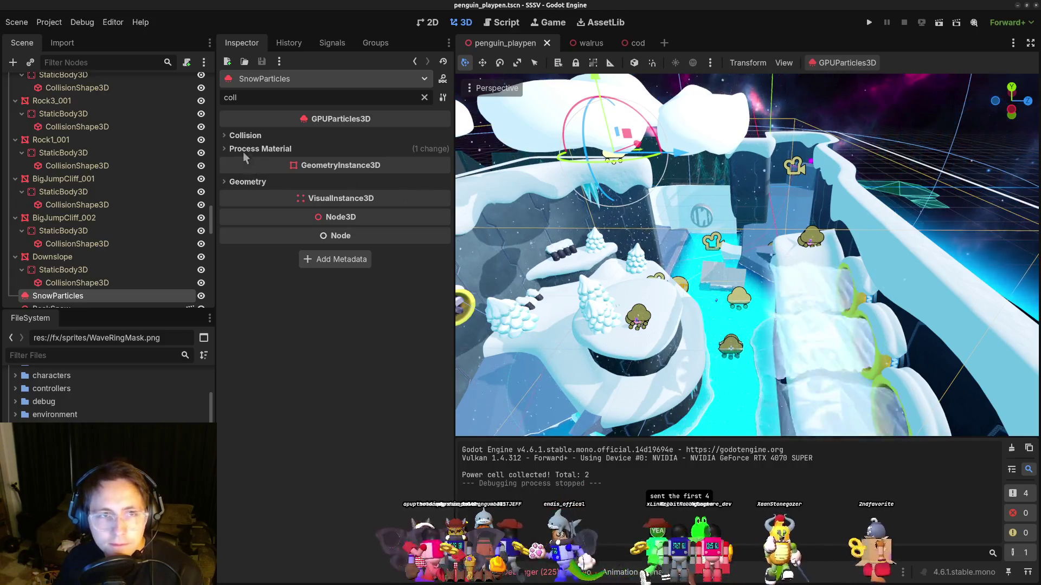
{"action": "left_click", "coordinate": [227, 136]}
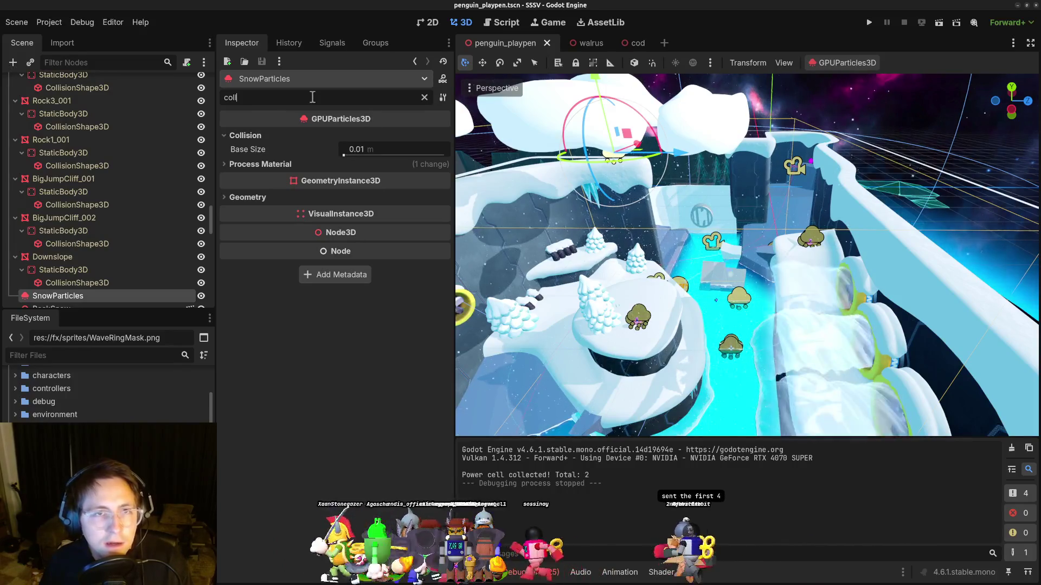
{"action": "key", "text": "BackSpace"}
{"action": "key", "text": "BackSpace"}
{"action": "key", "text": "BackSpace"}
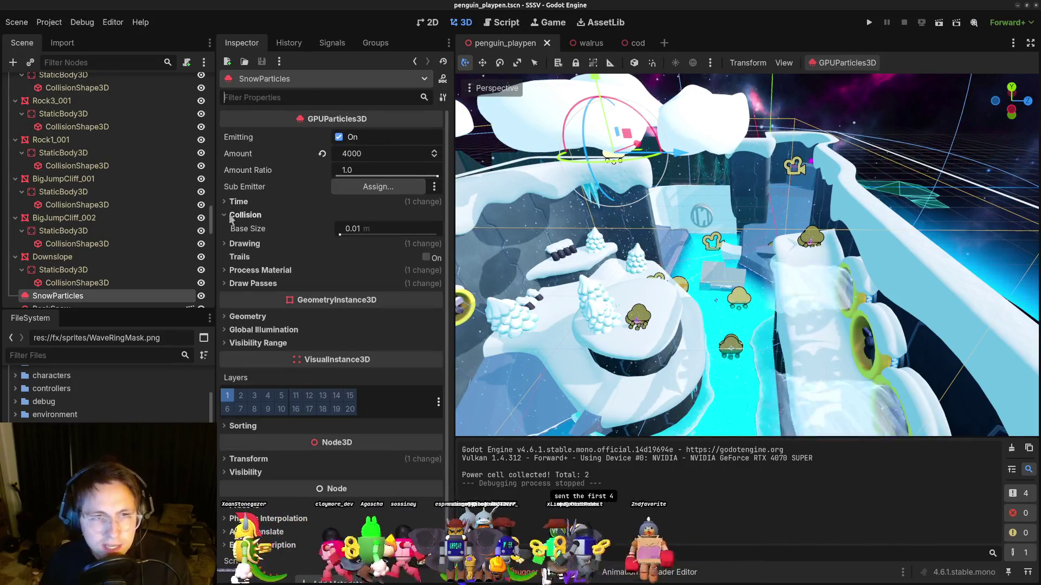
{"action": "left_click", "coordinate": [225, 216]}
{"action": "left_click", "coordinate": [225, 215]}
{"action": "left_click", "coordinate": [226, 215]}
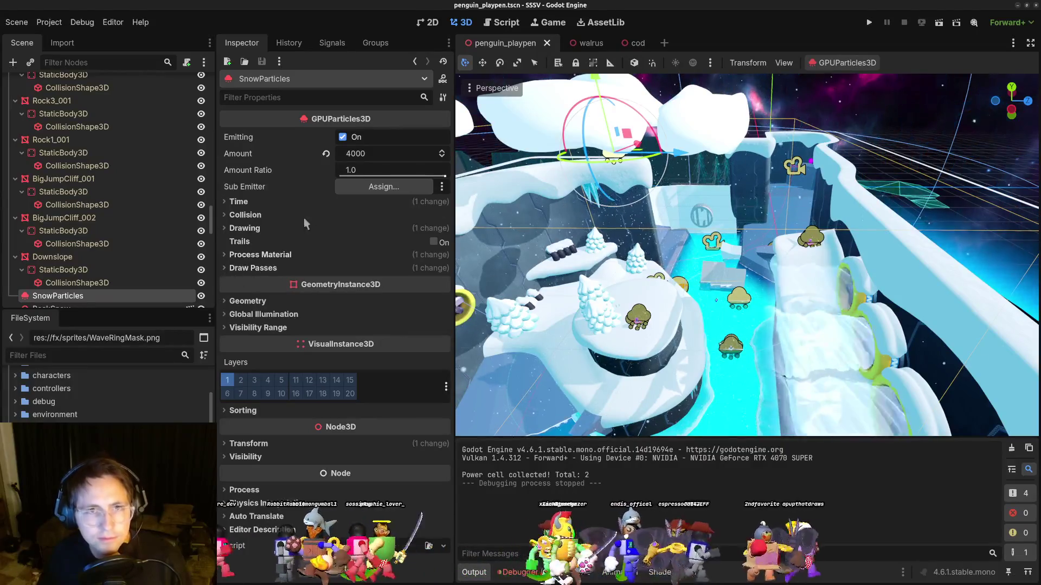
{"action": "left_click", "coordinate": [226, 256]}
{"action": "left_click", "coordinate": [382, 268]}
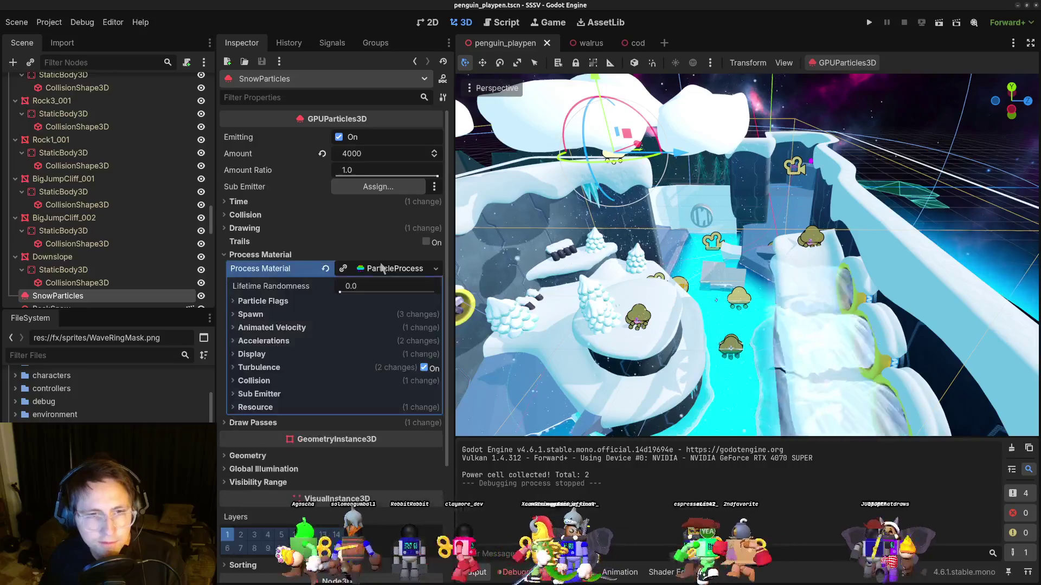
{"action": "left_click", "coordinate": [246, 305]}
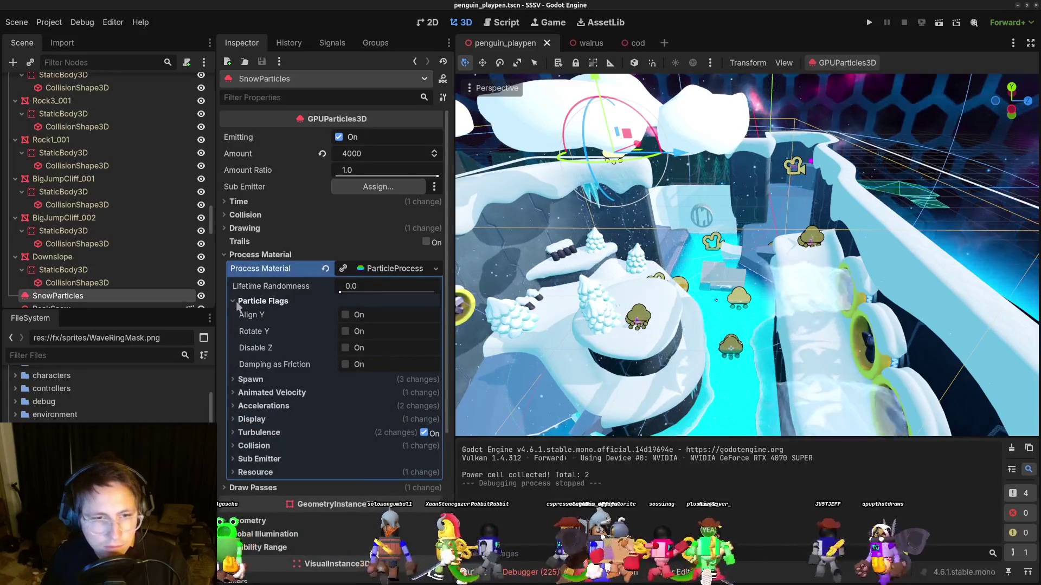
{"action": "left_click", "coordinate": [247, 306]}
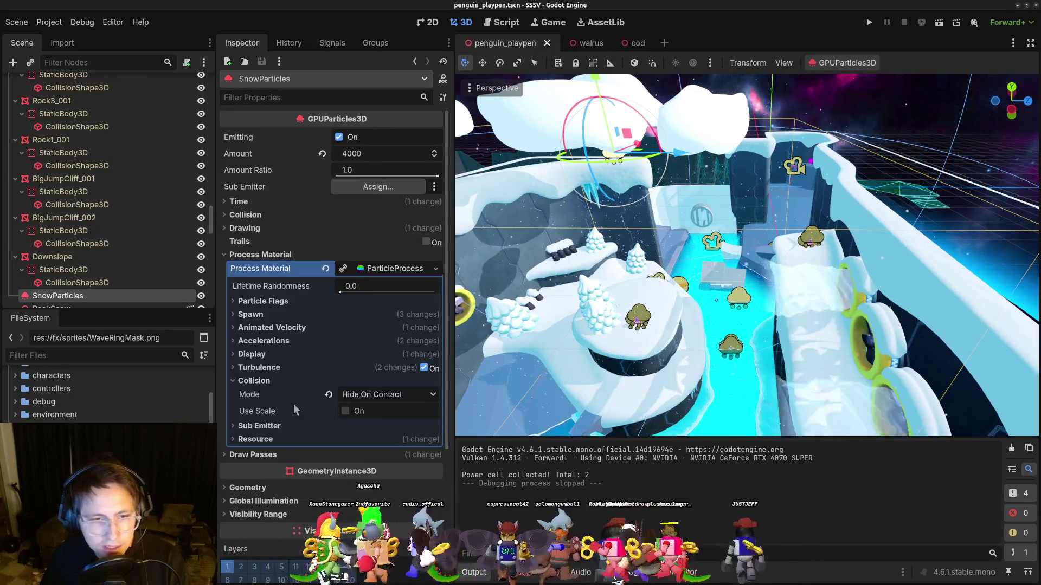
{"action": "left_click", "coordinate": [359, 398]}
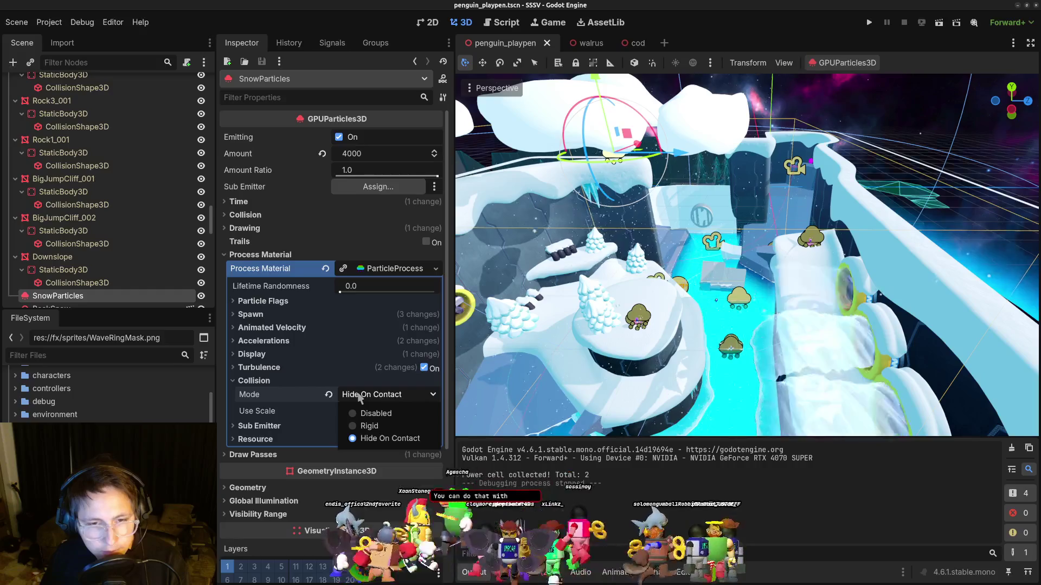
{"action": "left_click", "coordinate": [364, 399]}
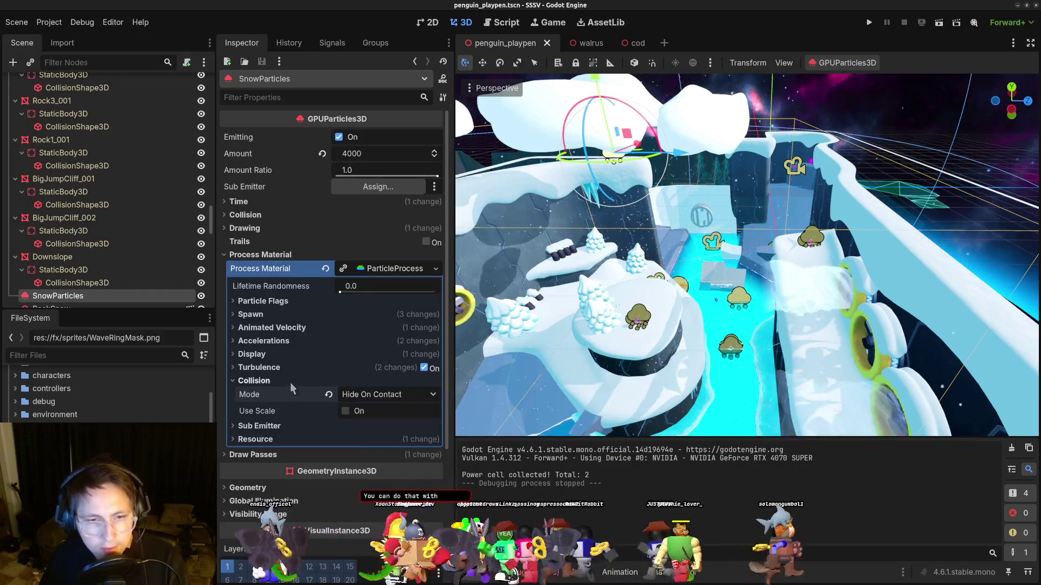
{"action": "scroll", "coordinate": [621, 314], "scroll_direction": "down", "scroll_amount": 5}
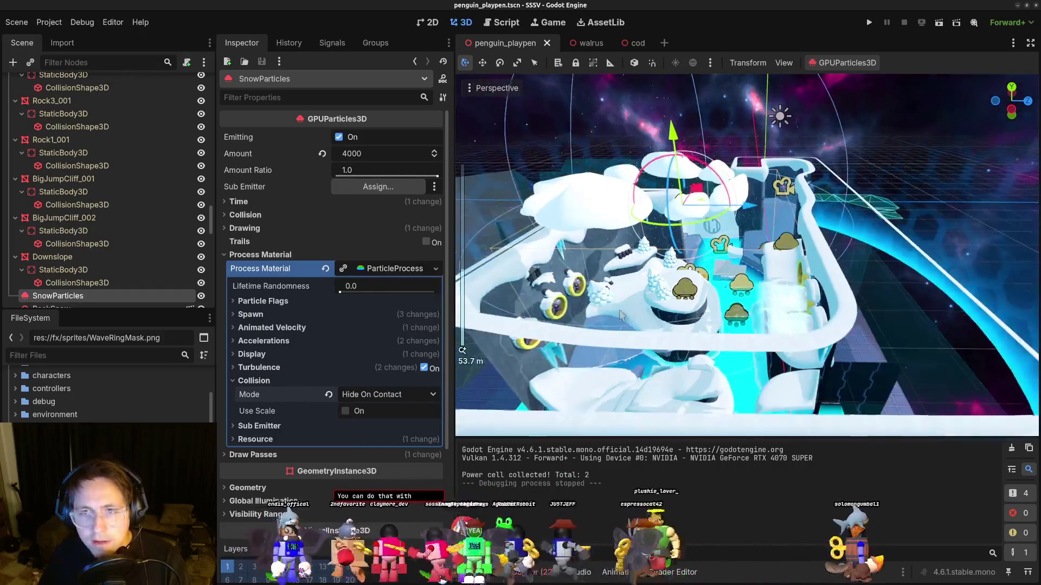
{"action": "scroll", "coordinate": [621, 315], "scroll_direction": "down", "scroll_amount": 3}
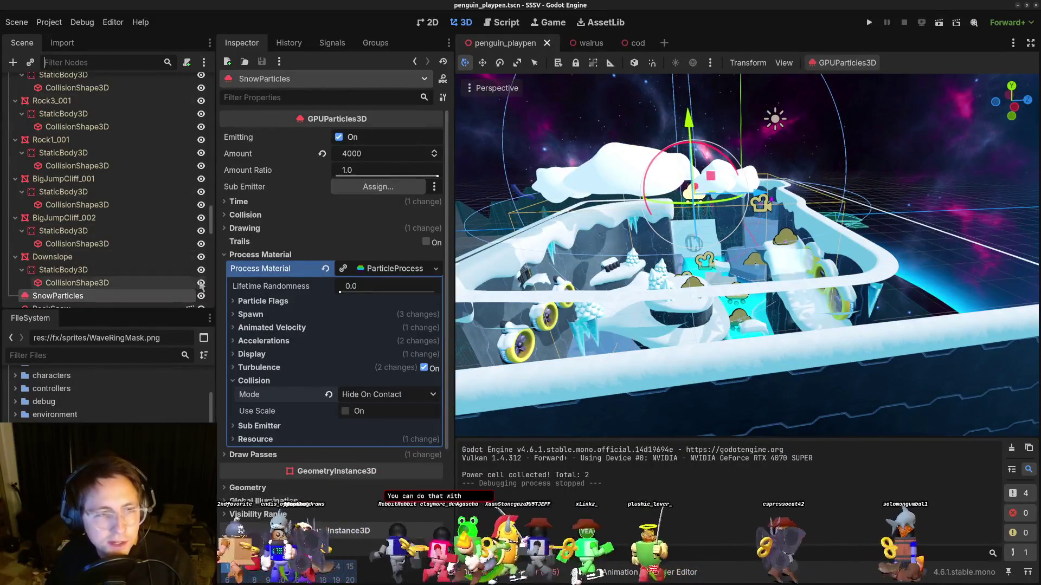
{"action": "left_click", "coordinate": [370, 271]}
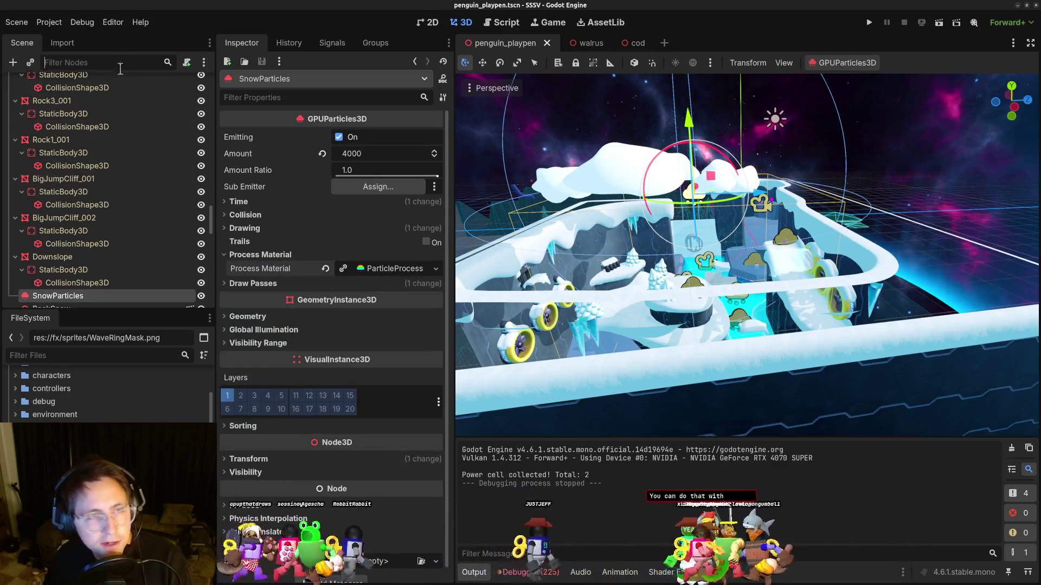
{"action": "scroll", "coordinate": [131, 186], "scroll_direction": "up", "scroll_amount": 10}
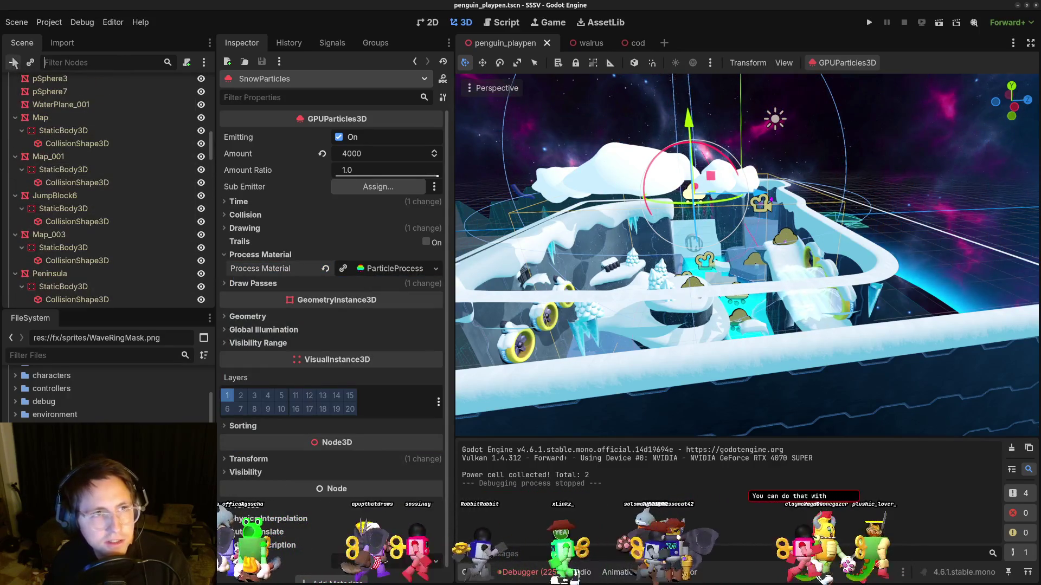
Search 'collisionparticlec' and create a GPUParticlesCollisionBox3D child under SnowParticles
{"action": "left_click", "coordinate": [14, 62]}
{"action": "type", "text": "colli"}
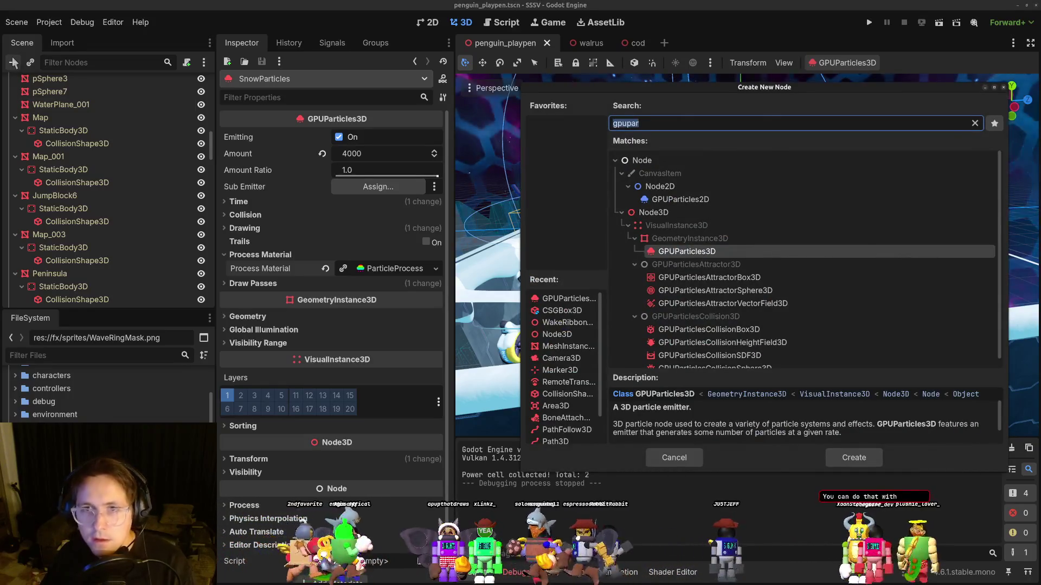
{"action": "type", "text": "sion"}
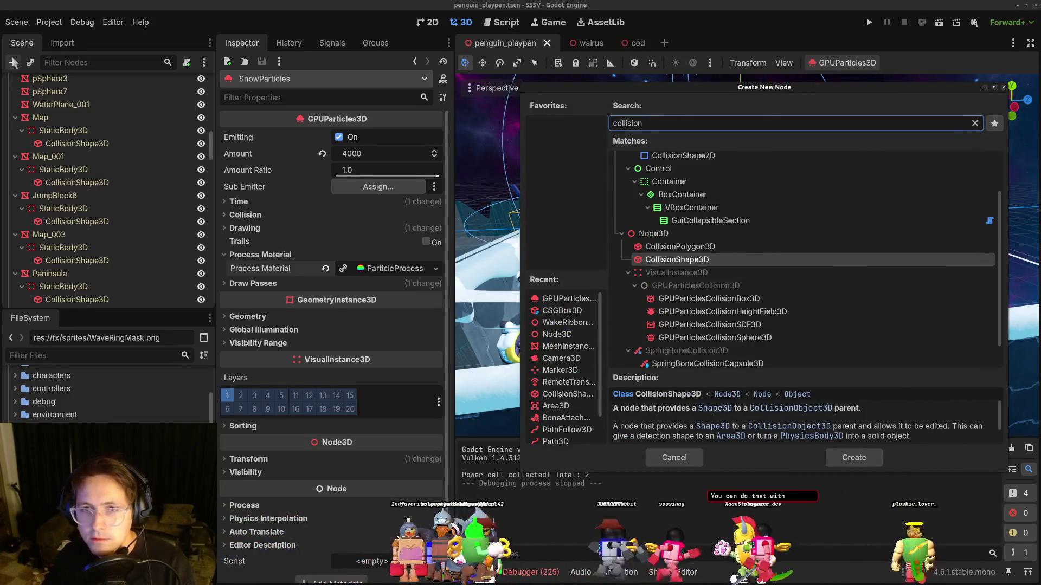
{"action": "type", "text": "particleco"}
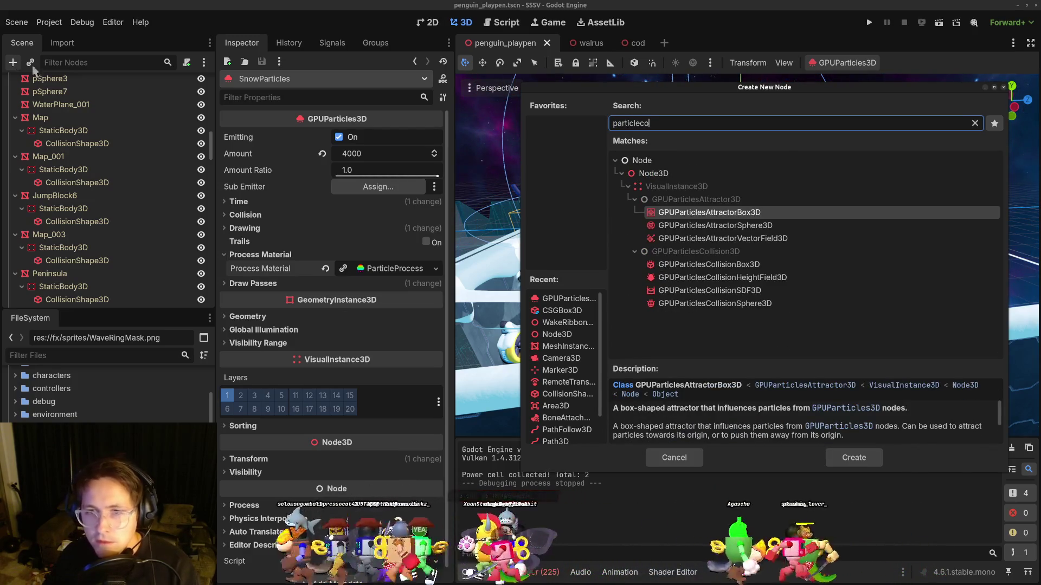
{"action": "left_click", "coordinate": [721, 267]}
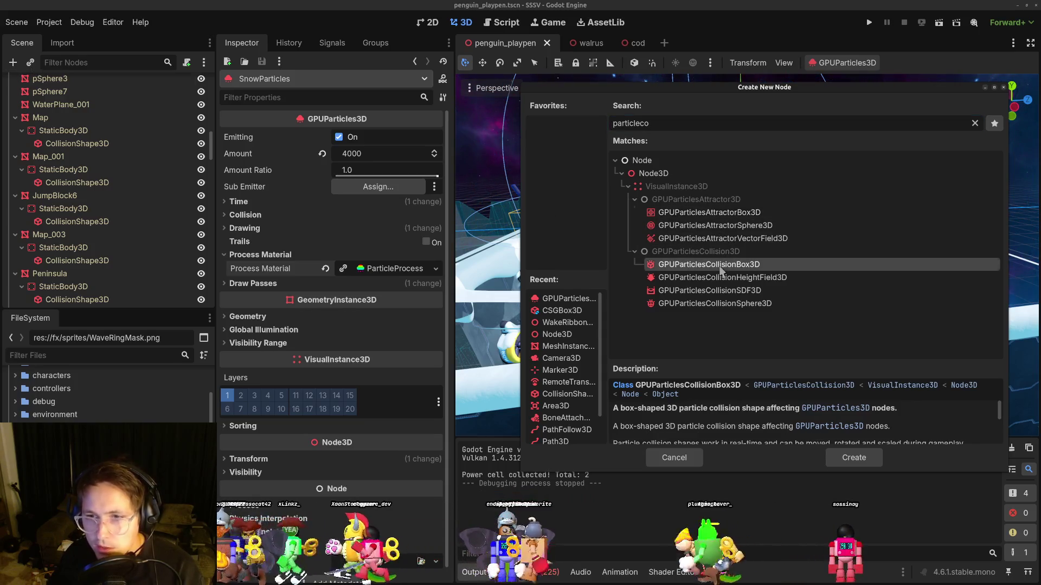
{"action": "left_click", "coordinate": [867, 457]}
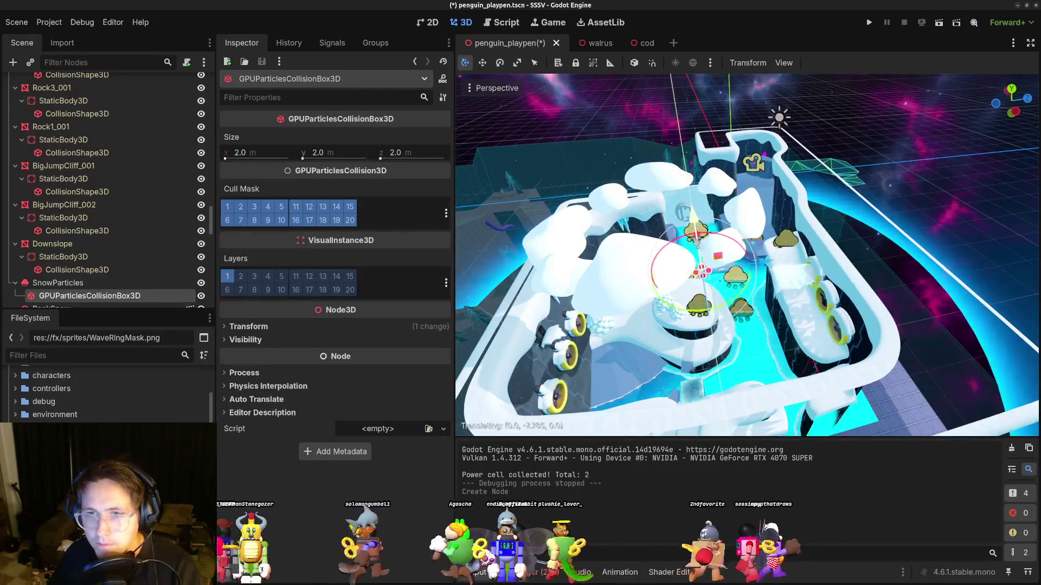
Enter initial 20 m values in the collision box's Size fields
{"action": "left_click", "coordinate": [269, 150]}
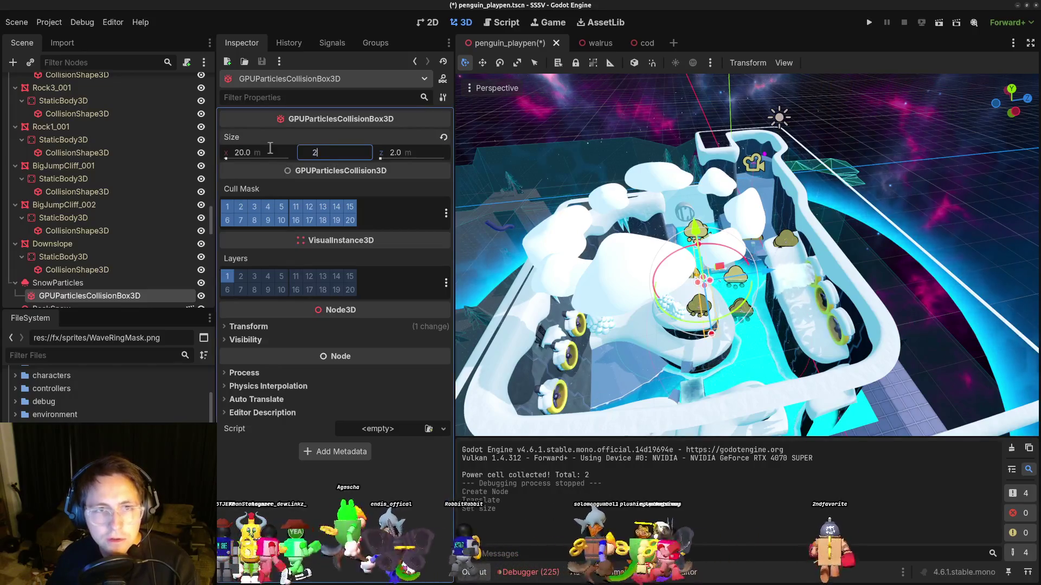
{"action": "type", "text": "0"}
{"action": "key", "text": "Return"}
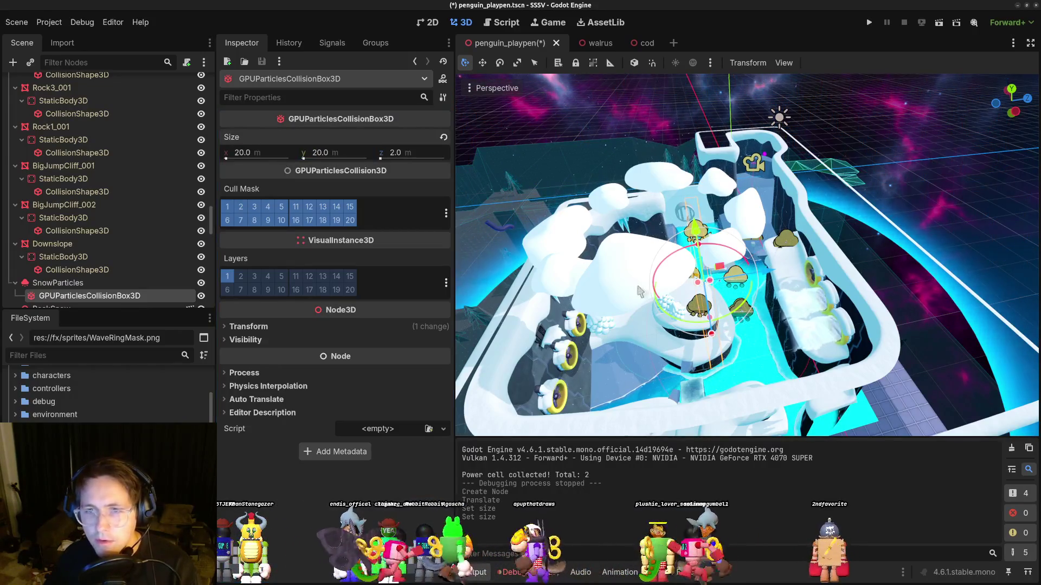
{"action": "left_click", "coordinate": [416, 152]}
{"action": "type", "text": "20"}
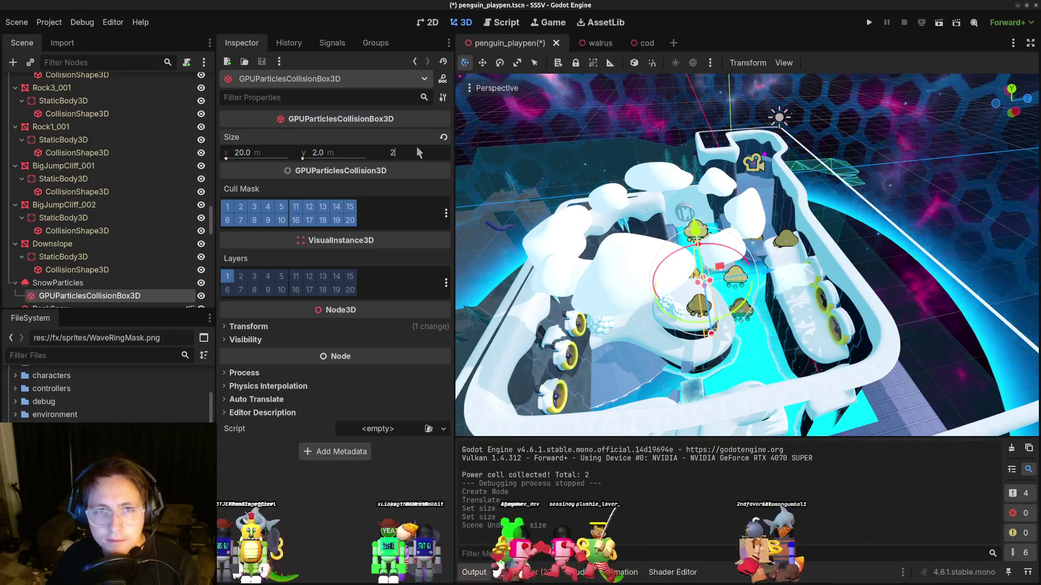
{"action": "key", "text": "Return"}
Focus and orbit the view around the collision box to inspect its extent
{"action": "key", "text": "f"}
{"action": "scroll", "coordinate": [755, 236], "scroll_direction": "down", "scroll_amount": 3}
{"action": "left_click_drag", "start_coordinate": [754, 237], "coordinate": [754, 217]}
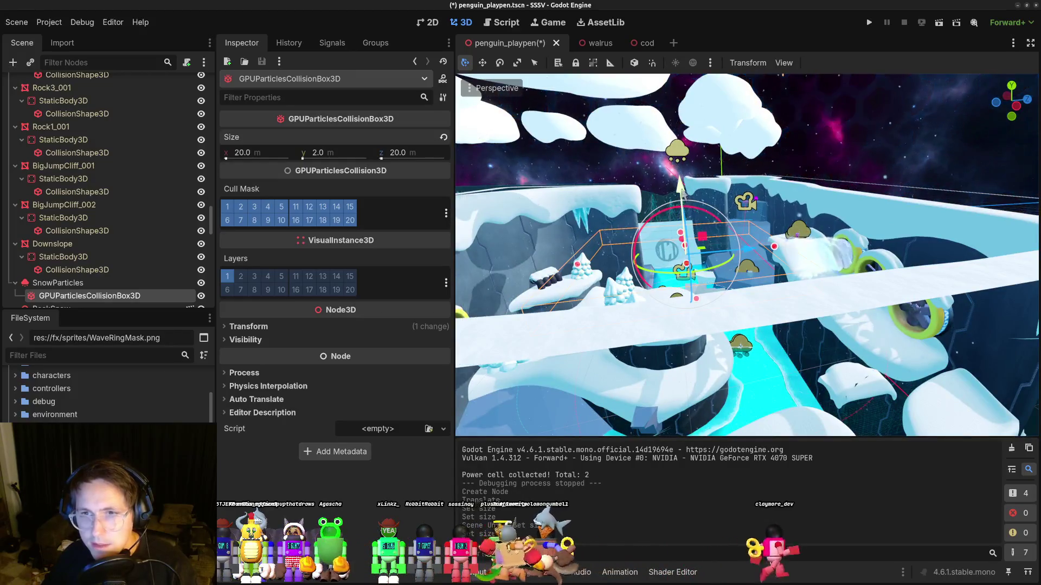
{"action": "scroll", "coordinate": [715, 248], "scroll_direction": "up", "scroll_amount": 5}
{"action": "left_click_drag", "start_coordinate": [716, 248], "coordinate": [726, 266]}
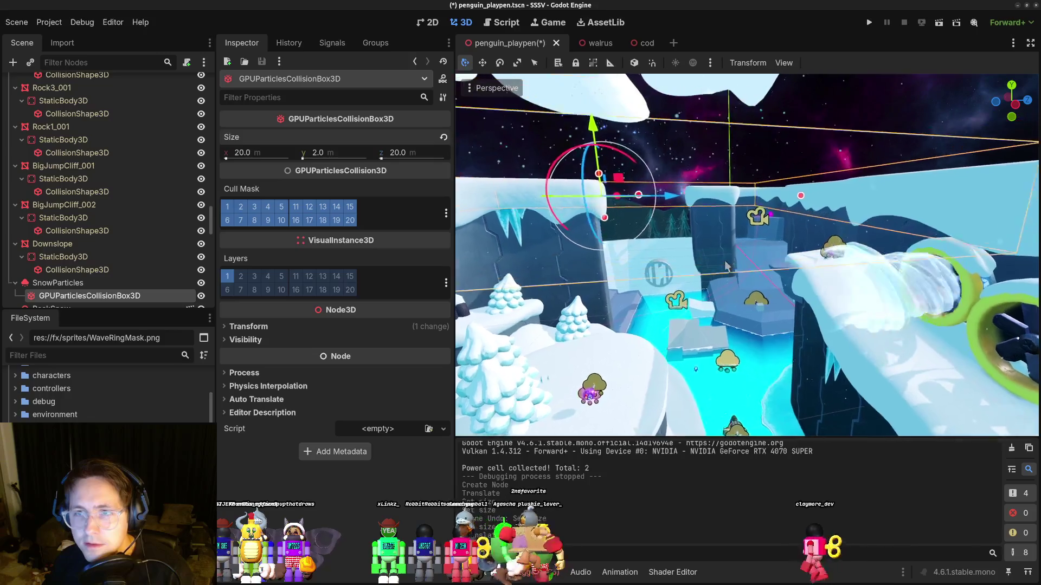
{"action": "scroll", "coordinate": [727, 265], "scroll_direction": "up", "scroll_amount": 2}
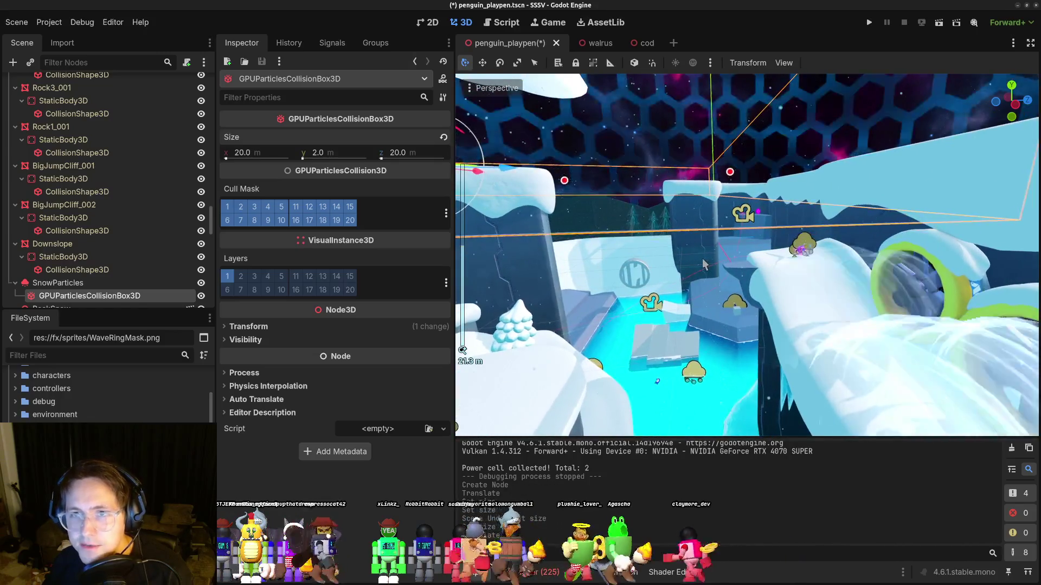
{"action": "left_click_drag", "start_coordinate": [705, 263], "coordinate": [722, 256]}
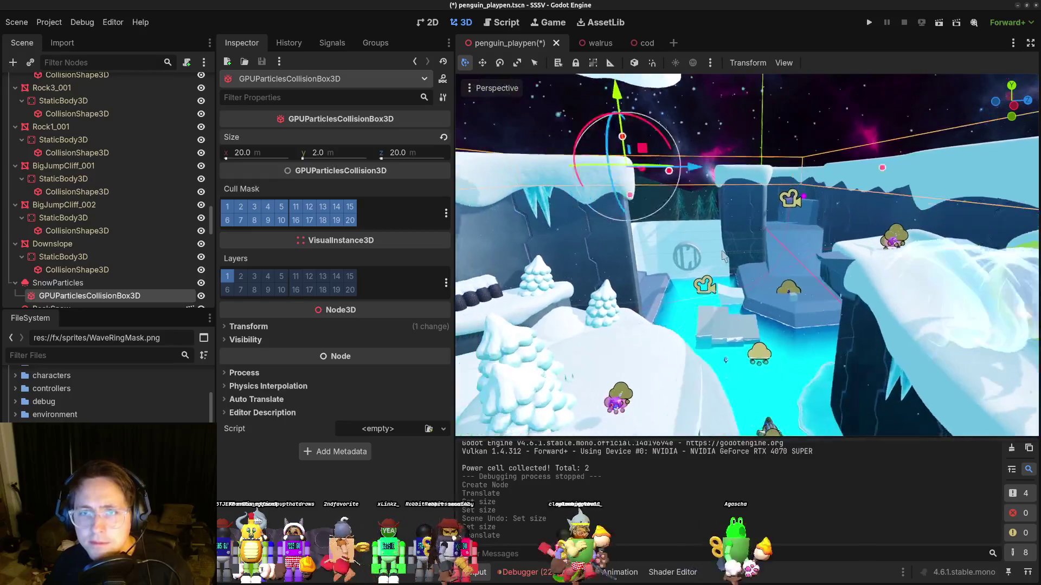
{"action": "key", "text": "f"}
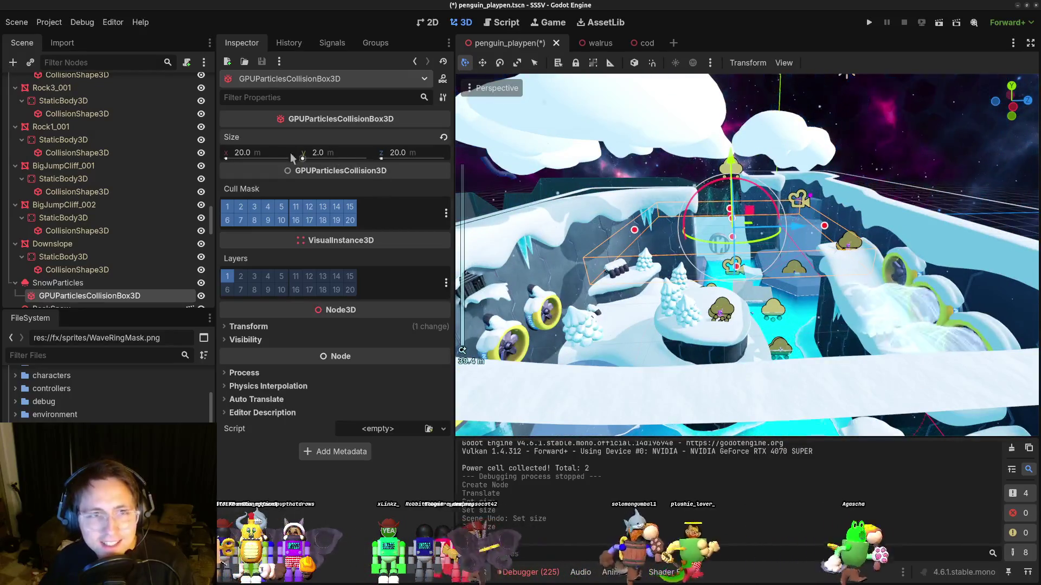
Set the box Size x and z to 100 m, keeping y at 2 m, and save
{"action": "left_click", "coordinate": [261, 154]}
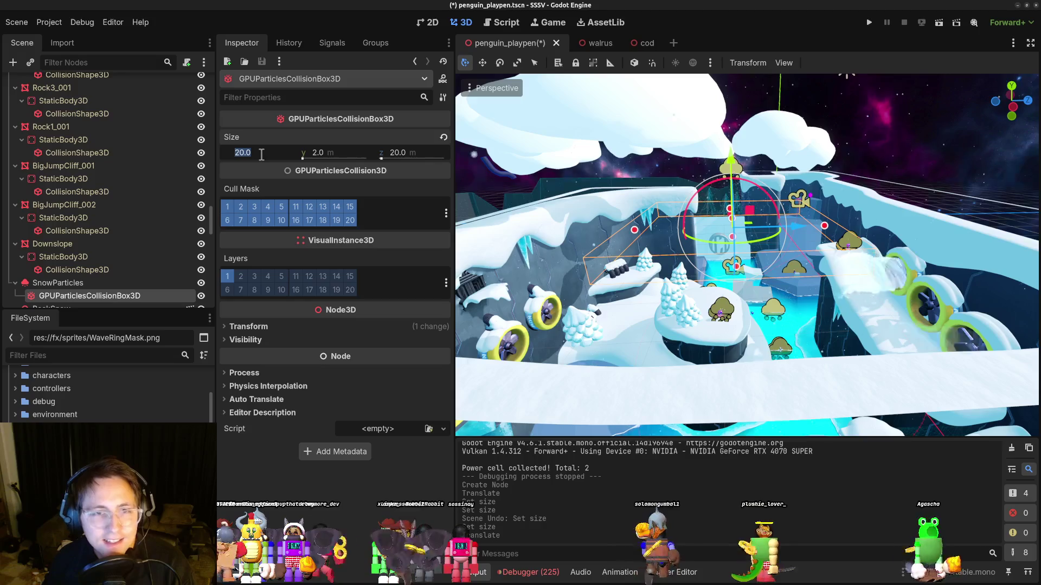
{"action": "type", "text": "1"}
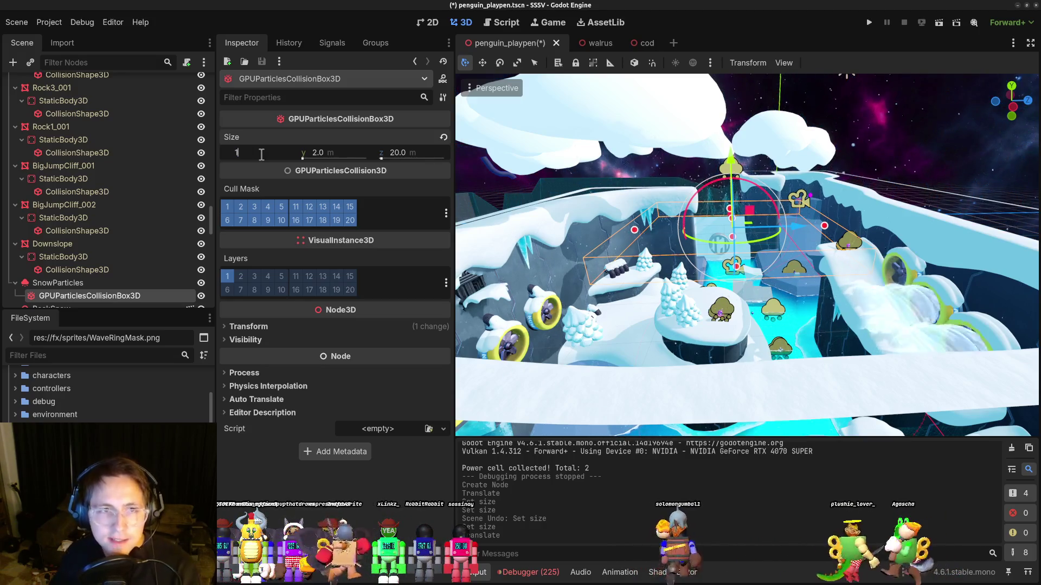
{"action": "type", "text": "00"}
{"action": "left_click", "coordinate": [417, 151]}
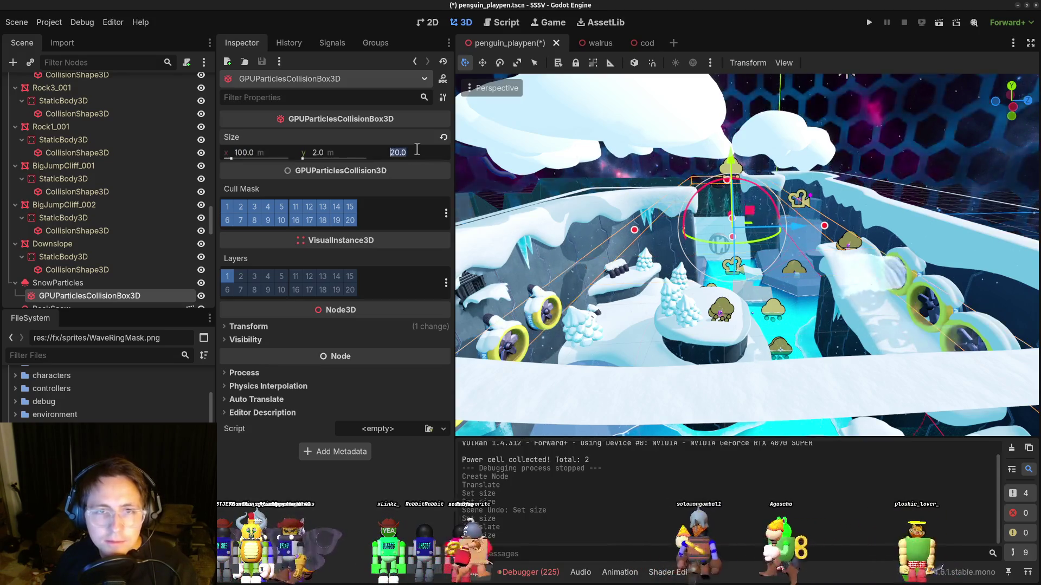
{"action": "type", "text": "100"}
{"action": "key", "text": "Return"}
{"action": "key", "text": "ctrl+s"}
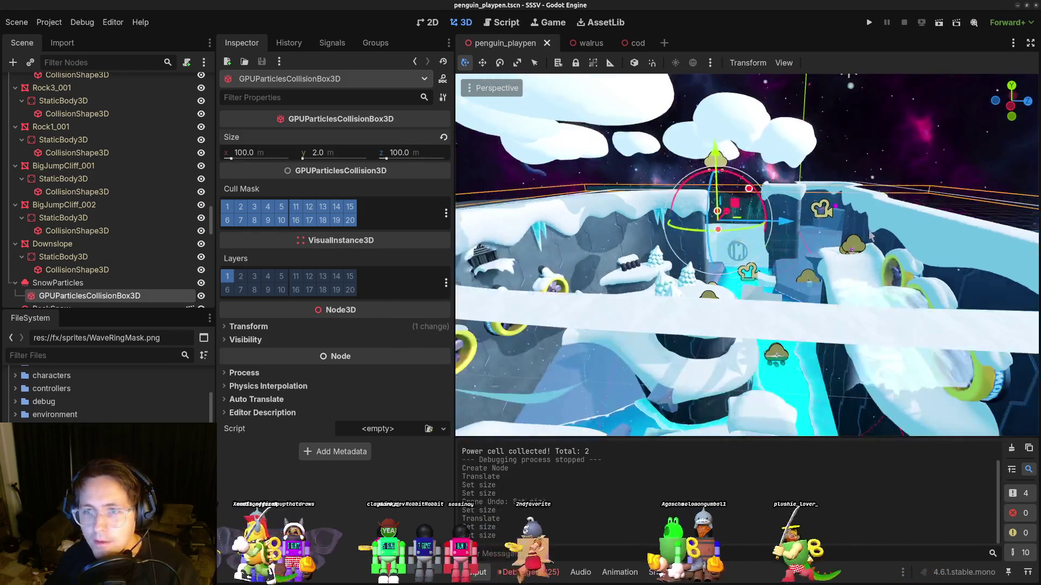
Orbit out to an overview of the whole level and select SnowParticles
{"action": "scroll", "coordinate": [870, 236], "scroll_direction": "up", "scroll_amount": 4}
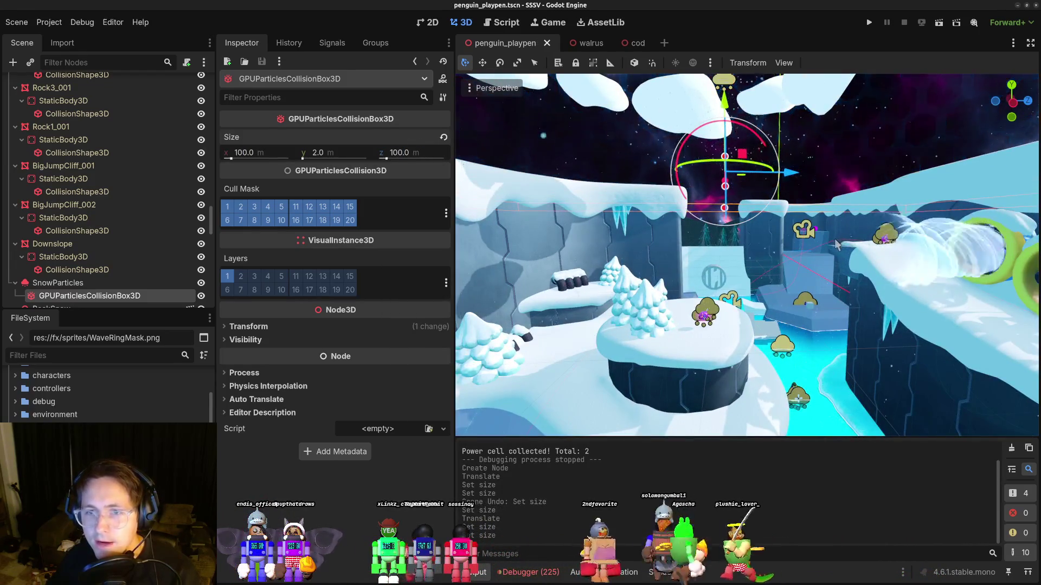
{"action": "scroll", "coordinate": [831, 246], "scroll_direction": "up", "scroll_amount": 1}
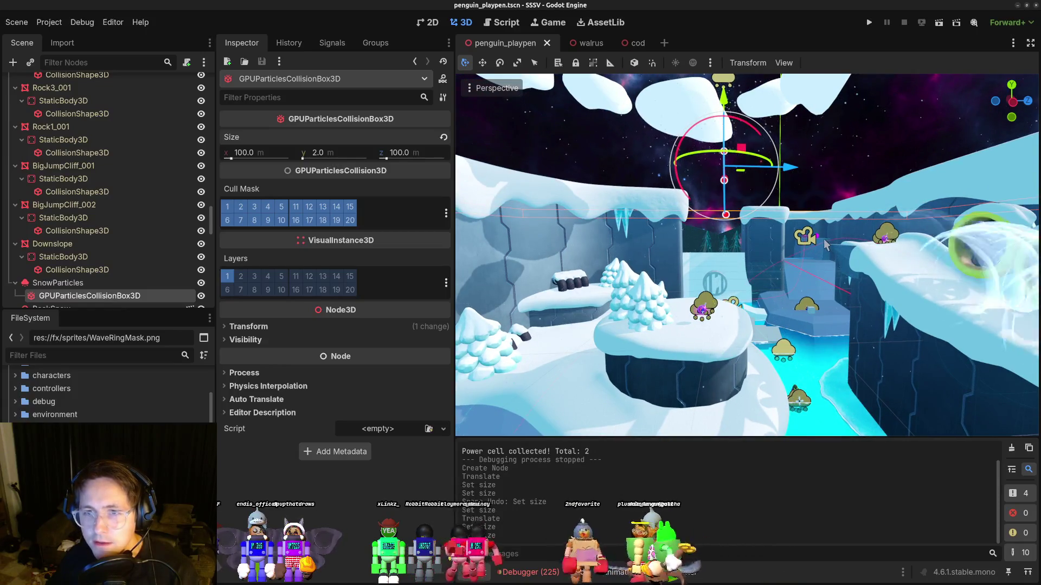
{"action": "scroll", "coordinate": [825, 245], "scroll_direction": "up", "scroll_amount": 3}
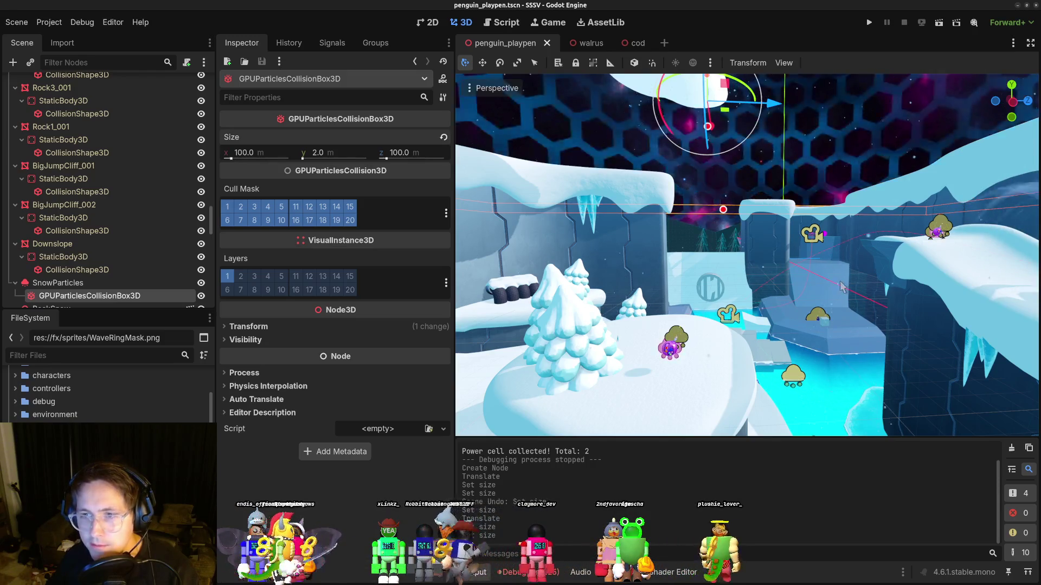
{"action": "scroll", "coordinate": [780, 390], "scroll_direction": "down", "scroll_amount": 10}
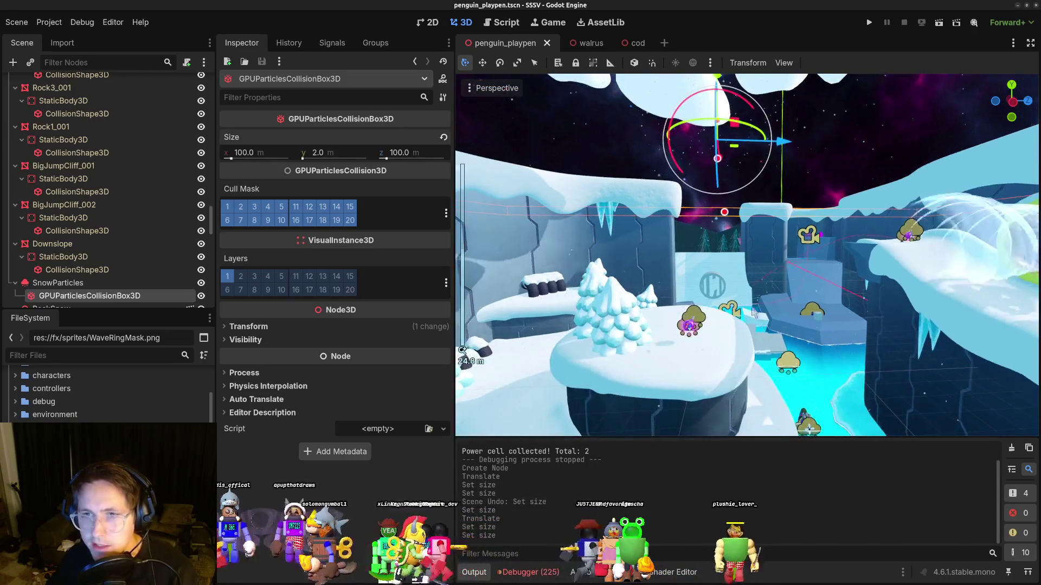
{"action": "left_click_drag", "start_coordinate": [755, 269], "coordinate": [748, 304]}
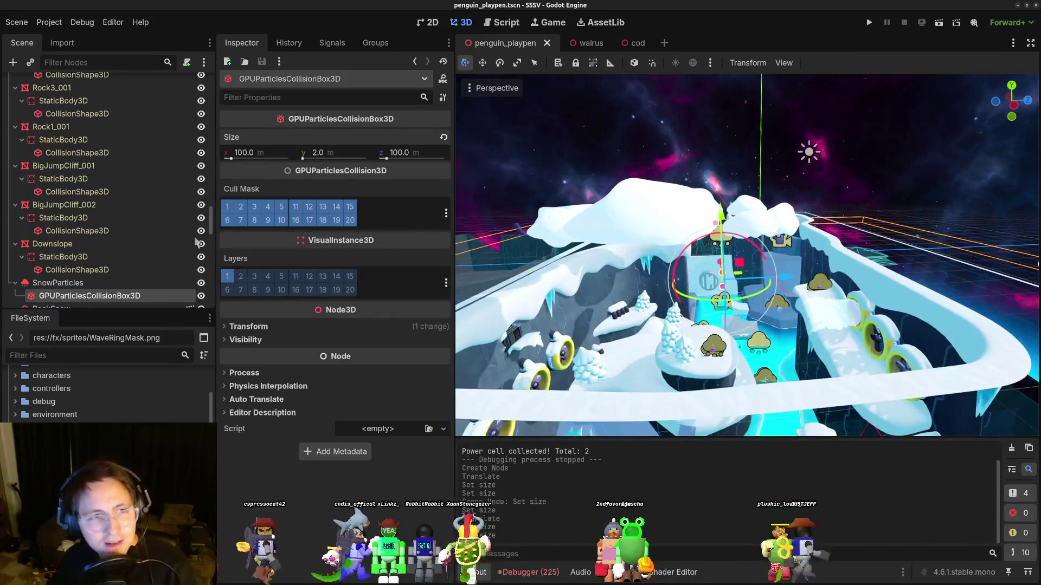
{"action": "left_click", "coordinate": [92, 283]}
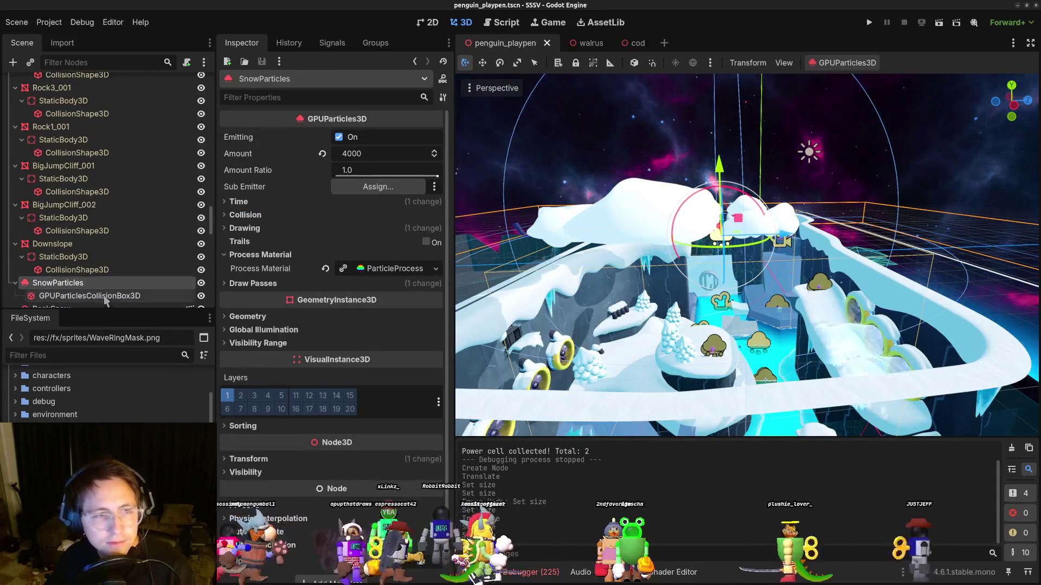
Move the collision box out from under SnowParticles in the Scene dock
{"action": "left_click_drag", "start_coordinate": [106, 301], "coordinate": [82, 277]}
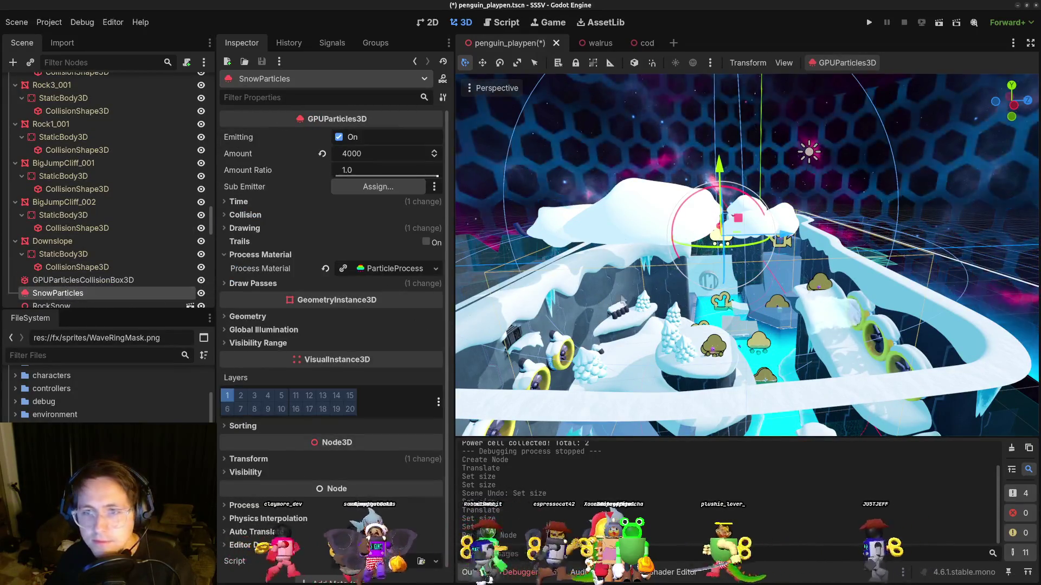
{"action": "left_click_drag", "start_coordinate": [610, 301], "coordinate": [744, 218]}
{"action": "scroll", "coordinate": [743, 218], "scroll_direction": "down", "scroll_amount": 10}
{"action": "scroll", "coordinate": [743, 218], "scroll_direction": "down", "scroll_amount": 3}
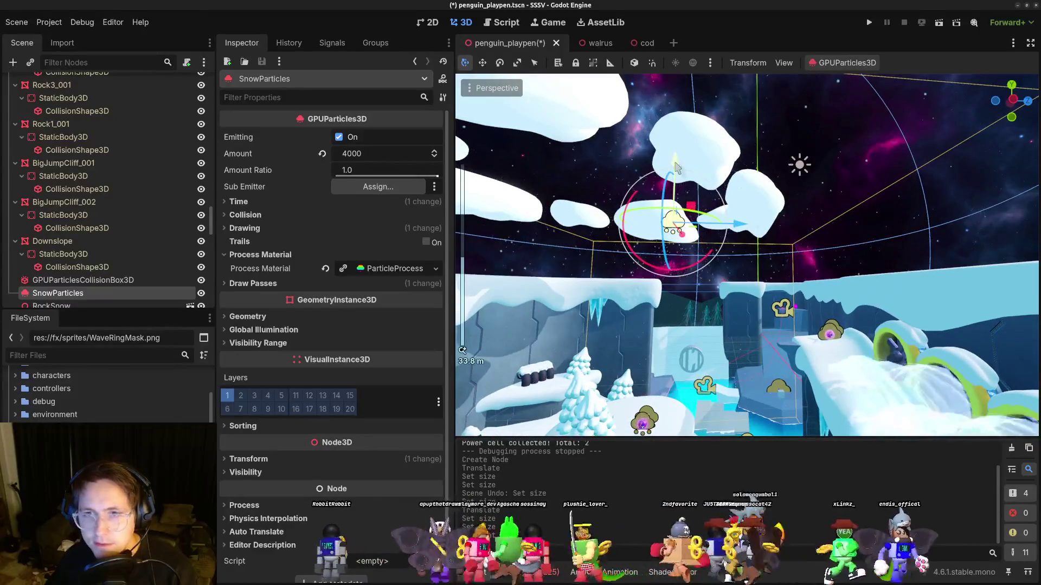
Delete the GPUParticlesCollisionBox3D node, save the scene, and switch to the code editor
{"action": "left_click", "coordinate": [102, 279]}
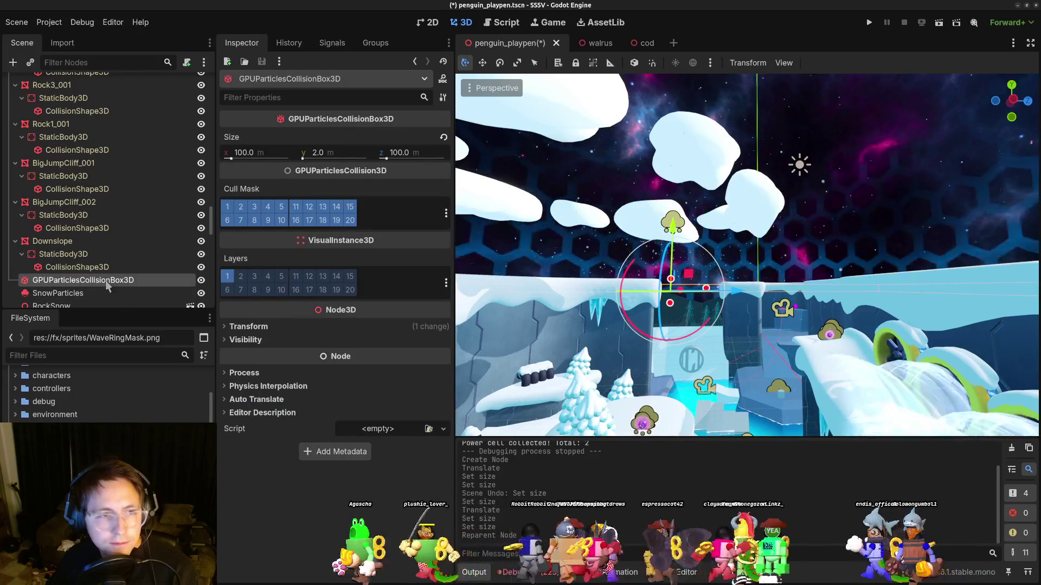
{"action": "key", "text": "Delete"}
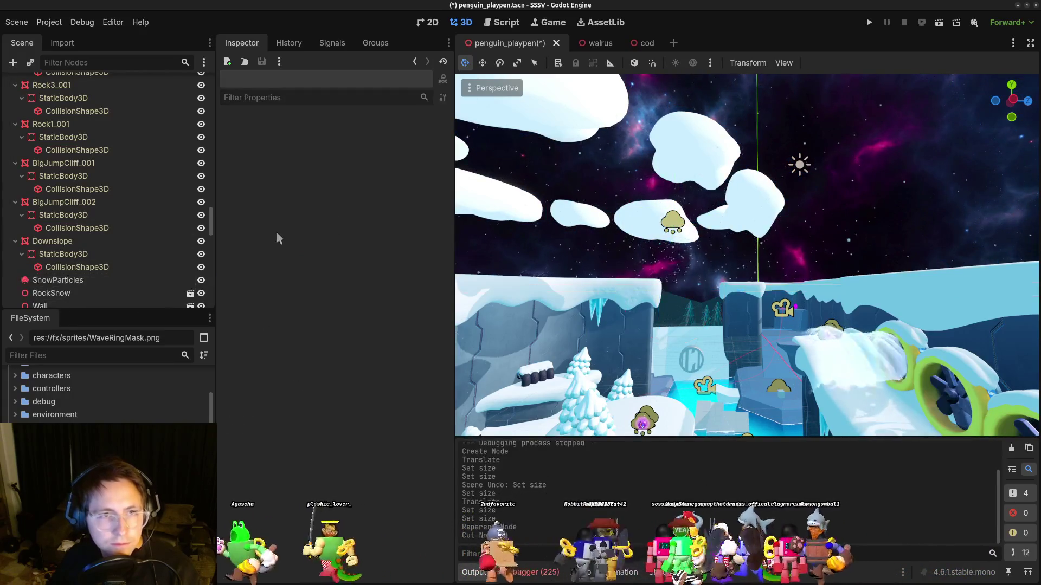
{"action": "key", "text": "ctrl+s"}
{"action": "key", "text": "alt+Tab"}
{"action": "left_click", "coordinate": [428, 301]}
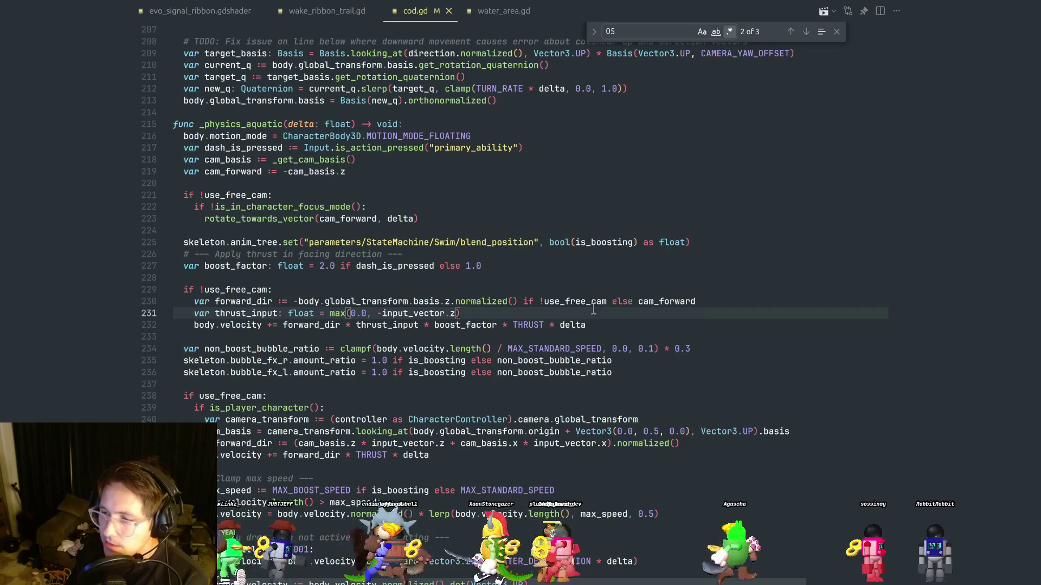
Scroll cod.gd up to _physics_airborne and handle_land_in_water, briefly checking Godot in between
{"action": "left_click", "coordinate": [494, 336]}
{"action": "key", "text": "Up"}
{"action": "key", "text": "Up"}
{"action": "scroll", "coordinate": [511, 327], "scroll_direction": "up", "scroll_amount": 10}
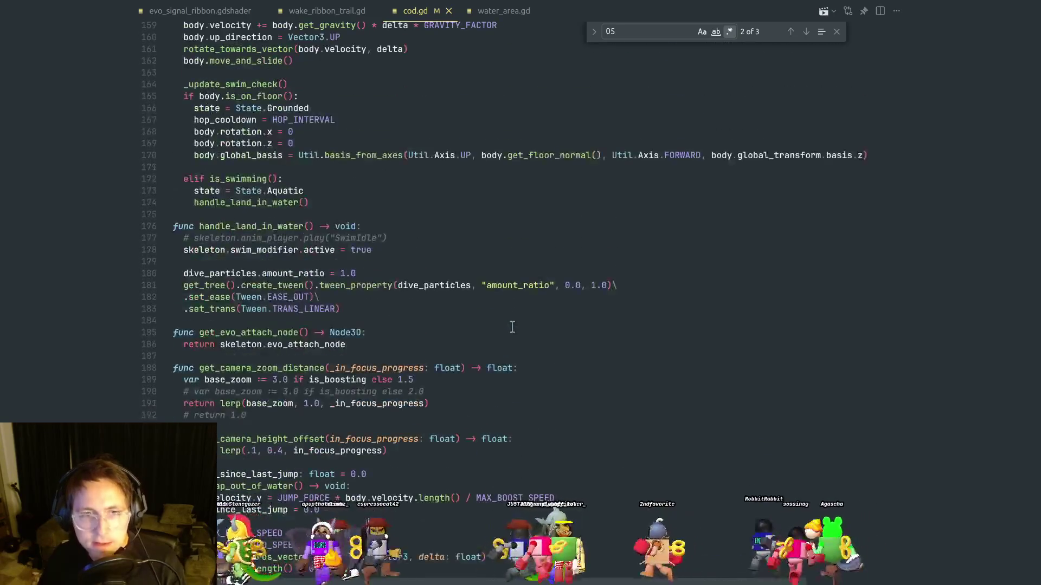
{"action": "scroll", "coordinate": [512, 326], "scroll_direction": "up", "scroll_amount": 4}
{"action": "left_click", "coordinate": [489, 358]}
{"action": "left_click", "coordinate": [470, 370]}
{"action": "left_click", "coordinate": [469, 360]}
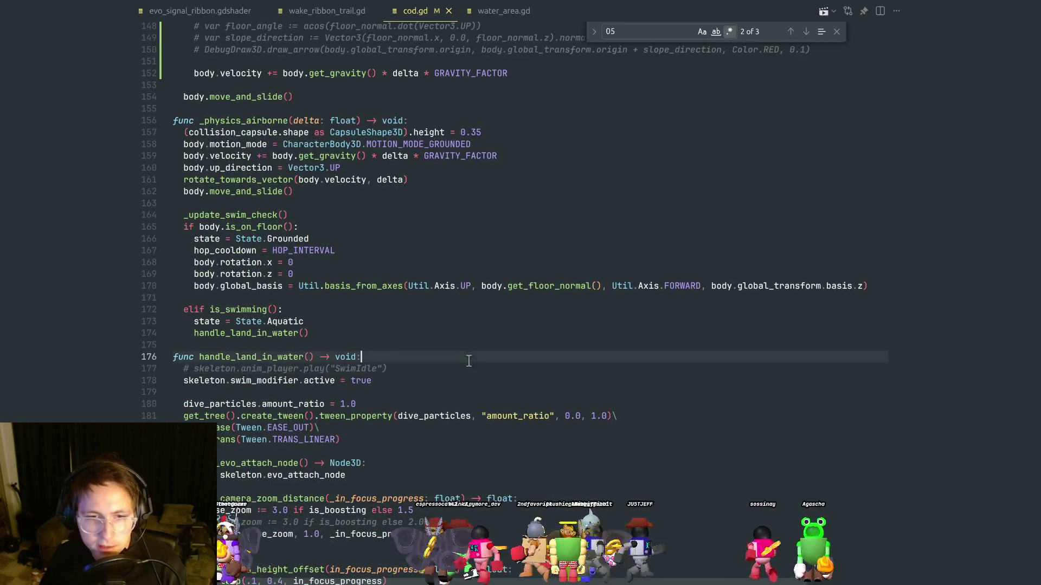
{"action": "left_click", "coordinate": [454, 372]}
{"action": "left_click", "coordinate": [456, 362]}
{"action": "scroll", "coordinate": [455, 362], "scroll_direction": "up", "scroll_amount": 2}
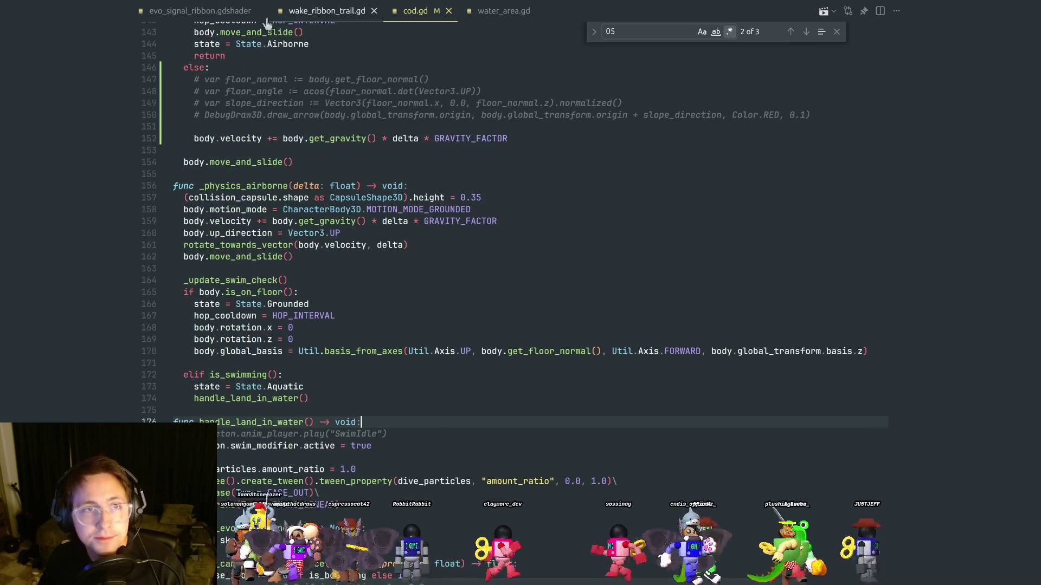
{"action": "key", "text": "alt+Tab"}
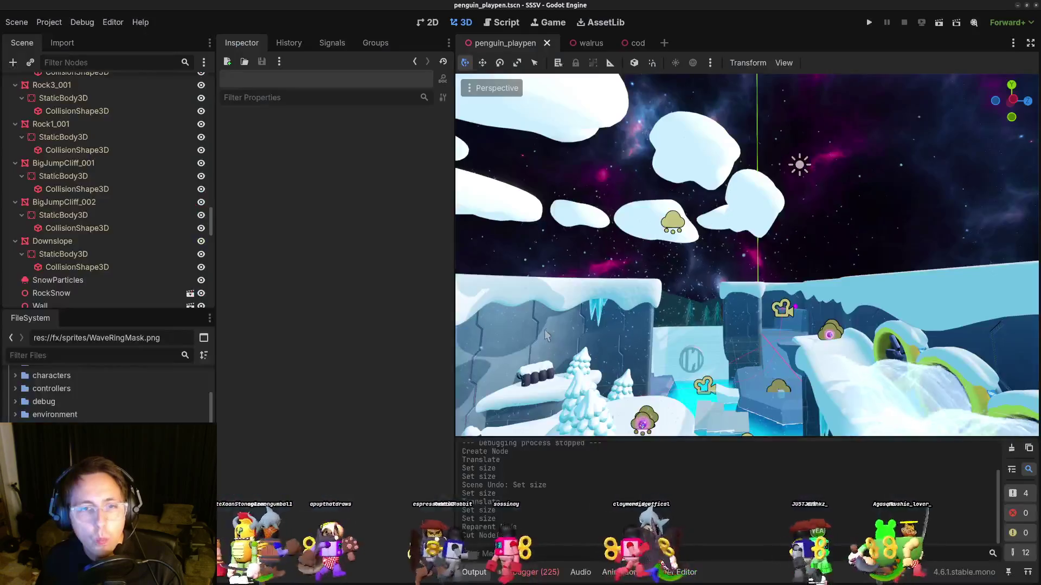
{"action": "scroll", "coordinate": [693, 368], "scroll_direction": "up", "scroll_amount": 5}
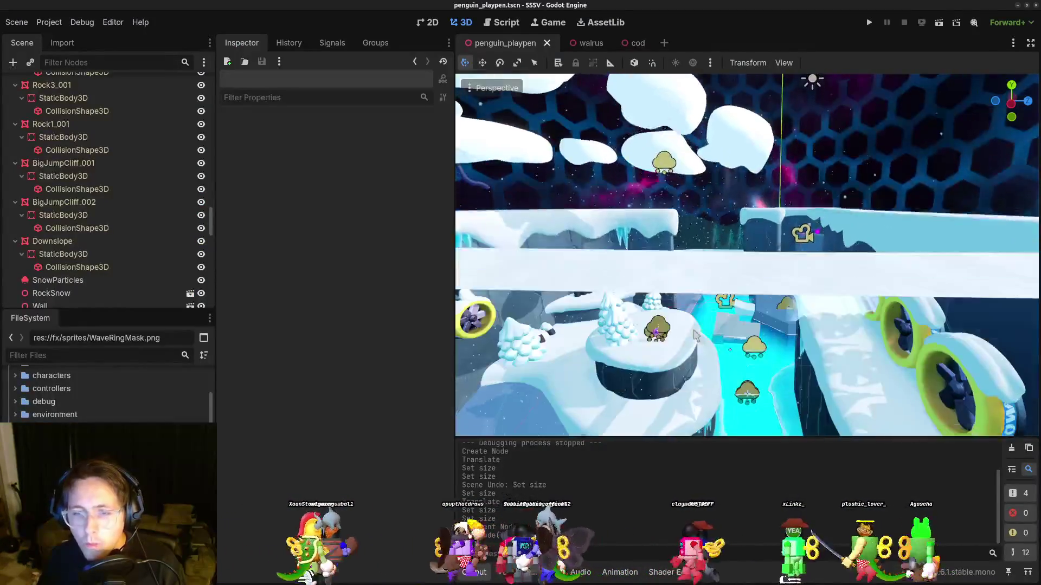
{"action": "key", "text": "alt+Tab"}
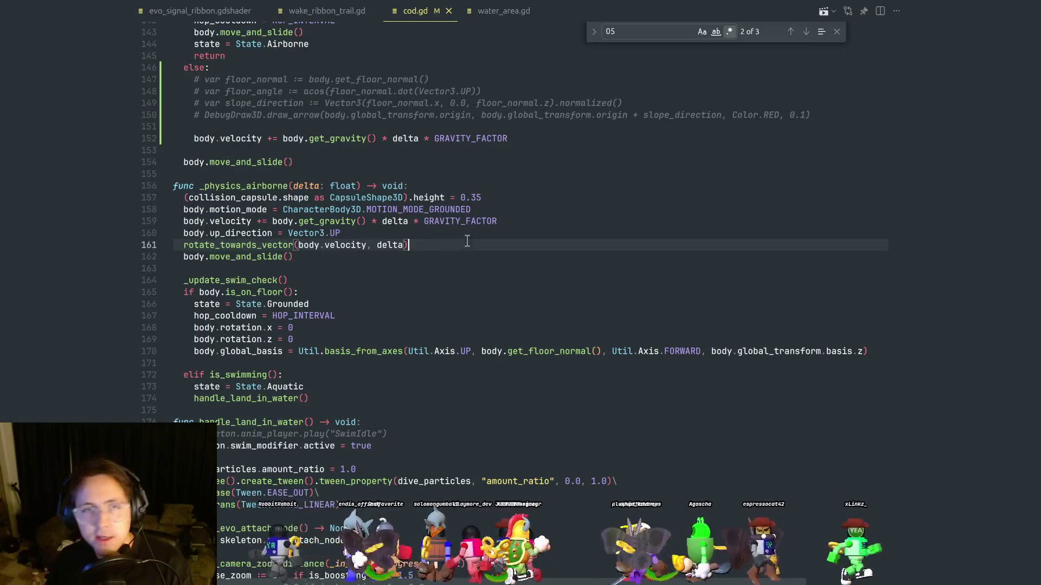
Open water_area.gd and highlight the GPUParticlesCollisionBox3D uses in _snap_shapes_to_surface
{"action": "left_click", "coordinate": [490, 15]}
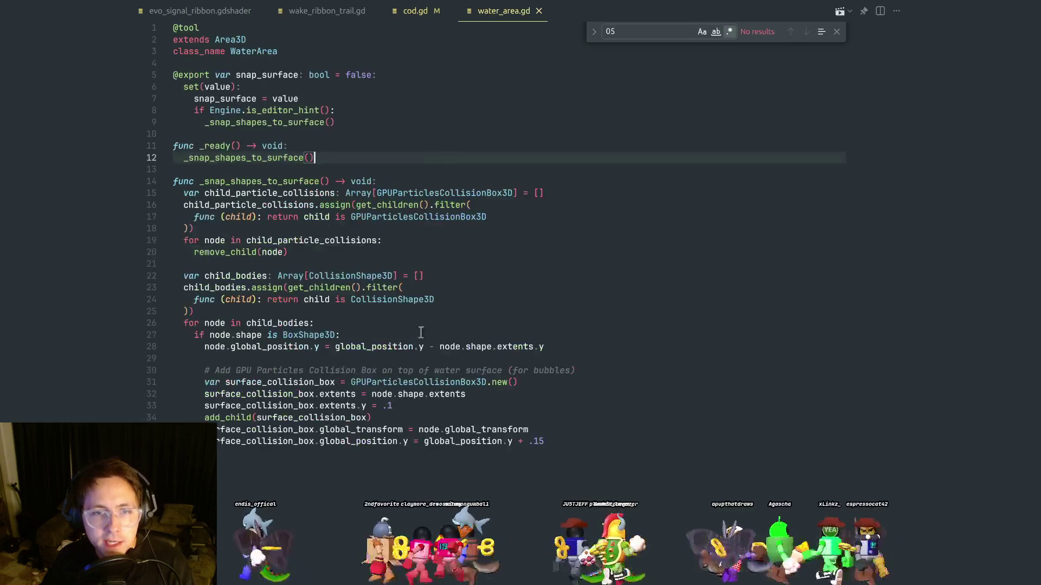
{"action": "left_click_drag", "start_coordinate": [341, 335], "coordinate": [544, 193]}
{"action": "left_click", "coordinate": [479, 205]}
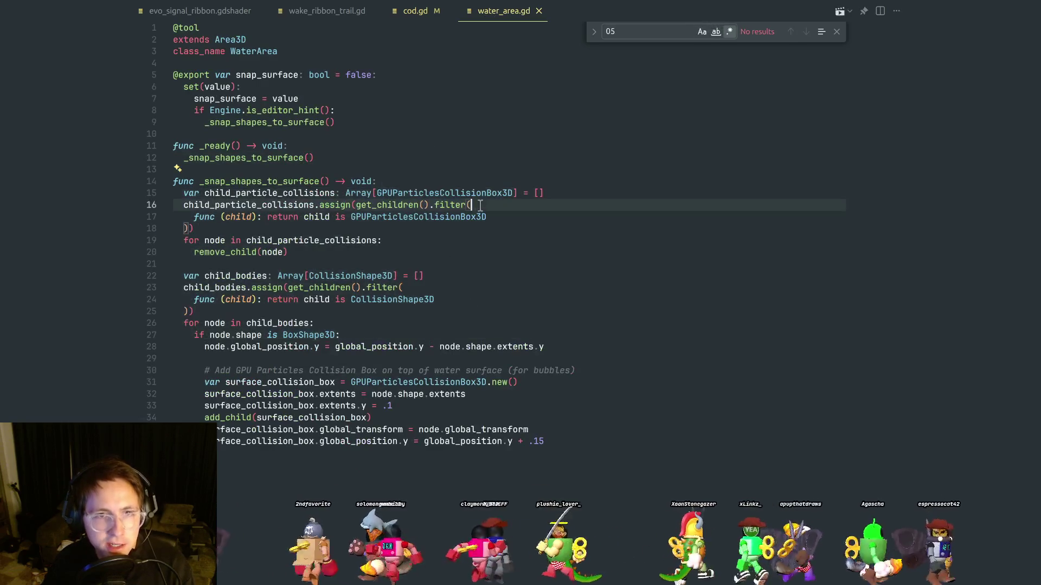
{"action": "double_click", "coordinate": [289, 180]}
{"action": "double_click", "coordinate": [332, 370]}
{"action": "double_click", "coordinate": [431, 382]}
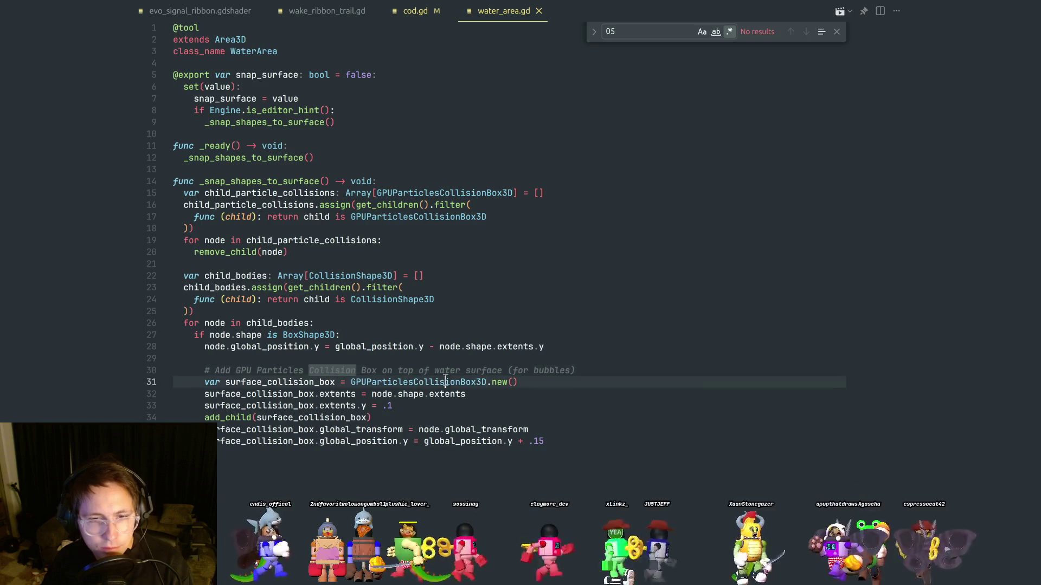
{"action": "left_click", "coordinate": [411, 416]}
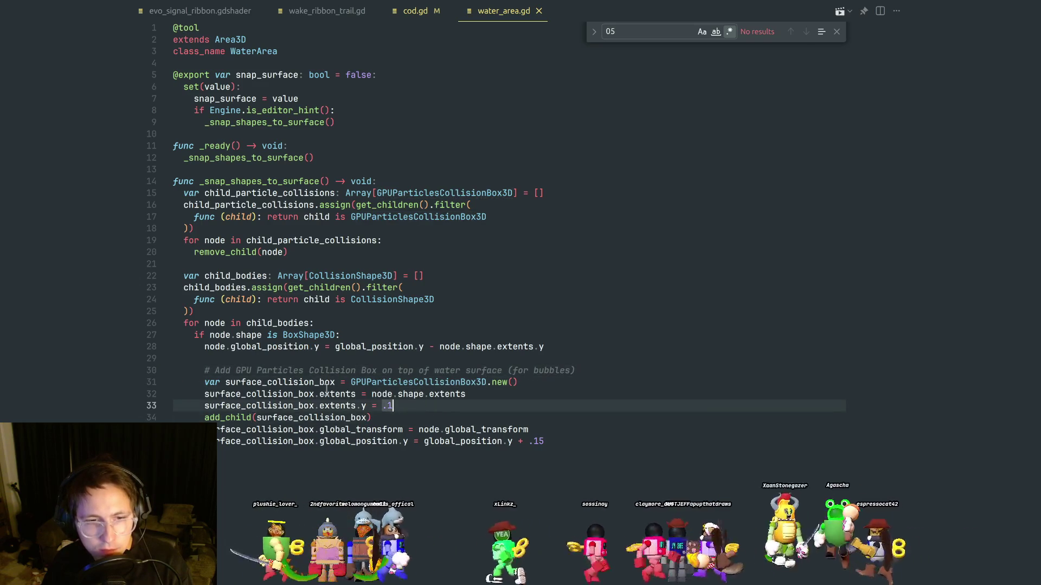
{"action": "left_click", "coordinate": [395, 383]}
{"action": "double_click", "coordinate": [395, 383]}
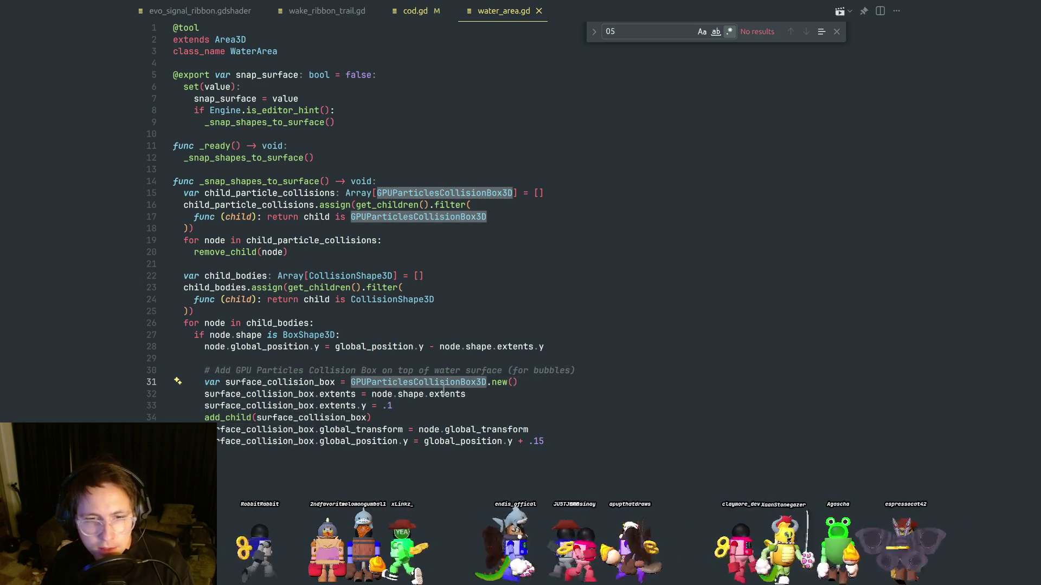
{"action": "left_click", "coordinate": [479, 394]}
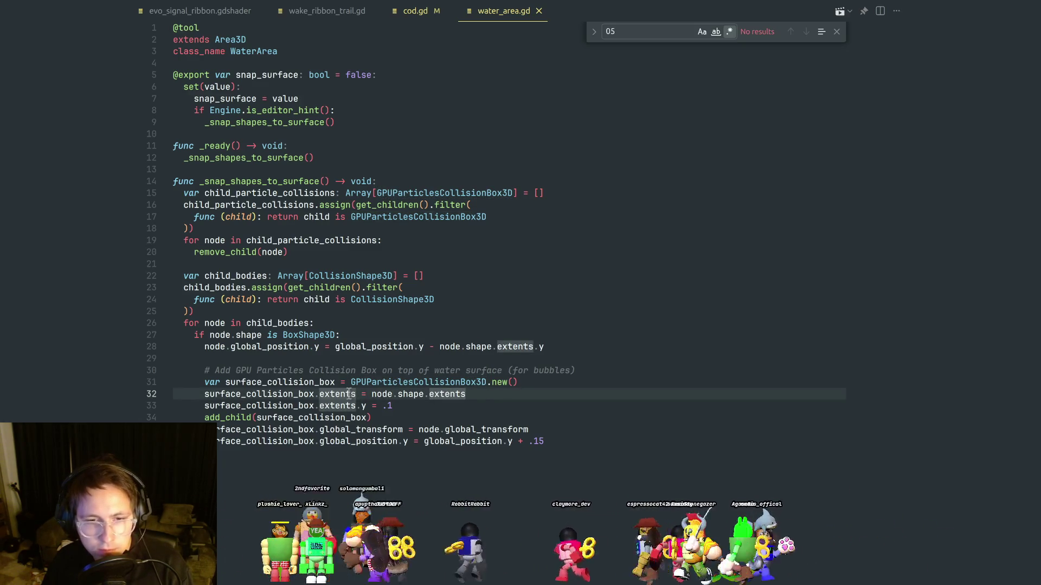
Review the extents.y = .1 and add_child lines of the surface collision box
{"action": "left_click", "coordinate": [417, 407]}
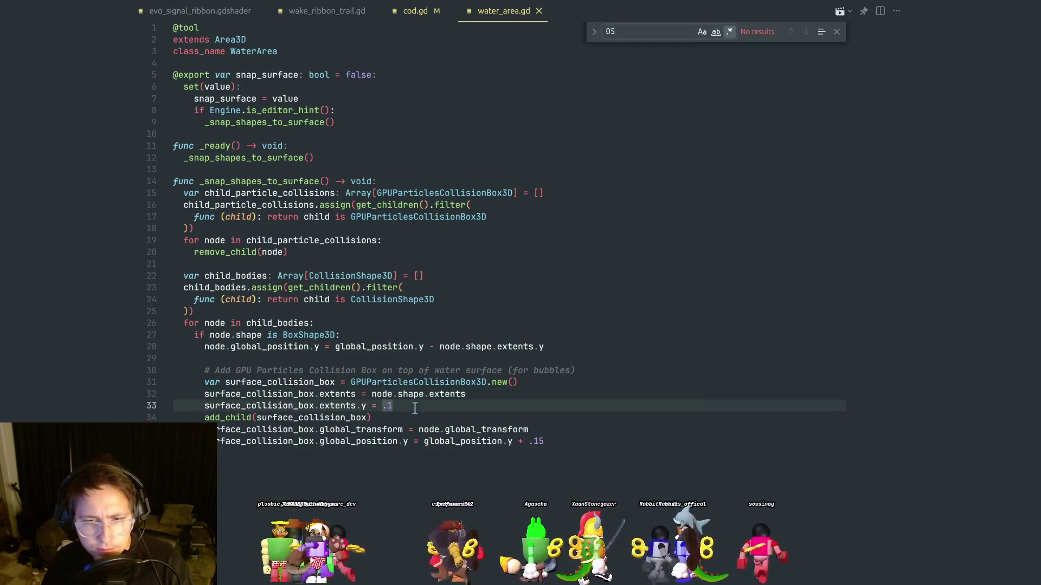
{"action": "scroll", "coordinate": [415, 409], "scroll_direction": "down", "scroll_amount": 1}
{"action": "left_click", "coordinate": [432, 401]}
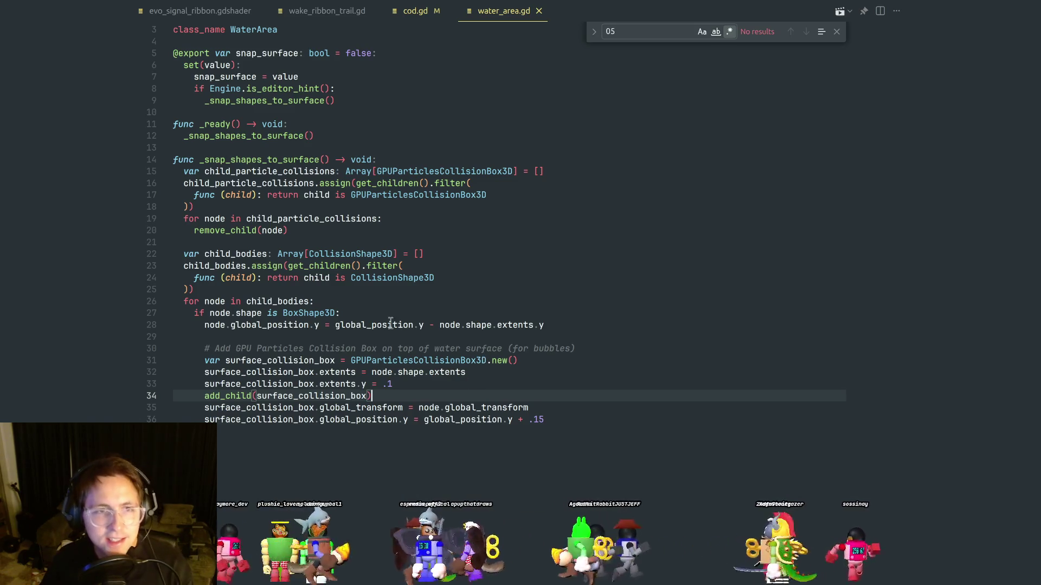
{"action": "left_click", "coordinate": [286, 161]}
{"action": "left_click", "coordinate": [403, 209]}
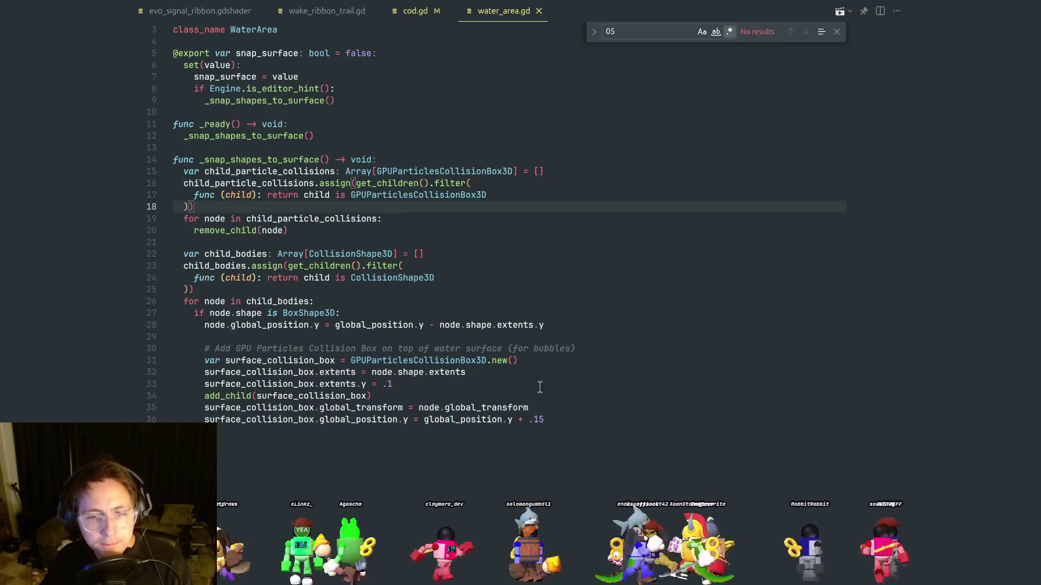
{"action": "left_click", "coordinate": [495, 393]}
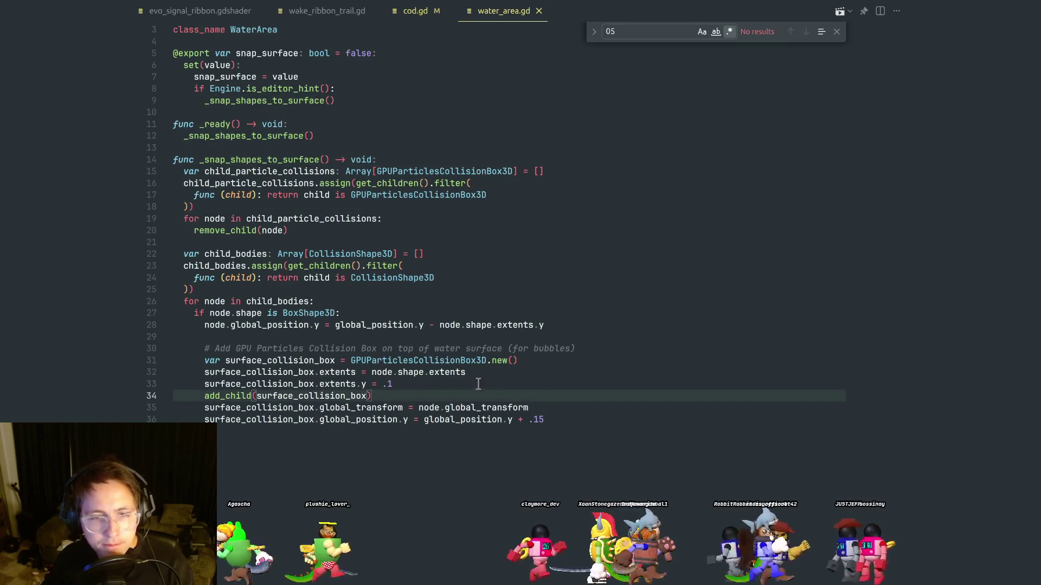
Return to the Godot editor and run the game
{"action": "key", "text": "alt+Tab"}
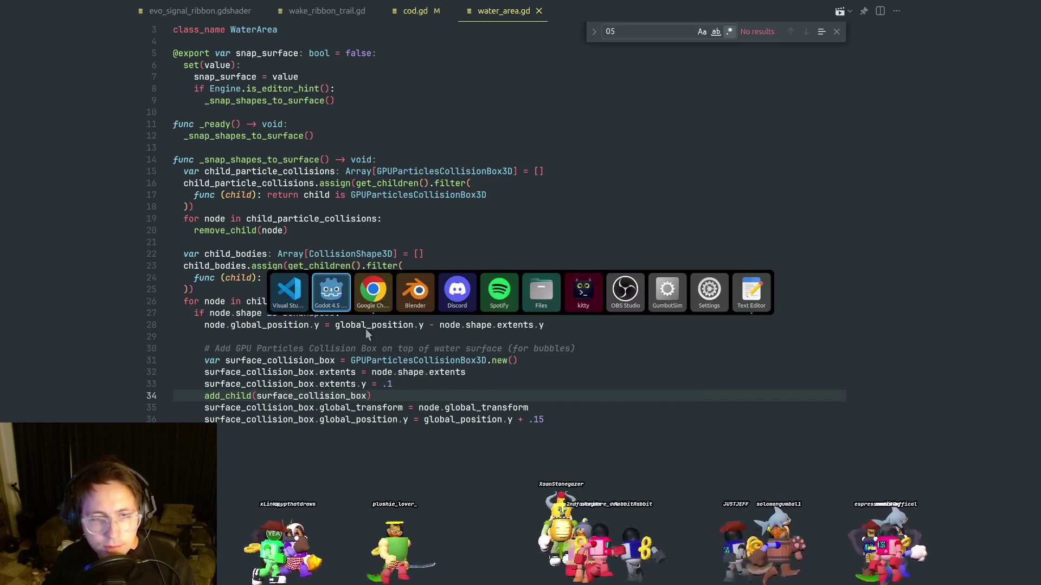
{"action": "left_click", "coordinate": [344, 295]}
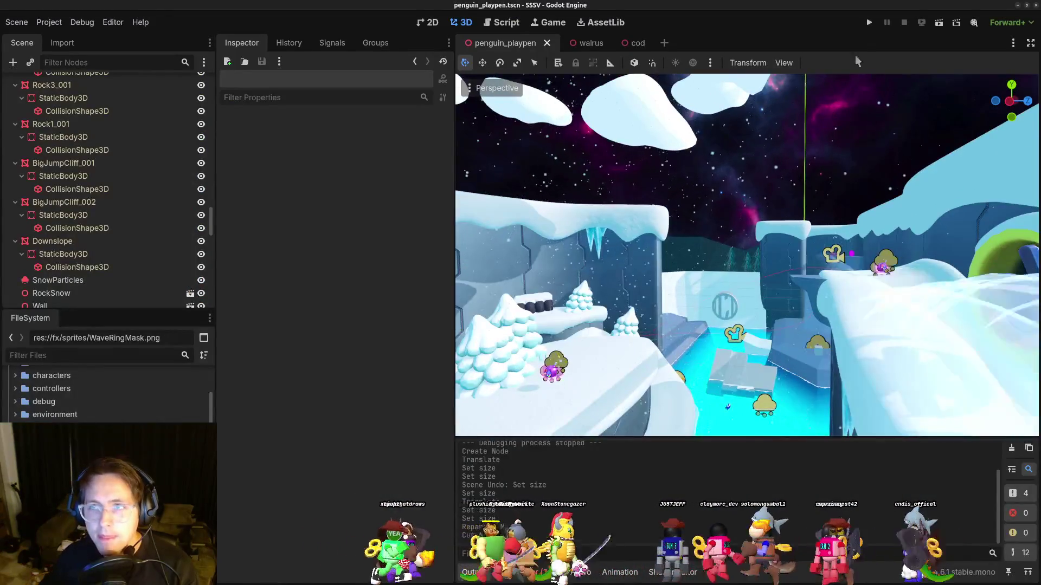
{"action": "left_click", "coordinate": [870, 23]}
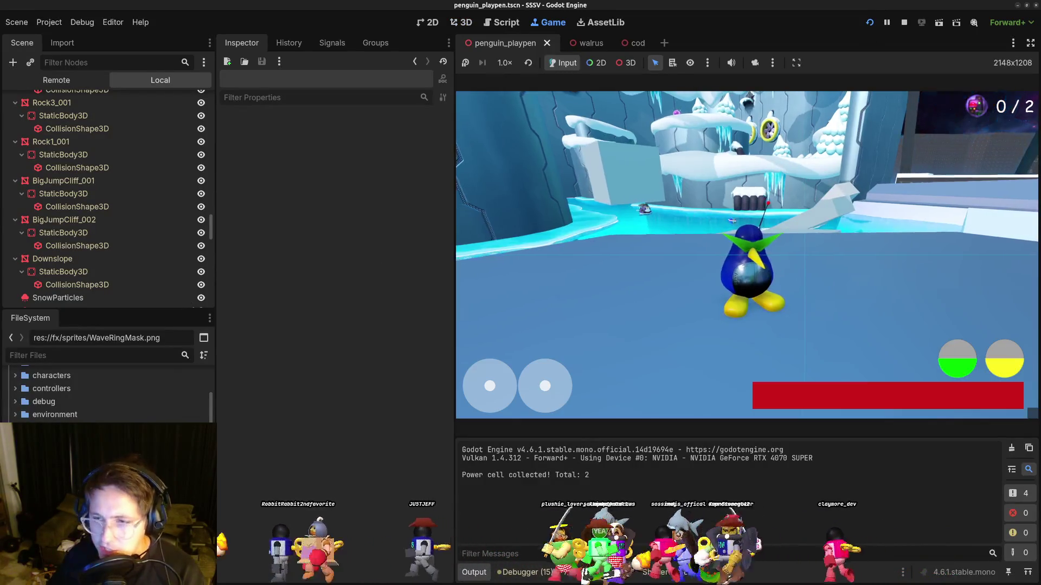
Play-test the penguin sliding across the ice and swimming underwater, then stop the game with F8
{"action": "key", "text": "w"}
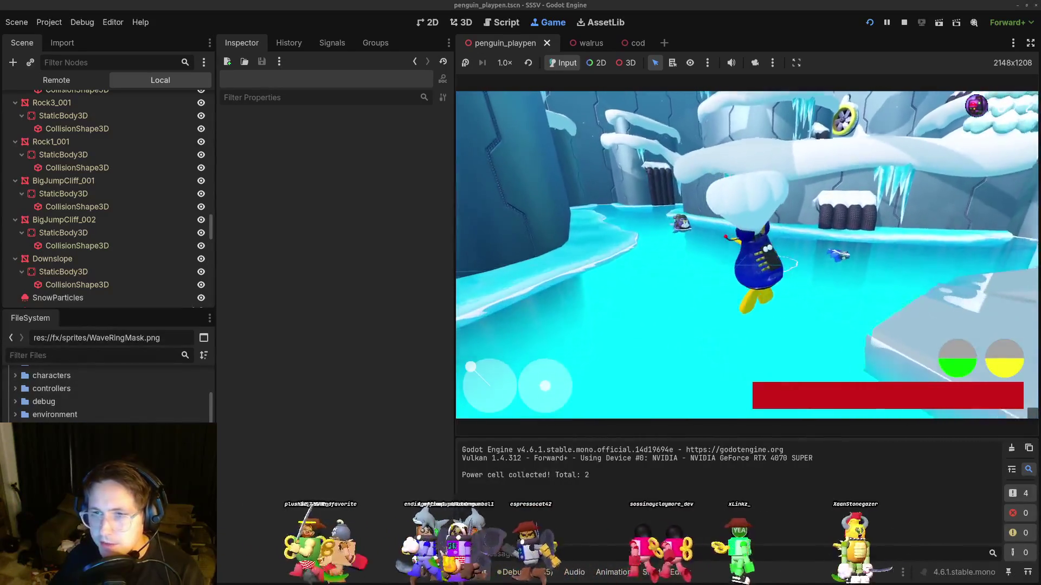
{"action": "key", "text": "a"}
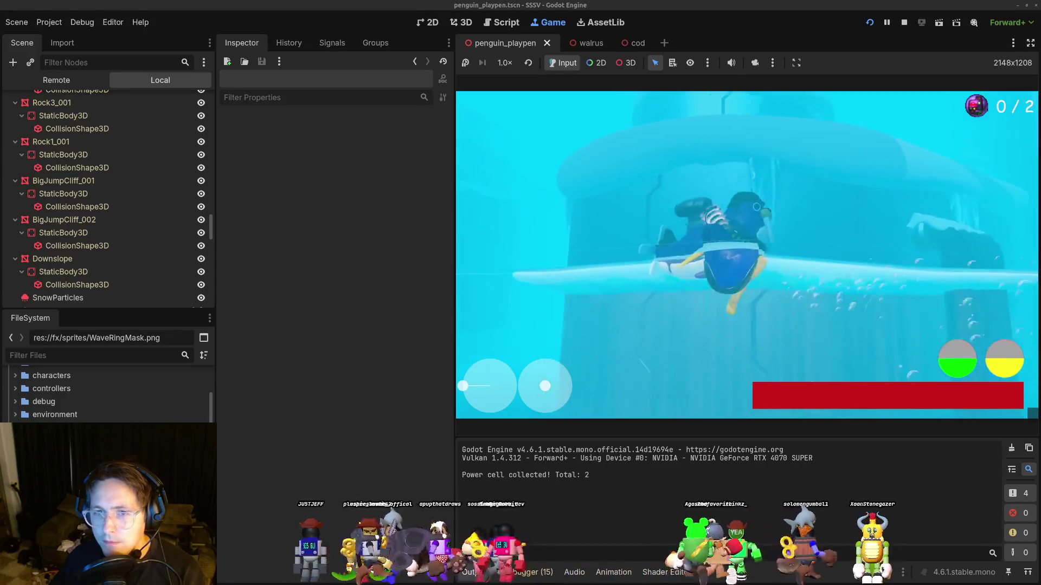
{"action": "key", "text": "a"}
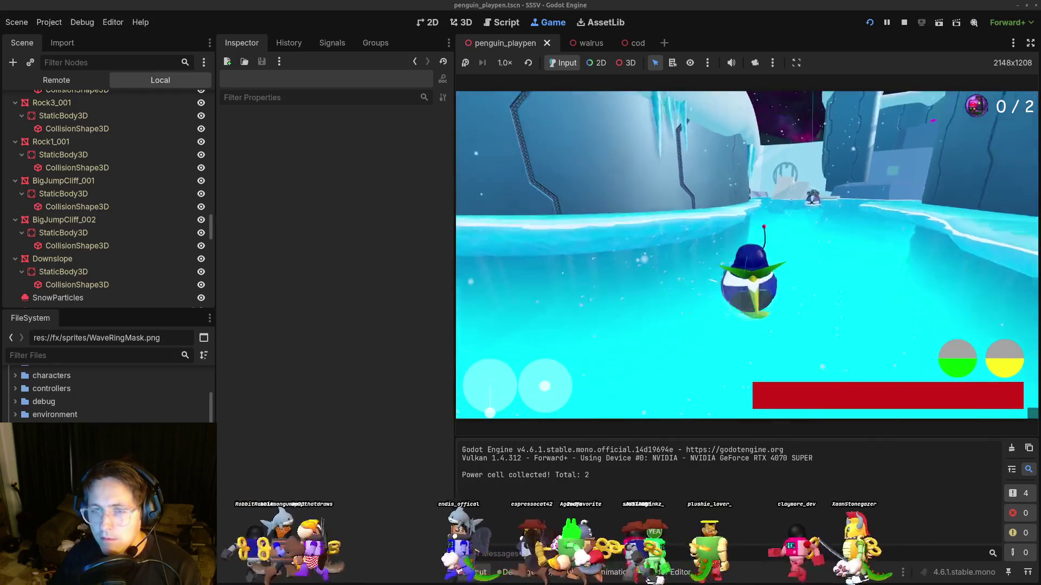
{"action": "key", "text": "F8"}
Orbit and zoom the 3D viewport to survey the level, then switch to Discord
{"action": "scroll", "coordinate": [773, 302], "scroll_direction": "down", "scroll_amount": 5}
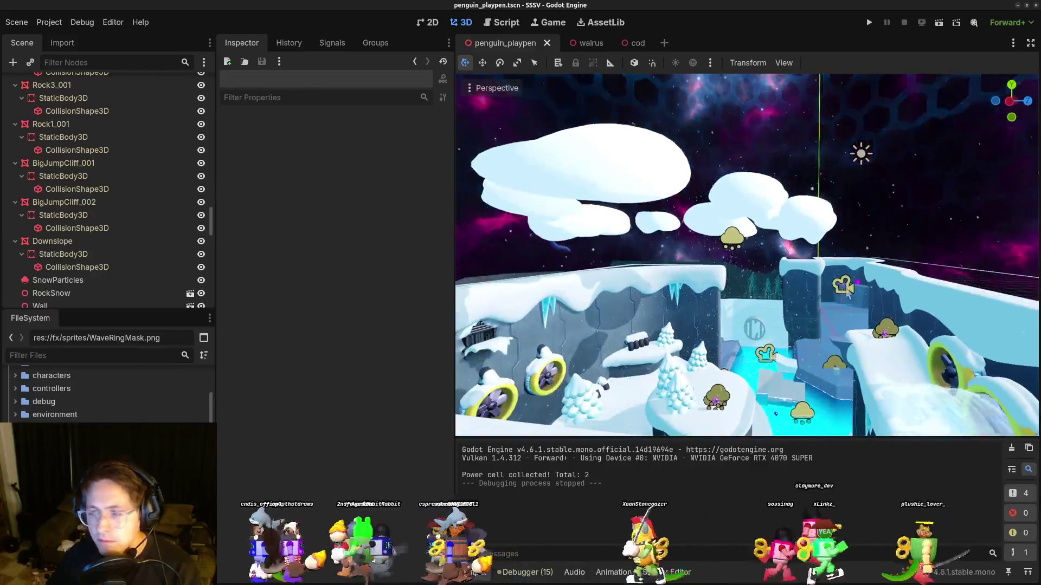
{"action": "left_click_drag", "start_coordinate": [847, 296], "coordinate": [698, 291]}
{"action": "scroll", "coordinate": [697, 291], "scroll_direction": "down", "scroll_amount": 2}
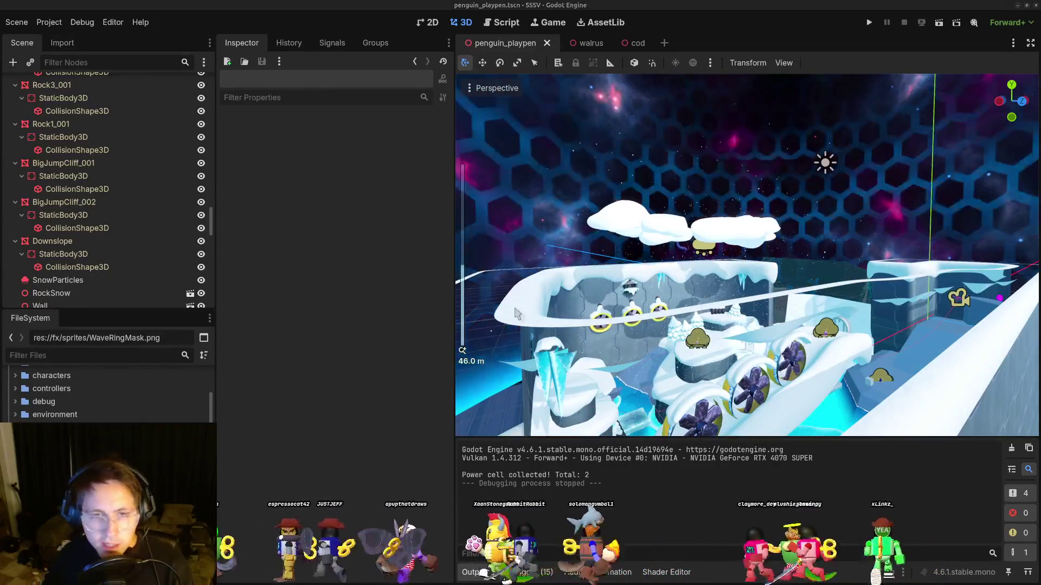
{"action": "key", "text": "alt+Tab"}
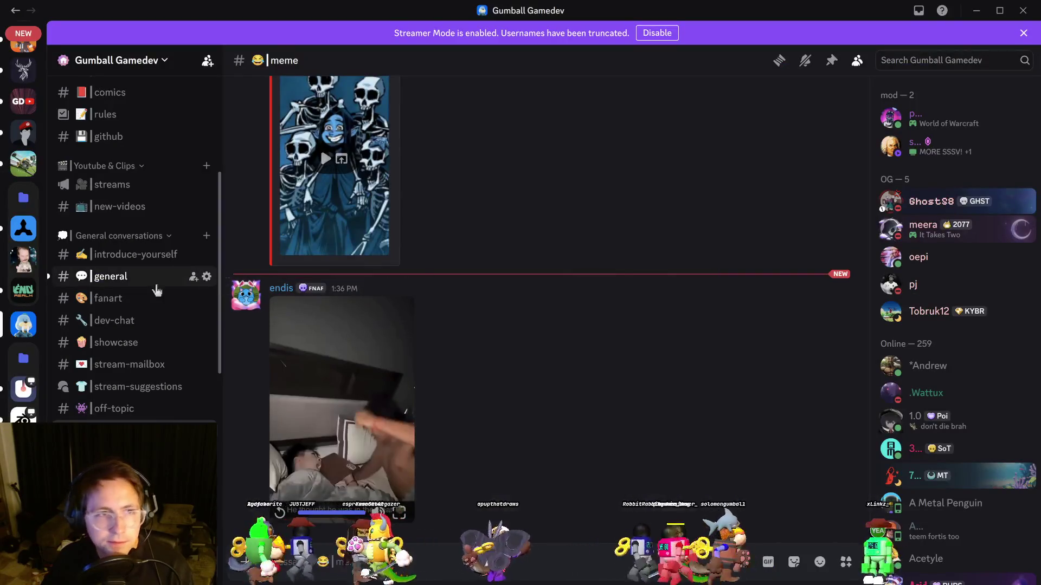
Restore the Discord window, open the DM and play jumping.mp3, then switch to the Chrome window
{"action": "double_click", "coordinate": [282, 16]}
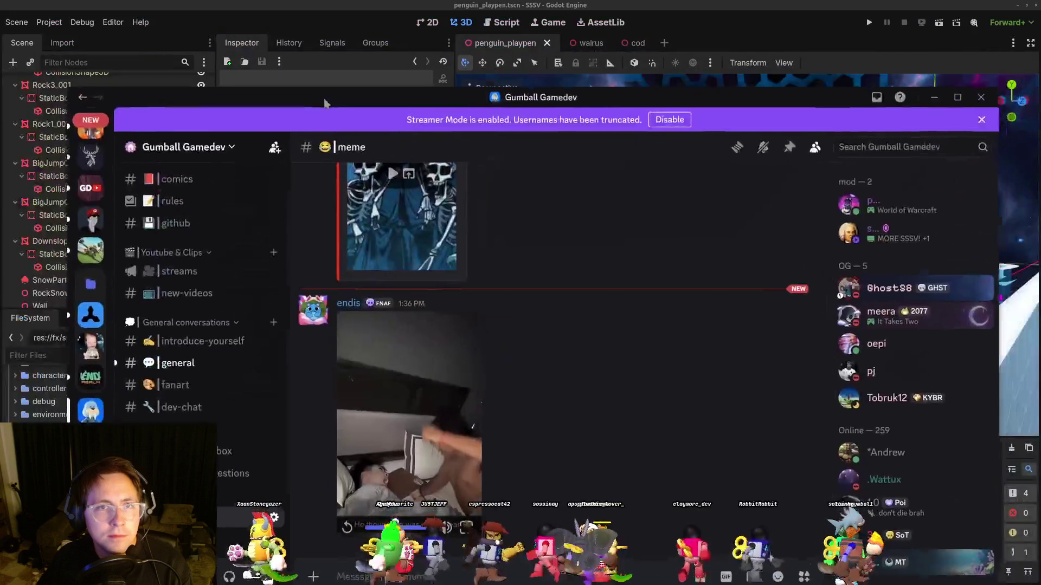
{"action": "left_click", "coordinate": [142, 158]}
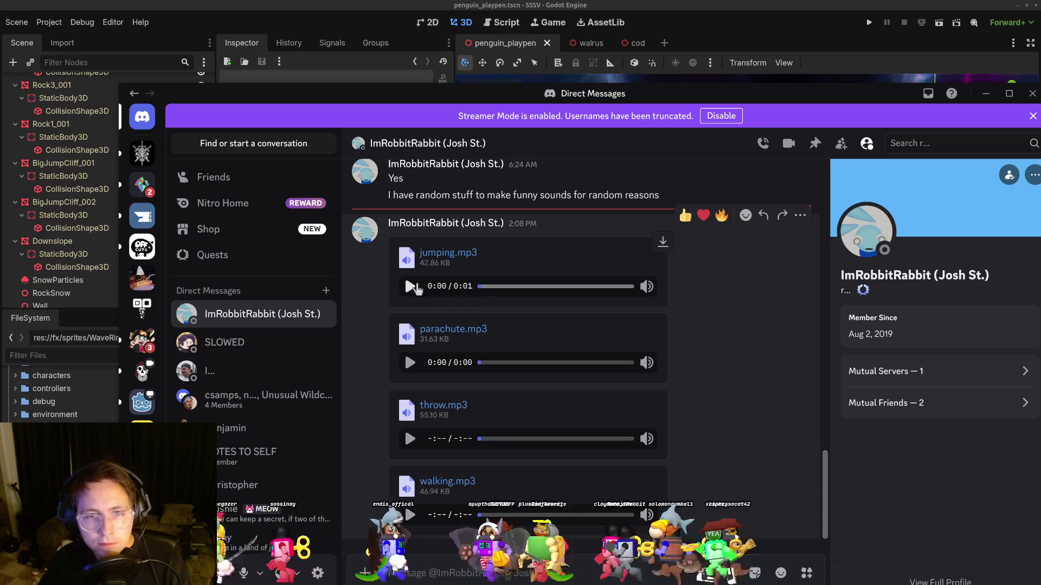
{"action": "left_click", "coordinate": [411, 364]}
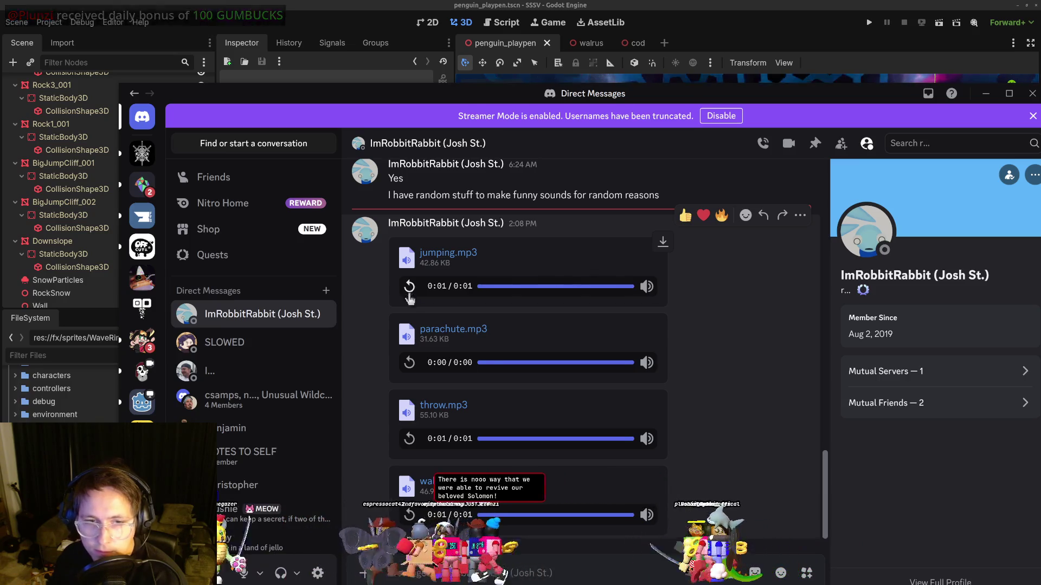
{"action": "key", "text": "alt+Tab"}
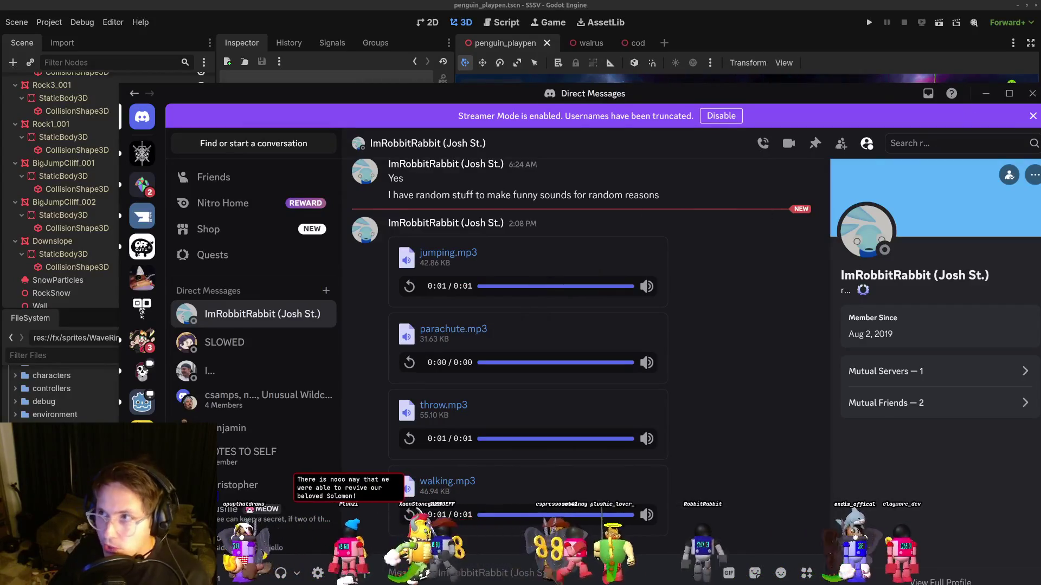
{"action": "key", "text": "alt+Tab"}
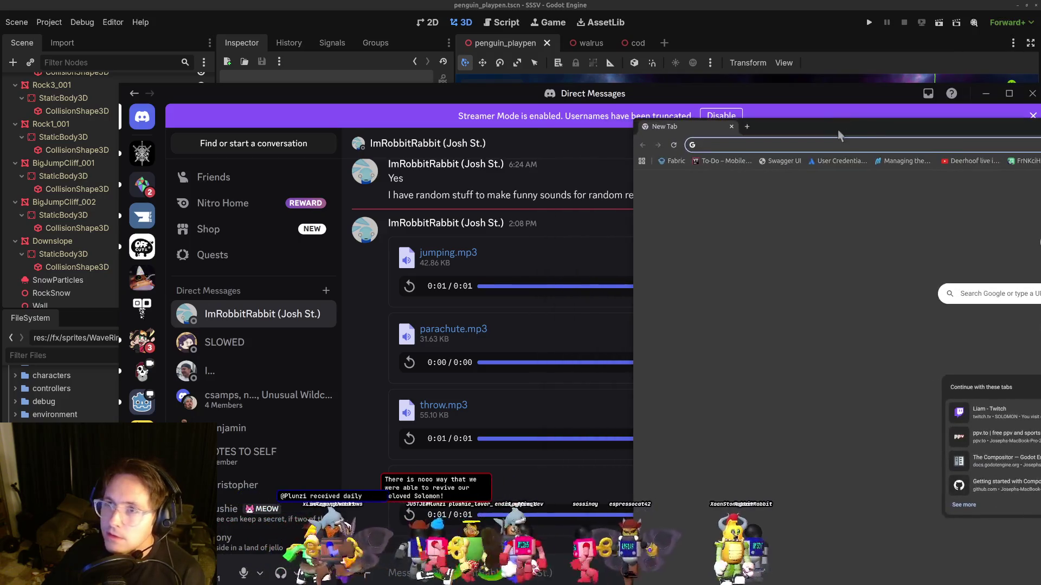
Move the Chrome window onto this screen, maximize it and go to YouTube
{"action": "key", "text": "alt+space"}
{"action": "key", "text": "Up"}
{"action": "key", "text": "Up"}
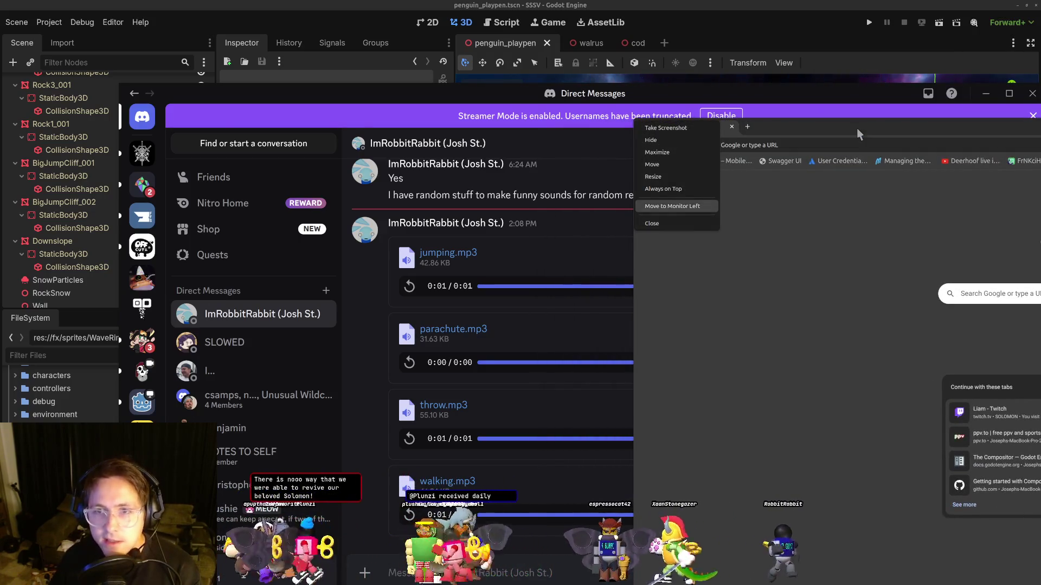
{"action": "key", "text": "Return"}
{"action": "double_click", "coordinate": [415, 139]}
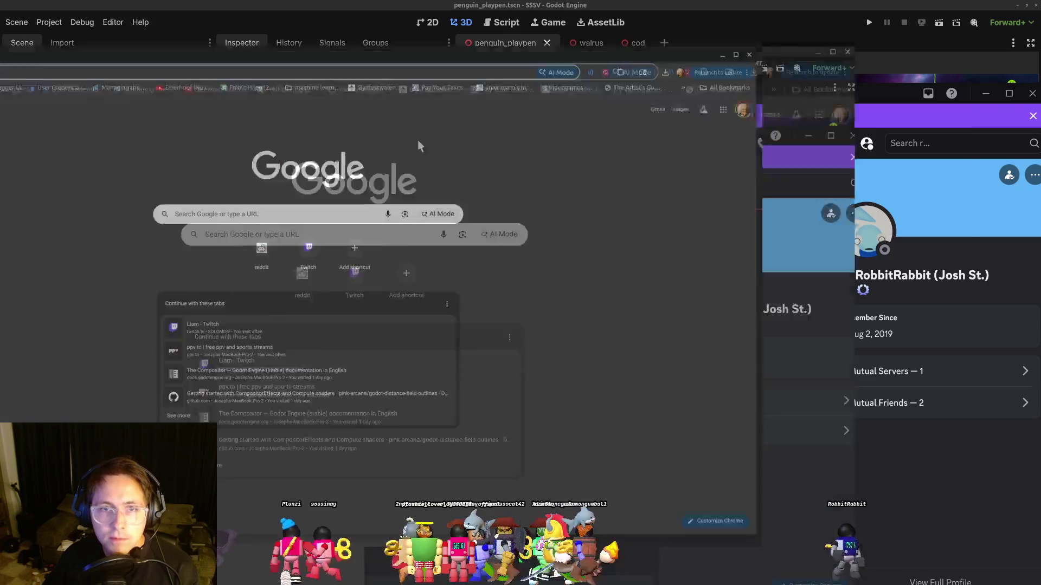
{"action": "key", "text": "alt+Tab"}
{"action": "left_click", "coordinate": [496, 299]}
{"action": "left_click", "coordinate": [119, 51]}
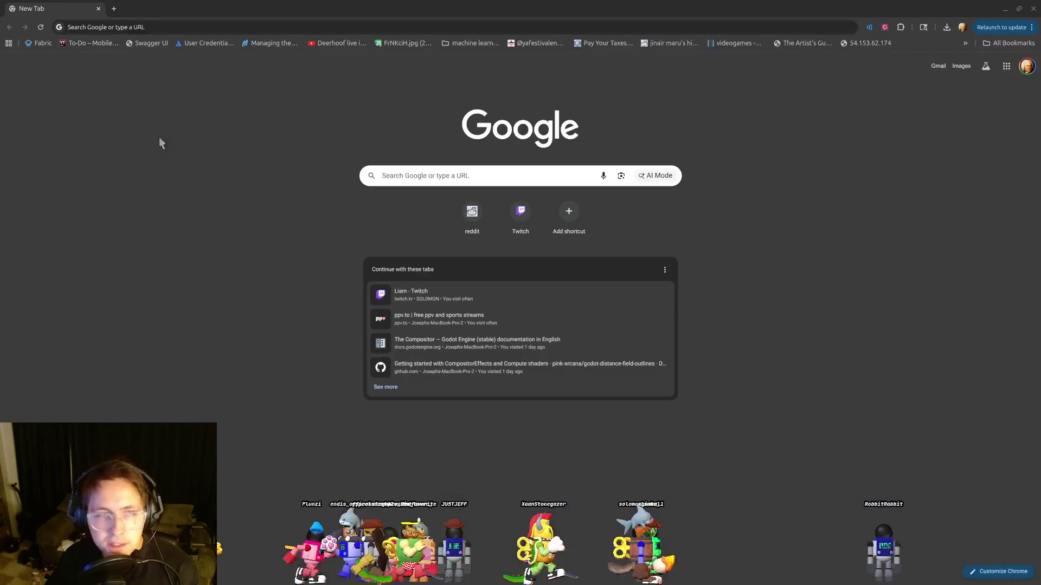
{"action": "type", "text": "you"}
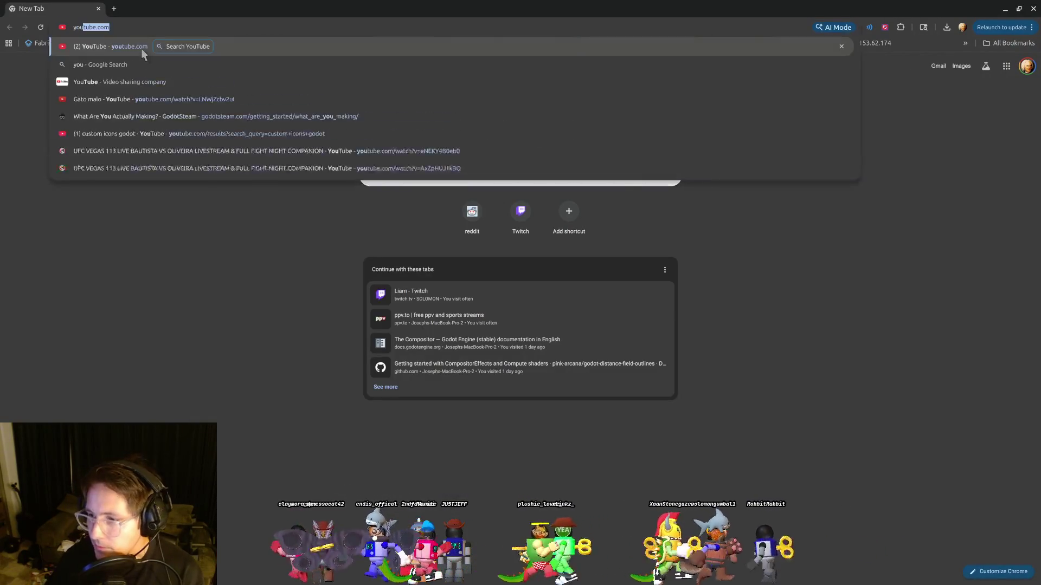
{"action": "key", "text": "Return"}
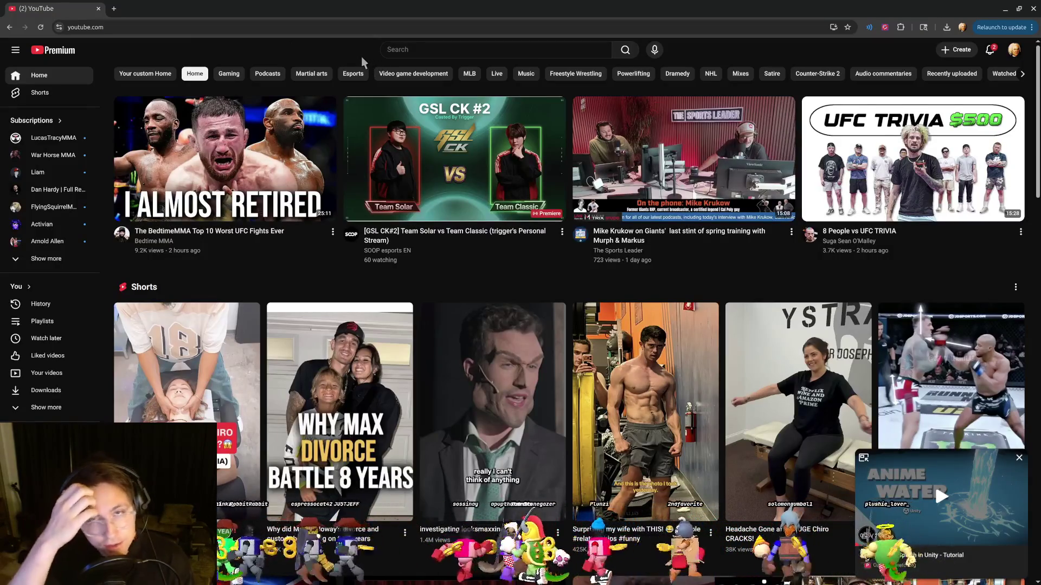
Search YouTube for 'sssv playthru', then search for 'space station silicon valley' instead
{"action": "left_click", "coordinate": [409, 49]}
{"action": "type", "text": "sssv pl"}
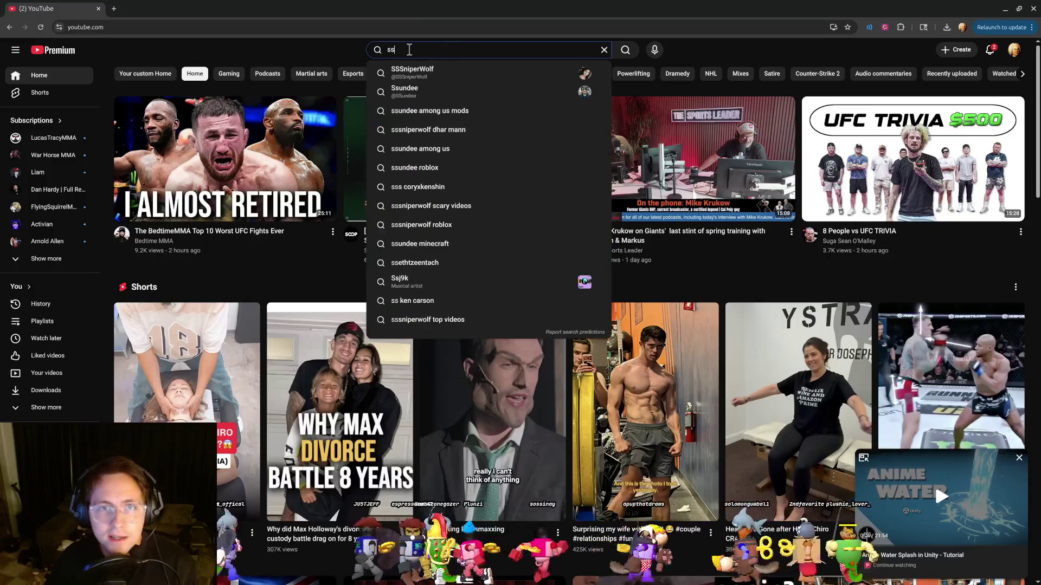
{"action": "type", "text": "aythru"}
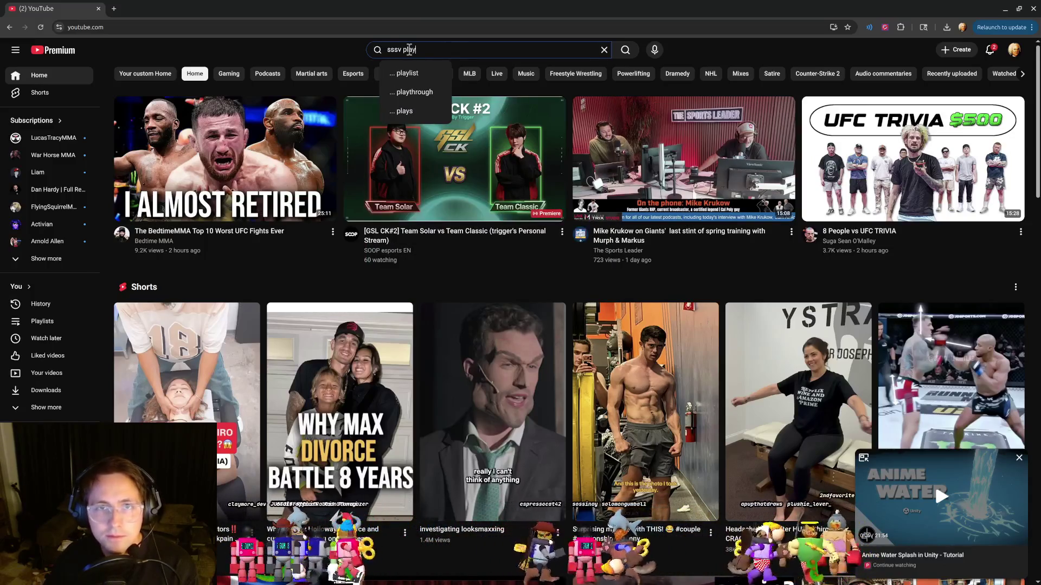
{"action": "key", "text": "Return"}
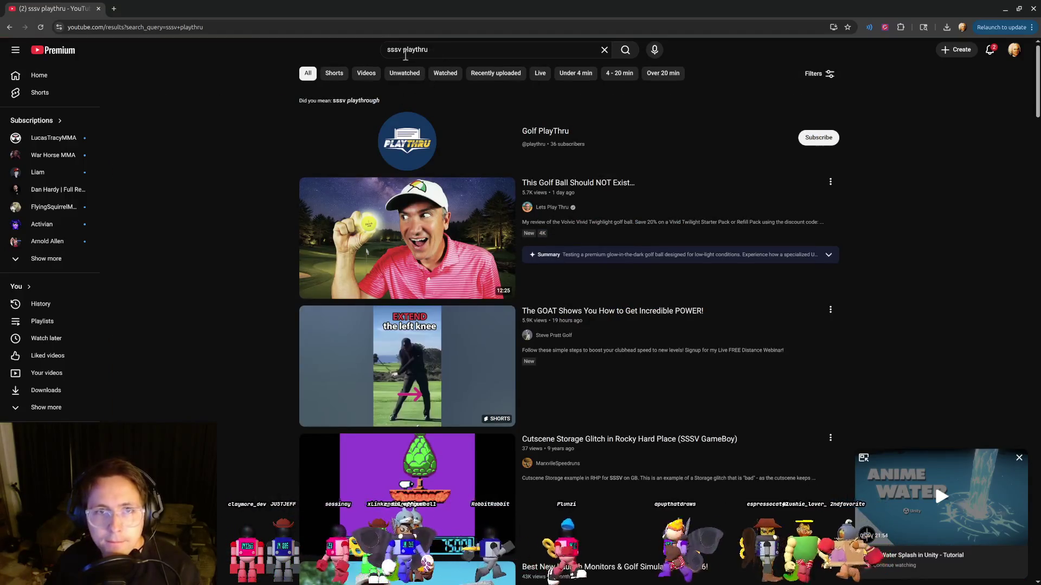
{"action": "double_click", "coordinate": [415, 49]}
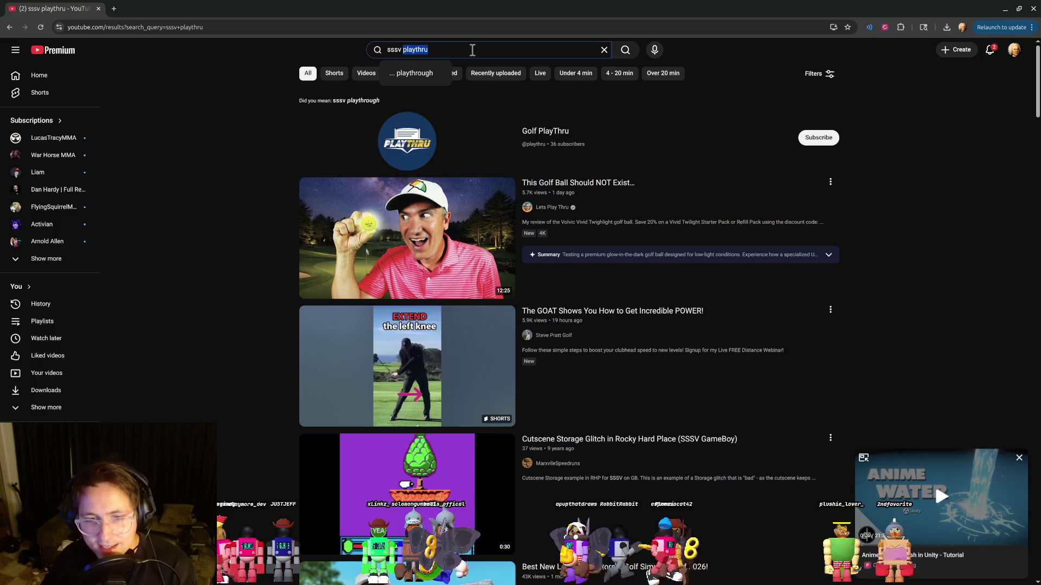
{"action": "type", "text": "playt"}
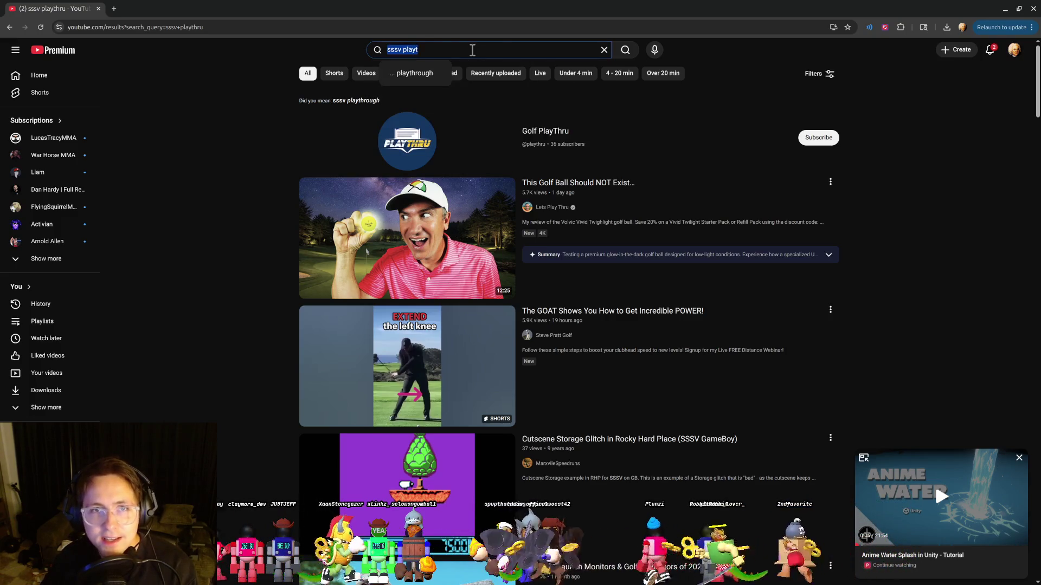
{"action": "type", "text": "space station silicon valley"}
{"action": "key", "text": "Down"}
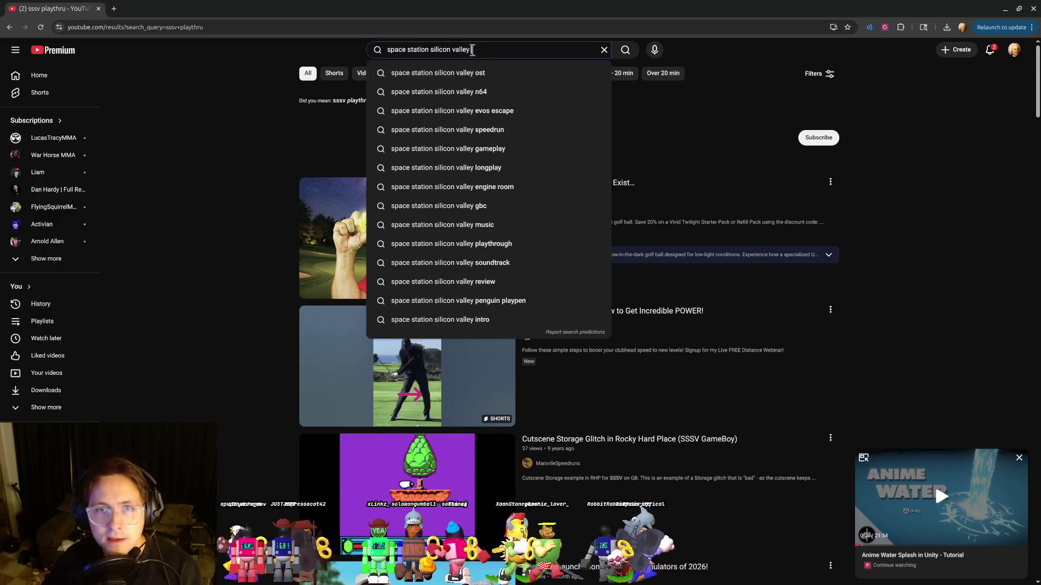
{"action": "key", "text": "Return"}
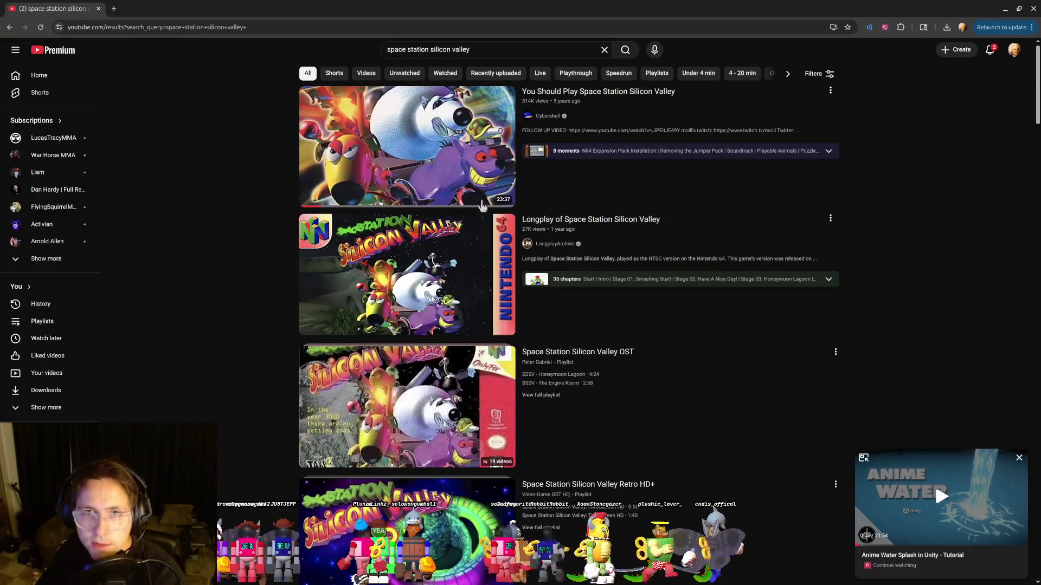
Open the Longplay of Space Station Silicon Valley video, seek to the icy penguin stage and pause
{"action": "left_click", "coordinate": [445, 291]}
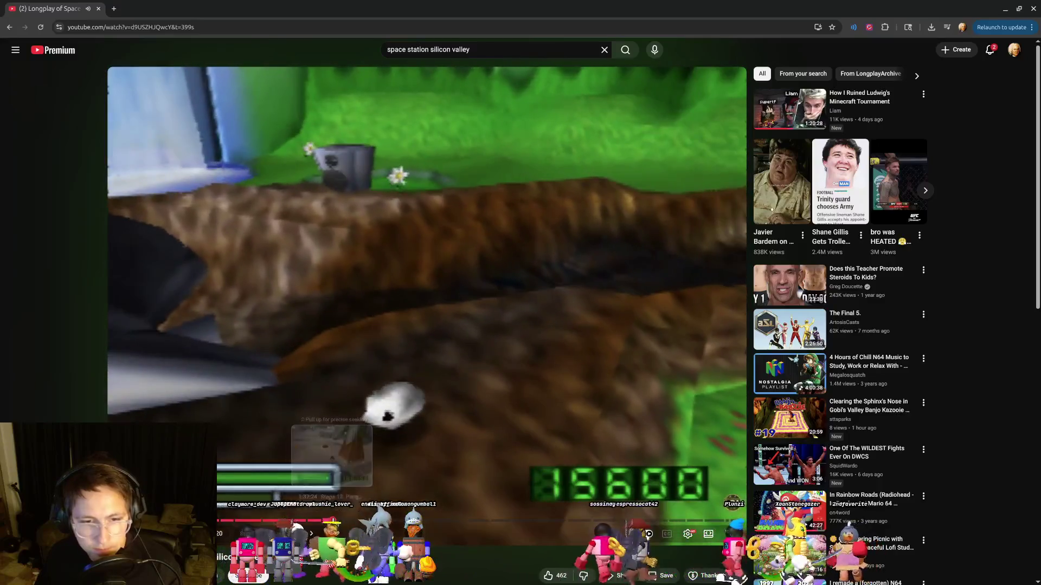
{"action": "left_click", "coordinate": [332, 520]}
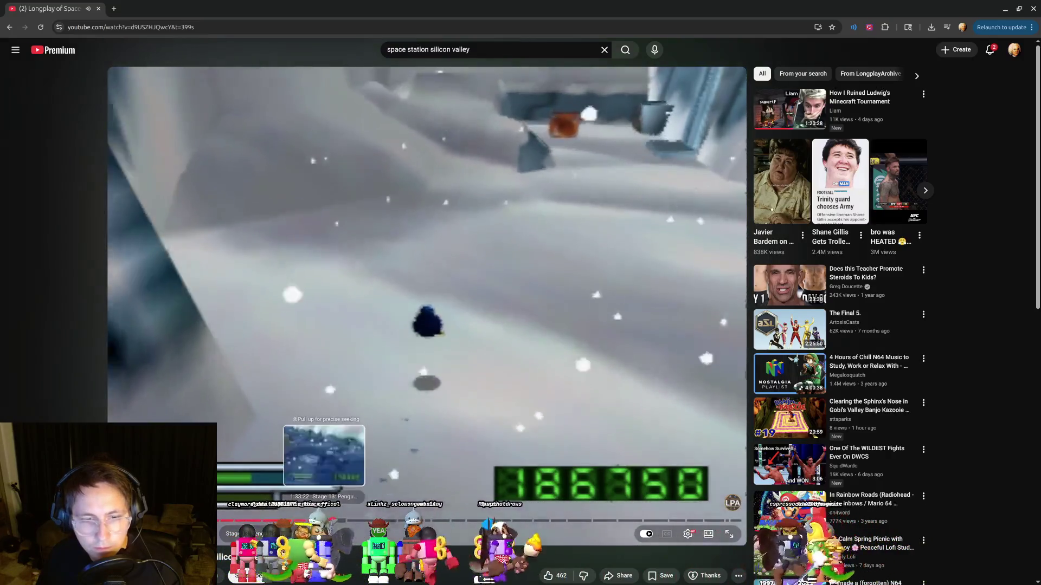
{"action": "left_click", "coordinate": [330, 521]}
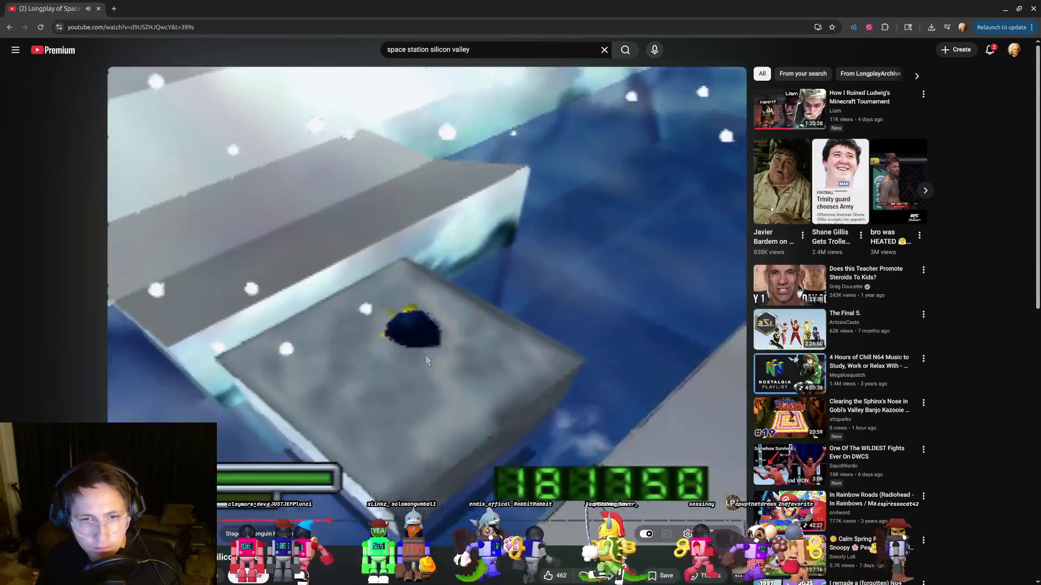
{"action": "left_click", "coordinate": [425, 354]}
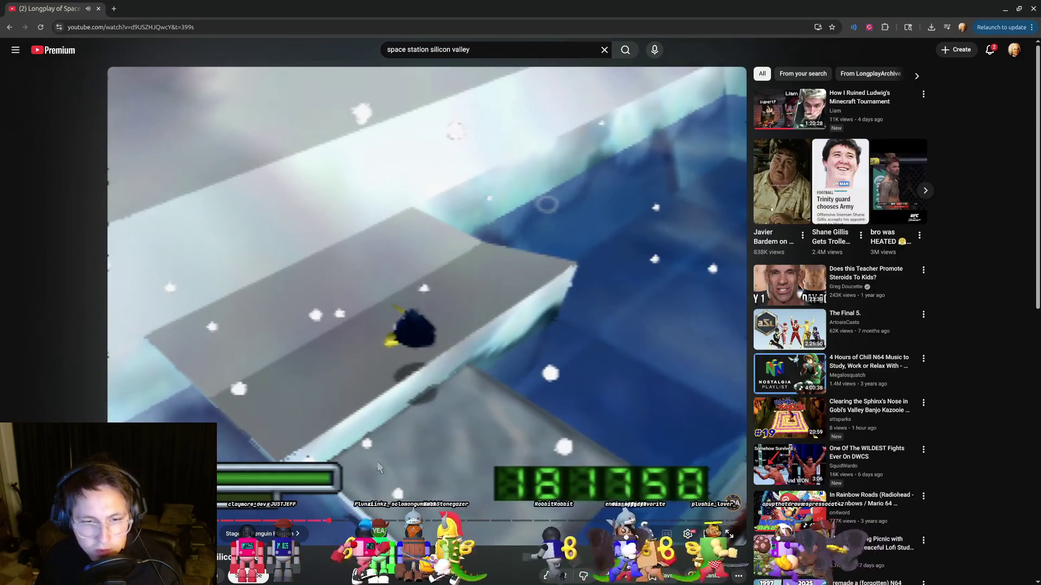
{"action": "key", "text": "alt+Tab"}
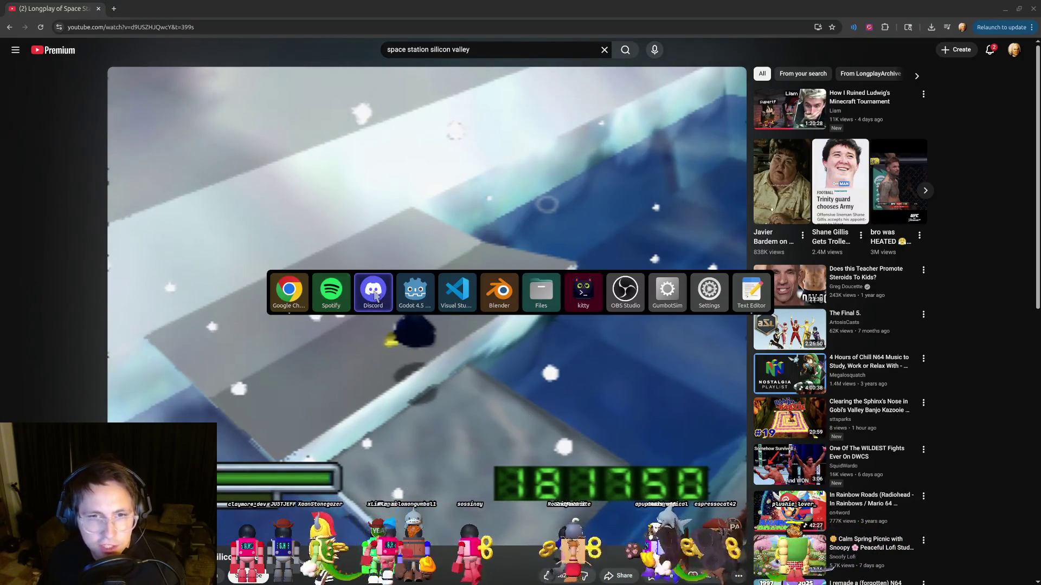
{"action": "left_click", "coordinate": [386, 297]}
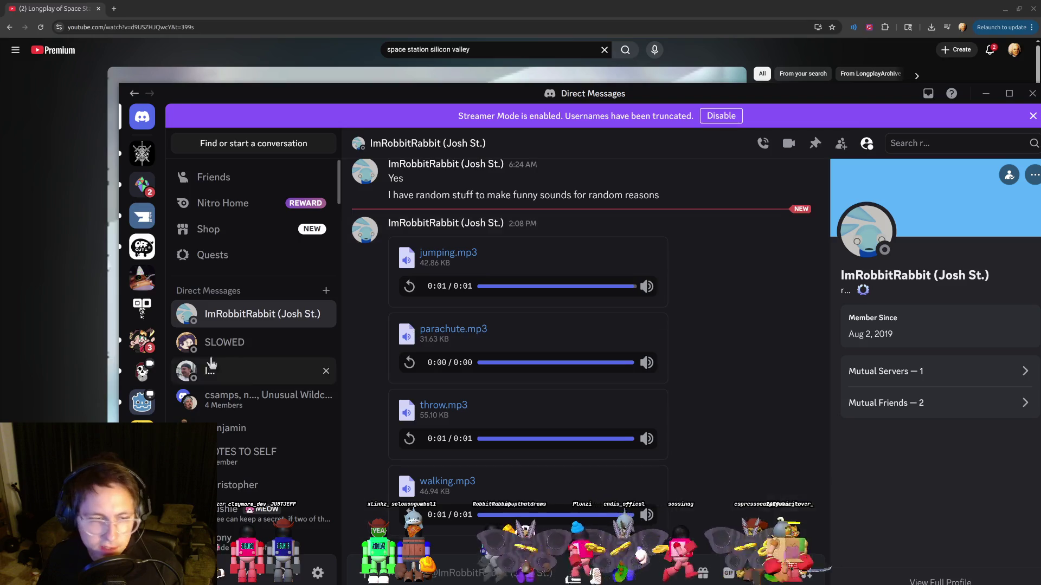
{"action": "left_click", "coordinate": [90, 382]}
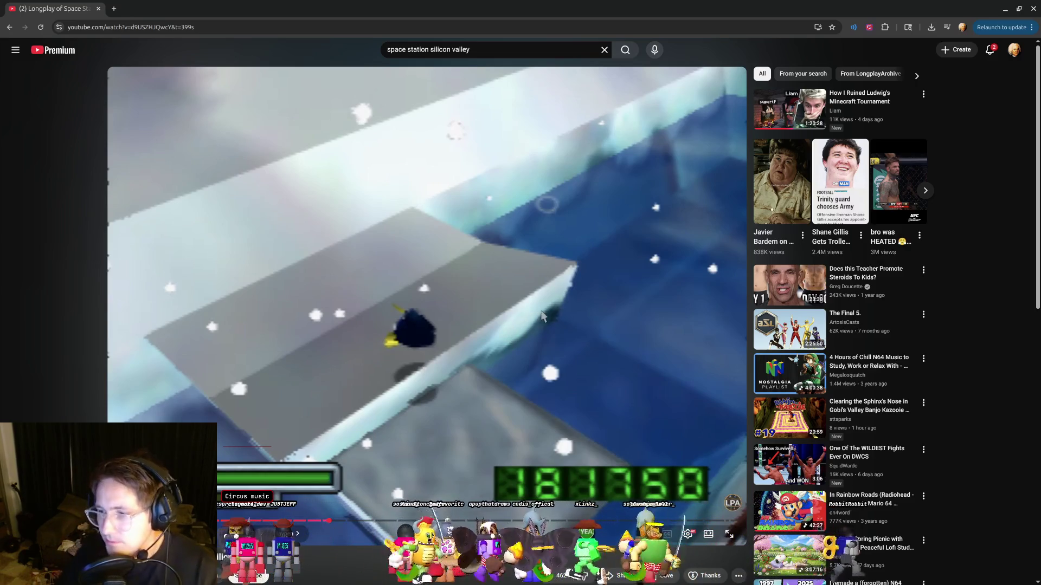
Resume the penguin-stage longplay briefly, then pause it again
{"action": "key", "text": "alt+Tab"}
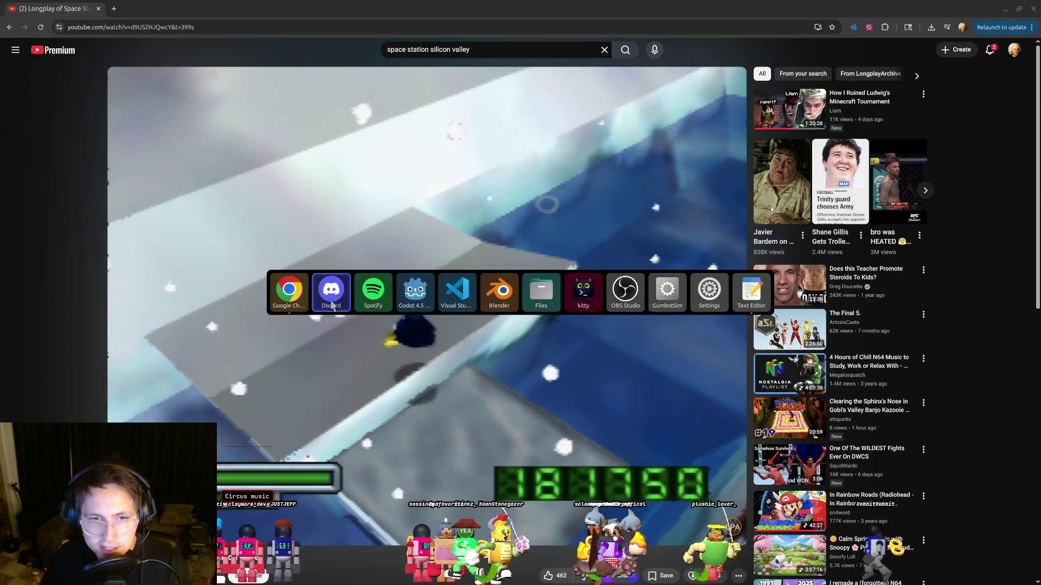
{"action": "key", "text": "alt+shift+Tab"}
{"action": "left_click", "coordinate": [418, 316]}
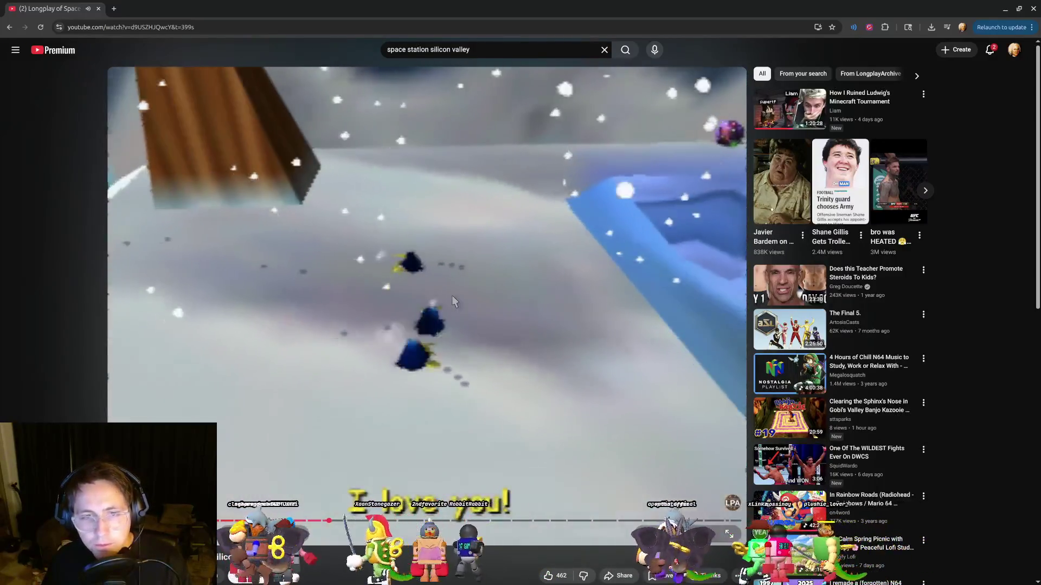
{"action": "left_click", "coordinate": [460, 293]}
Back in the Discord DM, replay jumping.mp3 and play parachute.mp3
{"action": "key", "text": "alt+Tab"}
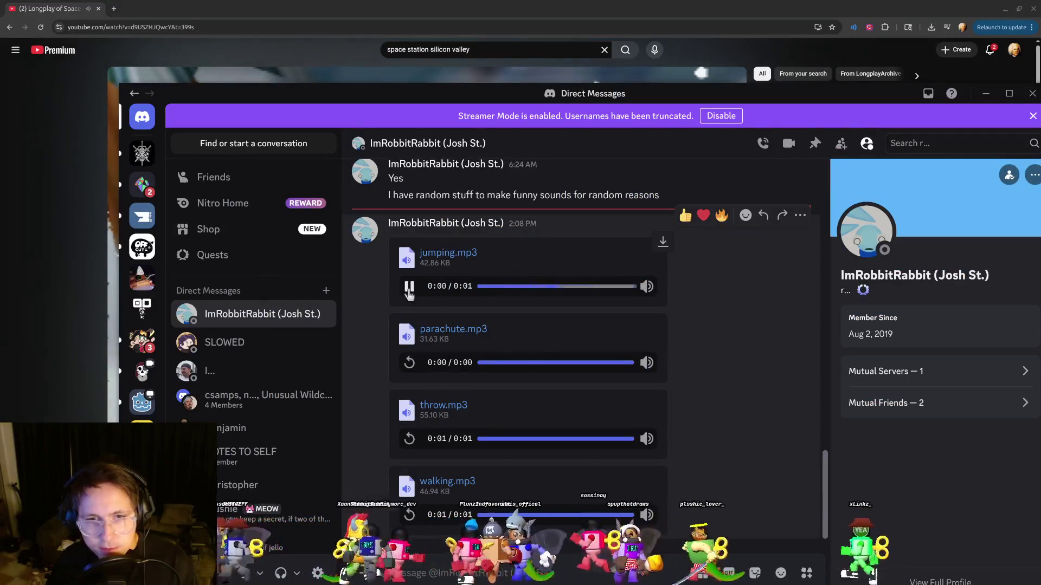
{"action": "left_click", "coordinate": [409, 286]}
{"action": "left_click", "coordinate": [409, 363]}
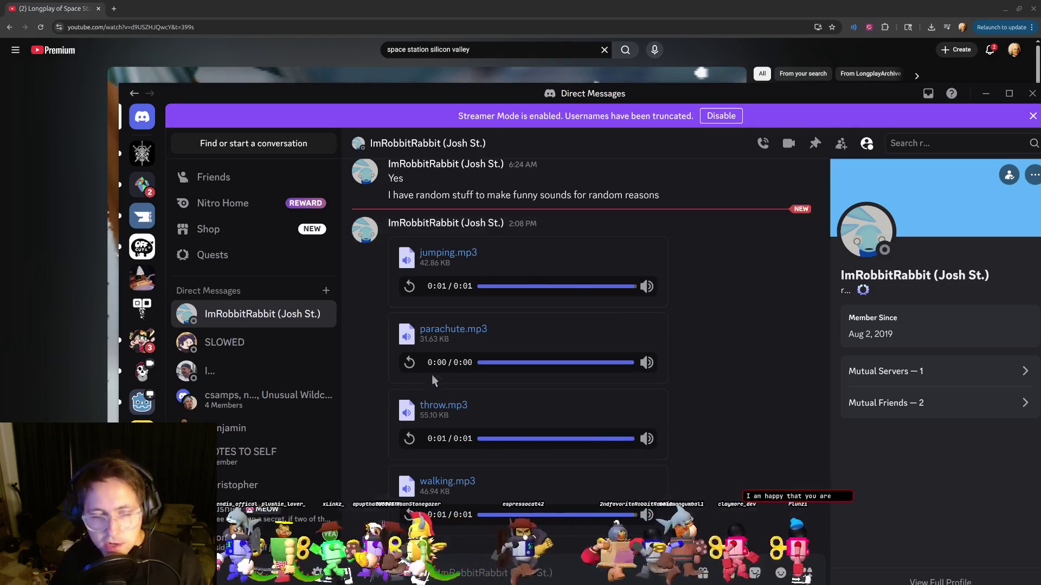
Download the walking.mp3 sound clip from the Discord chat
{"action": "key", "text": "alt+Tab"}
{"action": "left_click", "coordinate": [430, 299]}
{"action": "key", "text": "alt+Tab"}
{"action": "left_click", "coordinate": [663, 473]}
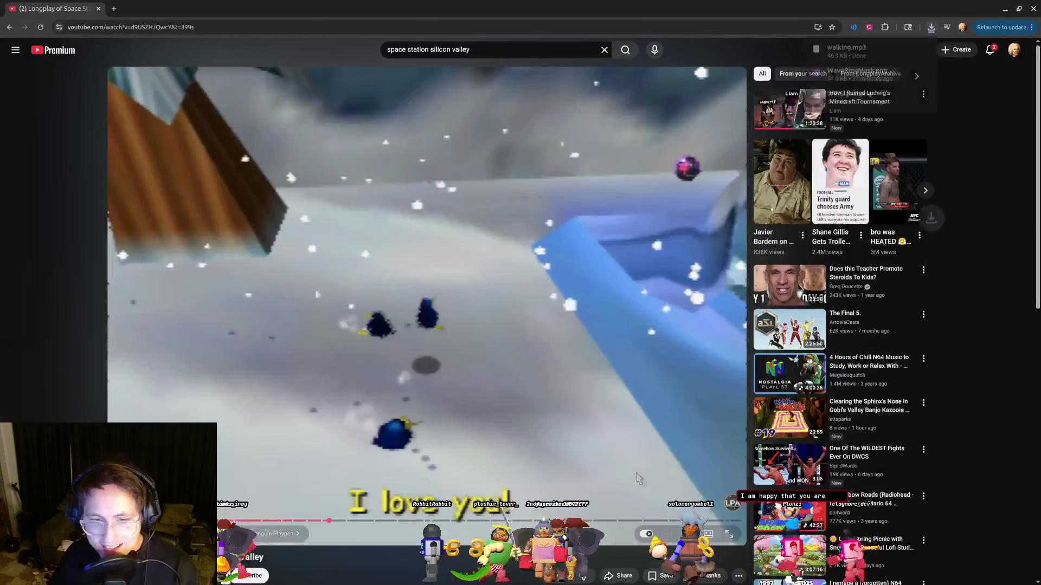
Switch windows and end up starting Elliott Smith's music in Spotify
{"action": "key", "text": "alt+Tab"}
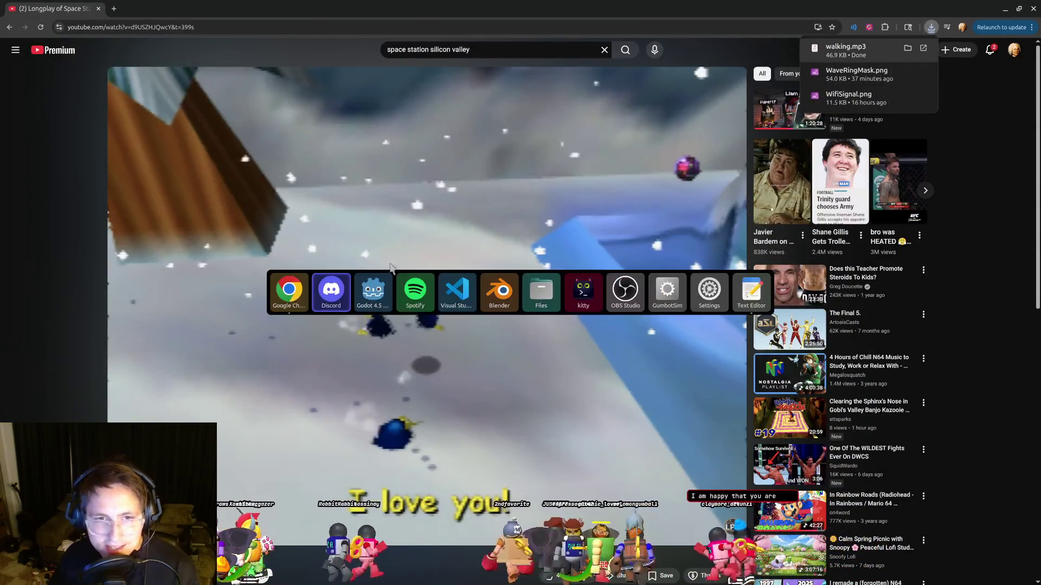
{"action": "left_click", "coordinate": [372, 305]}
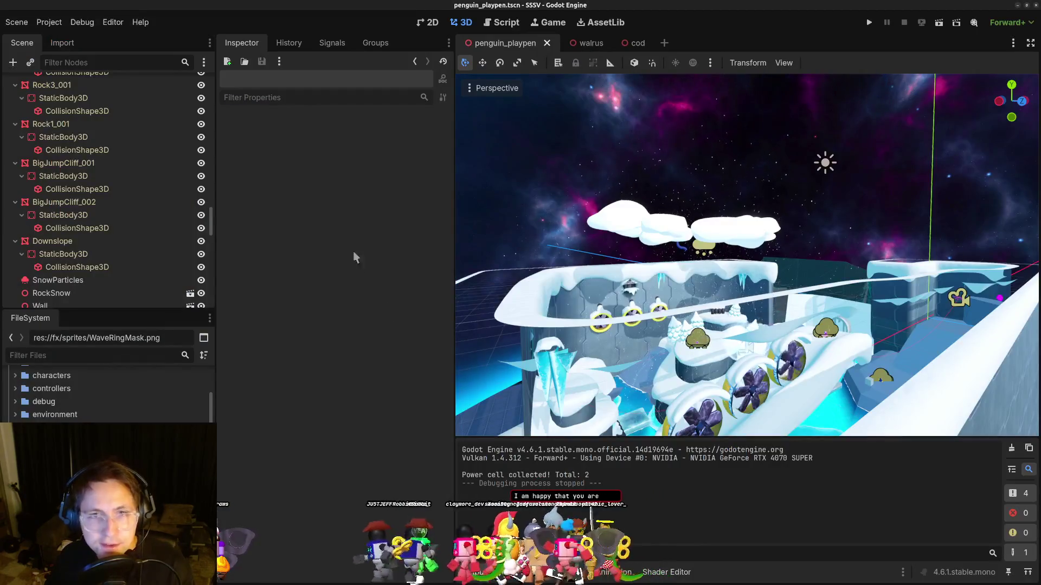
{"action": "key", "text": "alt+Tab"}
{"action": "left_click", "coordinate": [379, 302]}
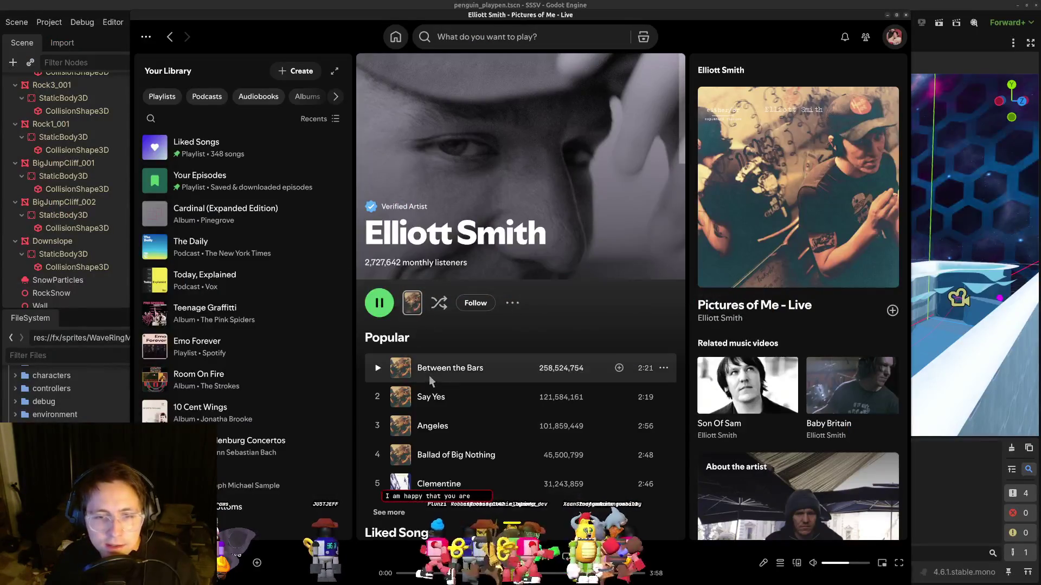
Back in Godot, zoom out, filter the Scene tree by 'penguin' and select Penguin6
{"action": "key", "text": "alt+Tab"}
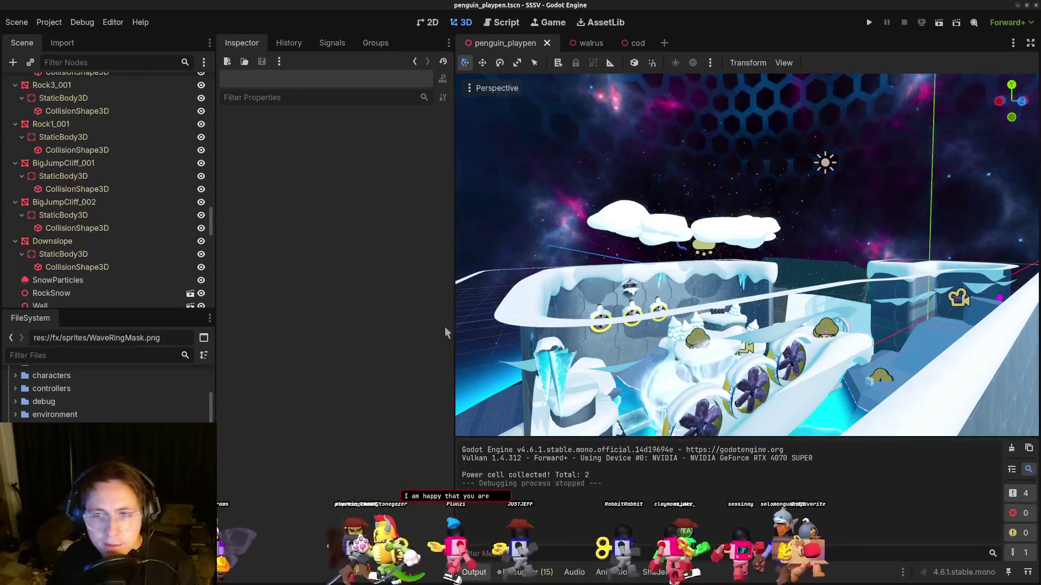
{"action": "scroll", "coordinate": [651, 287], "scroll_direction": "down", "scroll_amount": 5}
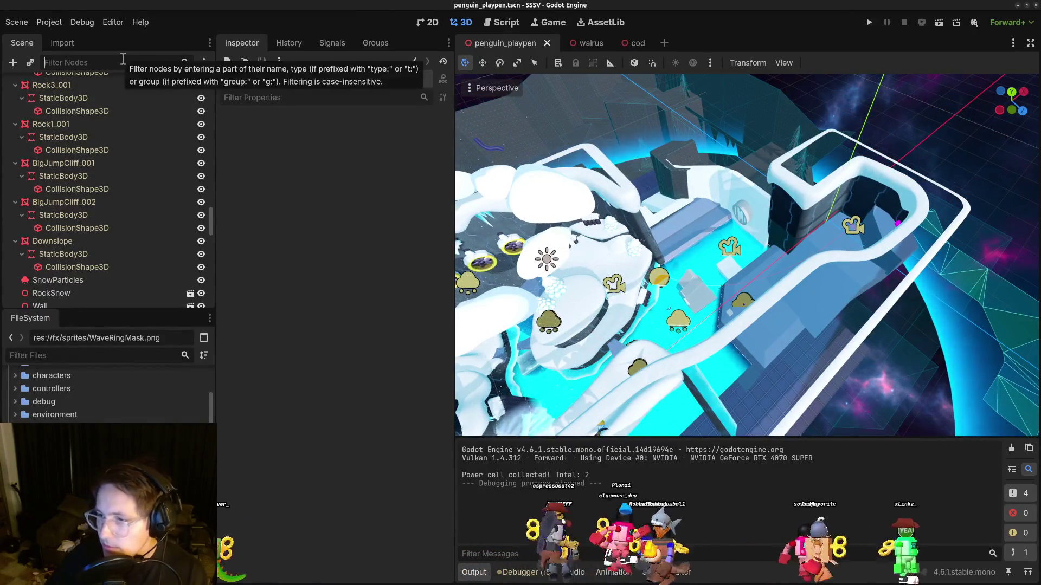
{"action": "type", "text": "penguin"}
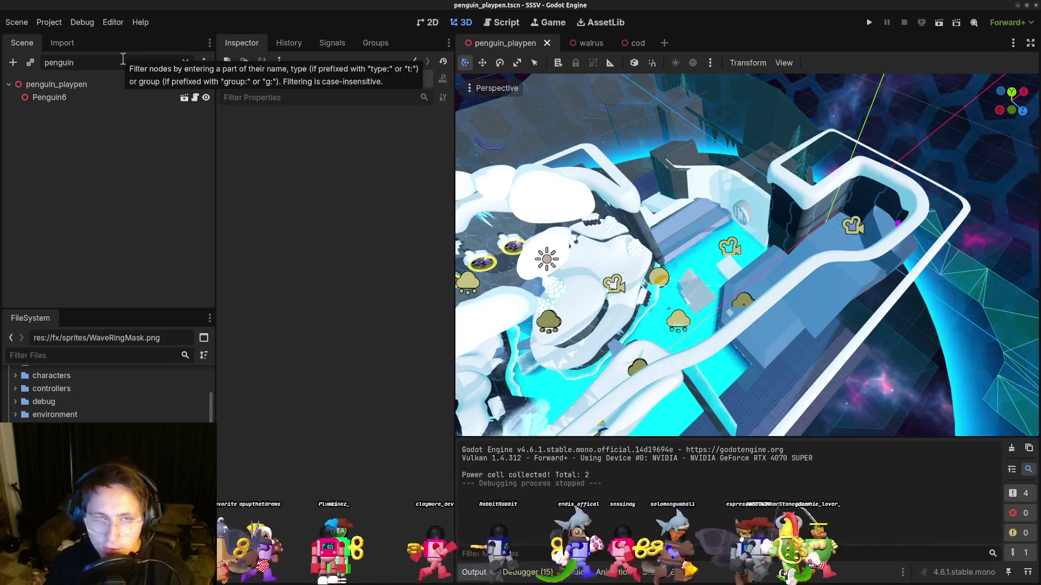
{"action": "left_click", "coordinate": [87, 97]}
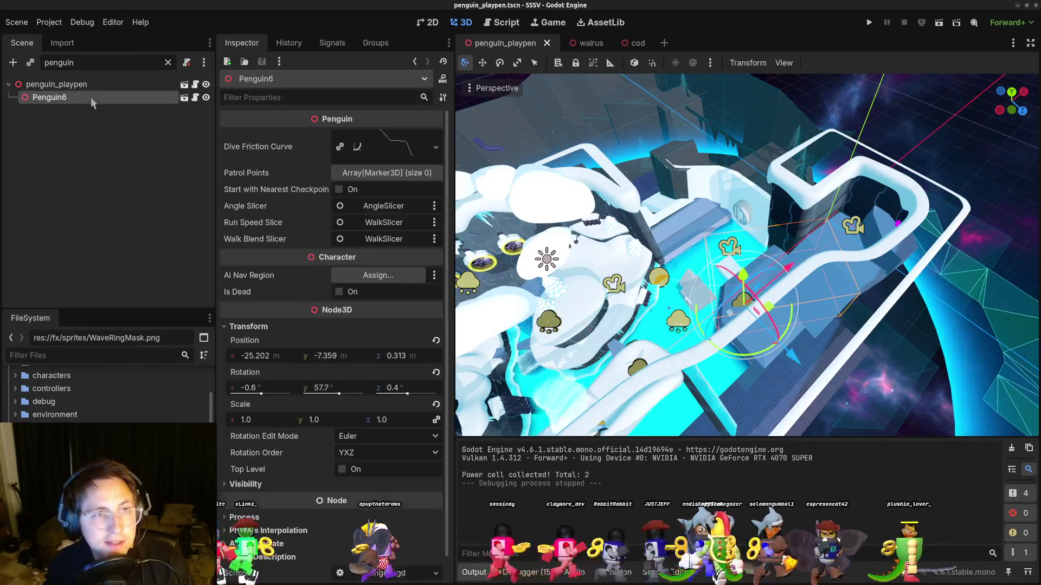
Frame Penguin6 up close in the 3D view, then Quick Open a search for penguin.gd
{"action": "left_click", "coordinate": [107, 85]}
{"action": "double_click", "coordinate": [80, 98]}
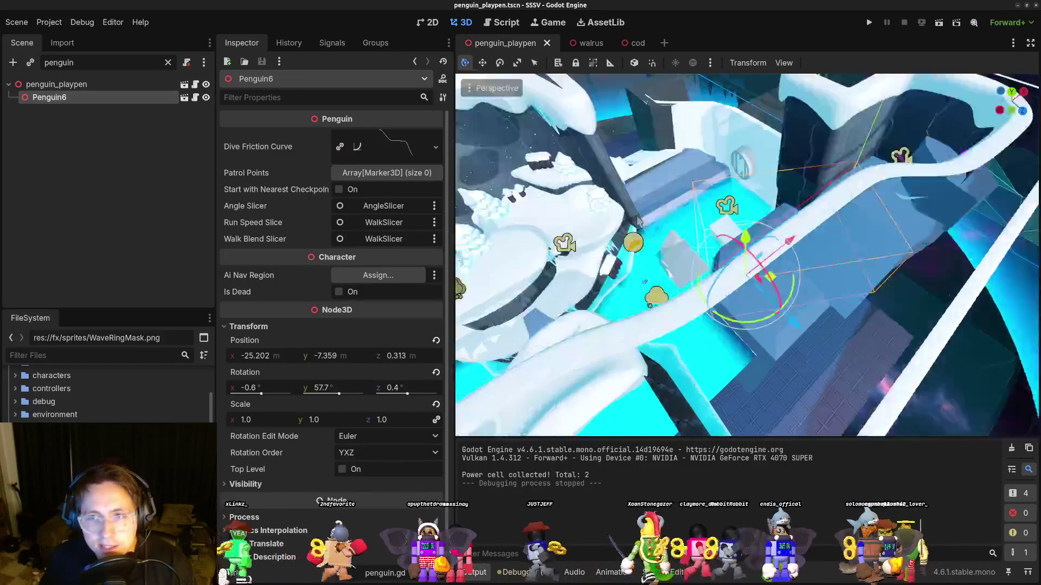
{"action": "scroll", "coordinate": [774, 230], "scroll_direction": "up", "scroll_amount": 5}
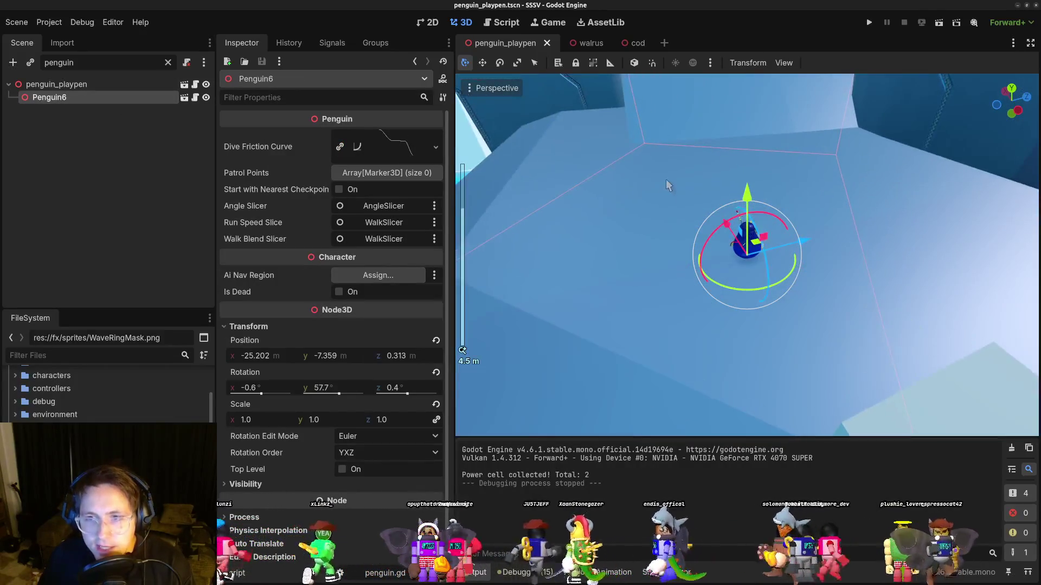
{"action": "key", "text": "Up"}
{"action": "left_click", "coordinate": [124, 97]}
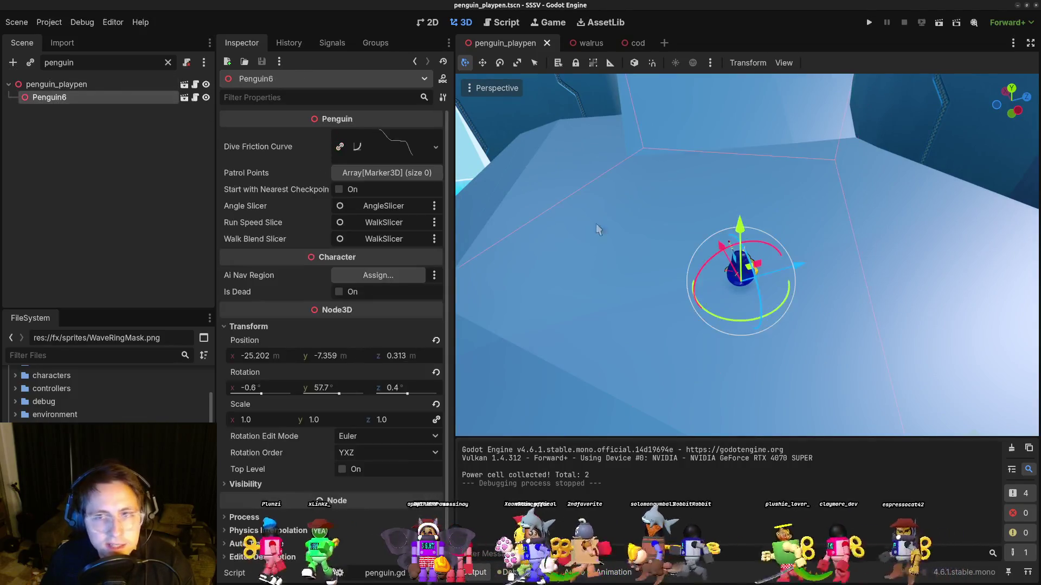
{"action": "scroll", "coordinate": [570, 245], "scroll_direction": "down", "scroll_amount": 4}
{"action": "left_click", "coordinate": [99, 90]}
{"action": "left_click", "coordinate": [95, 100]}
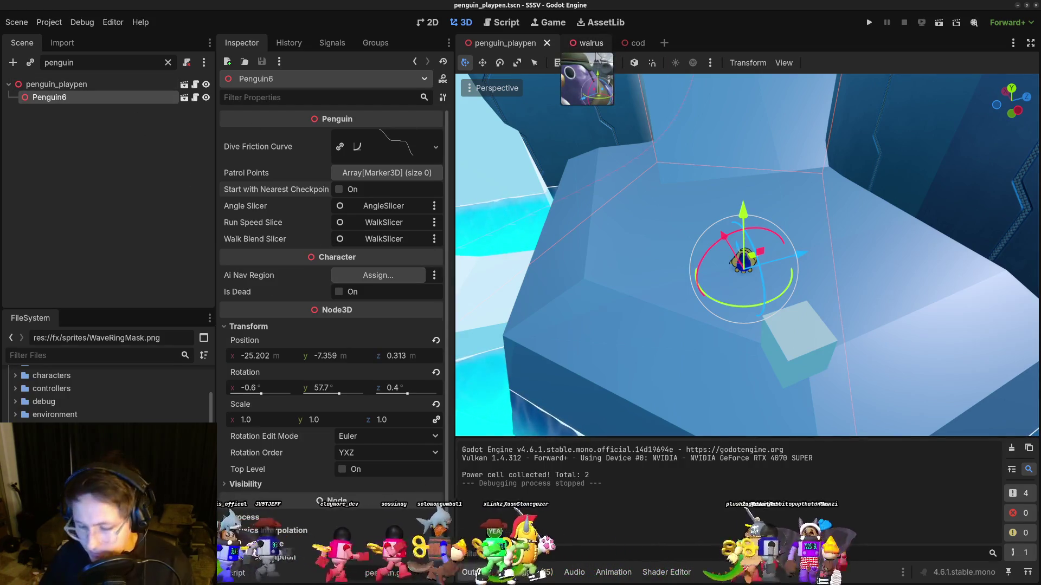
{"action": "key", "text": "alt+shift+o"}
{"action": "type", "text": "pengu"}
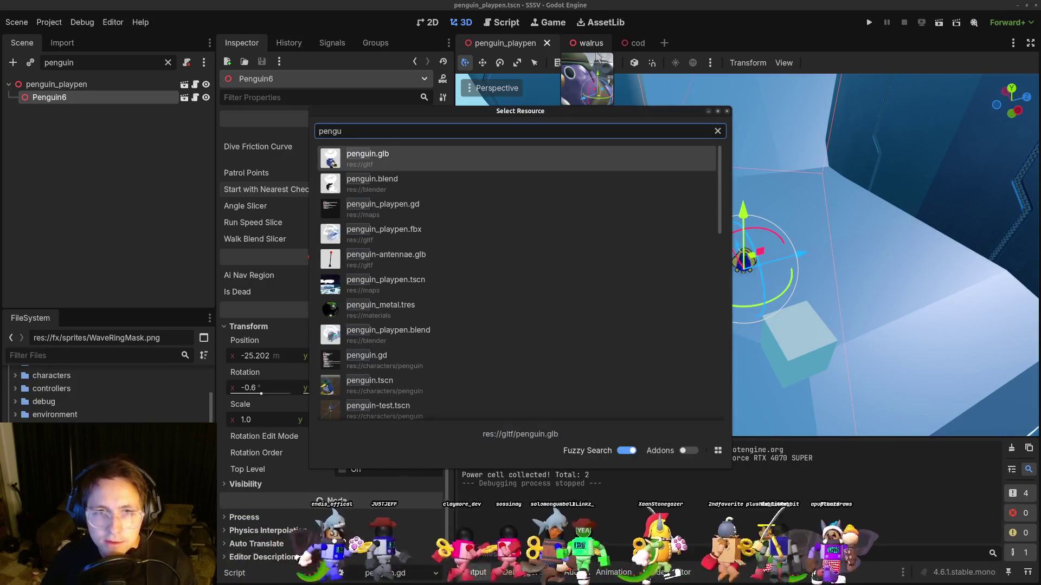
{"action": "type", "text": "in.gd"}
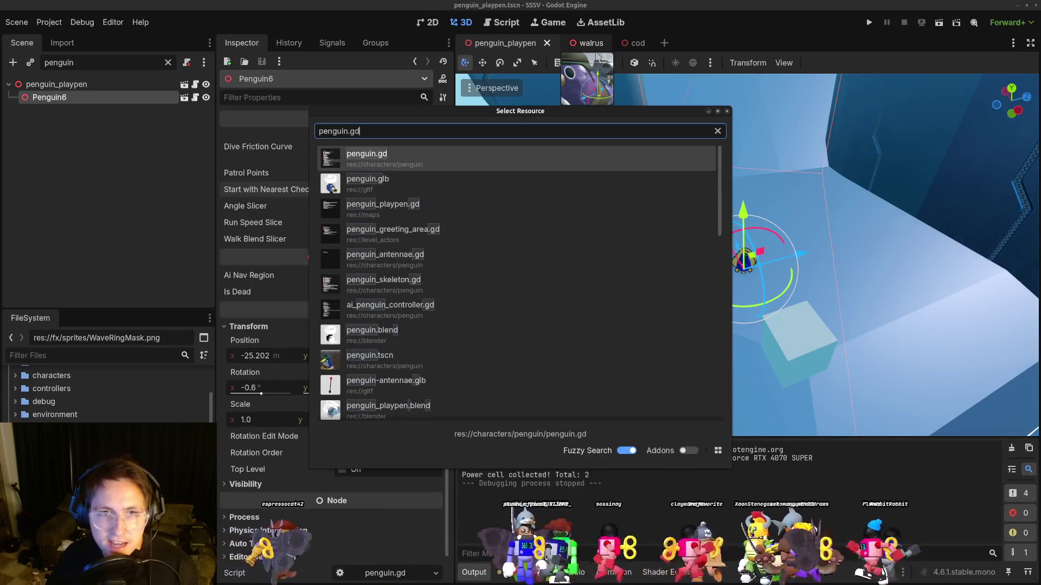
Open penguin.gd in the external editor and review its movement constants such as WATER_LINEAR_DRAG
{"action": "key", "text": "Return"}
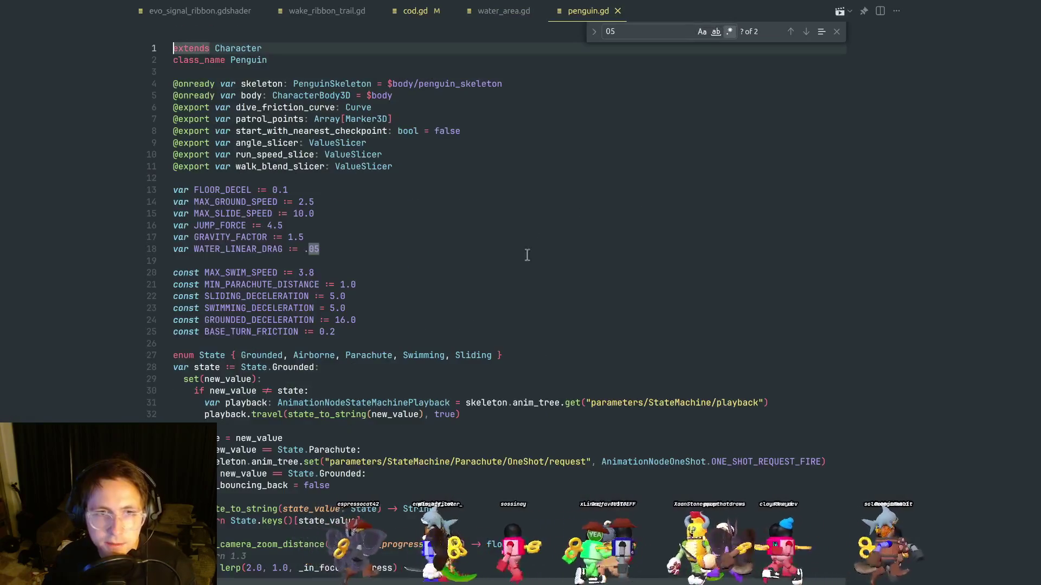
{"action": "left_click", "coordinate": [502, 270]}
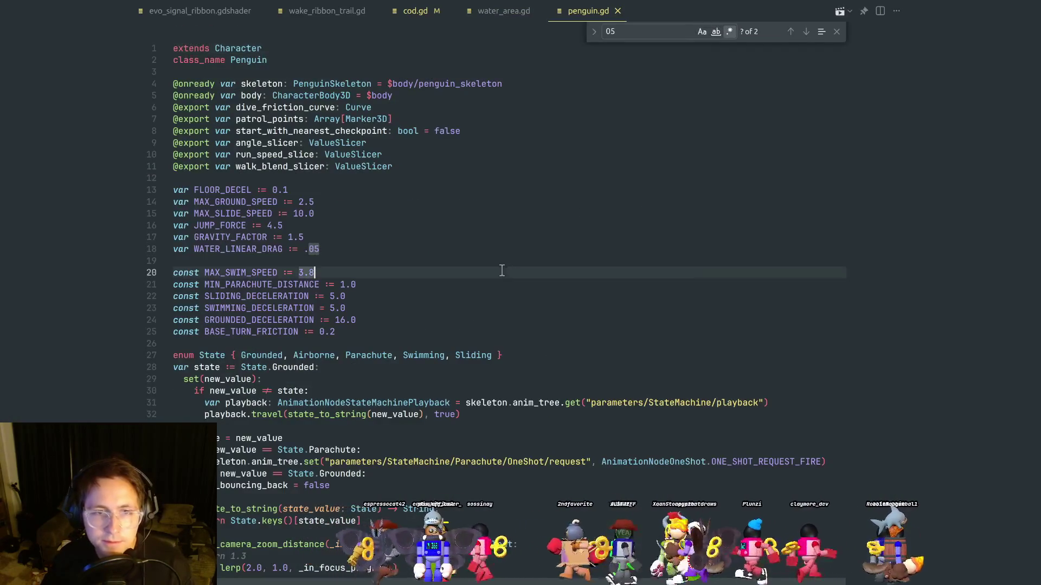
{"action": "scroll", "coordinate": [544, 202], "scroll_direction": "down", "scroll_amount": 3}
{"action": "scroll", "coordinate": [544, 202], "scroll_direction": "up", "scroll_amount": 5}
{"action": "left_click", "coordinate": [429, 297]}
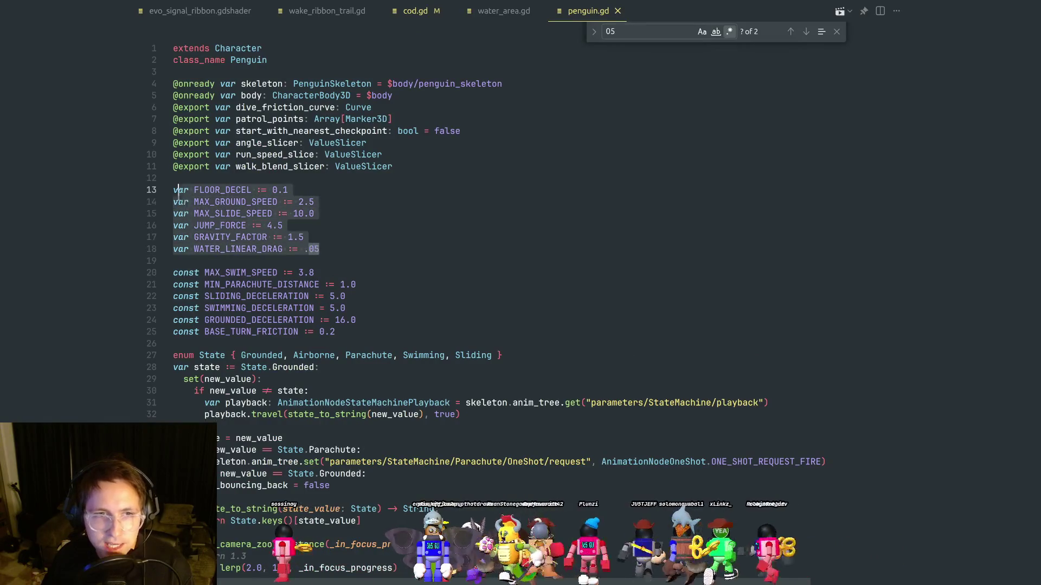
{"action": "left_click", "coordinate": [413, 228]}
{"action": "key", "text": "alt+Tab"}
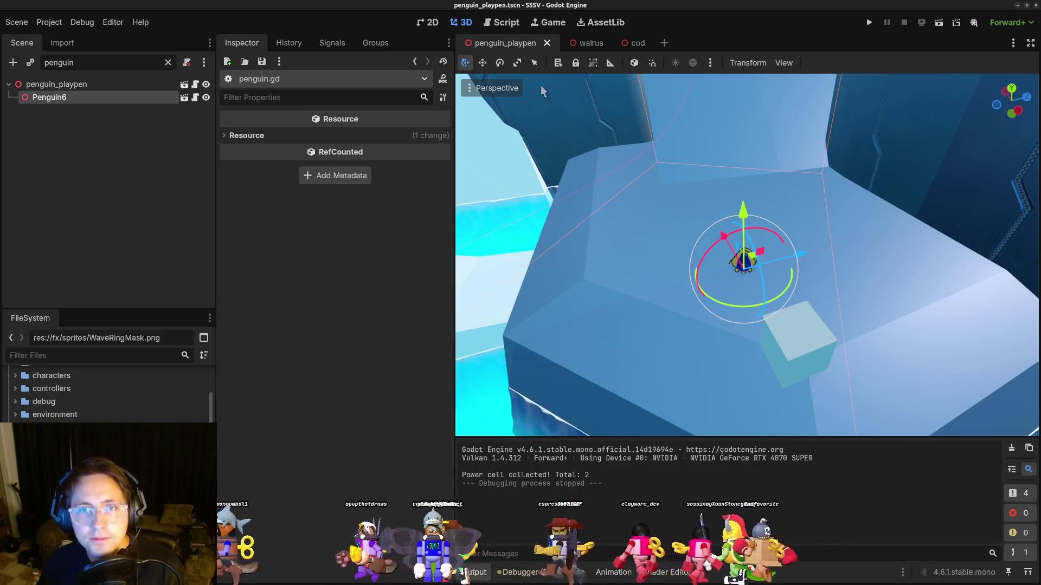
Quick Open the penguin.tscn scene by searching for it
{"action": "key", "text": "alt+Tab"}
{"action": "key", "text": "alt+Tab"}
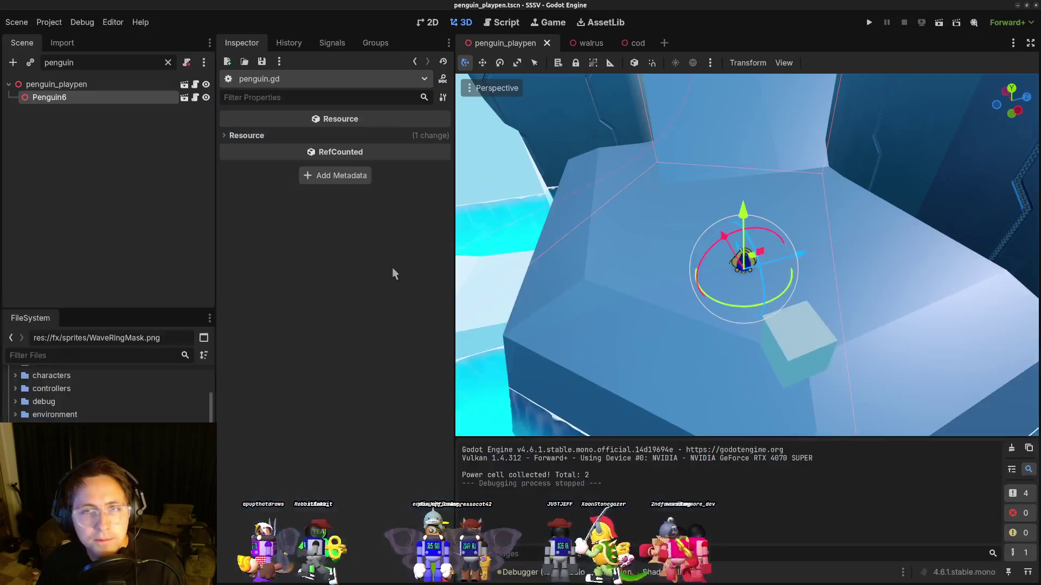
{"action": "key", "text": "alt+shift+o"}
{"action": "type", "text": "penguin.gd"}
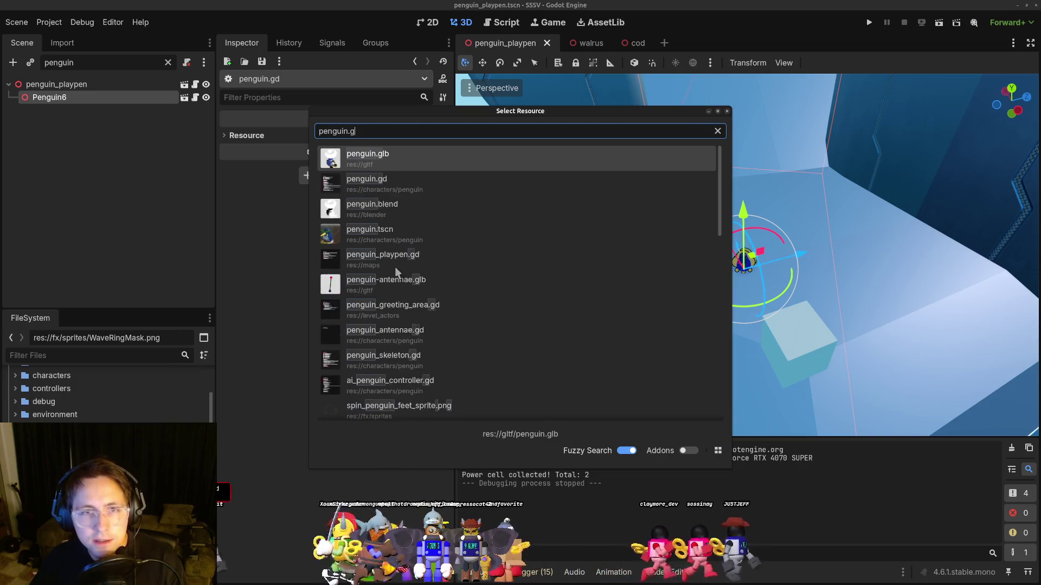
{"action": "key", "text": "BackSpace"}
{"action": "key", "text": "BackSpace"}
{"action": "type", "text": "tscn"}
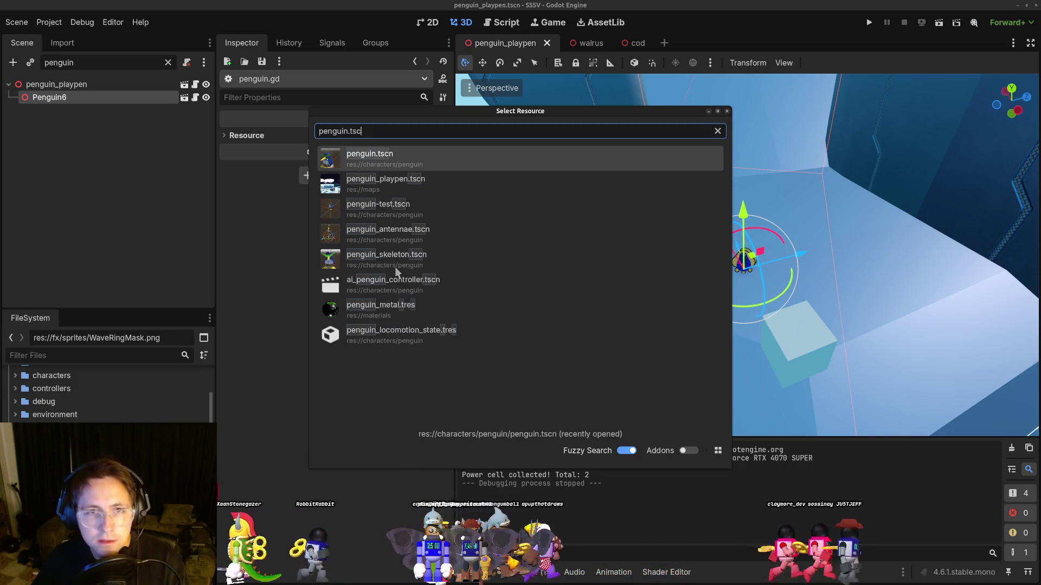
{"action": "key", "text": "Return"}
Clear the Scene tree filter and open the penguin_skeleton sub-scene in its own tab
{"action": "left_click", "coordinate": [185, 62]}
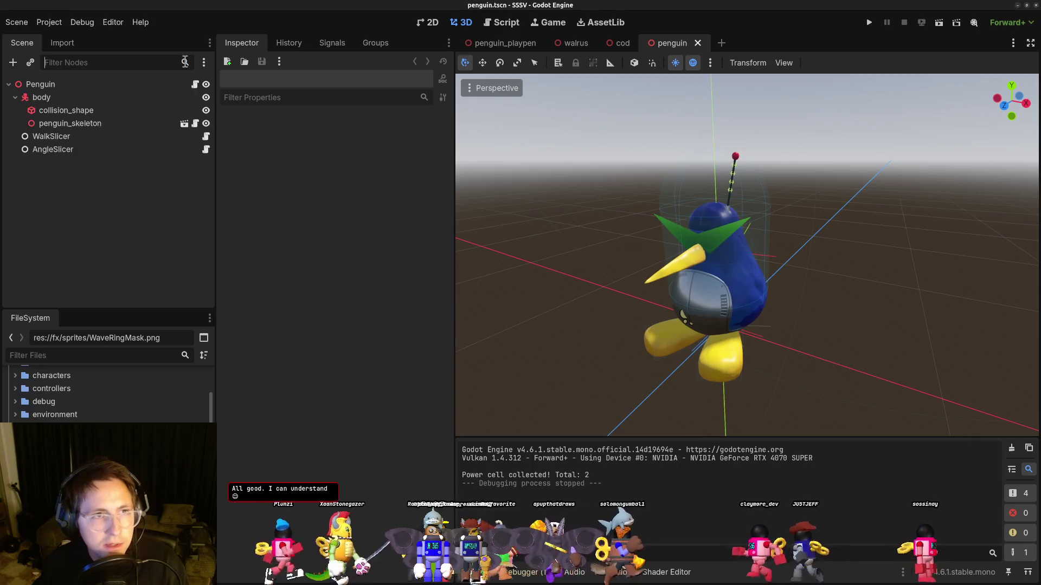
{"action": "left_click", "coordinate": [81, 110]}
{"action": "left_click", "coordinate": [92, 100]}
{"action": "left_click", "coordinate": [136, 123]}
{"action": "left_click", "coordinate": [185, 124]}
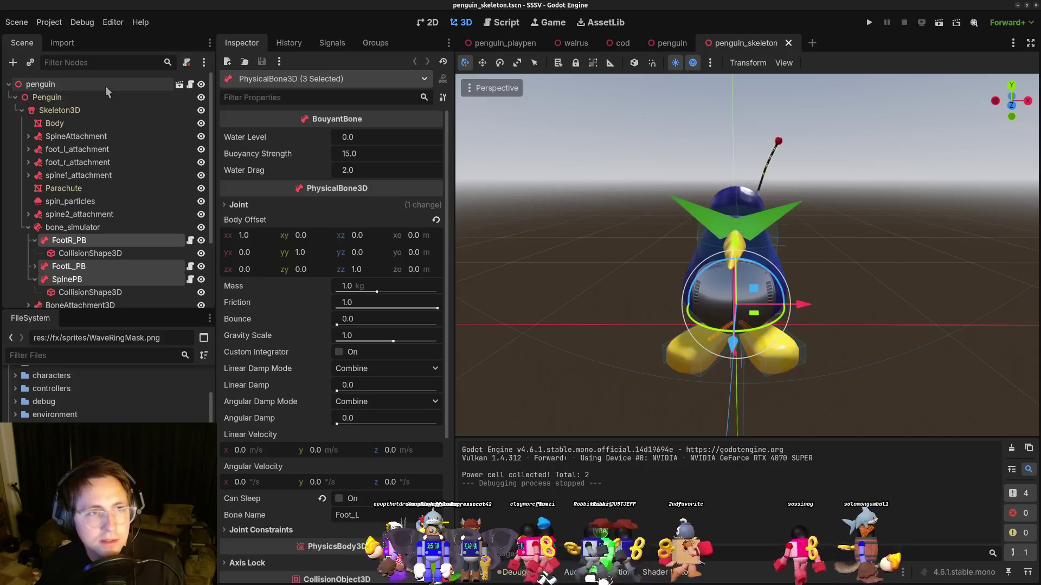
Create an AudioStreamPlayer3D node from a 'sound' search and drag it under foot_l_attachment
{"action": "left_click", "coordinate": [13, 63]}
{"action": "type", "text": "noise"}
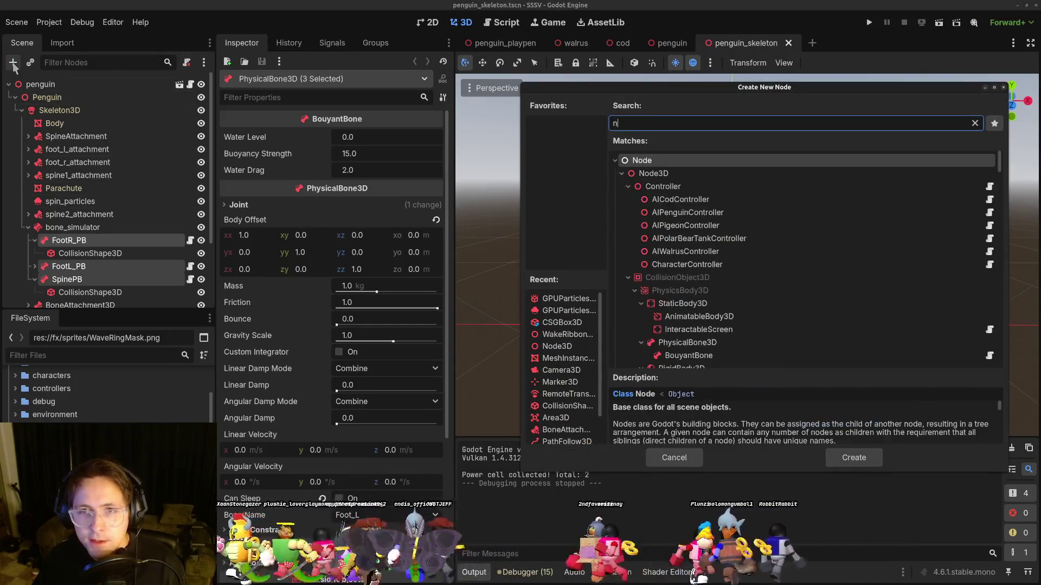
{"action": "type", "text": "sound"}
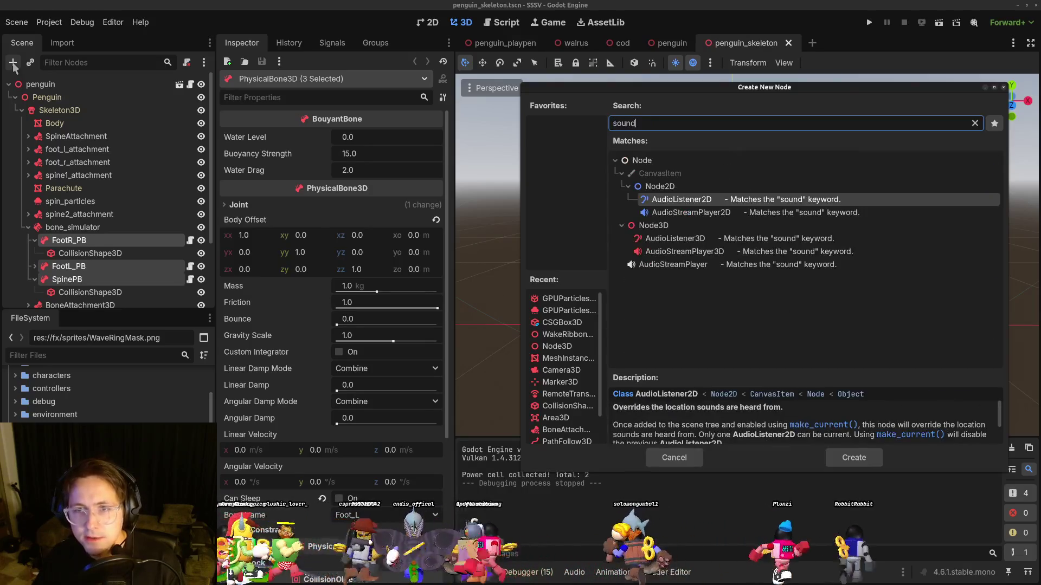
{"action": "key", "text": "Down"}
{"action": "key", "text": "Down"}
{"action": "key", "text": "Down"}
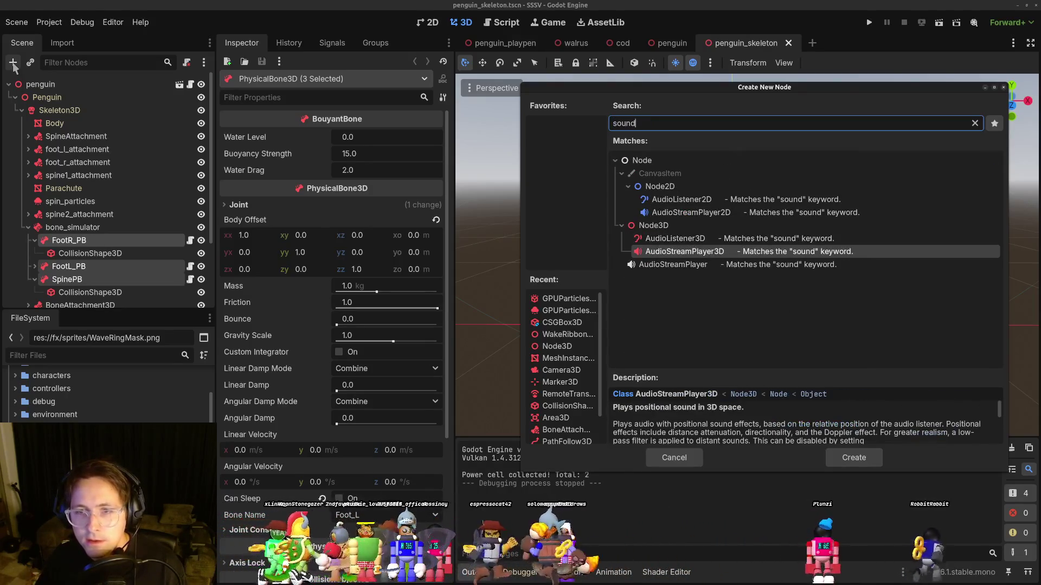
{"action": "key", "text": "Return"}
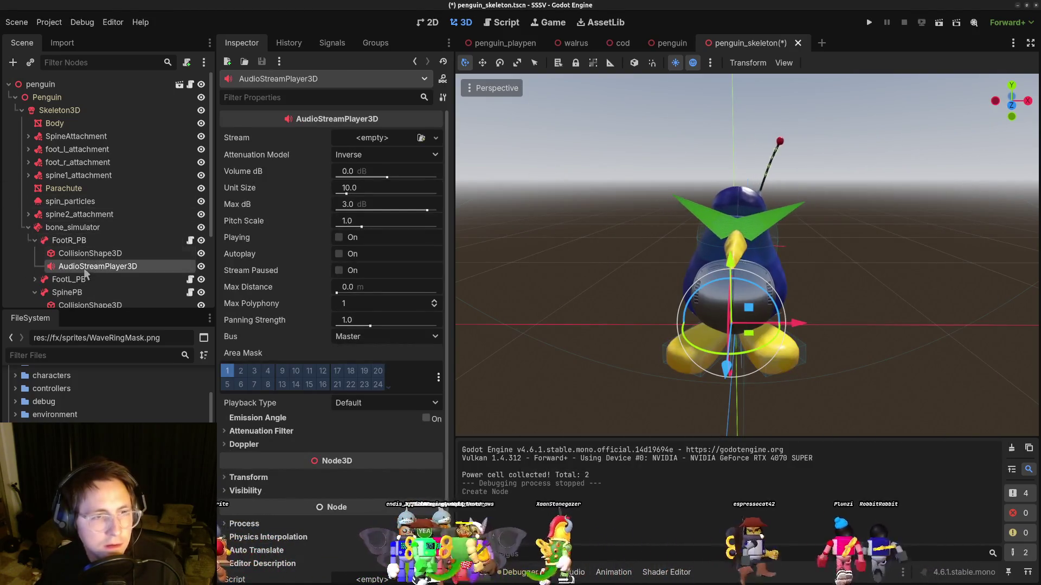
{"action": "left_click_drag", "start_coordinate": [84, 272], "coordinate": [82, 153]}
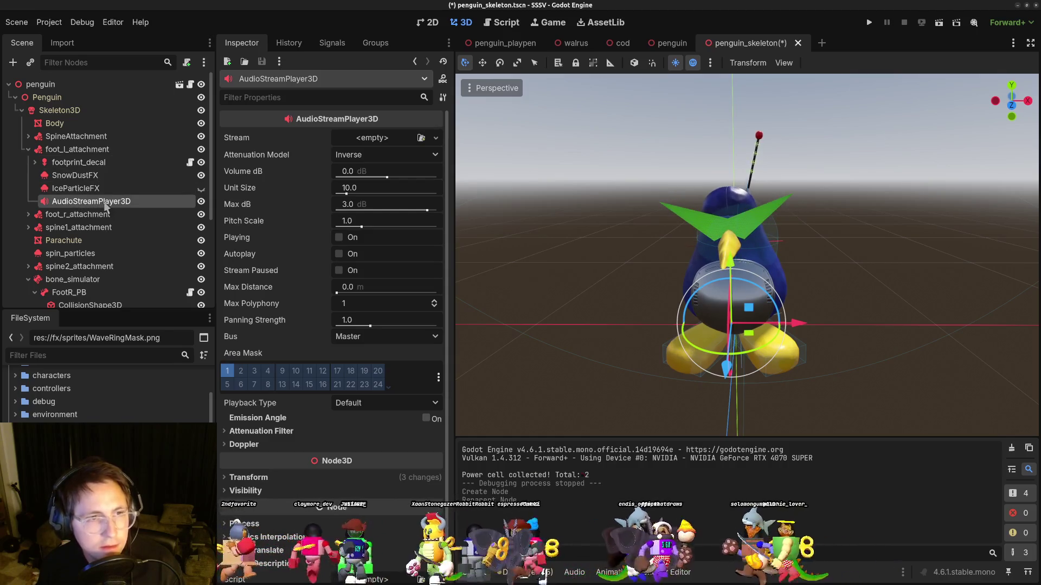
Rename the new audio player node to Footprint_l_player and save the penguin_skeleton scene
{"action": "key", "text": "Up"}
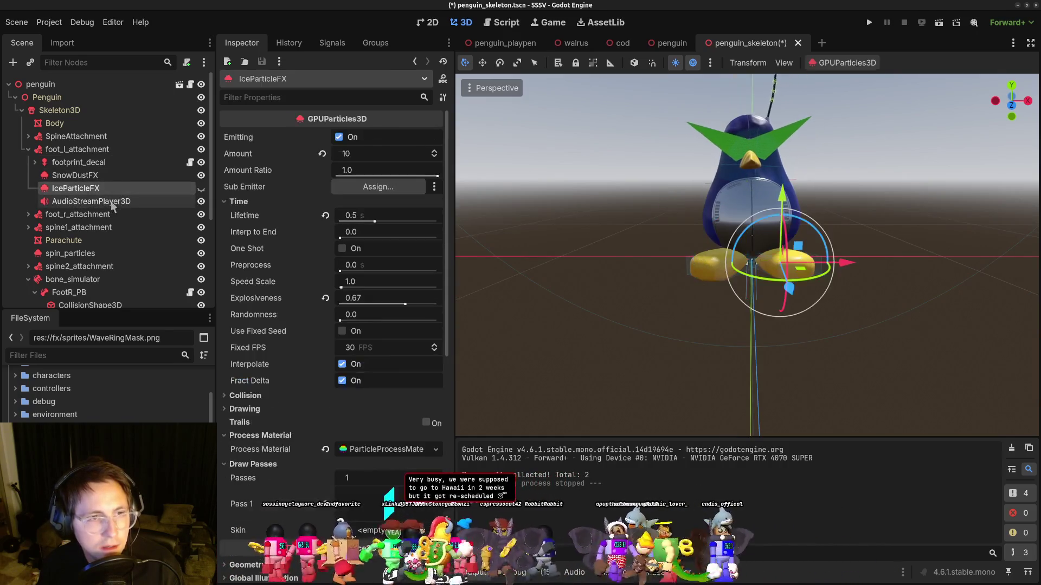
{"action": "left_click", "coordinate": [165, 201]}
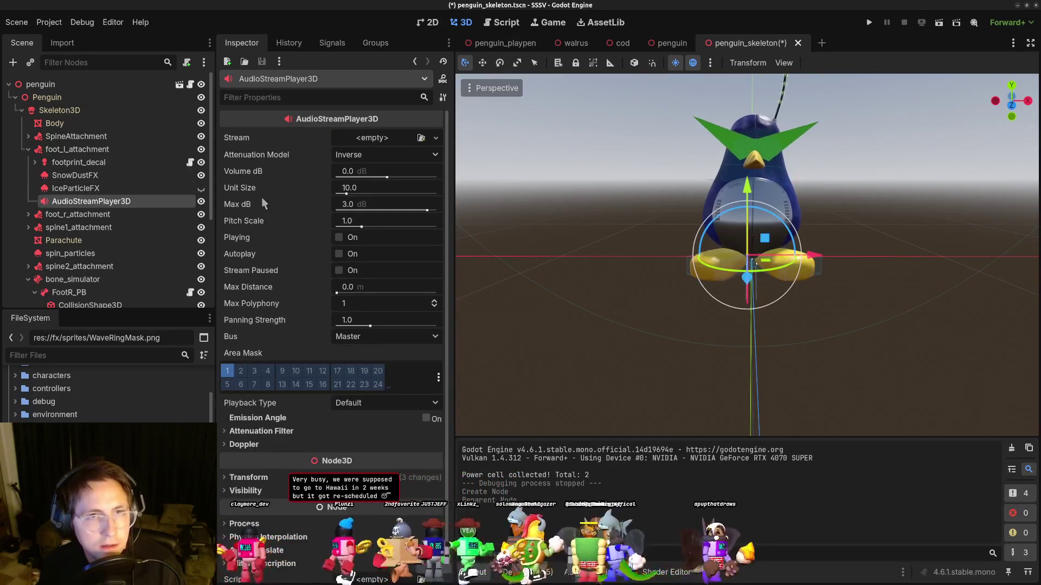
{"action": "key", "text": "ctrl+s"}
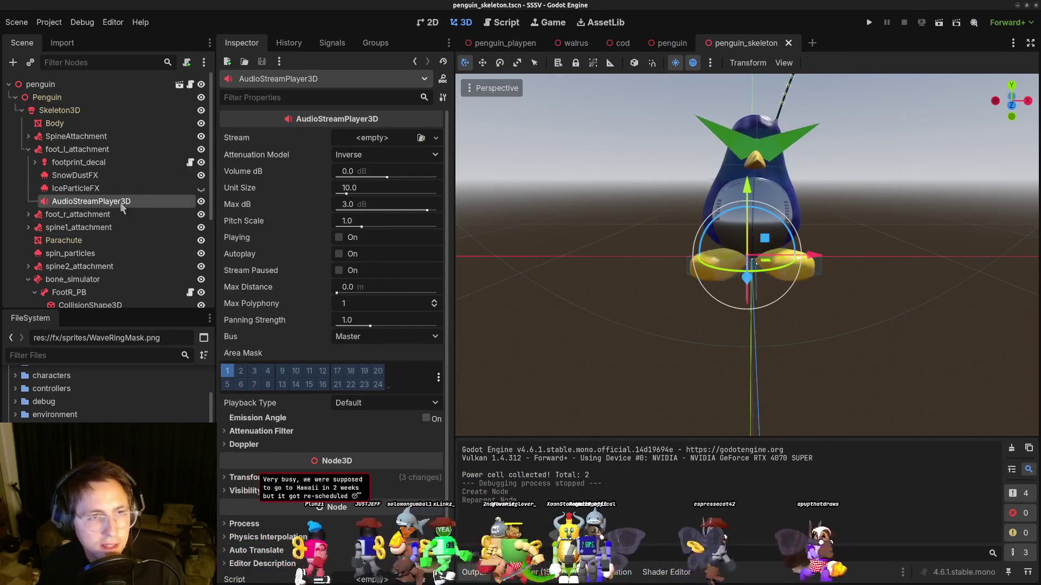
{"action": "double_click", "coordinate": [121, 206]}
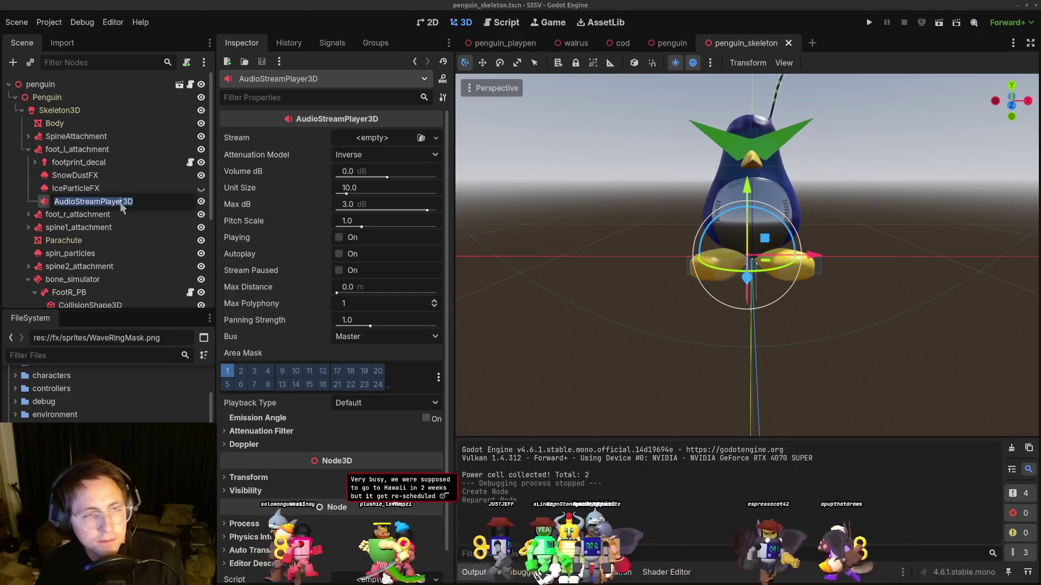
{"action": "type", "text": "Footprint_"}
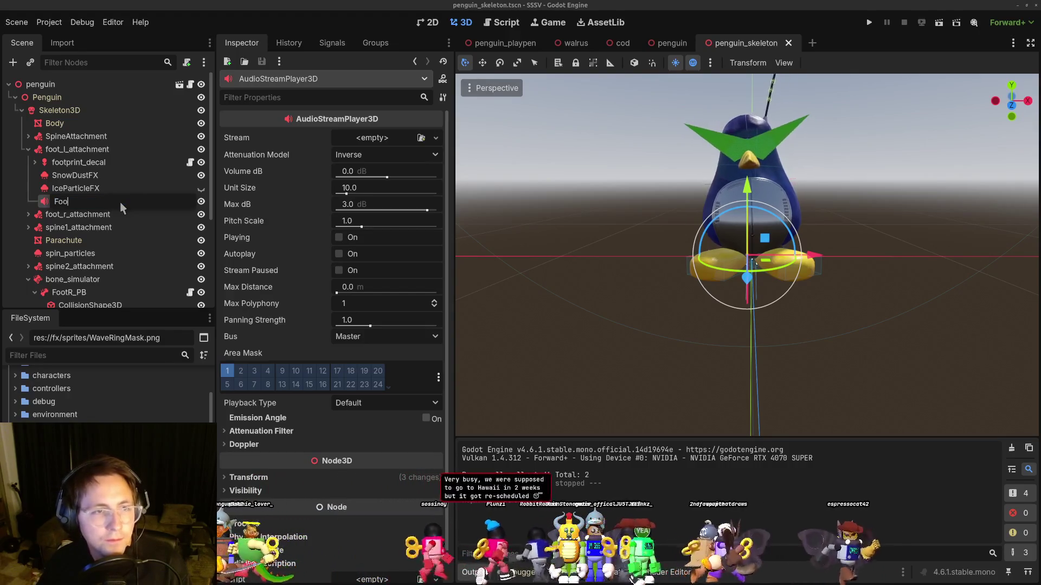
{"action": "type", "text": "L_"}
{"action": "key", "text": "BackSpace"}
{"action": "key", "text": "BackSpace"}
{"action": "type", "text": "l_S"}
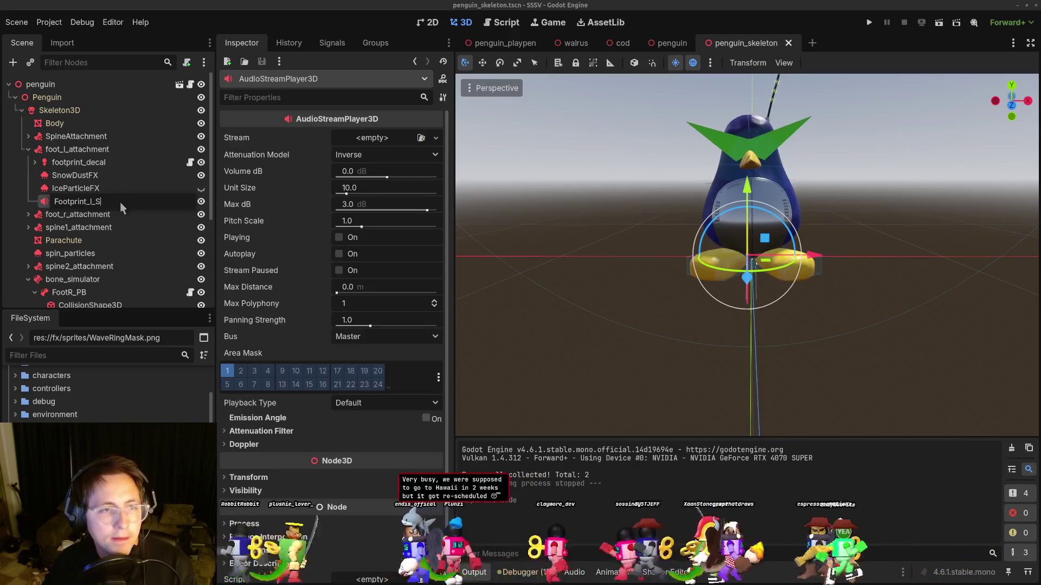
{"action": "key", "text": "BackSpace"}
{"action": "key", "text": "BackSpace"}
{"action": "type", "text": "player"}
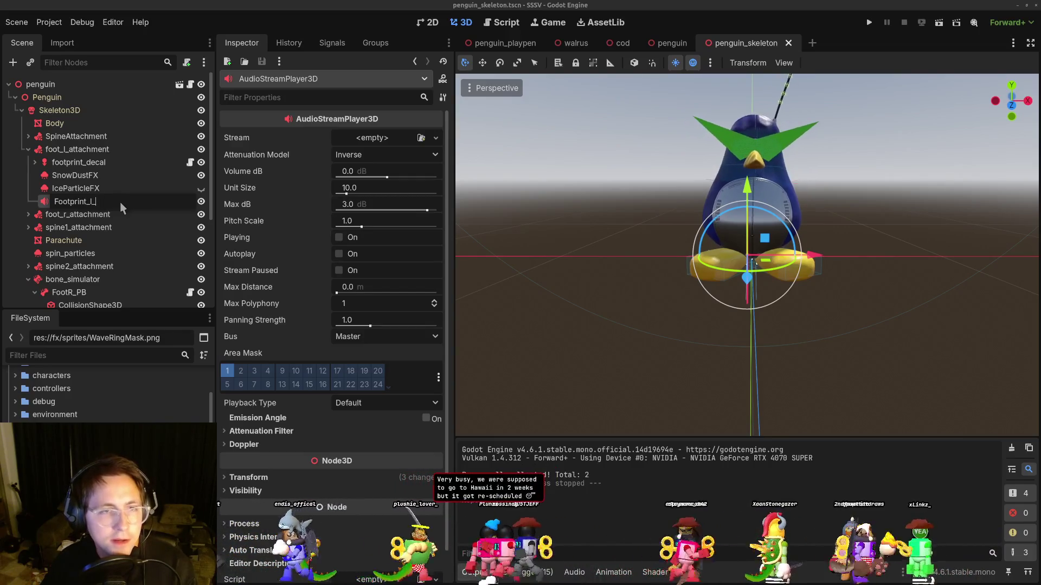
{"action": "key", "text": "Return"}
{"action": "key", "text": "ctrl+s"}
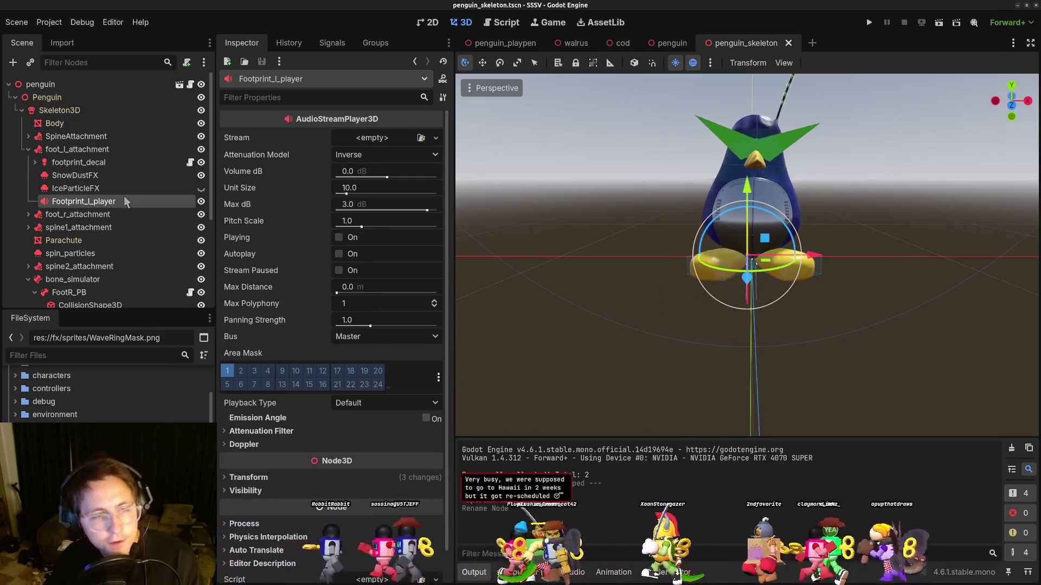
Show Footprint_l_player's AudioStreamPlayer3D properties in the Inspector
{"action": "left_click", "coordinate": [133, 188]}
{"action": "left_click", "coordinate": [140, 201]}
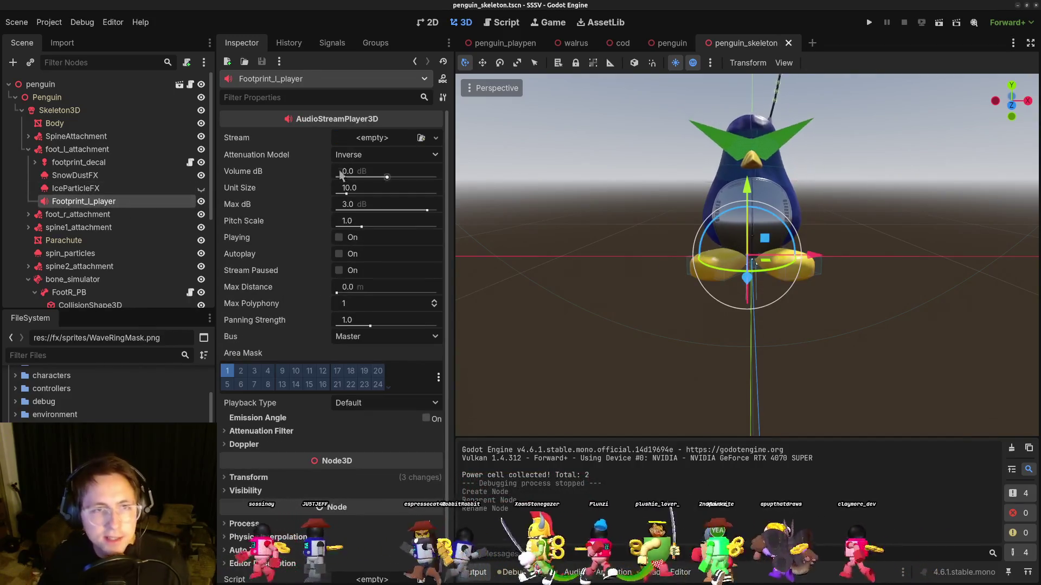
{"action": "scroll", "coordinate": [108, 395], "scroll_direction": "up", "scroll_amount": 5}
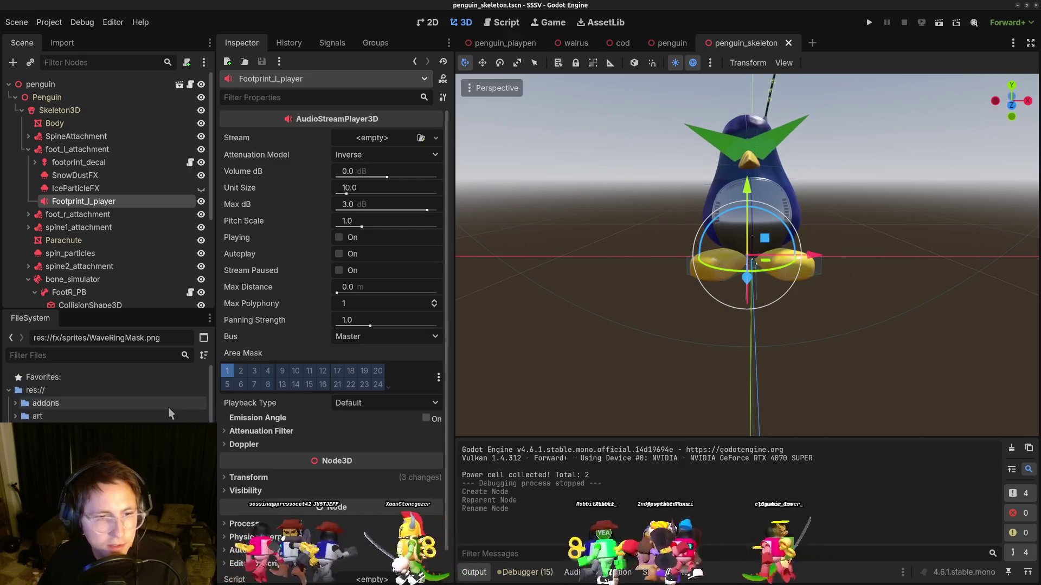
Create a sounds folder at the project root res://
{"action": "left_click", "coordinate": [81, 391]}
{"action": "key", "text": "alt+Tab"}
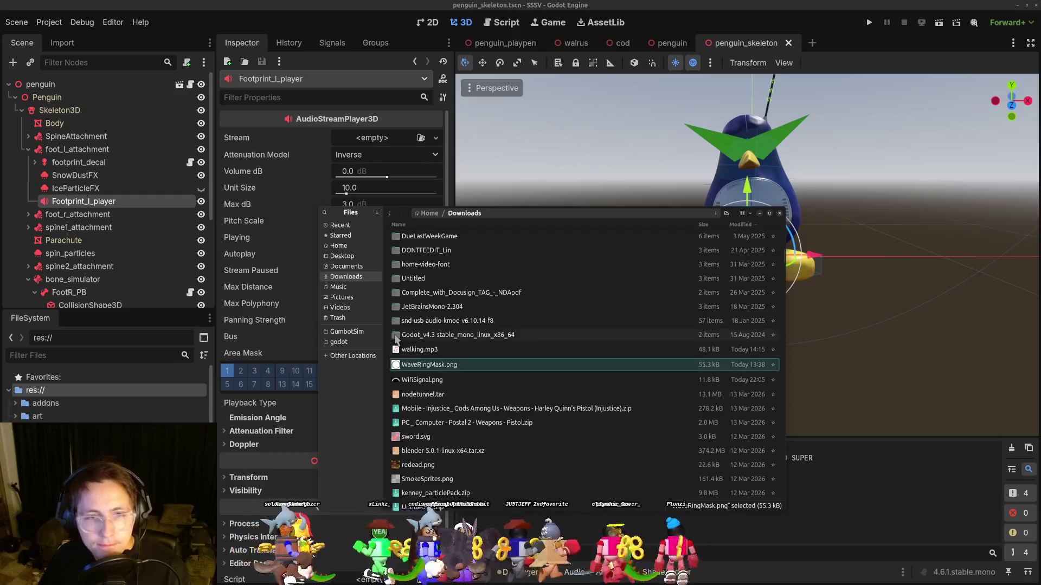
{"action": "left_click", "coordinate": [148, 400]}
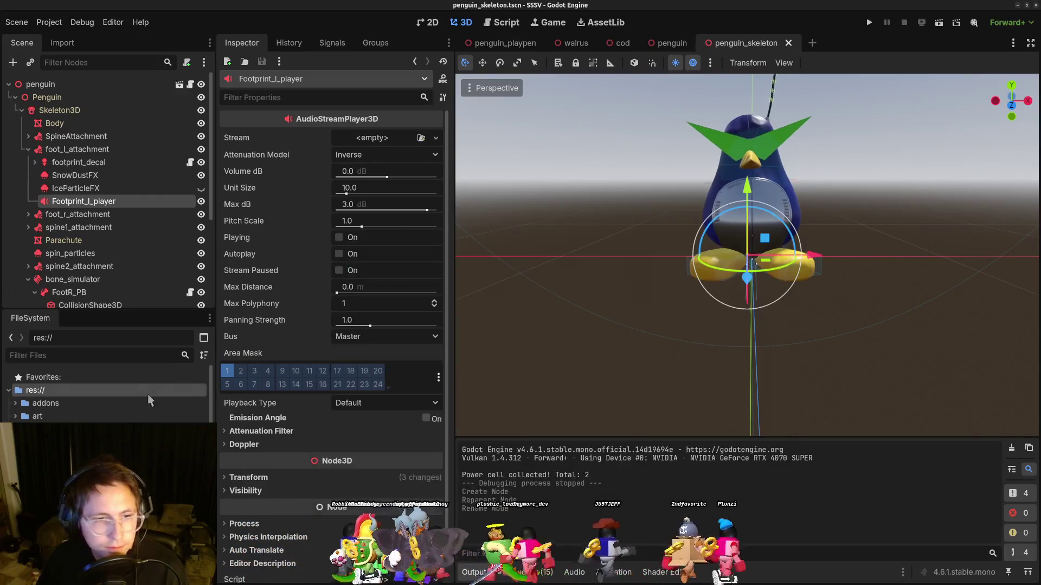
{"action": "right_click", "coordinate": [155, 400]}
{"action": "mouse_move", "coordinate": [307, 407]}
{"action": "left_click", "coordinate": [357, 408]}
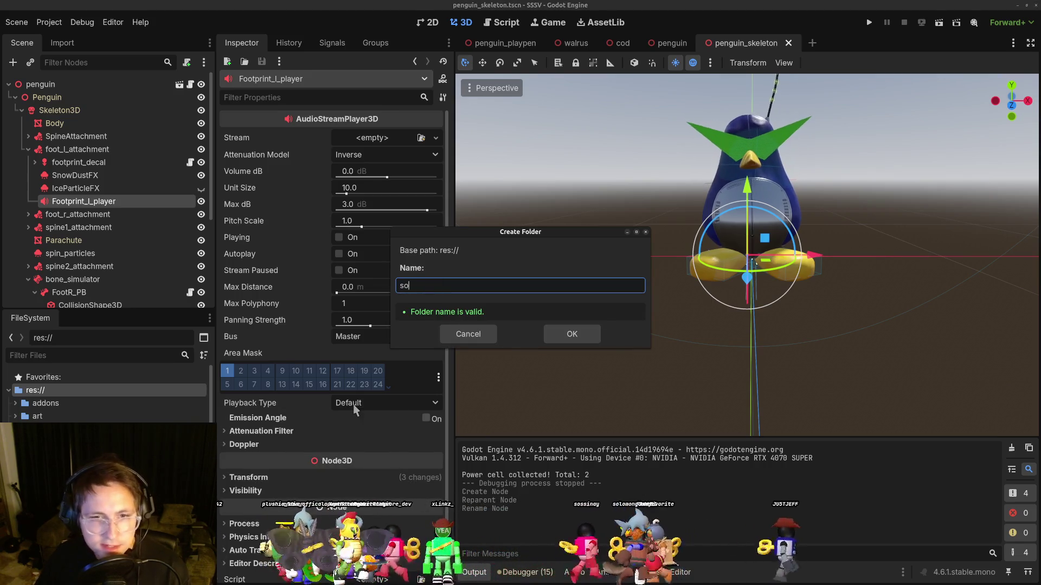
{"action": "key", "text": "Return"}
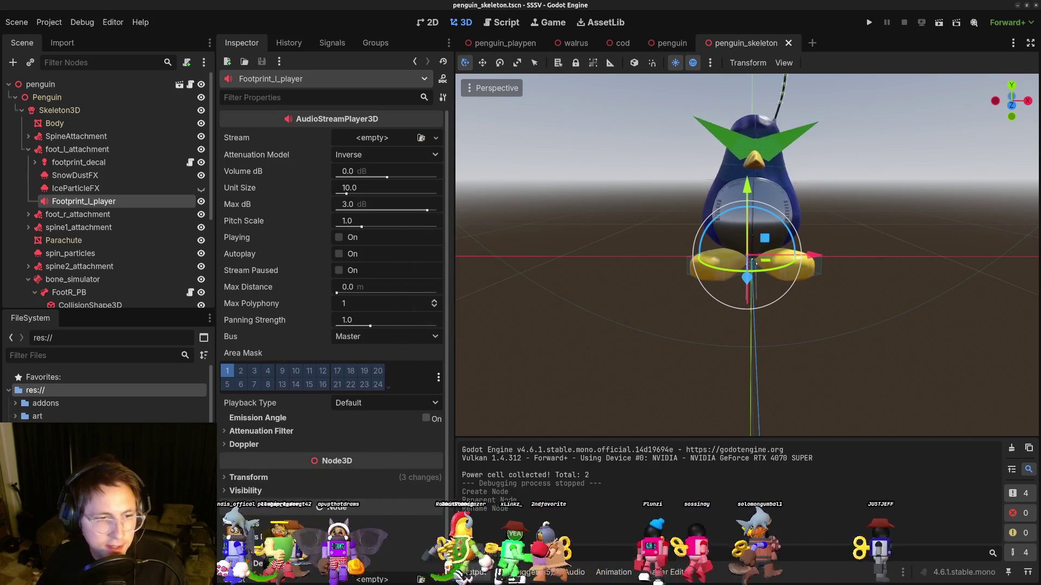
Create a penguin folder inside res://sounds
{"action": "left_click", "coordinate": [51, 390]}
{"action": "left_click", "coordinate": [15, 391]}
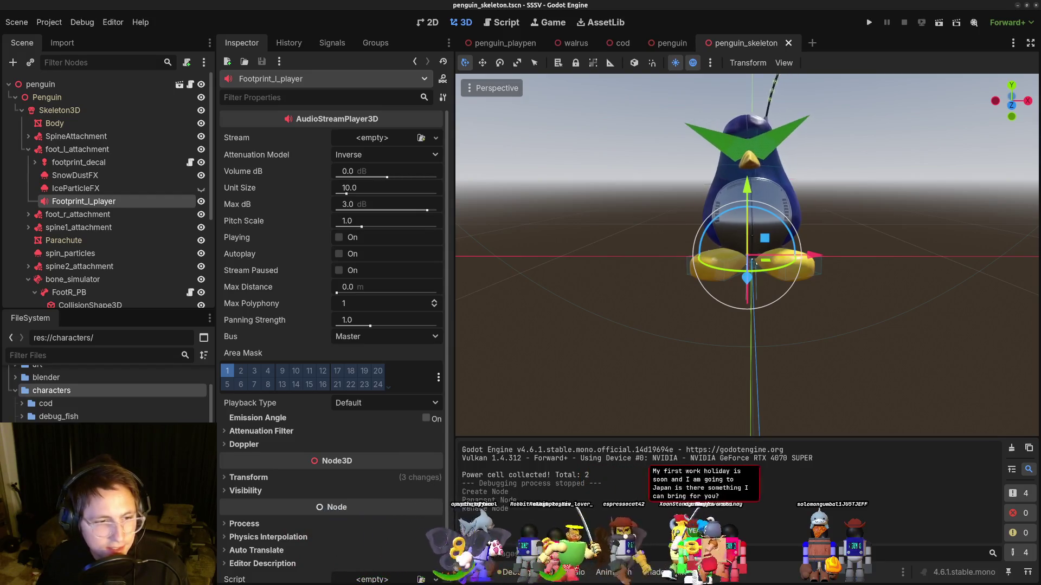
{"action": "left_click", "coordinate": [55, 456]}
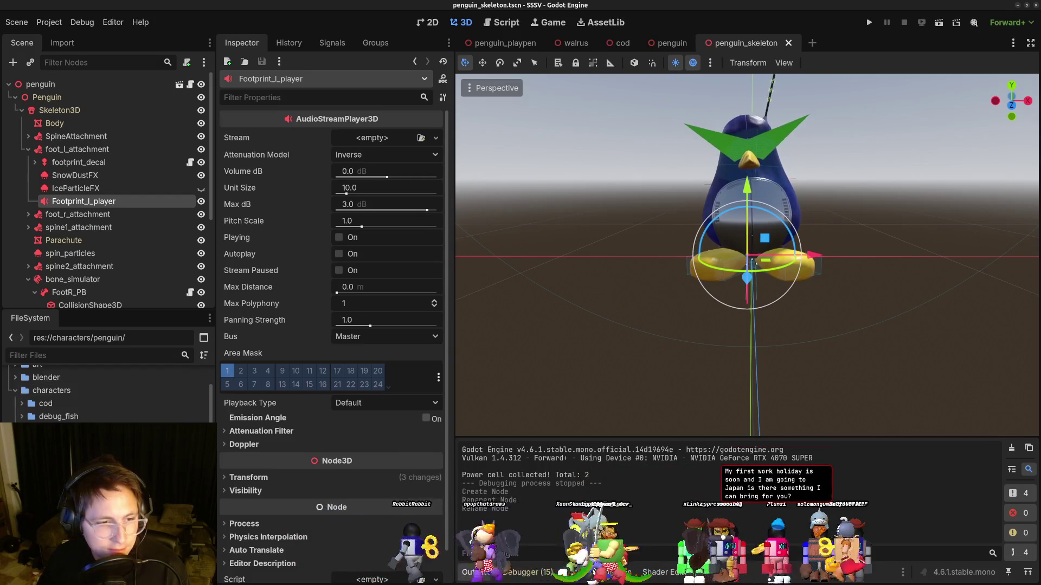
{"action": "scroll", "coordinate": [30, 408], "scroll_direction": "up", "scroll_amount": 3}
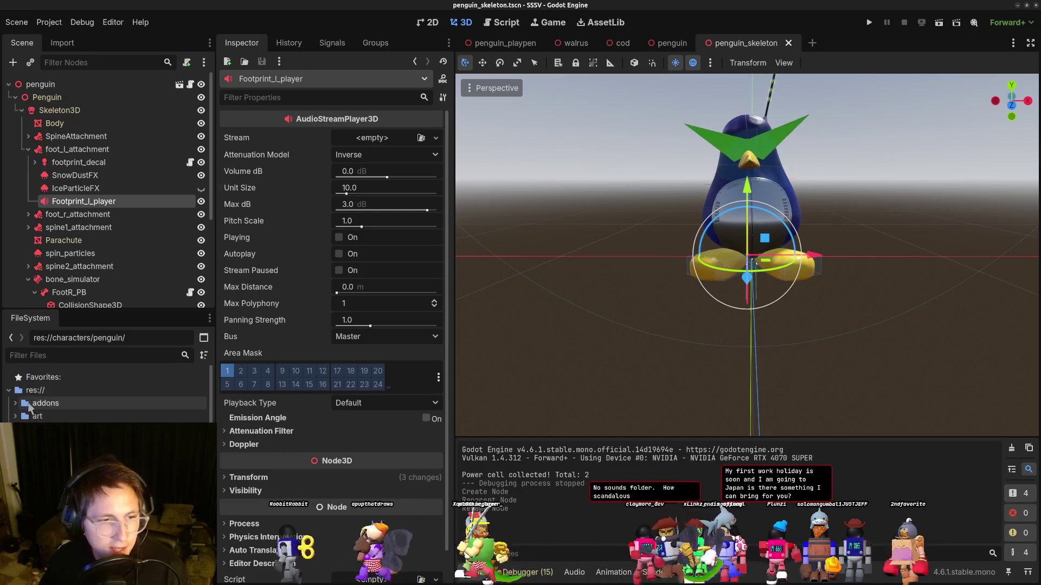
{"action": "scroll", "coordinate": [30, 407], "scroll_direction": "down", "scroll_amount": 2}
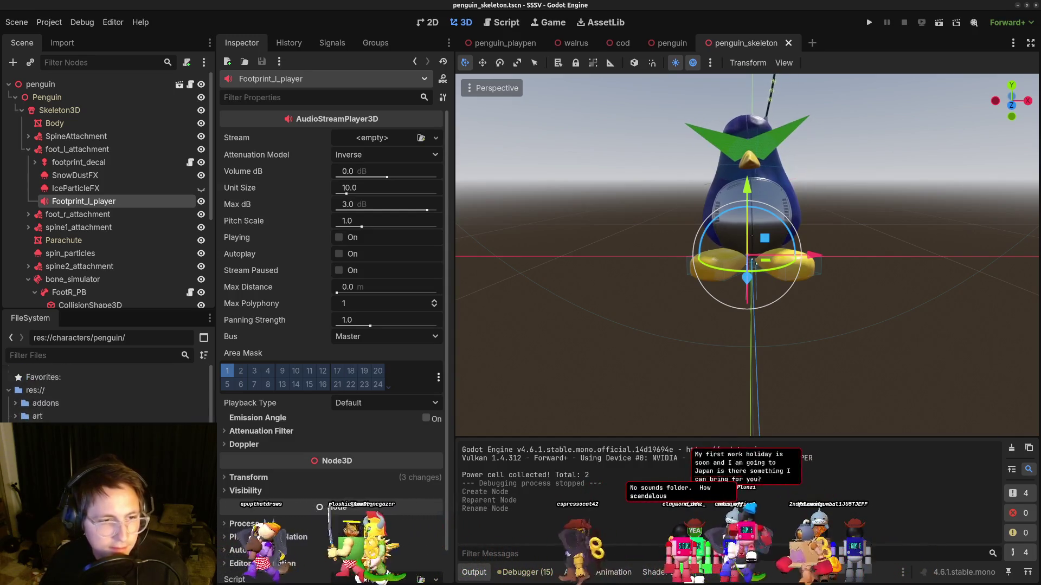
{"action": "scroll", "coordinate": [32, 401], "scroll_direction": "down", "scroll_amount": 2}
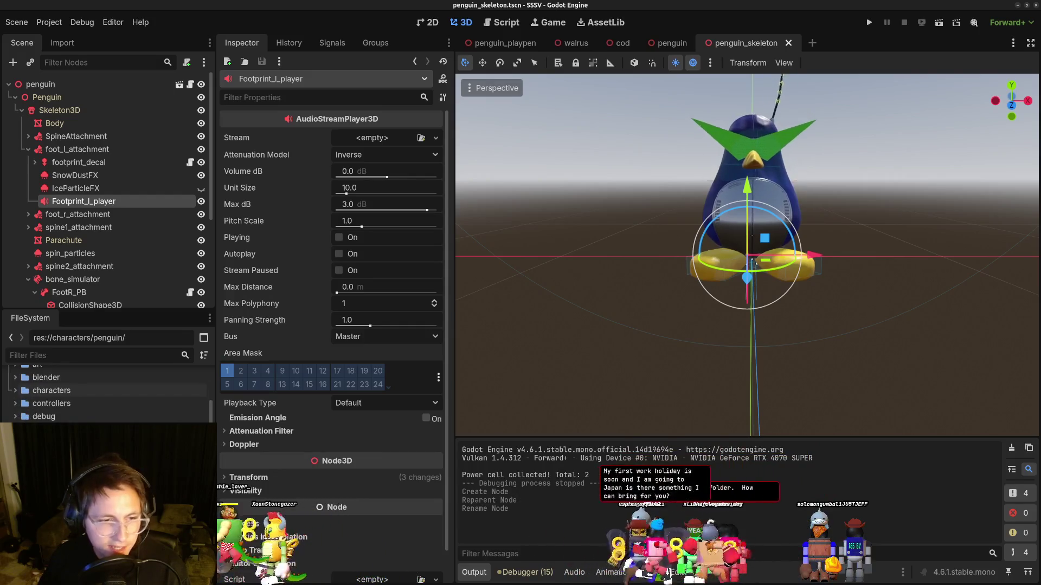
{"action": "scroll", "coordinate": [33, 396], "scroll_direction": "down", "scroll_amount": 4}
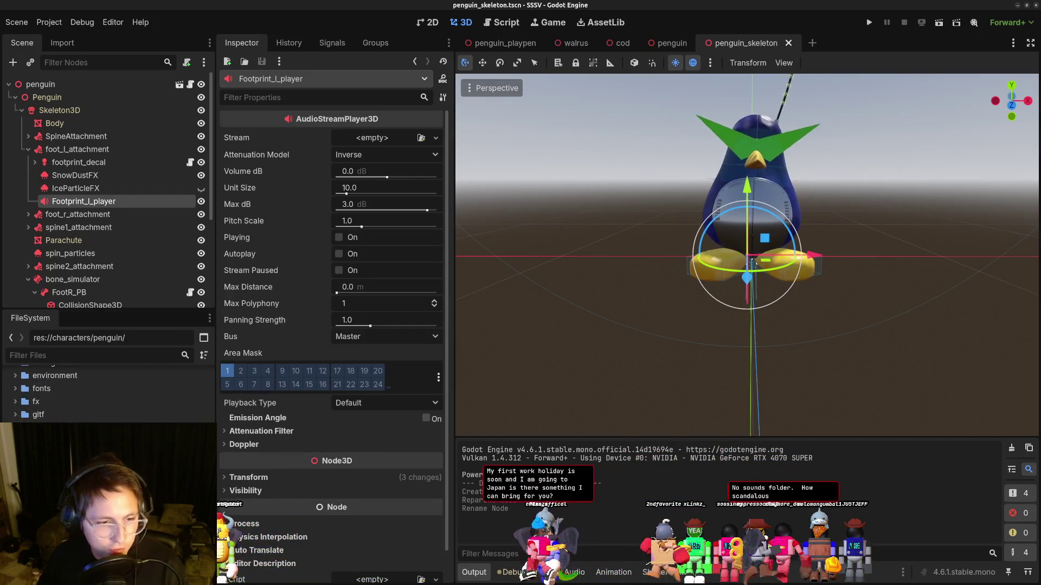
{"action": "right_click", "coordinate": [59, 386]}
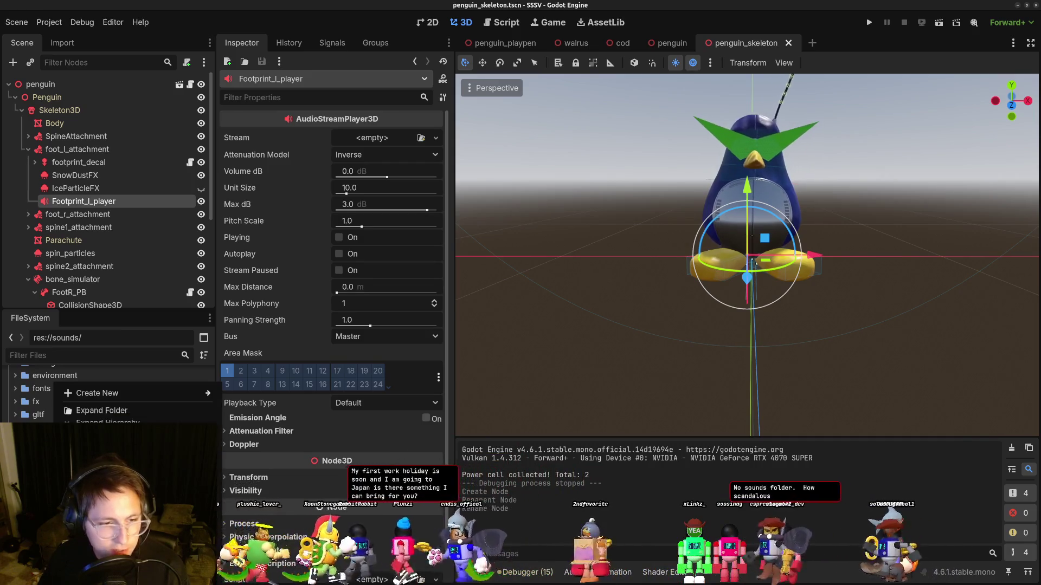
{"action": "mouse_move", "coordinate": [126, 399]}
{"action": "left_click", "coordinate": [258, 392]}
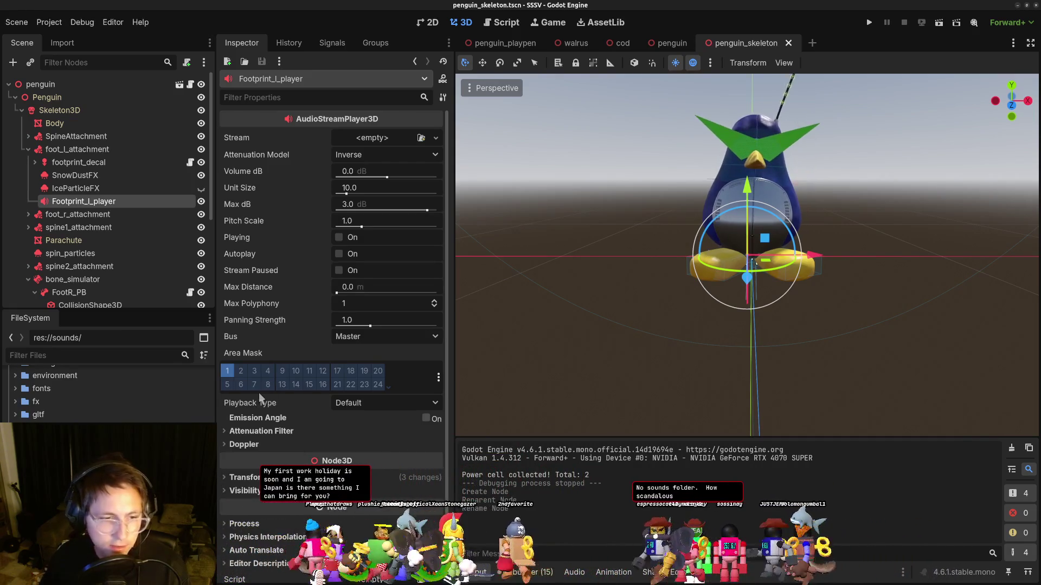
{"action": "type", "text": "penguin"}
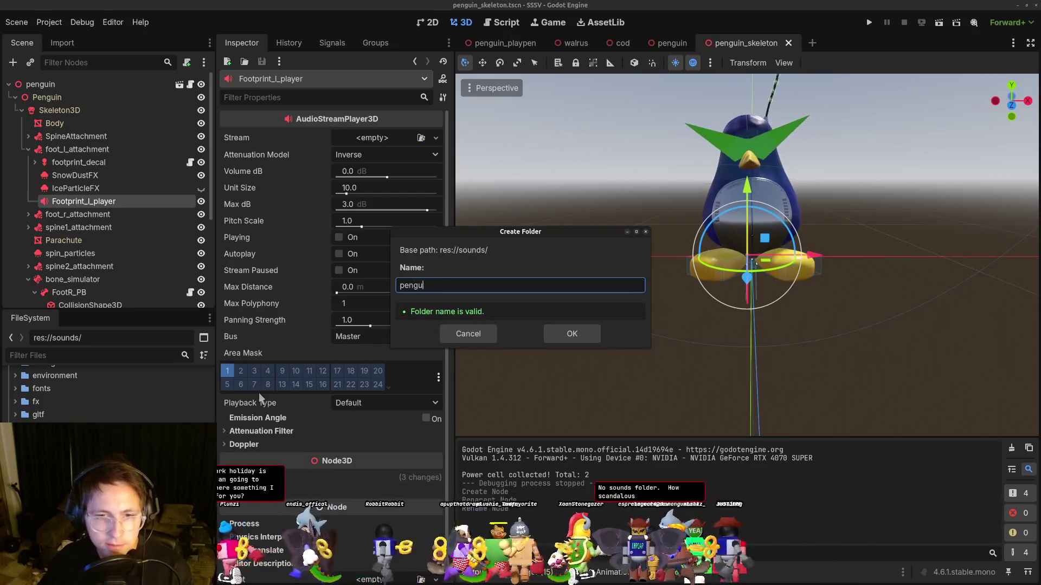
{"action": "key", "text": "Return"}
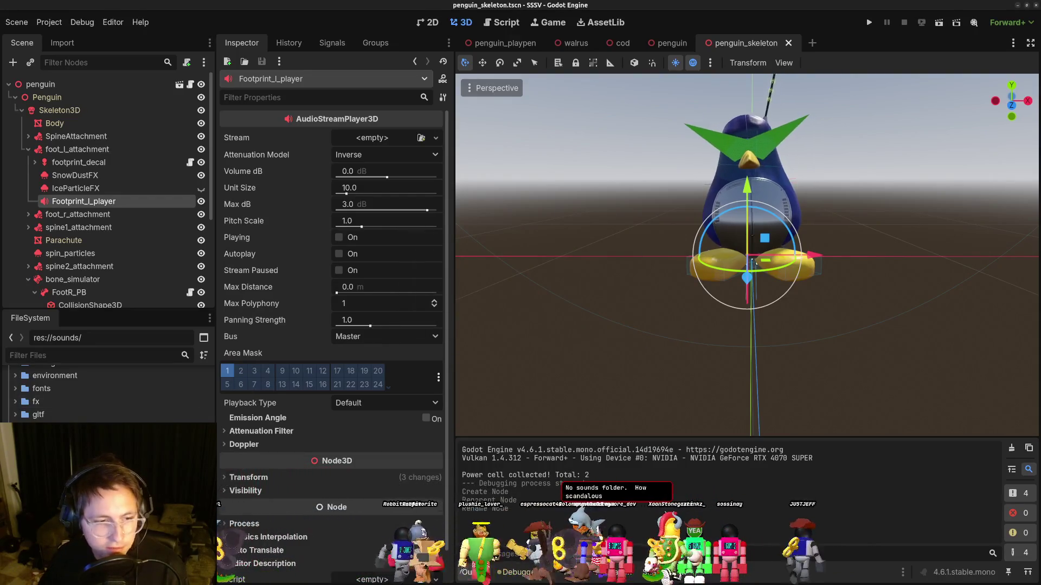
{"action": "key", "text": "alt+Tab"}
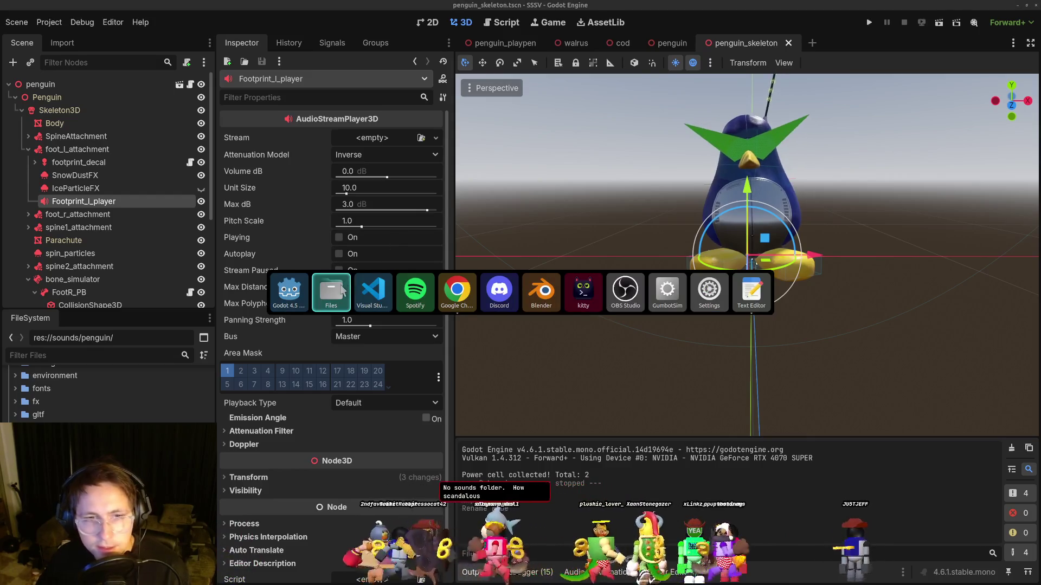
Drag walking.mp3 from Downloads into res://sounds/penguin and onto Footprint_l_player's Stream
{"action": "left_click", "coordinate": [341, 291]}
{"action": "left_click", "coordinate": [458, 350]}
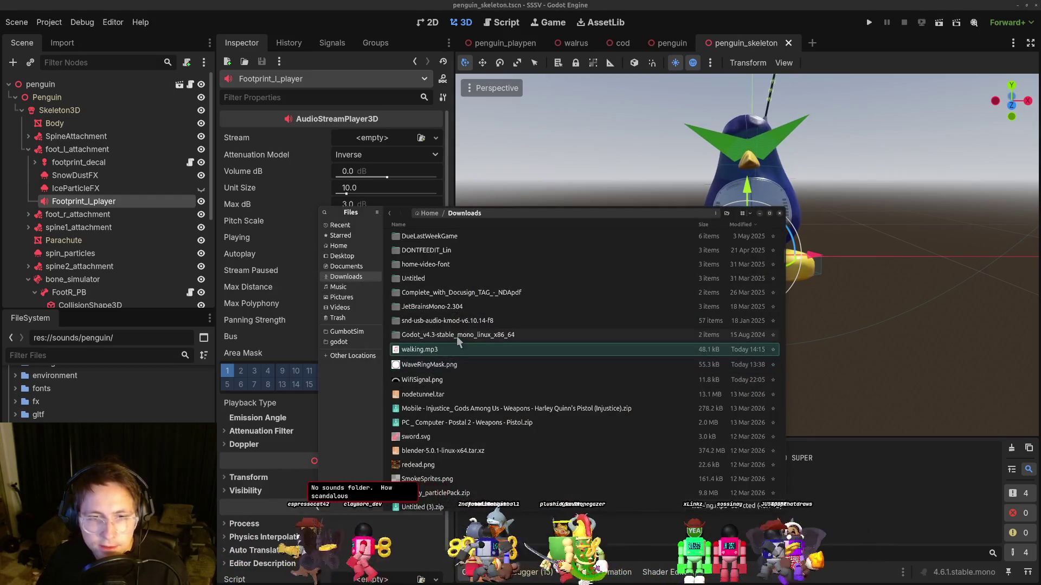
{"action": "left_click_drag", "start_coordinate": [433, 350], "coordinate": [228, 461]}
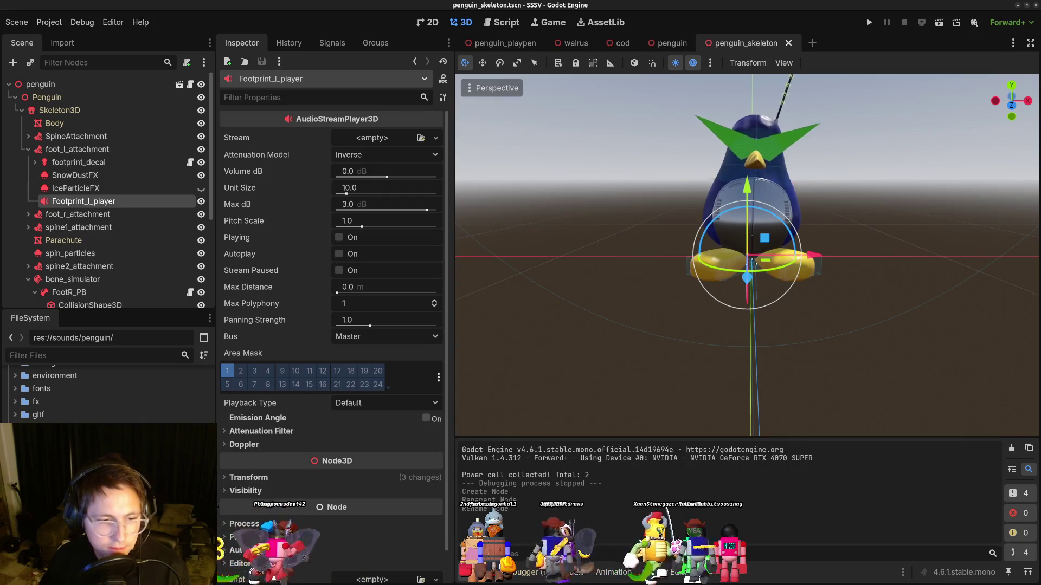
{"action": "left_click_drag", "start_coordinate": [369, 139], "coordinate": [379, 138]}
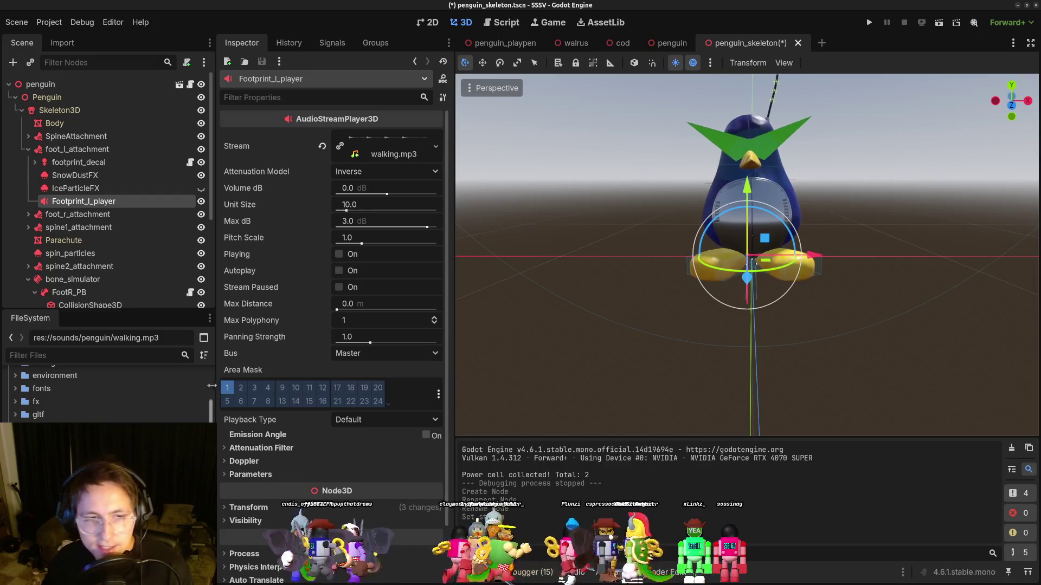
Adjust the Scene and FileSystem dock width, then bring Discord's shared sound clips to the front
{"action": "left_click_drag", "start_coordinate": [214, 383], "coordinate": [223, 388]}
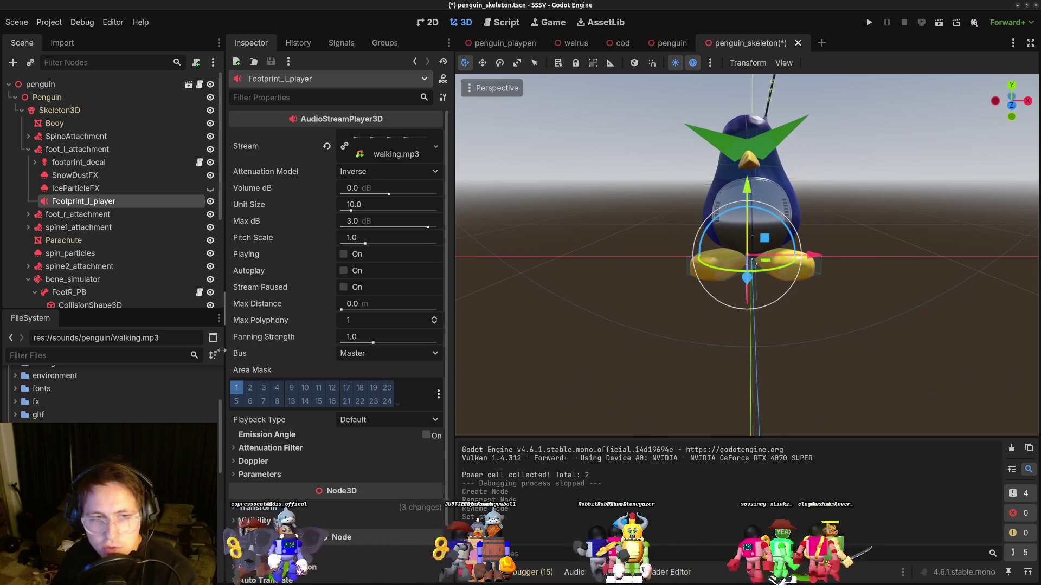
{"action": "left_click_drag", "start_coordinate": [221, 350], "coordinate": [228, 350]}
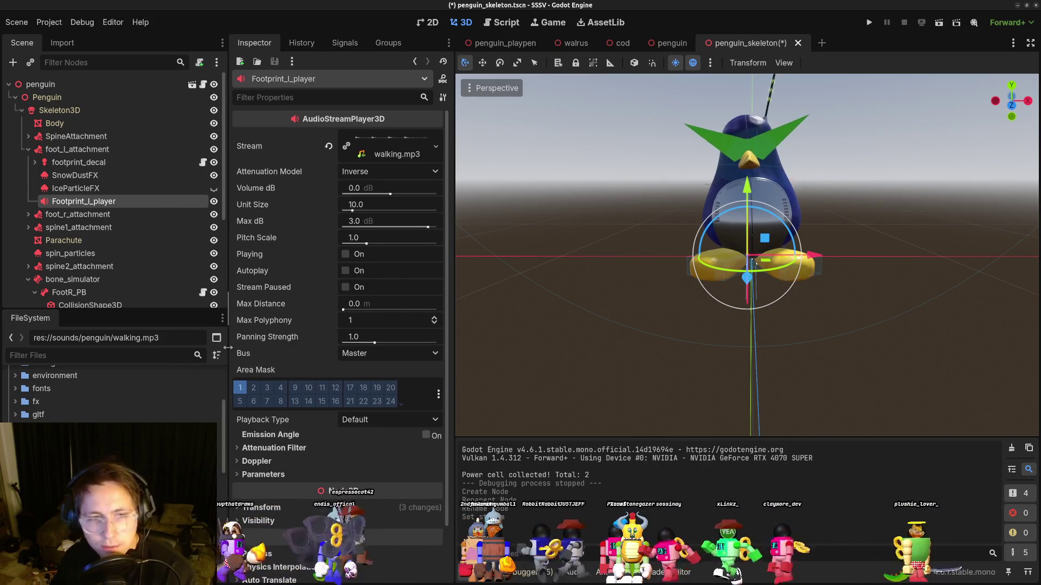
{"action": "scroll", "coordinate": [172, 290], "scroll_direction": "down", "scroll_amount": 5}
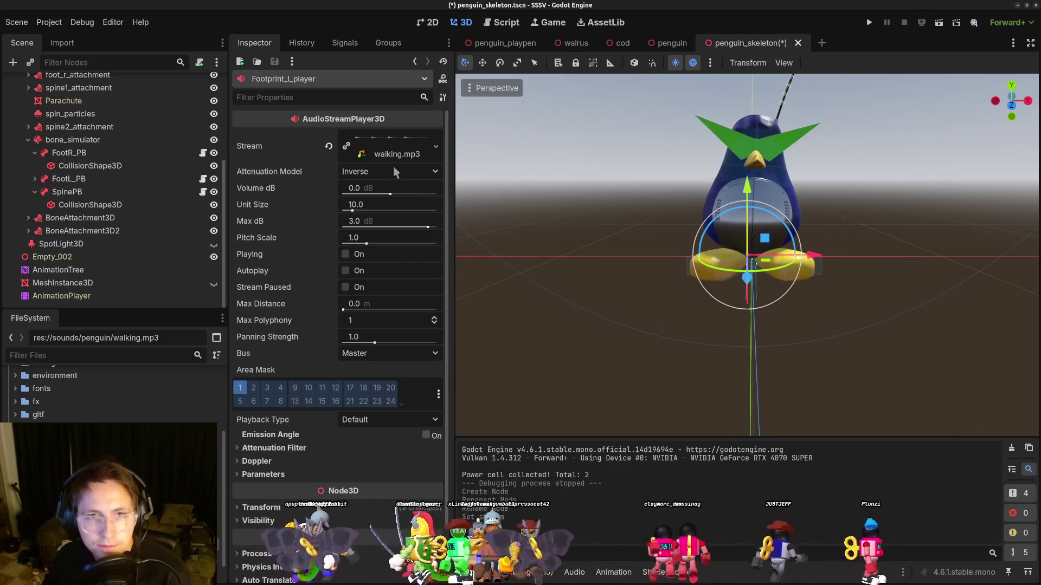
{"action": "key", "text": "alt+Tab"}
{"action": "left_click", "coordinate": [497, 294]}
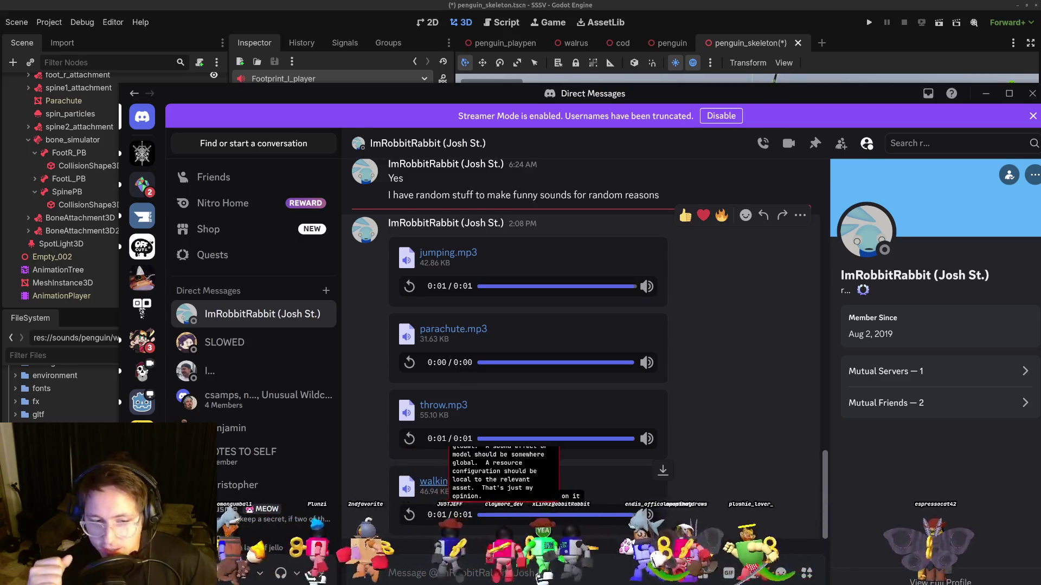
{"action": "left_click", "coordinate": [84, 331]}
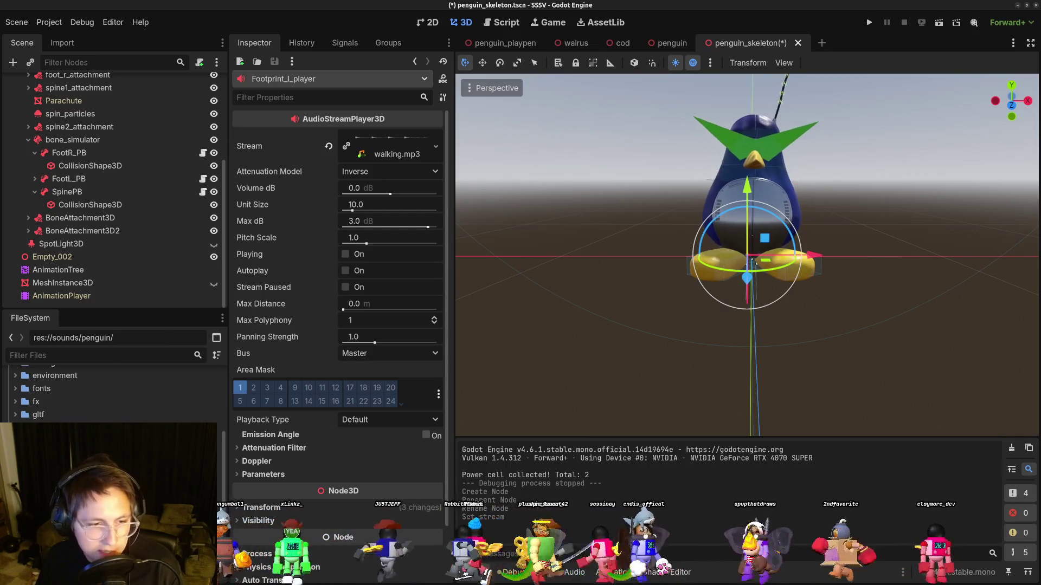
Cycle through the YouTube video and other windows, ending back in the Godot editor
{"action": "key", "text": "alt+Tab"}
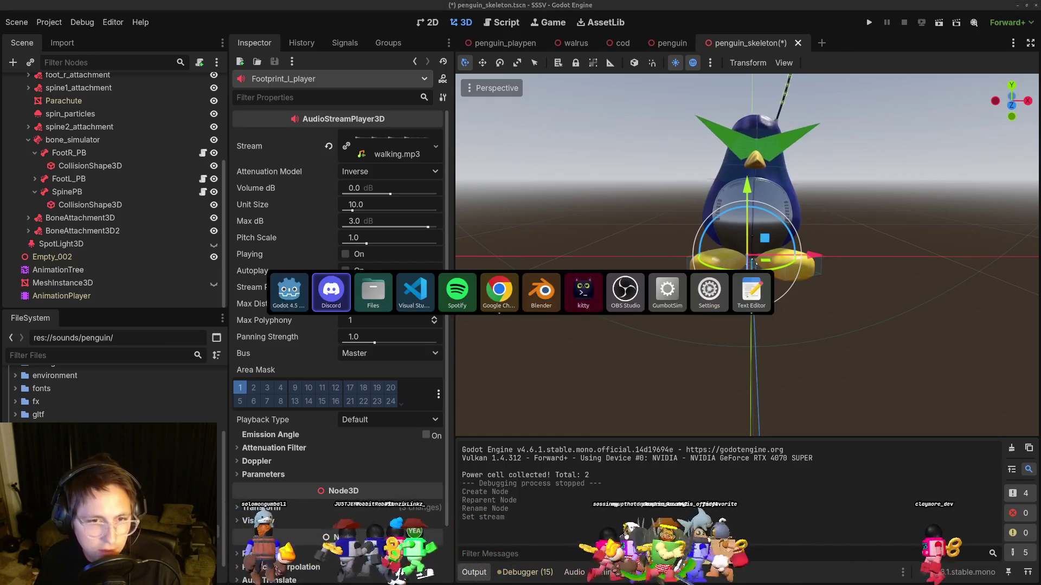
{"action": "key", "text": "alt+Tab"}
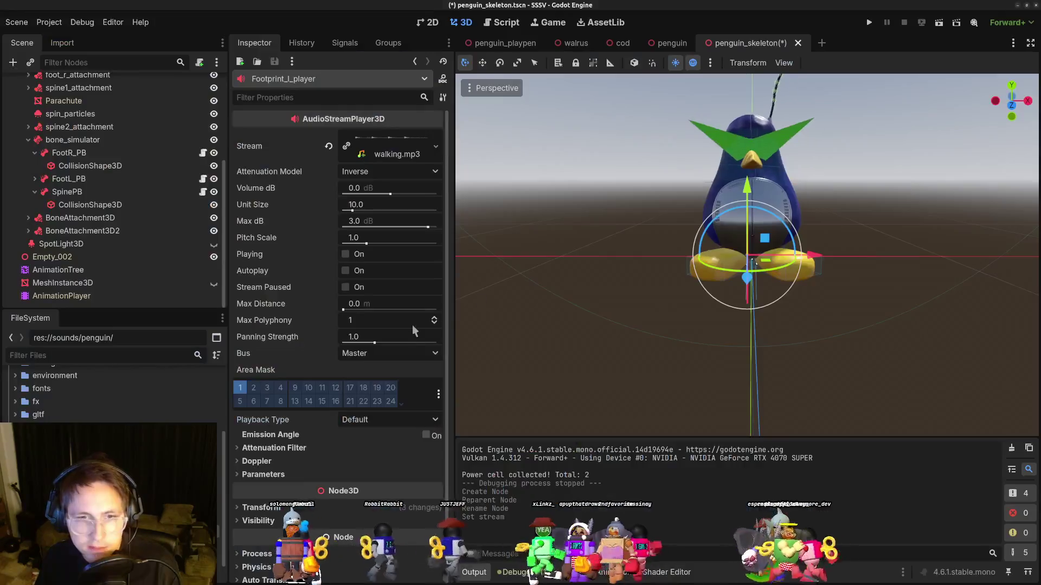
{"action": "key", "text": "alt+Tab"}
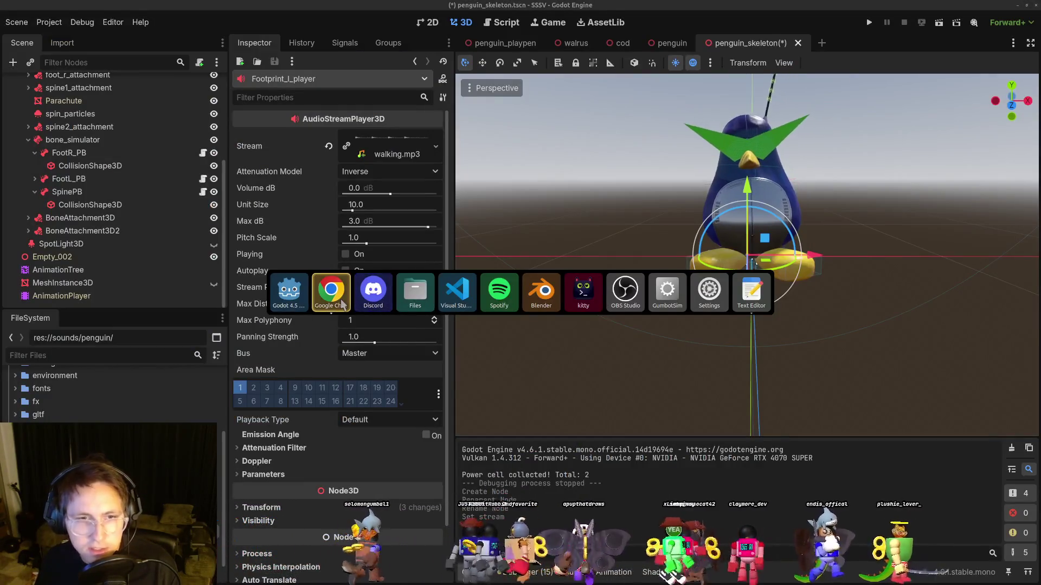
{"action": "key", "text": "alt+Tab"}
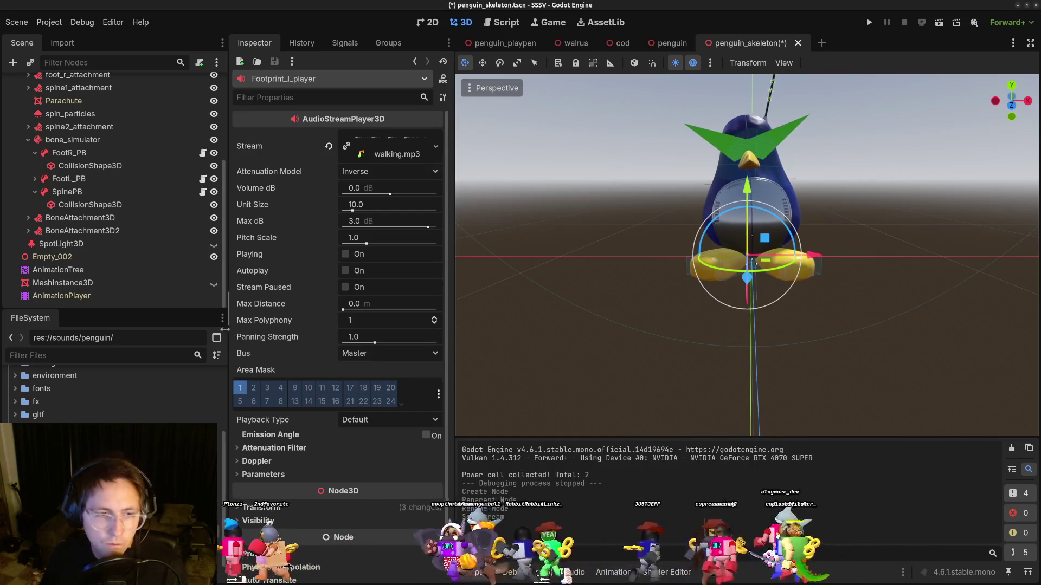
{"action": "scroll", "coordinate": [73, 404], "scroll_direction": "up", "scroll_amount": 5}
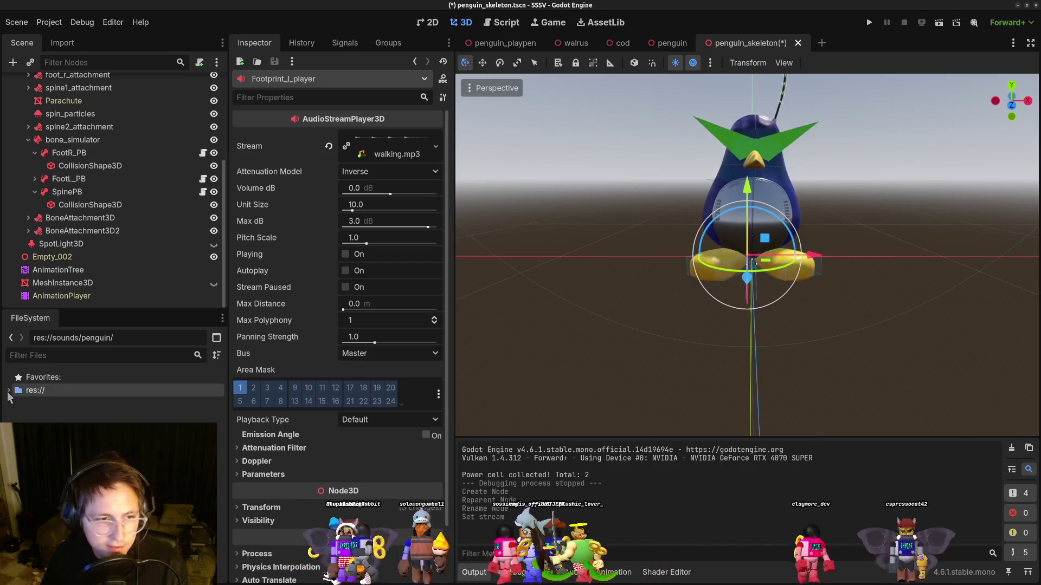
{"action": "scroll", "coordinate": [73, 391], "scroll_direction": "down", "scroll_amount": 3}
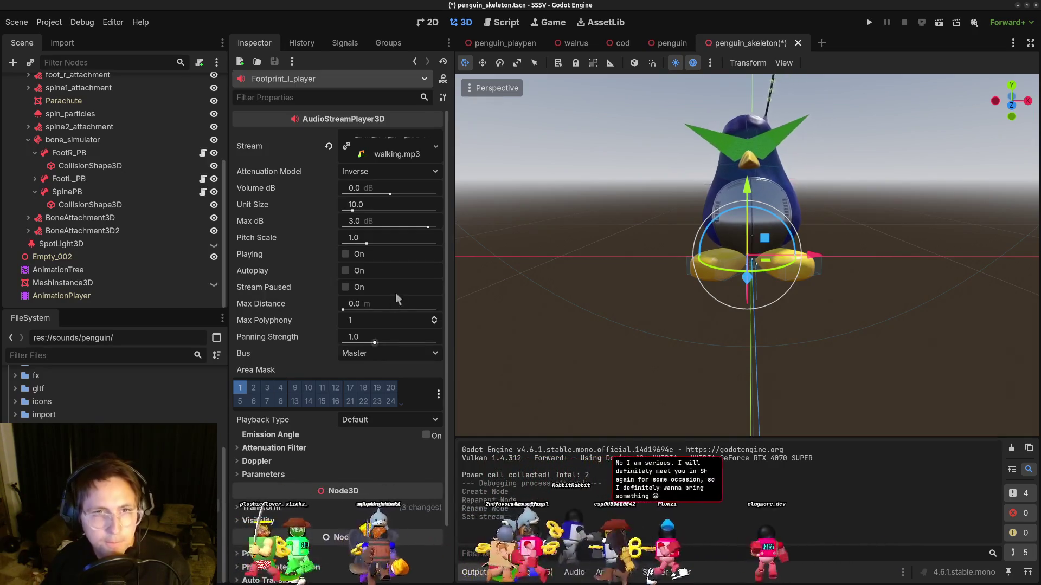
Glance at penguin.gd in VS Code, then return to Godot and select footprint_decal
{"action": "key", "text": "alt+Tab"}
{"action": "key", "text": "alt+Tab"}
{"action": "key", "text": "alt+Tab"}
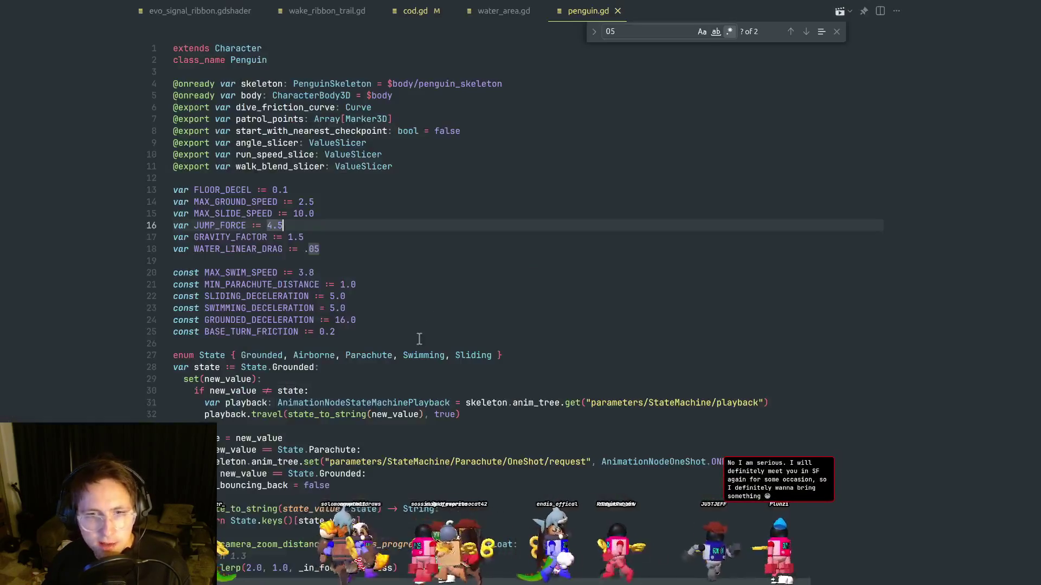
{"action": "left_click", "coordinate": [440, 321]}
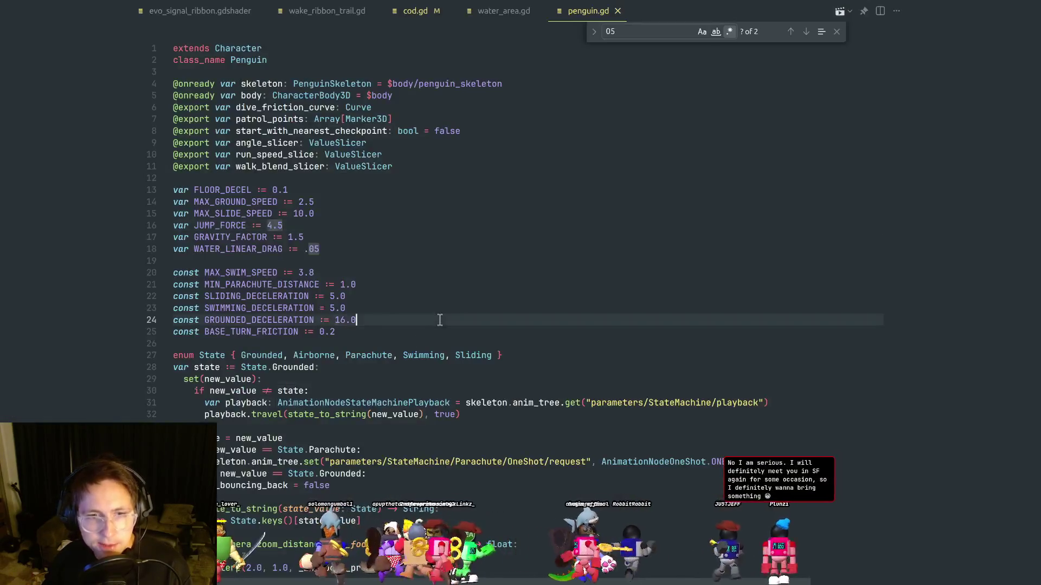
{"action": "left_click", "coordinate": [838, 38]}
{"action": "left_click", "coordinate": [568, 216]}
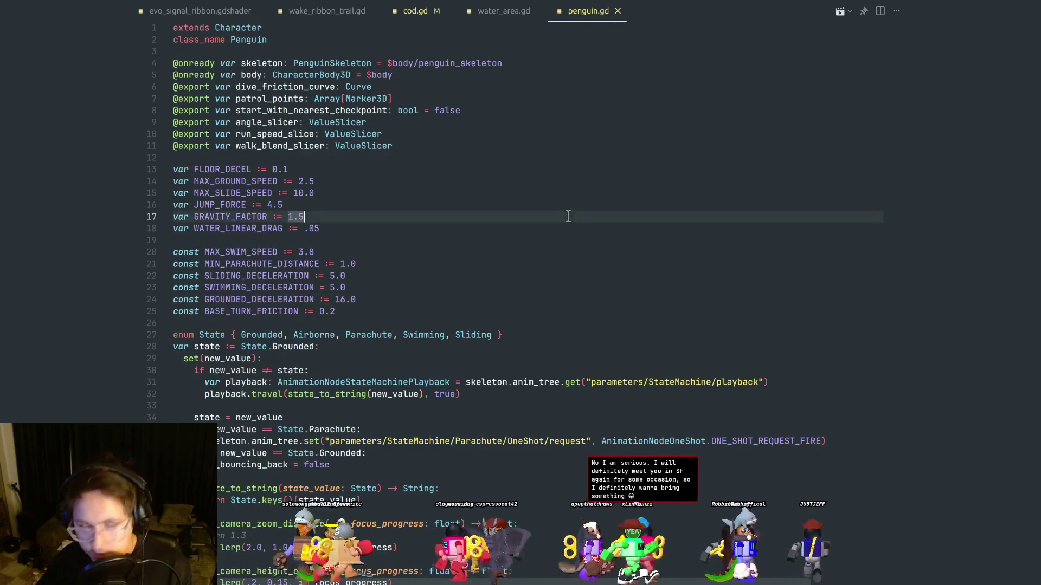
{"action": "key", "text": "alt+Tab"}
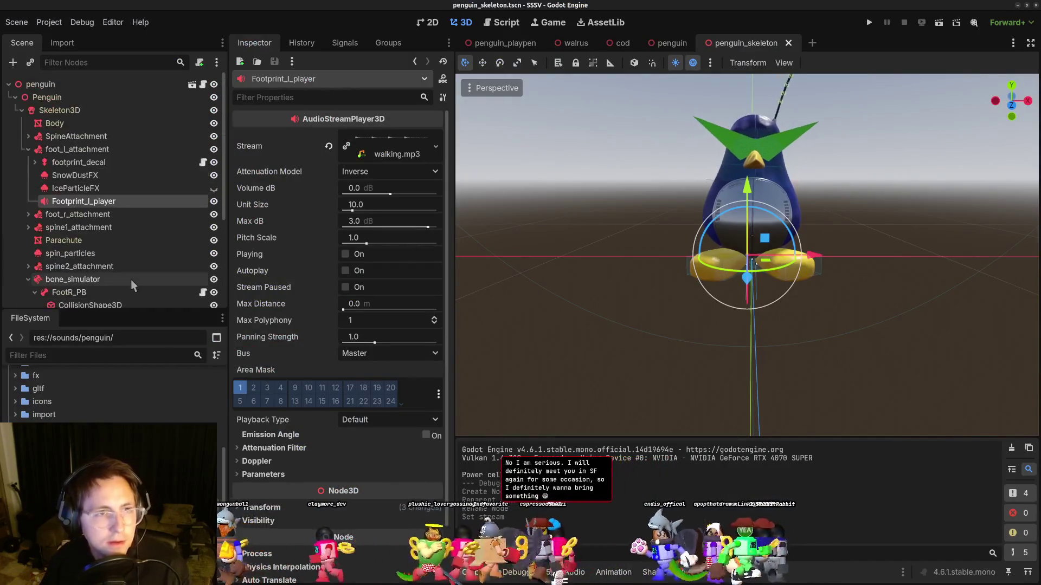
{"action": "left_click", "coordinate": [89, 162]}
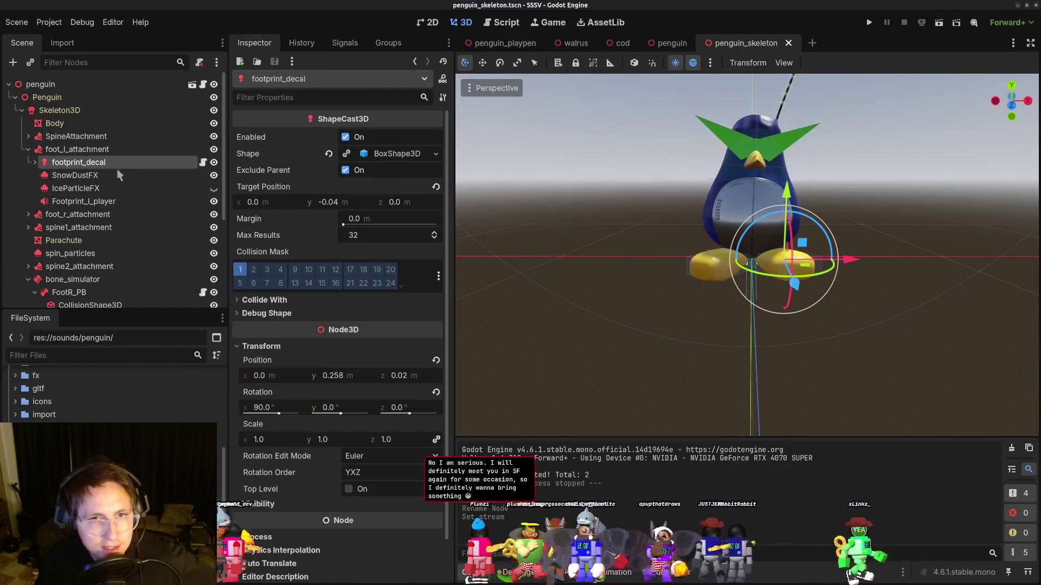
Widen the Inspector and compare the SnowDustFX and footprint_decal node settings
{"action": "scroll", "coordinate": [359, 434], "scroll_direction": "down", "scroll_amount": 1}
{"action": "left_click_drag", "start_coordinate": [452, 523], "coordinate": [502, 523]}
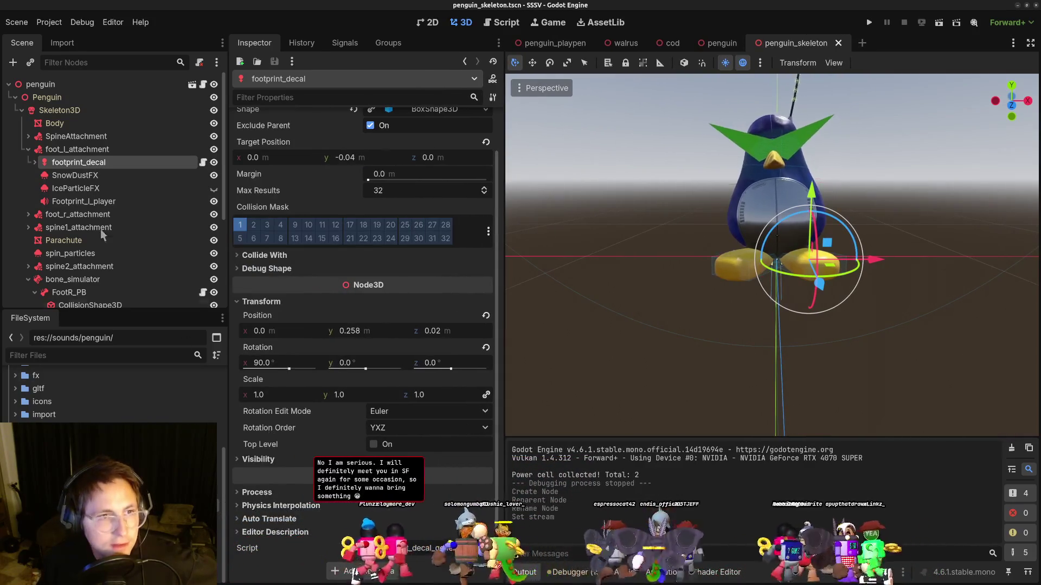
{"action": "left_click", "coordinate": [73, 175]}
{"action": "left_click", "coordinate": [76, 162]}
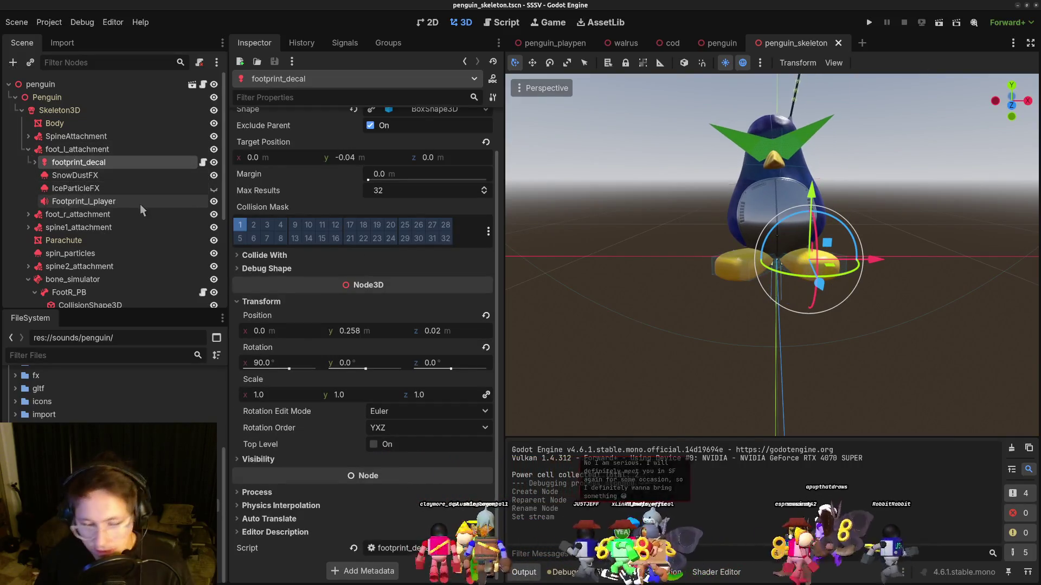
{"action": "key", "text": "alt+Tab"}
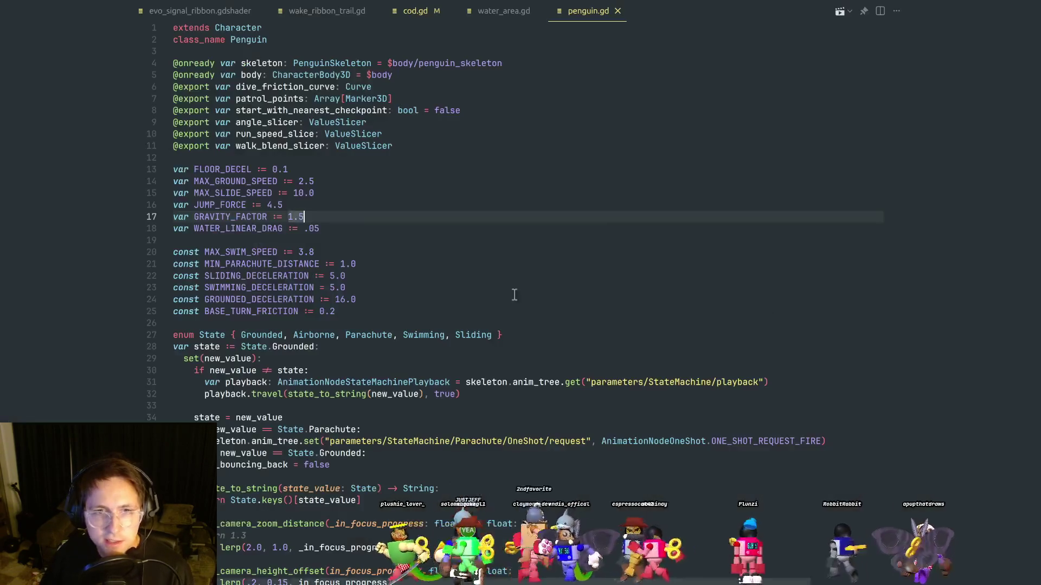
{"action": "left_click", "coordinate": [514, 295]}
Open footprint_decal_generator.gd and inspect force_shapecast_update, the currently_colliding setter and on_overlap
{"action": "key", "text": "ctrl+p"}
{"action": "type", "text": "footprint"}
{"action": "key", "text": "Return"}
{"action": "left_click", "coordinate": [390, 266]}
{"action": "left_click", "coordinate": [395, 243]}
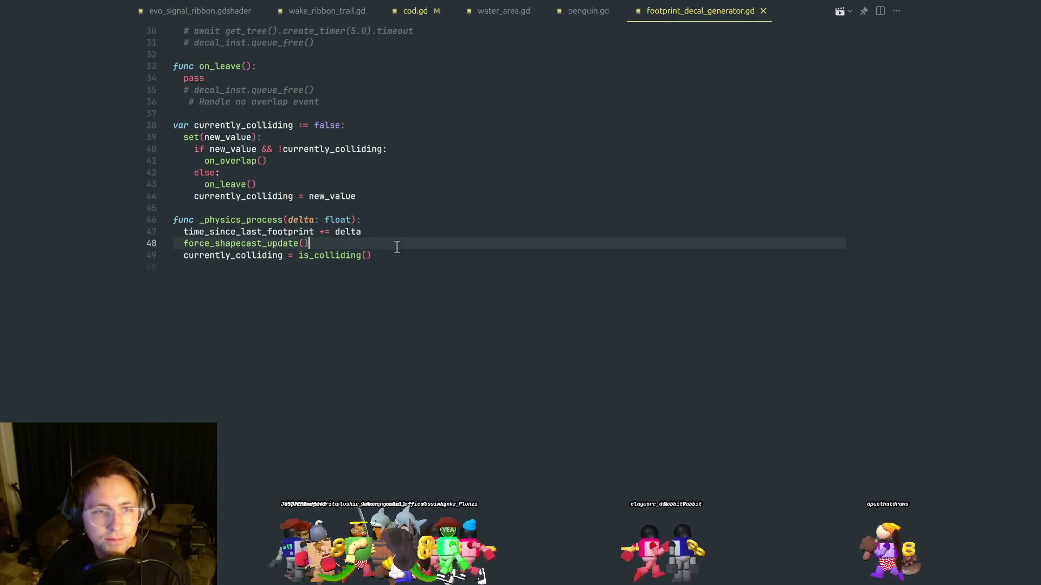
{"action": "double_click", "coordinate": [284, 245]}
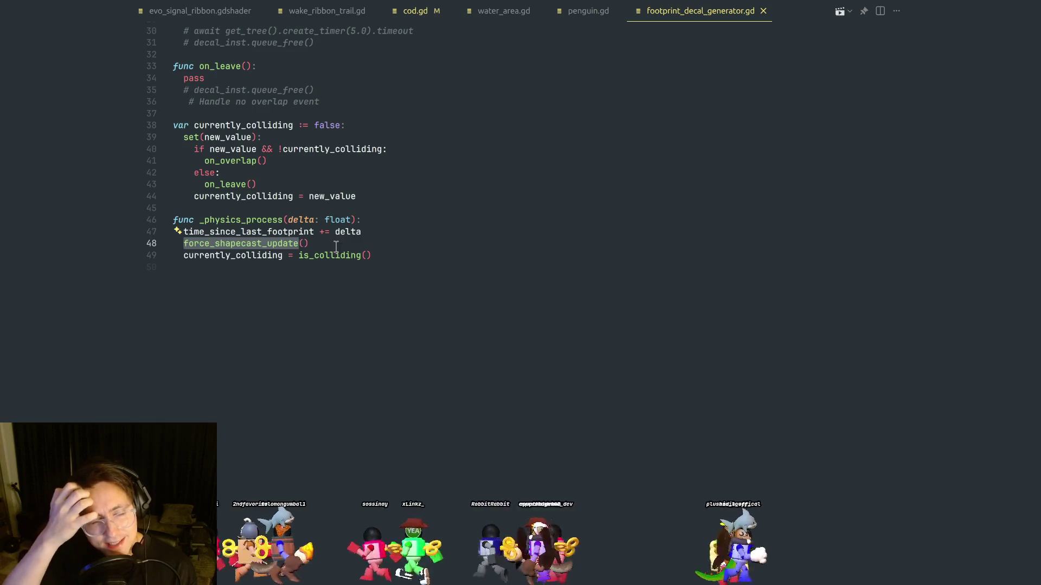
{"action": "left_click", "coordinate": [315, 174]}
{"action": "key", "text": "shift+Up"}
{"action": "key", "text": "shift+Up"}
{"action": "key", "text": "shift+Up"}
{"action": "key", "text": "shift+Up"}
{"action": "key", "text": "shift+Down"}
{"action": "key", "text": "shift+Down"}
{"action": "key", "text": "shift+Down"}
{"action": "double_click", "coordinate": [268, 125]}
{"action": "left_click", "coordinate": [237, 163]}
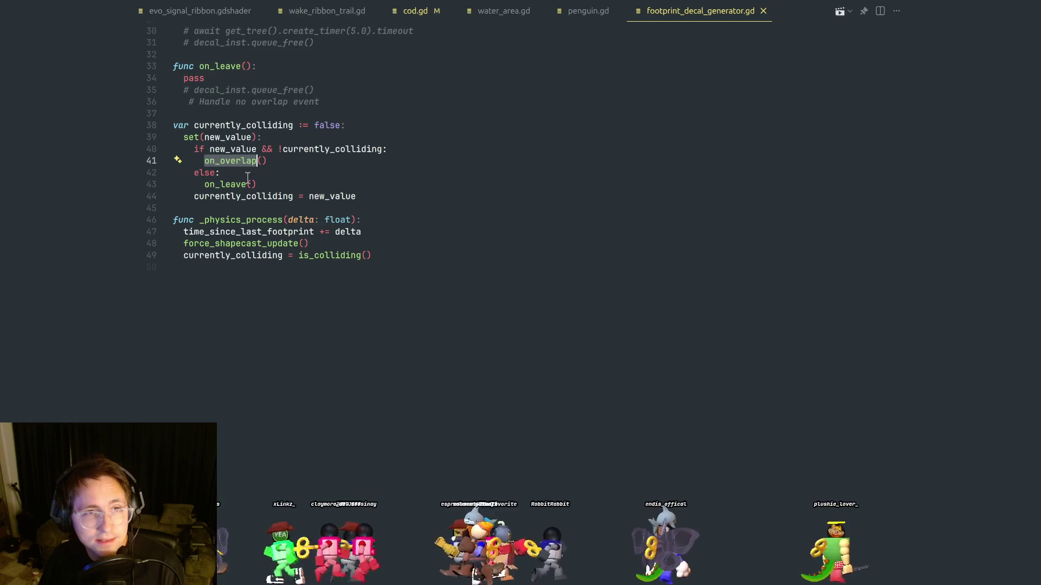
Review the child-search lines in the _ready function
{"action": "scroll", "coordinate": [273, 174], "scroll_direction": "up", "scroll_amount": 10}
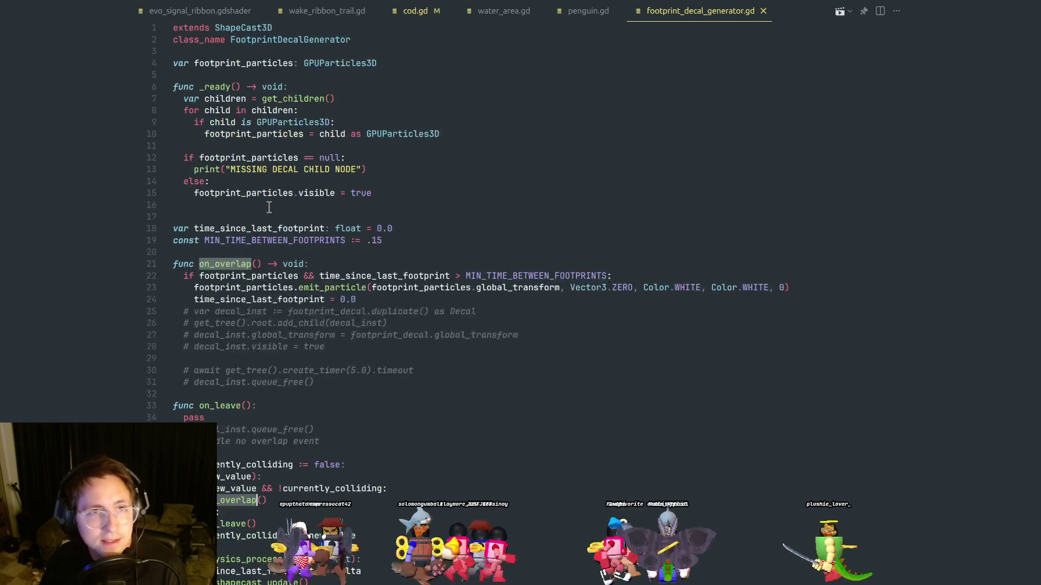
{"action": "left_click", "coordinate": [295, 147]}
{"action": "mouse_move", "coordinate": [374, 184]}
{"action": "left_mouse_down"}
{"action": "mouse_move", "coordinate": [181, 146]}
{"action": "mouse_move", "coordinate": [161, 105]}
{"action": "left_mouse_up"}
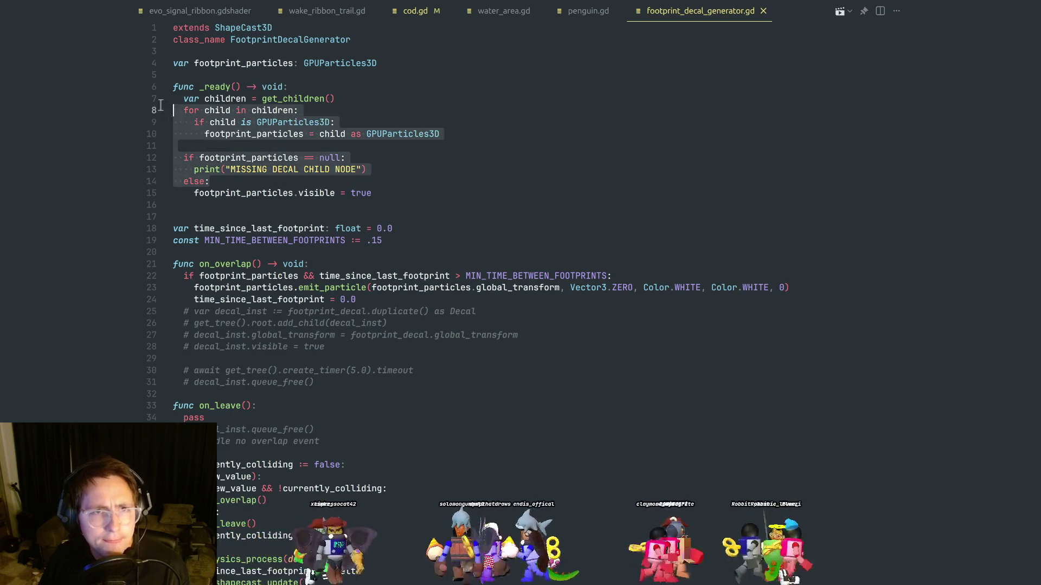
{"action": "left_click", "coordinate": [286, 157]}
{"action": "left_click", "coordinate": [288, 180]}
Trace the emit_particle call and on_overlap and currently_colliding uses down to force_shapecast_update
{"action": "scroll", "coordinate": [302, 204], "scroll_direction": "down", "scroll_amount": 1}
{"action": "left_click", "coordinate": [290, 211]}
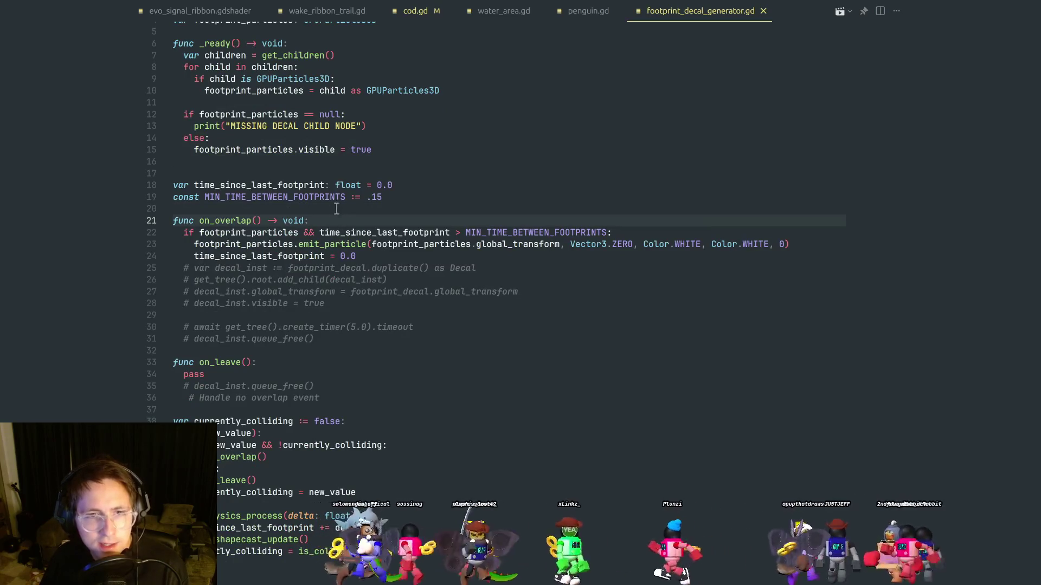
{"action": "left_click", "coordinate": [341, 245]}
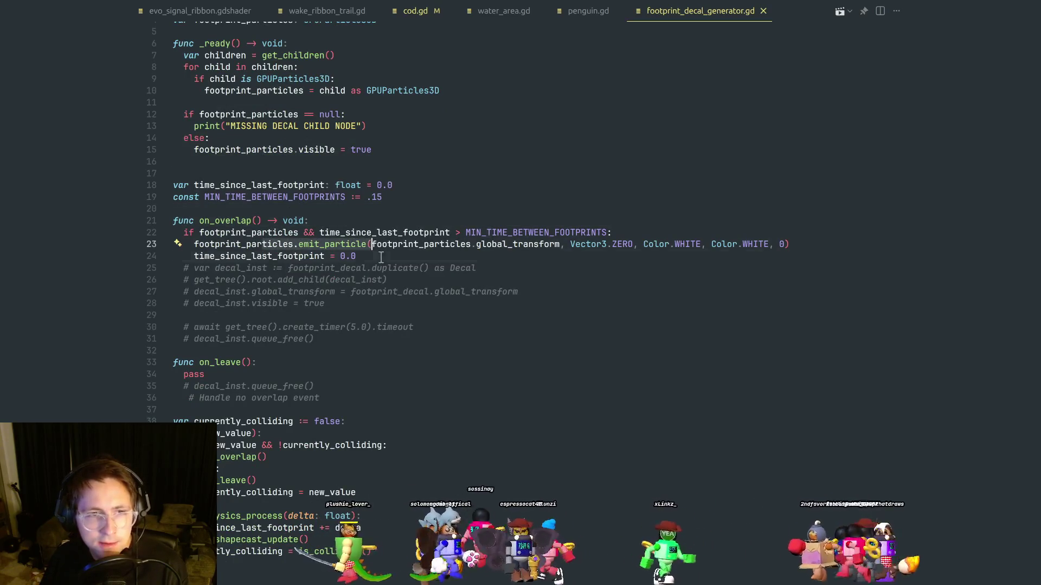
{"action": "left_click", "coordinate": [225, 221]}
{"action": "scroll", "coordinate": [308, 329], "scroll_direction": "down", "scroll_amount": 2}
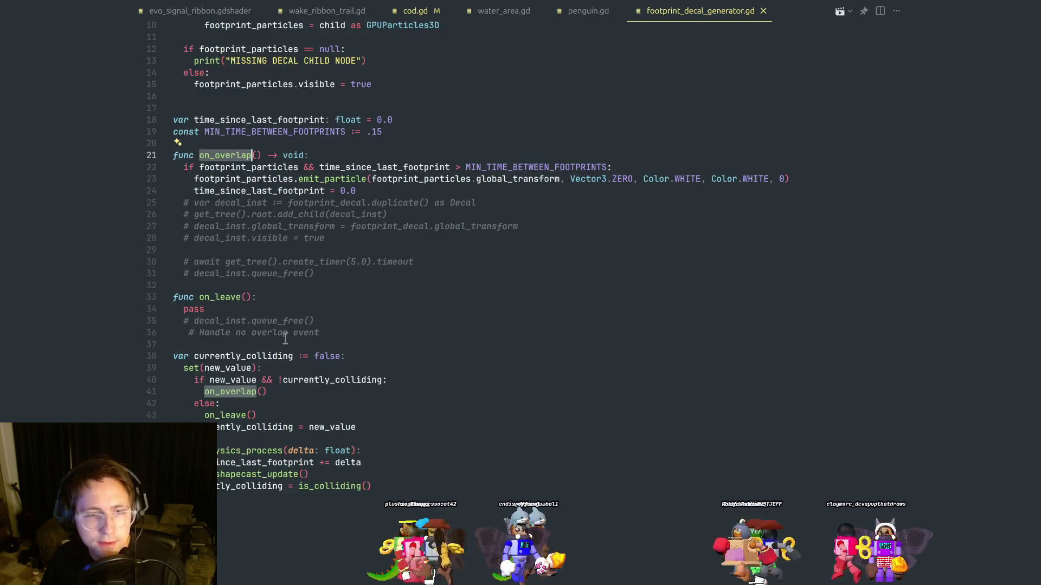
{"action": "left_click", "coordinate": [276, 360]}
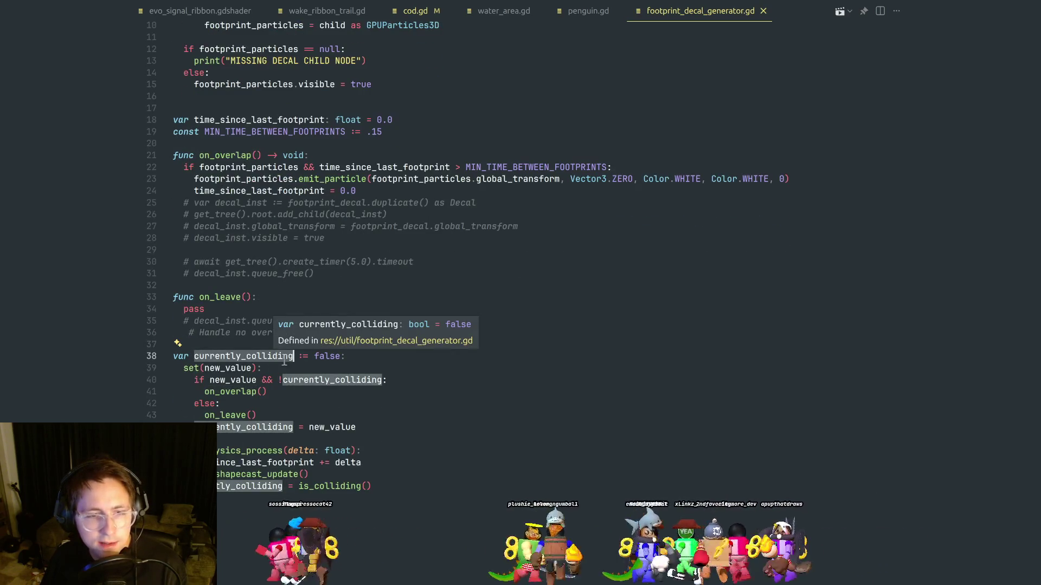
{"action": "left_click", "coordinate": [330, 476]}
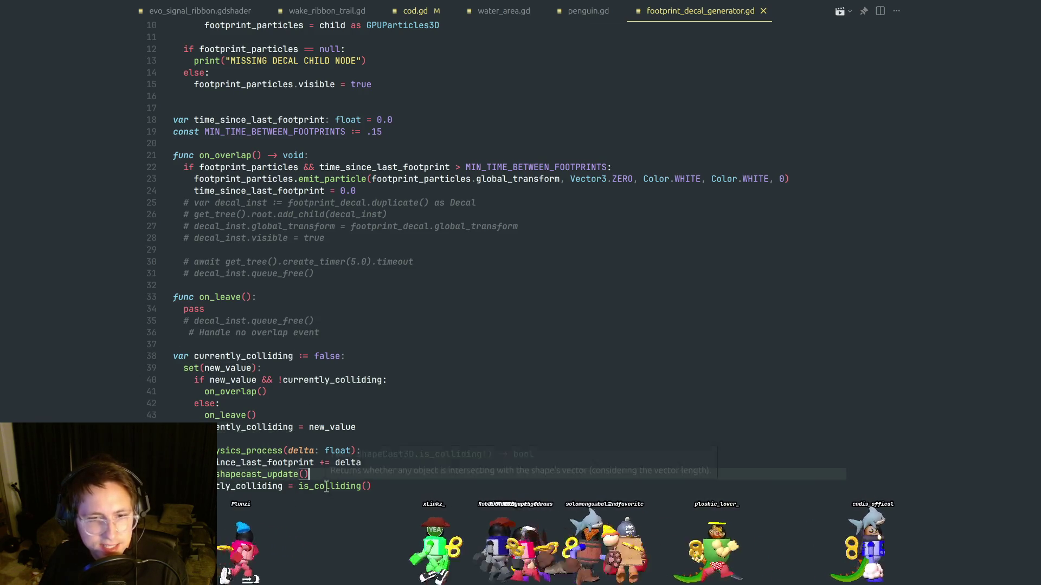
{"action": "mouse_move", "coordinate": [327, 486]}
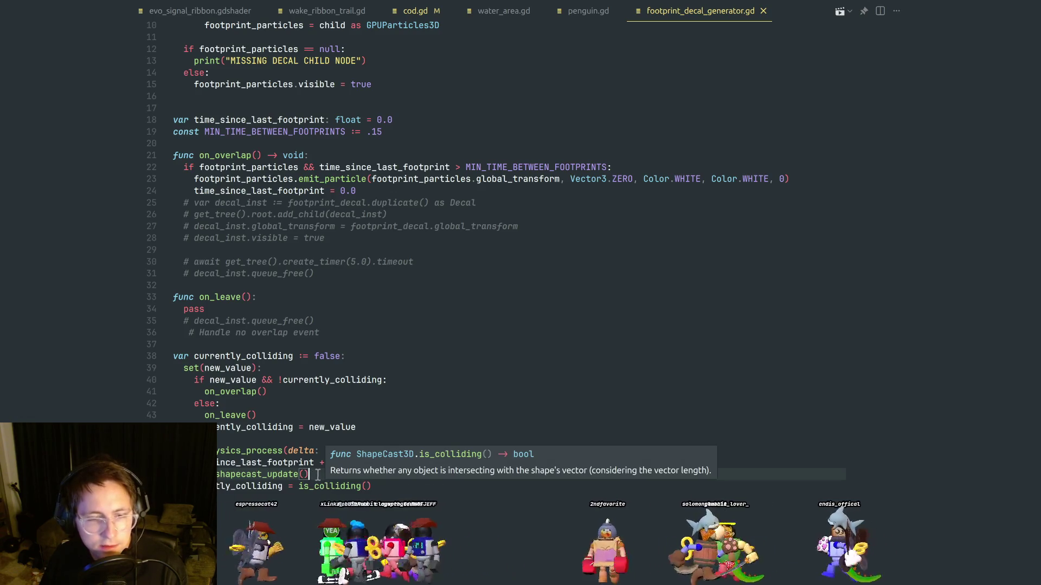
{"action": "key", "text": "Up"}
{"action": "key", "text": "Up"}
{"action": "left_click", "coordinate": [342, 475]}
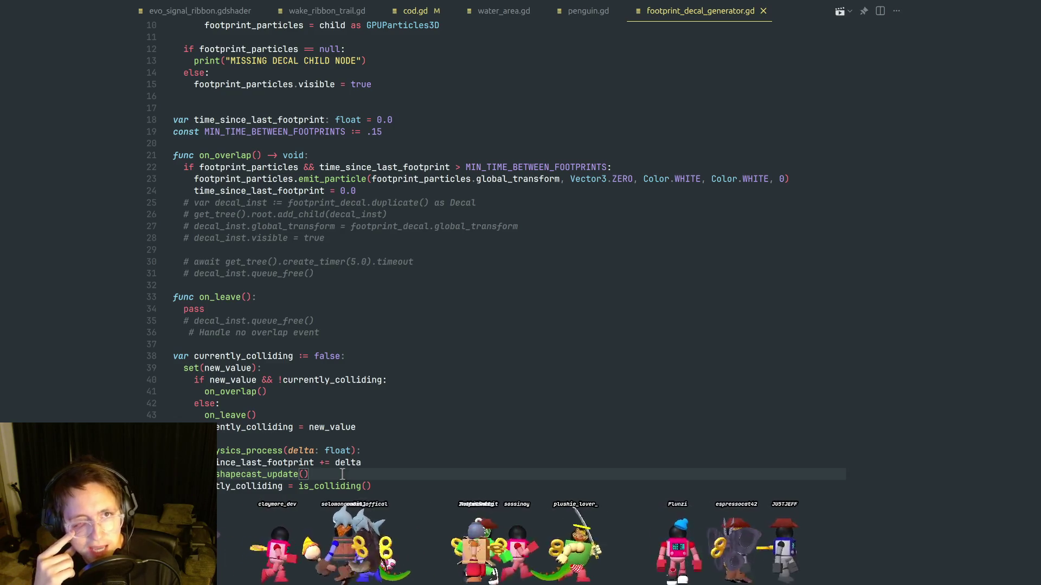
{"action": "key", "text": "alt+Tab"}
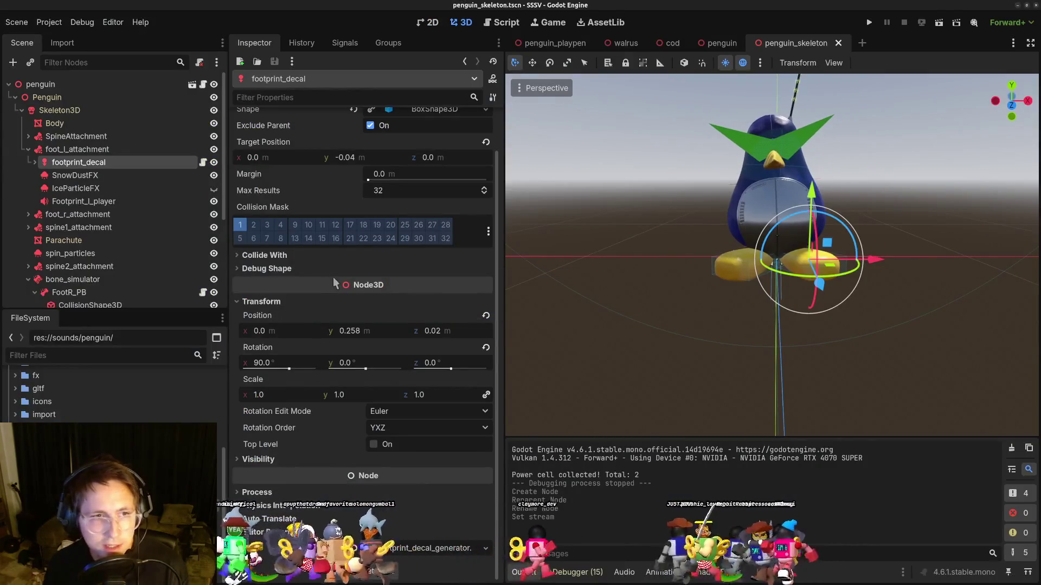
Look over line 24 of footprint_decal_generator.gd in VS Code
{"action": "key", "text": "alt+Tab"}
{"action": "scroll", "coordinate": [381, 364], "scroll_direction": "up", "scroll_amount": 3}
{"action": "left_click", "coordinate": [385, 299]}
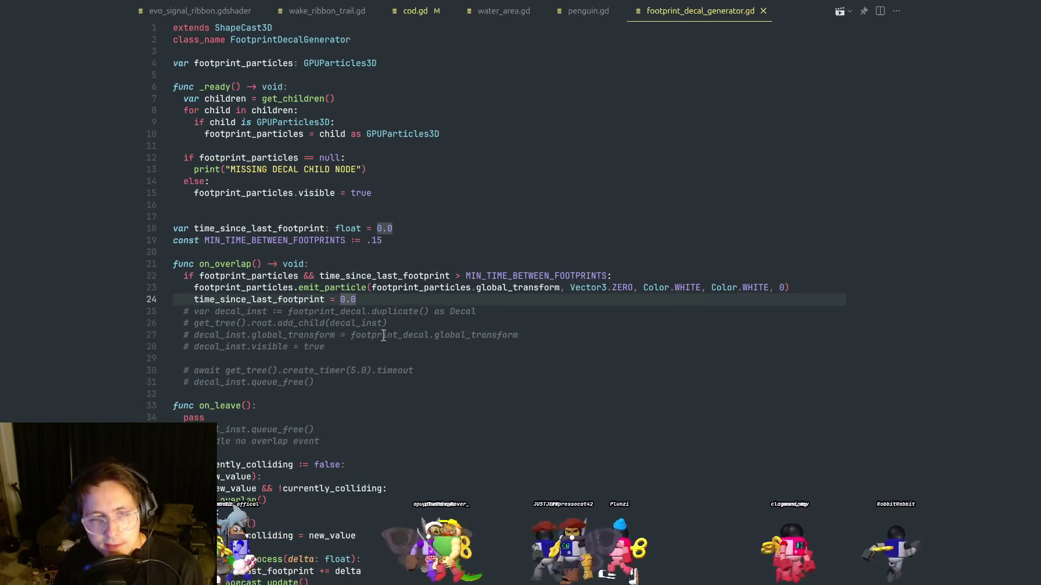
{"action": "scroll", "coordinate": [382, 334], "scroll_direction": "down", "scroll_amount": 3}
{"action": "scroll", "coordinate": [383, 335], "scroll_direction": "up", "scroll_amount": 3}
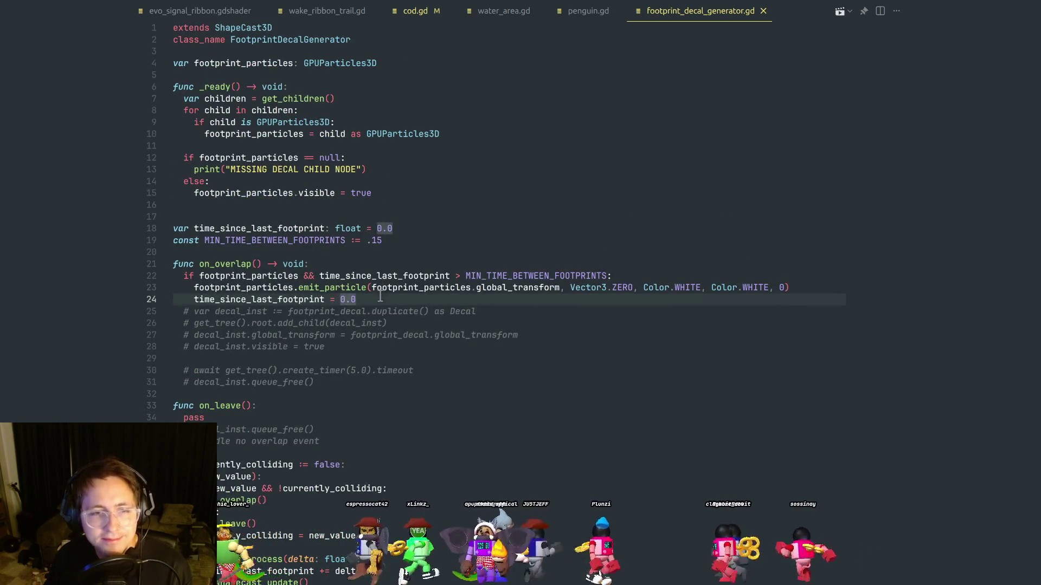
Cut Footprint_l_player, paste it as a child of footprint_decal, and save the scene
{"action": "key", "text": "alt+Tab"}
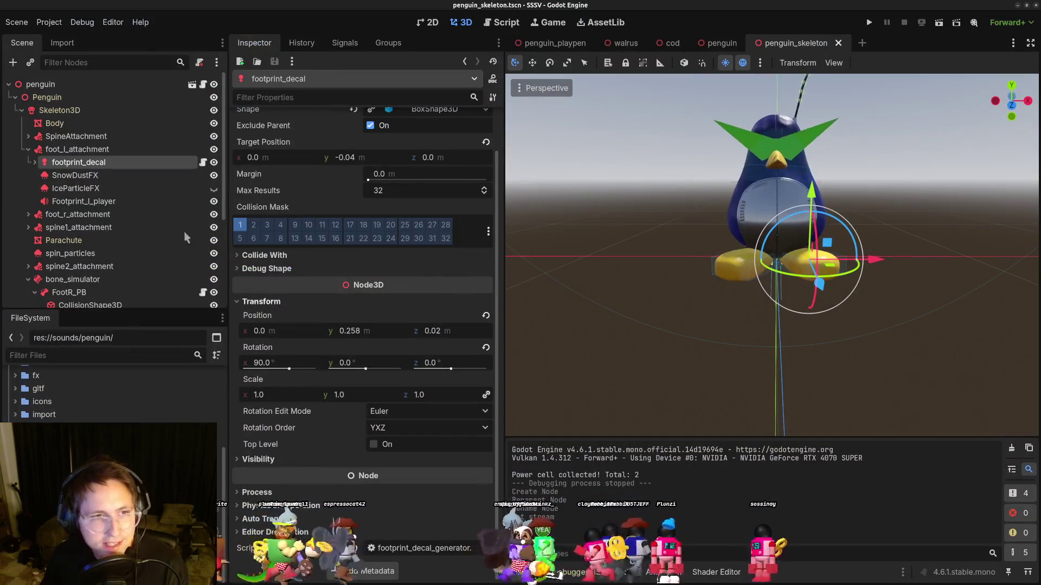
{"action": "left_click", "coordinate": [107, 201]}
{"action": "key", "text": "ctrl+x"}
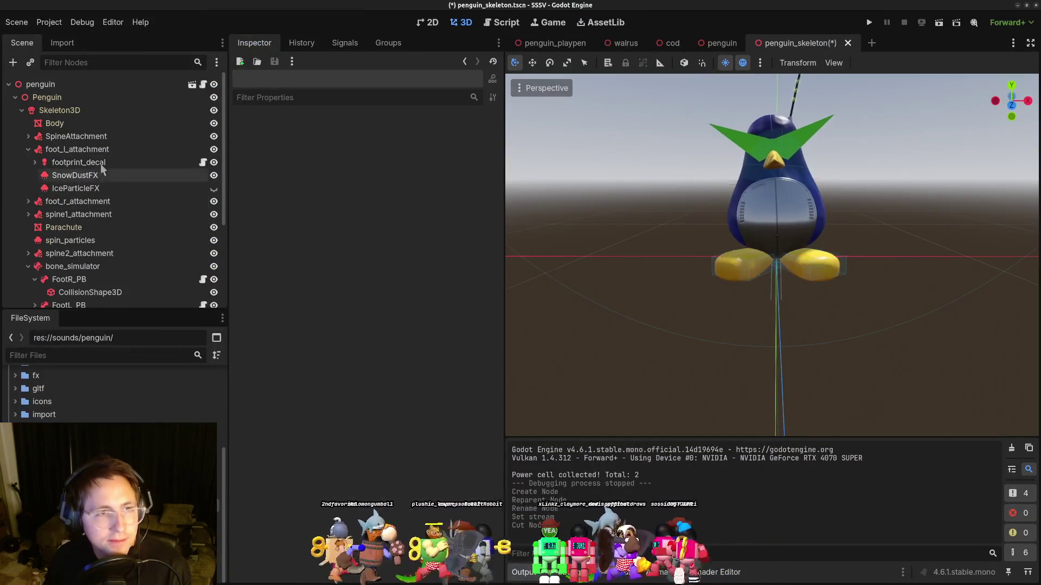
{"action": "left_click", "coordinate": [79, 163]}
{"action": "key", "text": "Right"}
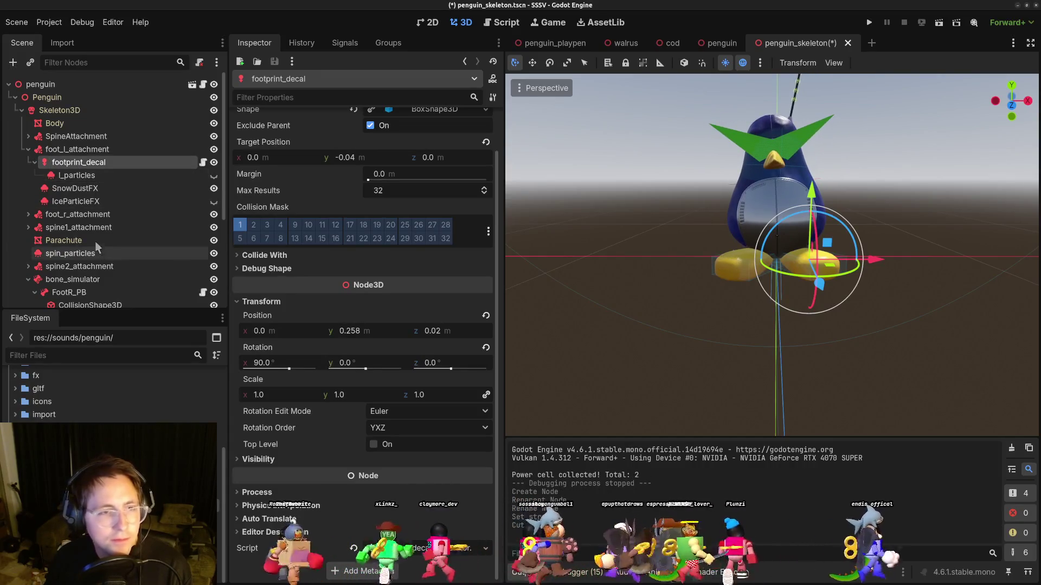
{"action": "left_click", "coordinate": [81, 202]}
{"action": "left_click", "coordinate": [98, 164]}
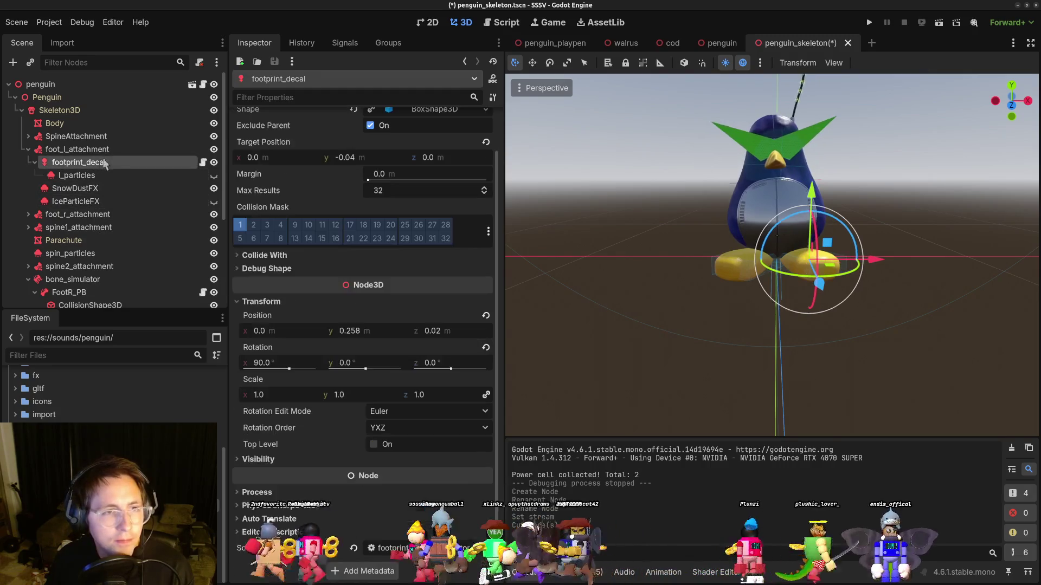
{"action": "key", "text": "ctrl+v"}
{"action": "key", "text": "ctrl+s"}
{"action": "key", "text": "alt+Tab"}
{"action": "left_click", "coordinate": [404, 251]}
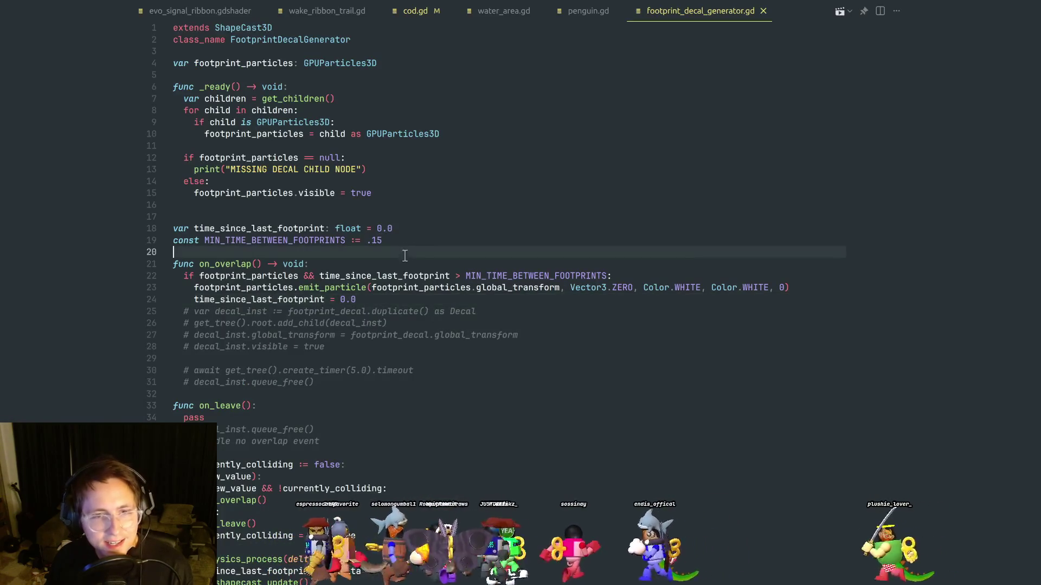
Declare a footprint_sound variable below the particles variable
{"action": "left_click", "coordinate": [368, 287]}
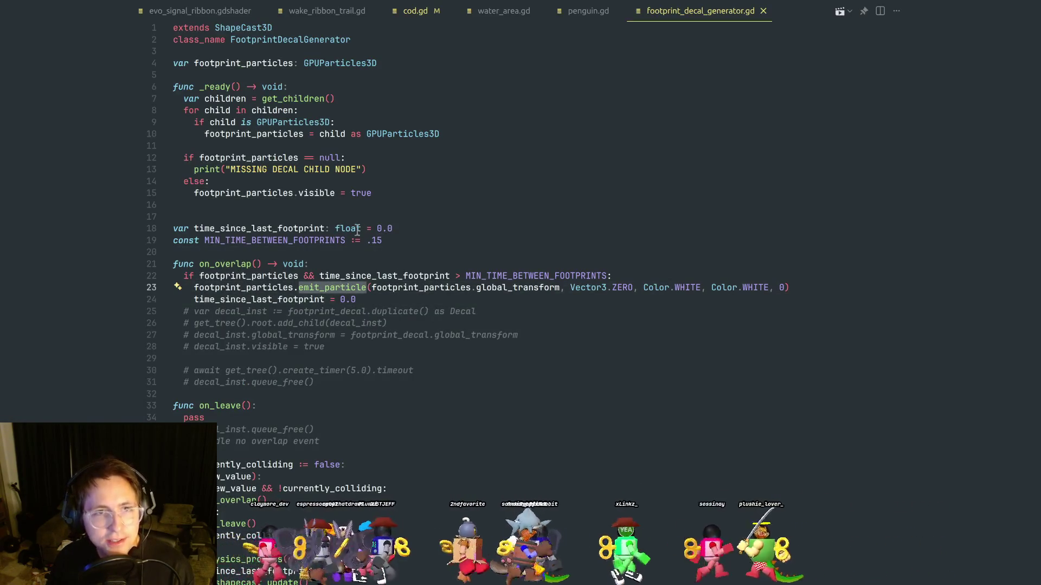
{"action": "left_click", "coordinate": [400, 66]}
{"action": "key", "text": "Return"}
{"action": "type", "text": "var floo"}
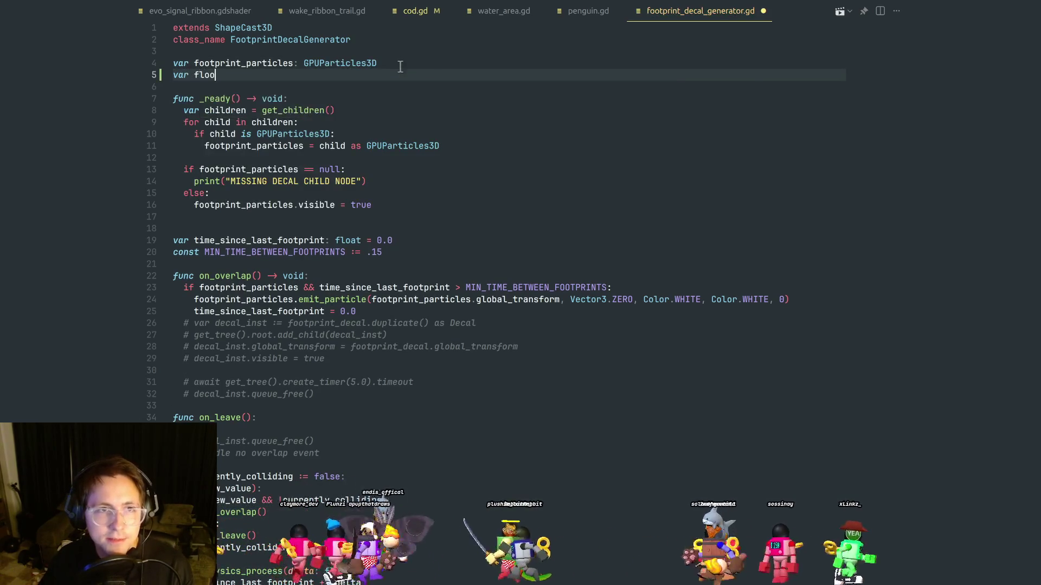
{"action": "key", "text": "BackSpace"}
{"action": "key", "text": "BackSpace"}
{"action": "key", "text": "BackSpace"}
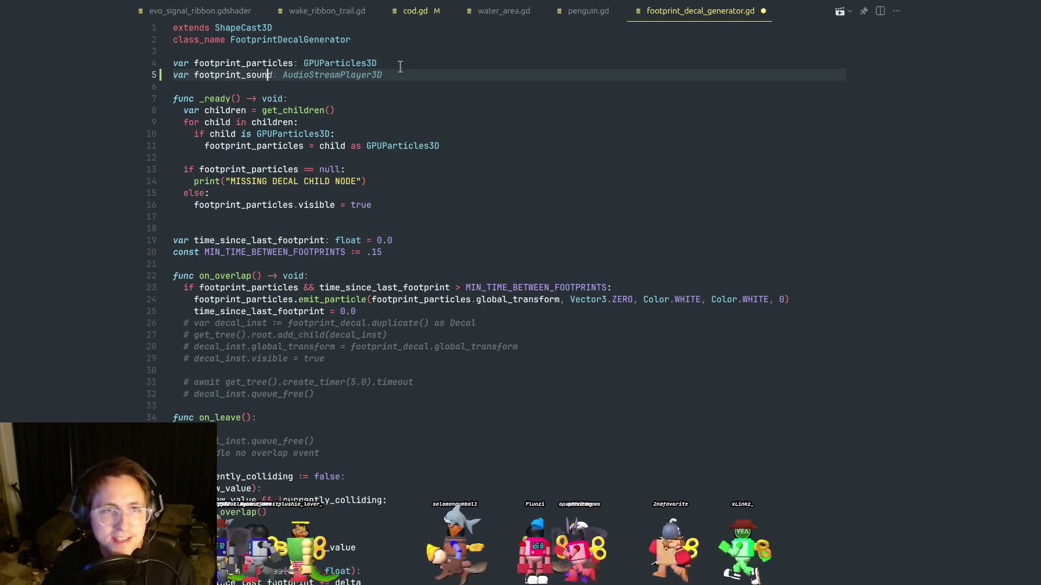
Add footprint_sound.play() after the timer reset in on_overlap
{"action": "left_click", "coordinate": [378, 98]}
{"action": "double_click", "coordinate": [268, 74]}
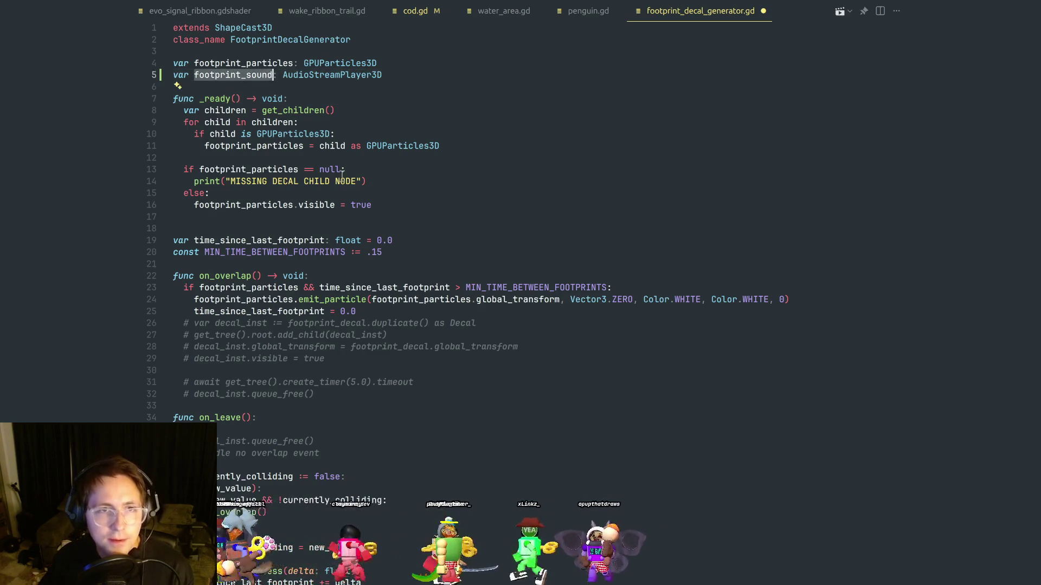
{"action": "left_click", "coordinate": [414, 226]}
{"action": "left_click", "coordinate": [471, 314]}
{"action": "key", "text": "Return"}
{"action": "type", "text": "footprint_sound.play("}
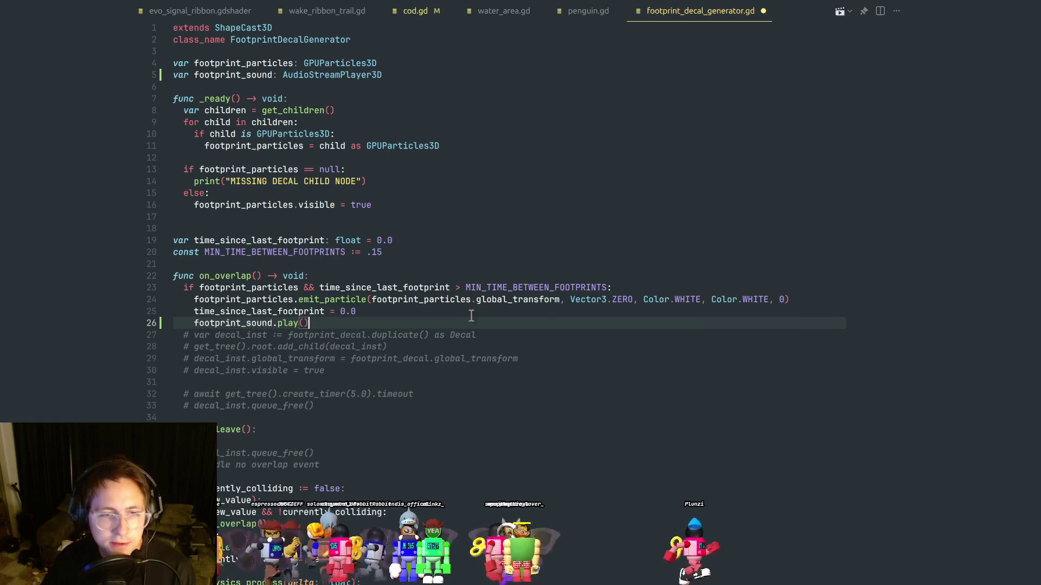
Add an 'if child is AudioStreamPlayer3D' branch in _ready that assigns footprint_sound
{"action": "left_click", "coordinate": [440, 241]}
{"action": "left_click", "coordinate": [457, 181]}
{"action": "left_click", "coordinate": [400, 90]}
{"action": "double_click", "coordinate": [263, 76]}
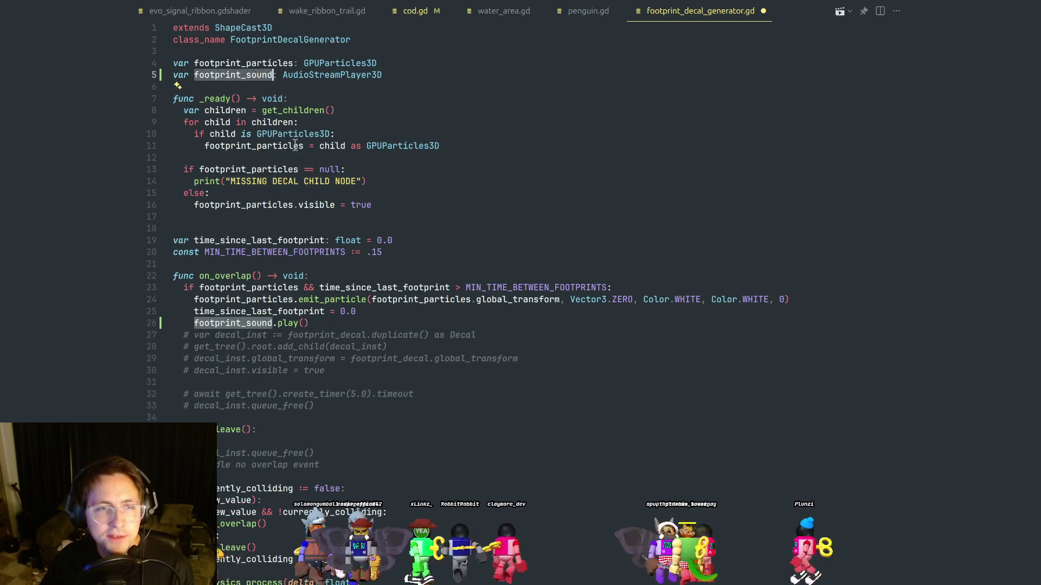
{"action": "left_click", "coordinate": [367, 128]}
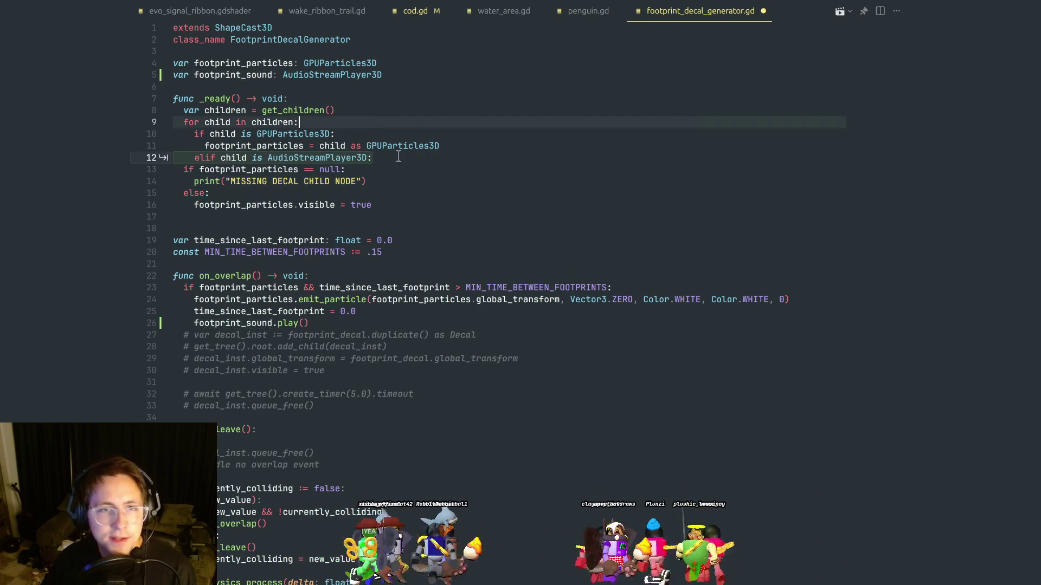
{"action": "left_click", "coordinate": [475, 144]}
{"action": "key", "text": "Return"}
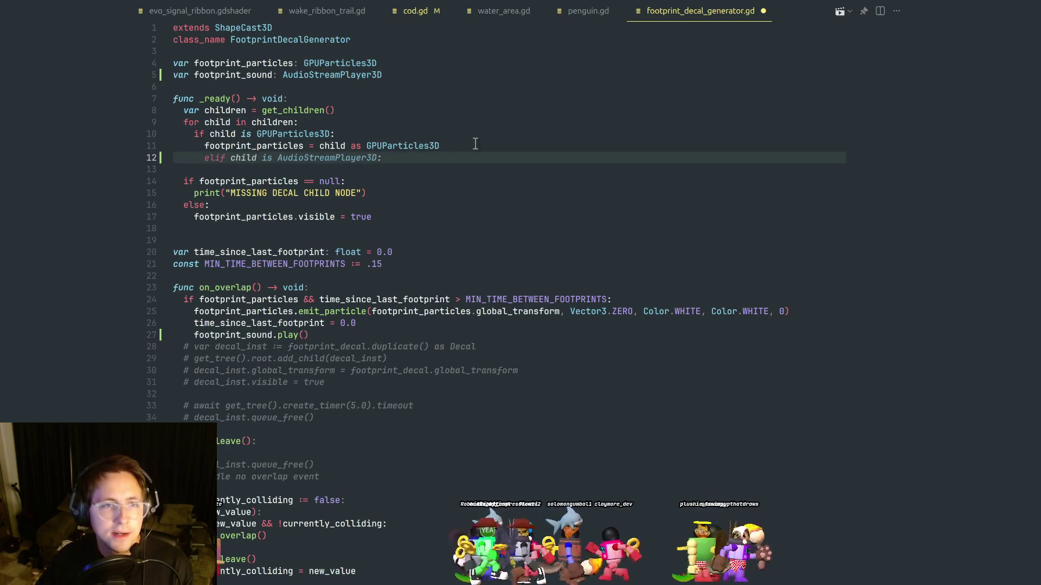
{"action": "type", "text": "if child is "}
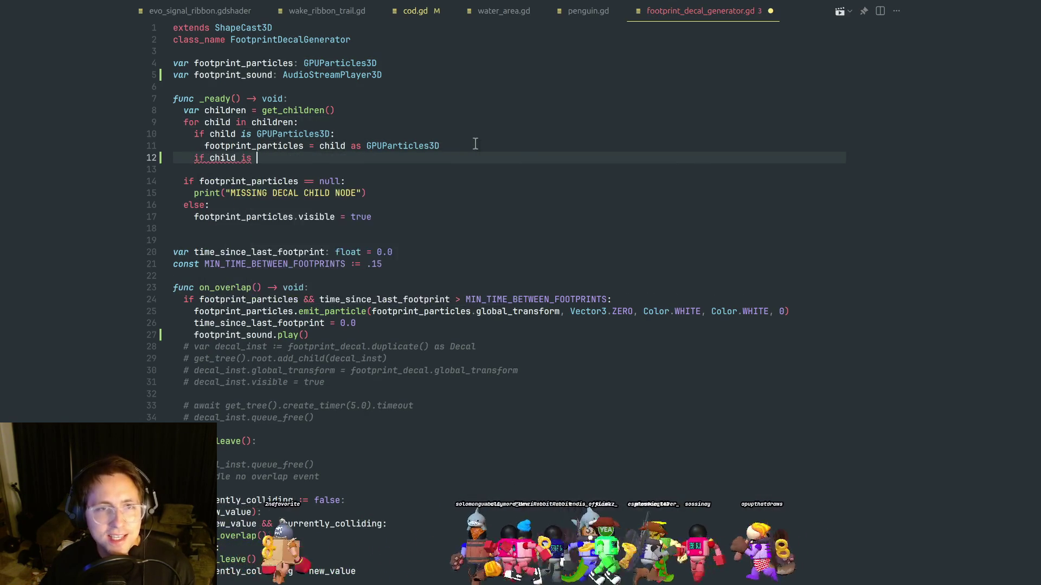
{"action": "type", "text": "AudioStr"}
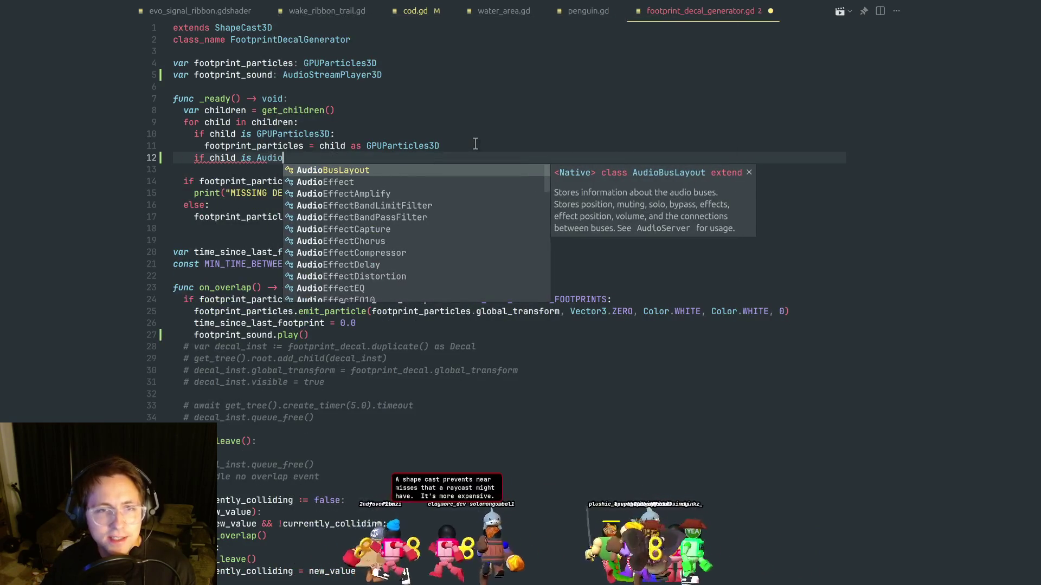
{"action": "key", "text": "Down"}
{"action": "key", "text": "Down"}
{"action": "key", "text": "Down"}
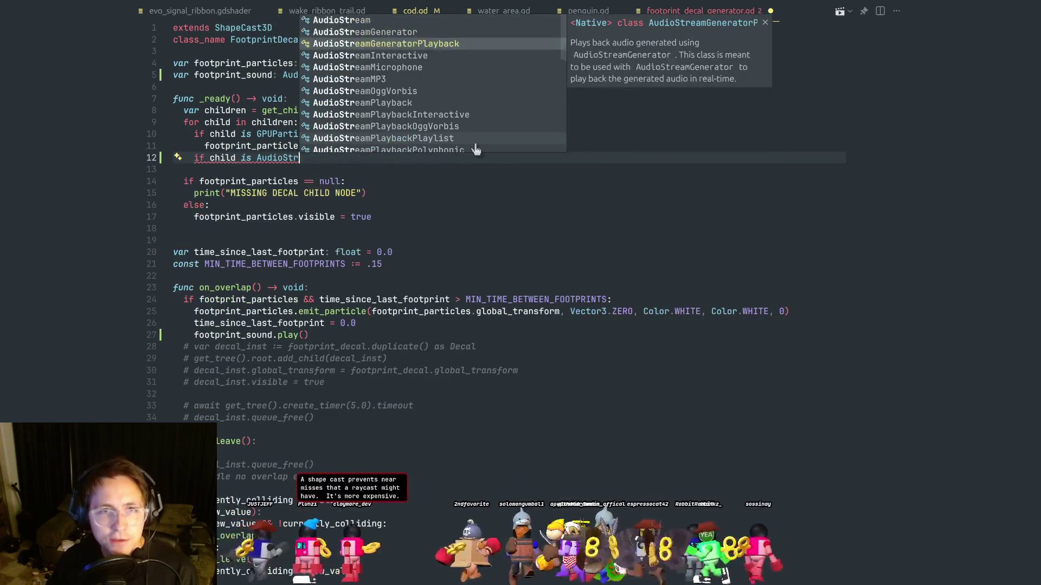
{"action": "type", "text": "eam"}
{"action": "key", "text": "Escape"}
{"action": "key", "text": "Tab"}
{"action": "left_click", "coordinate": [281, 169]}
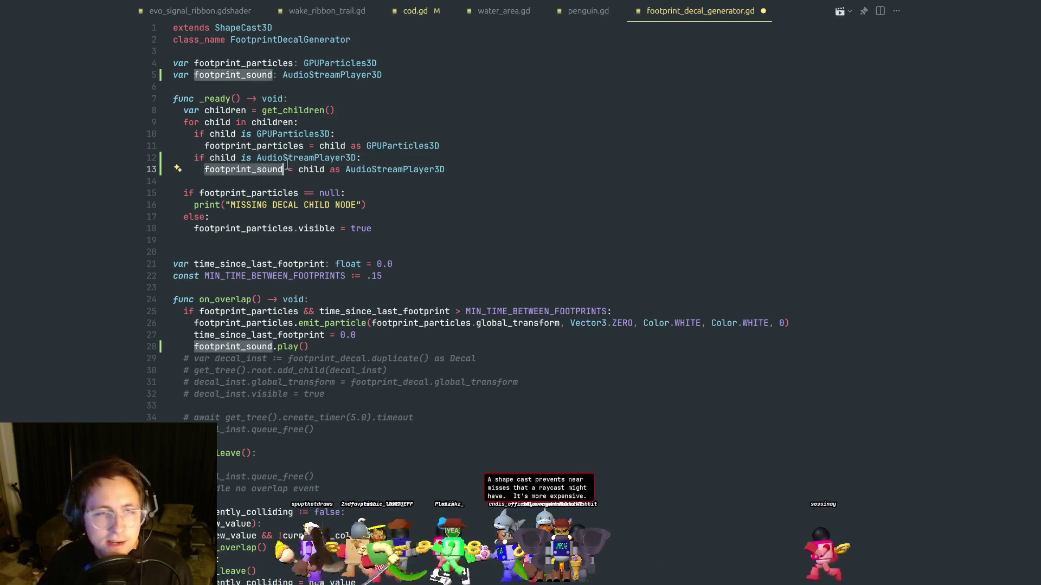
Select the old missing-particles null-check block
{"action": "left_click", "coordinate": [341, 193]}
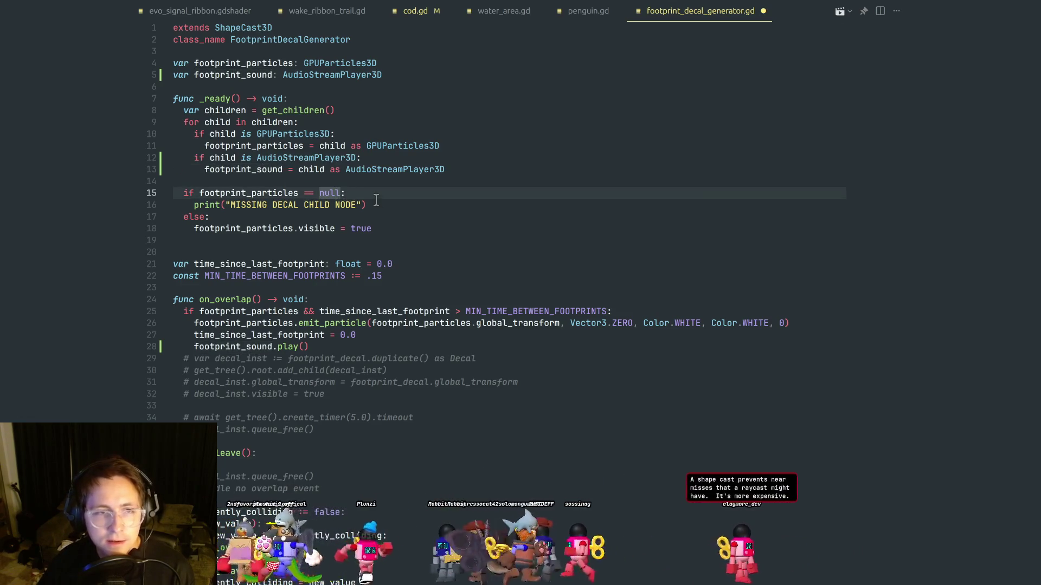
{"action": "key", "text": "Down"}
{"action": "key", "text": "Return"}
{"action": "key", "text": "BackSpace"}
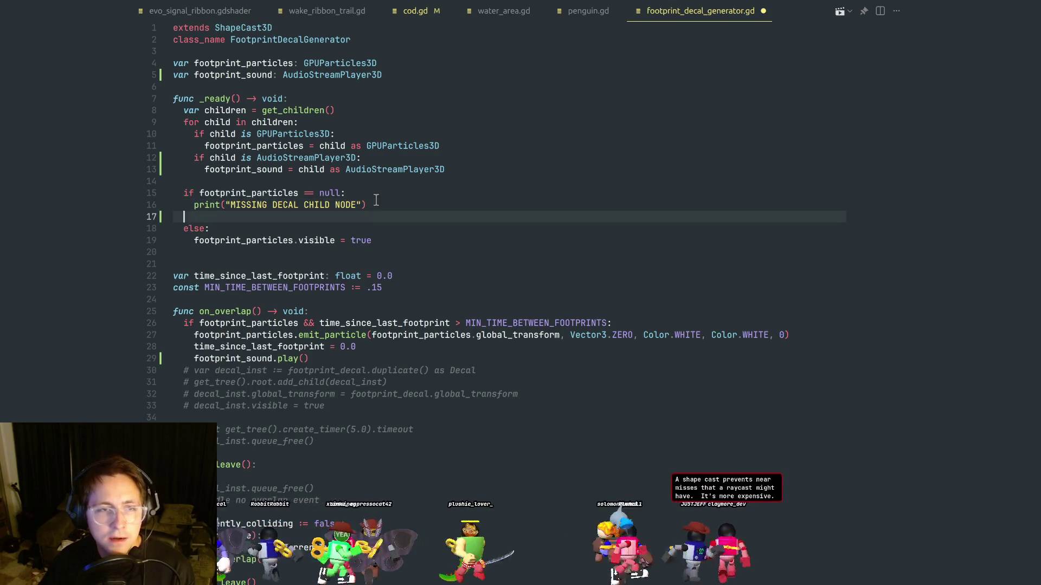
{"action": "left_click", "coordinate": [182, 194], "text": "shift"}
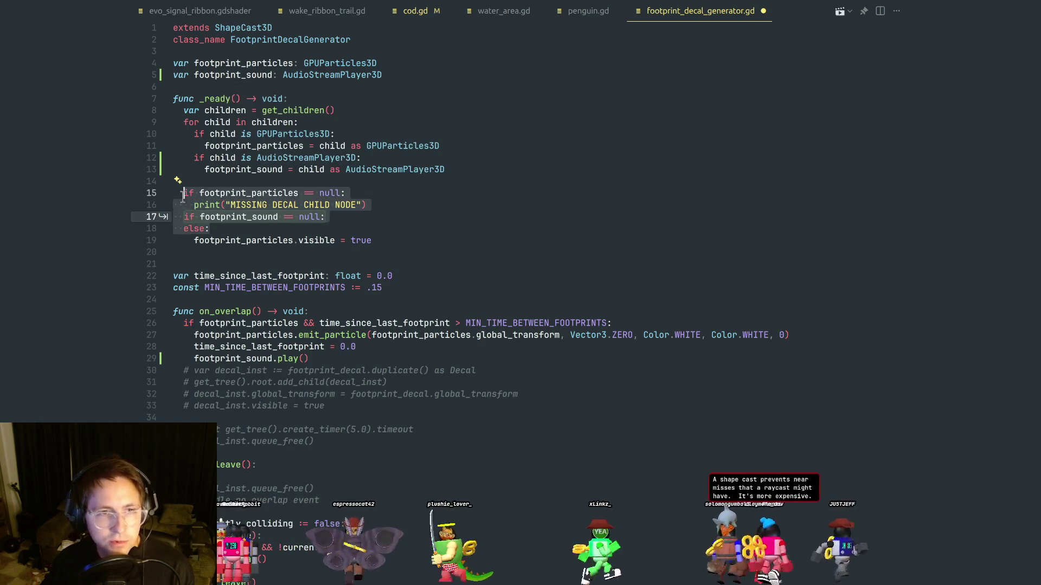
Replace the if/print null-check with an assert on footprint_particles using the suggested error message
{"action": "key", "text": "BackSpace"}
{"action": "type", "text": "asset"}
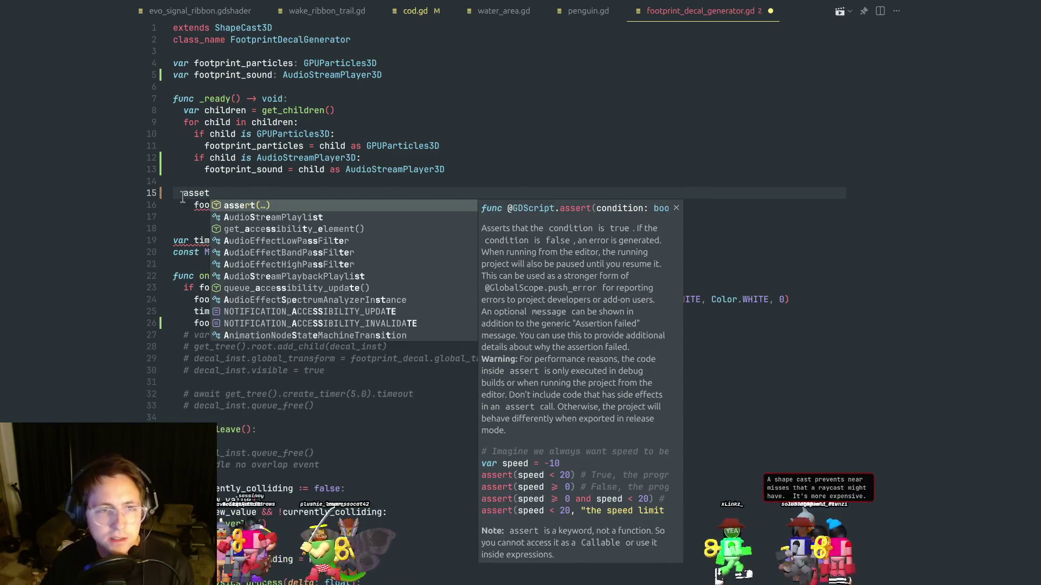
{"action": "key", "text": "Return"}
{"action": "type", "text": "footprint_particles"}
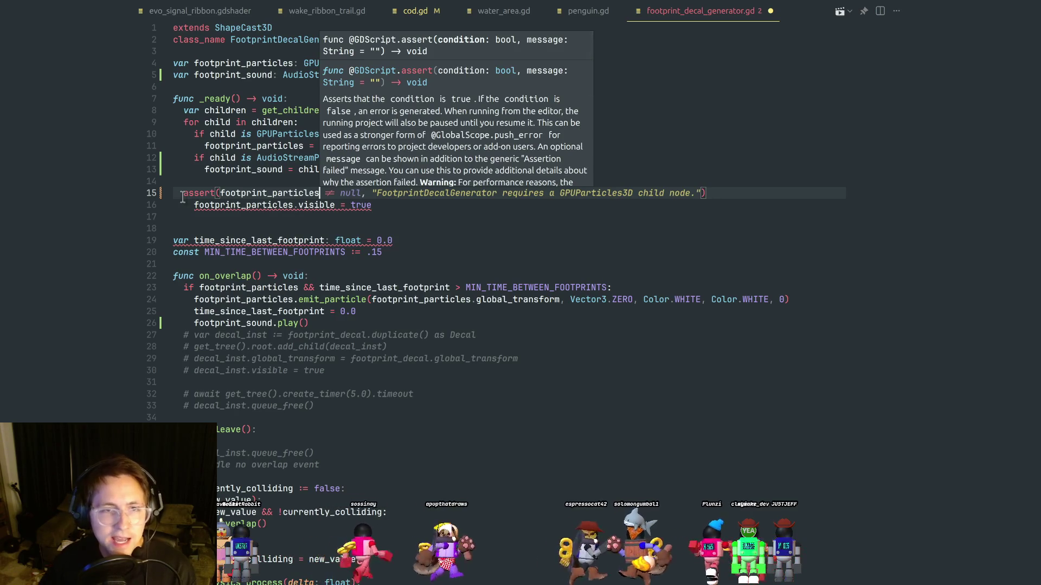
{"action": "type", "text": ","}
{"action": "key", "text": "Tab"}
Make the particles assert read footprint_particles != null and fix the visibility line's indentation
{"action": "double_click", "coordinate": [263, 76]}
{"action": "key", "text": "ctrl+c"}
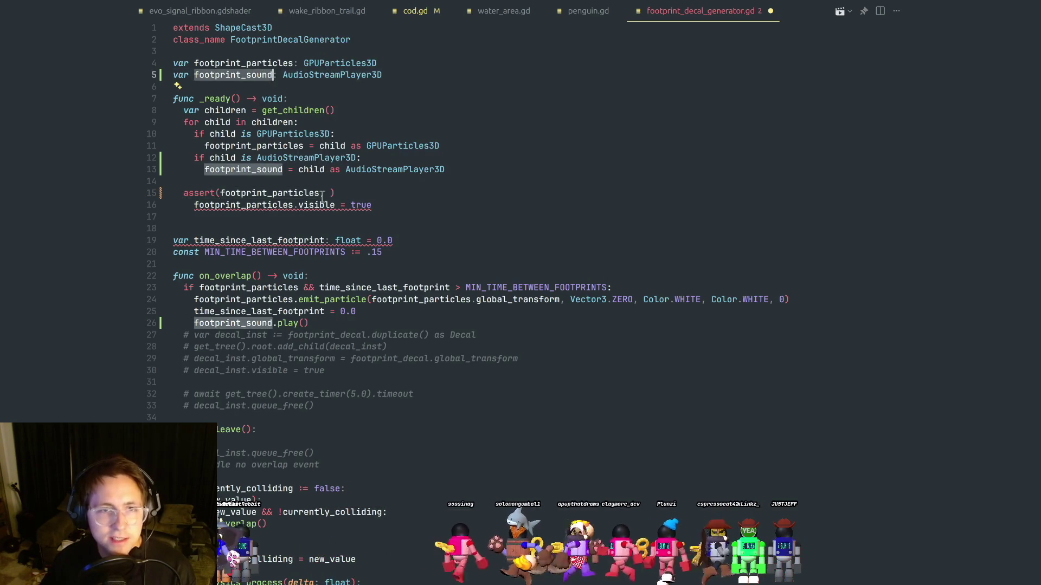
{"action": "left_click", "coordinate": [329, 193]}
{"action": "key", "text": "ctrl+v"}
{"action": "left_click", "coordinate": [196, 205]}
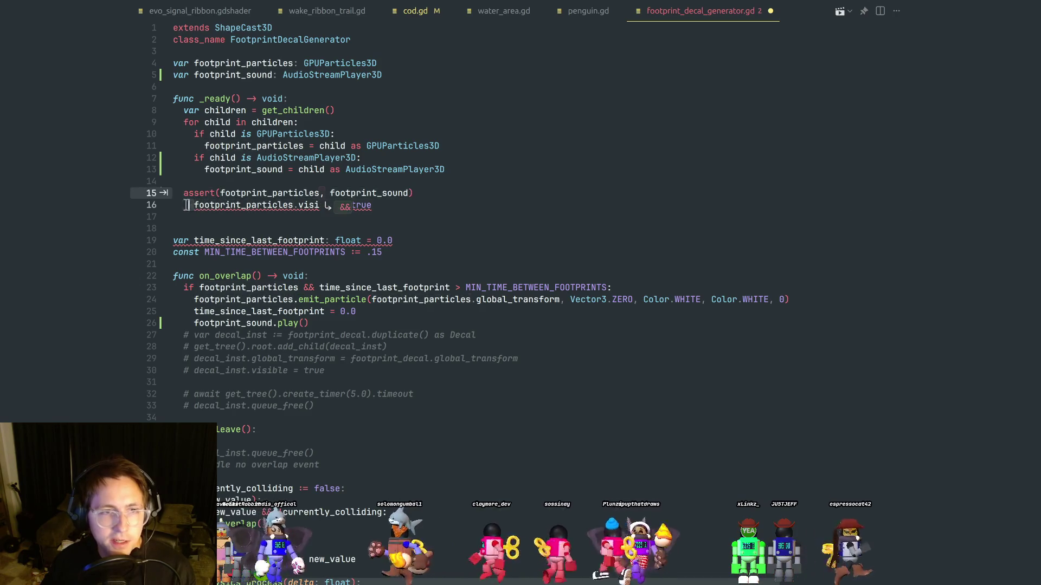
{"action": "key", "text": "BackSpace"}
{"action": "key", "text": "Up"}
{"action": "key", "text": "Up"}
{"action": "left_click", "coordinate": [321, 193]}
{"action": "type", "text": "null"}
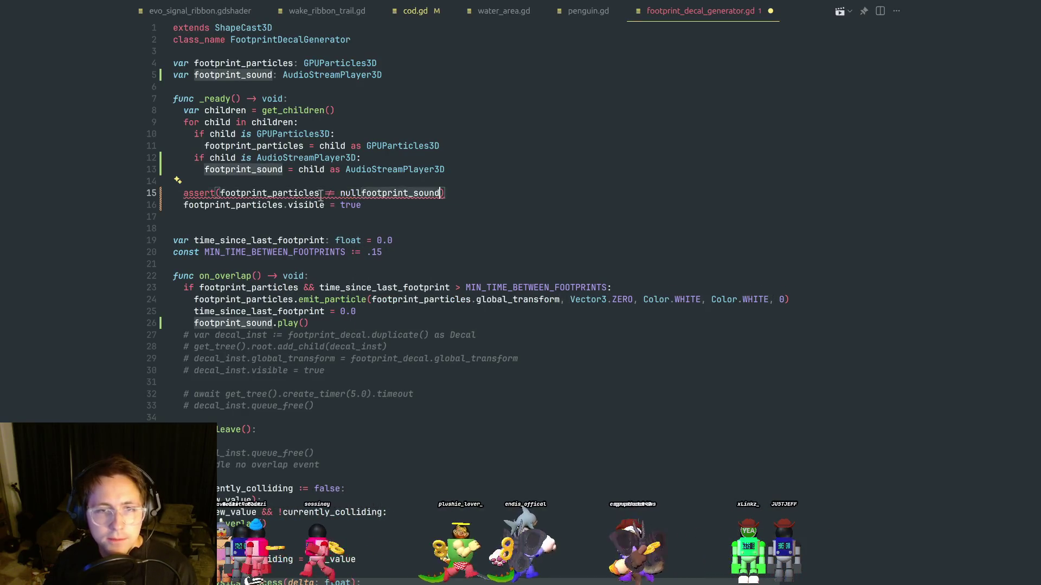
{"action": "key", "text": "ctrl+Delete"}
Add the assert requiring footprint_sound as an AudioStreamPlayer3D child and delete the extra blank line
{"action": "key", "text": "Return"}
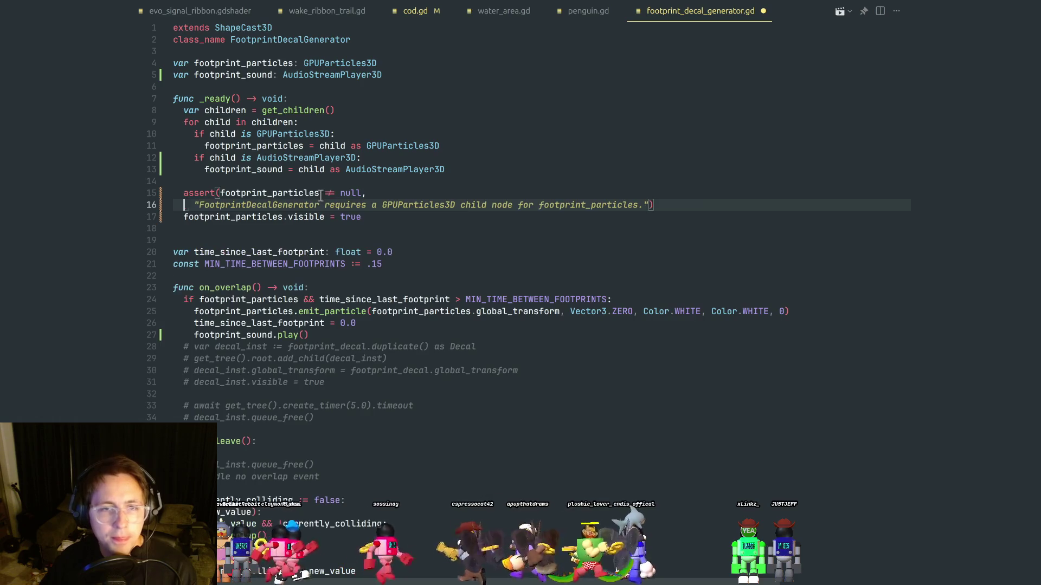
{"action": "key", "text": "ctrl+z"}
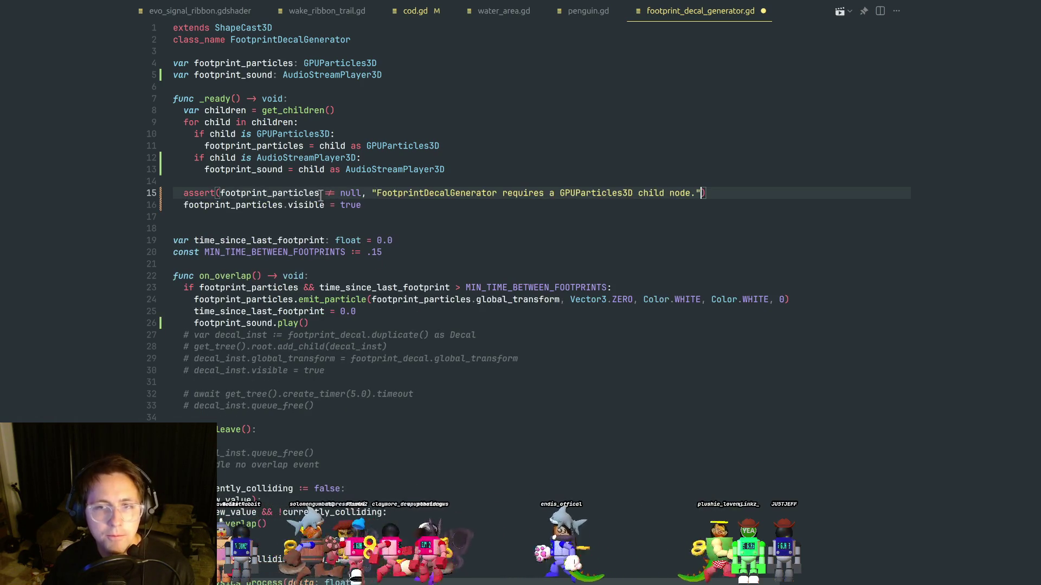
{"action": "key", "text": "Tab"}
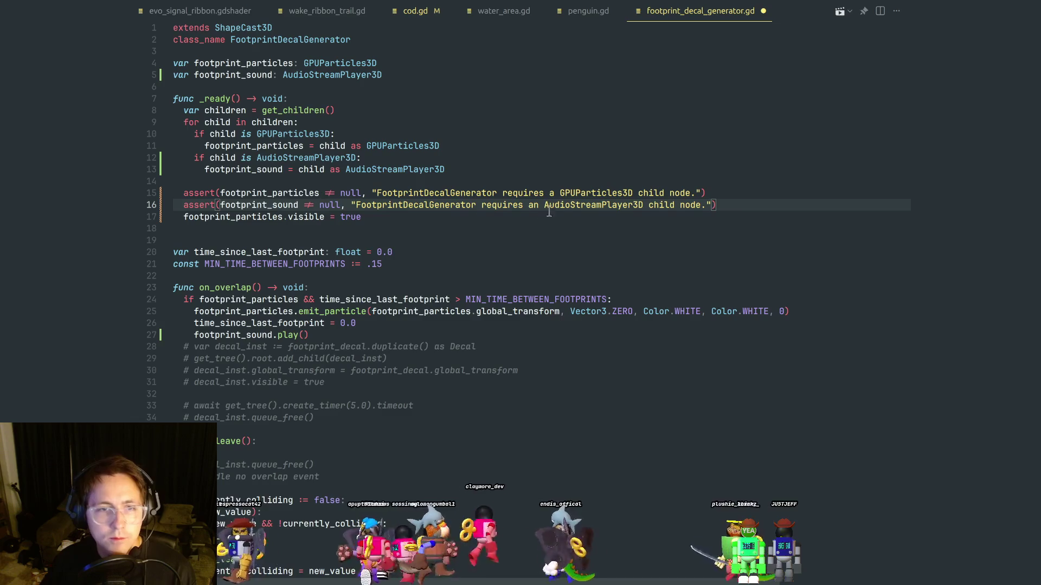
{"action": "left_click", "coordinate": [560, 207]}
{"action": "left_click", "coordinate": [500, 228]}
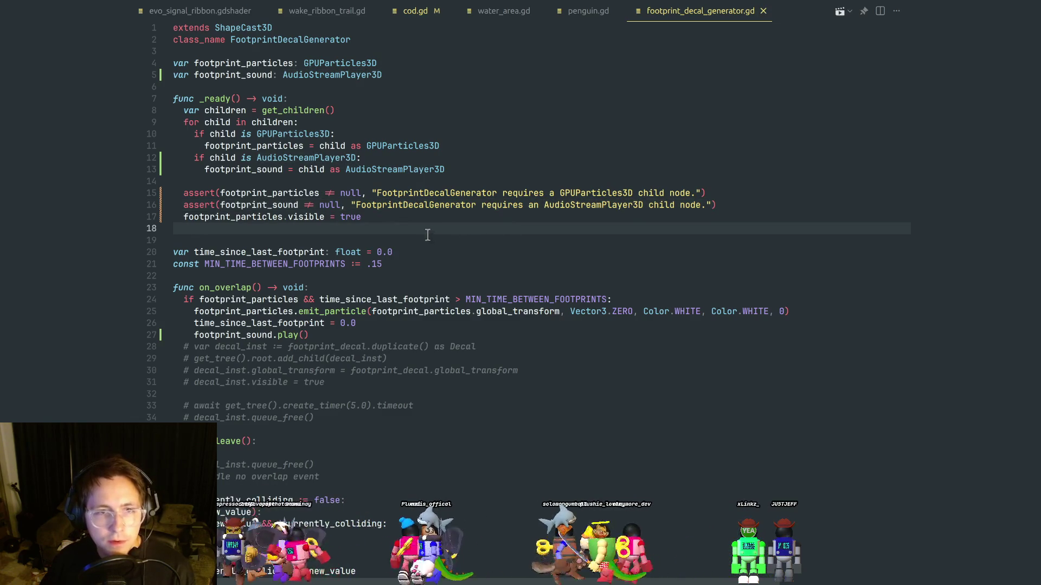
{"action": "key", "text": "Delete"}
Back in Godot, select the l_particles and Footprint_l_player nodes to inspect them
{"action": "key", "text": "alt+Tab"}
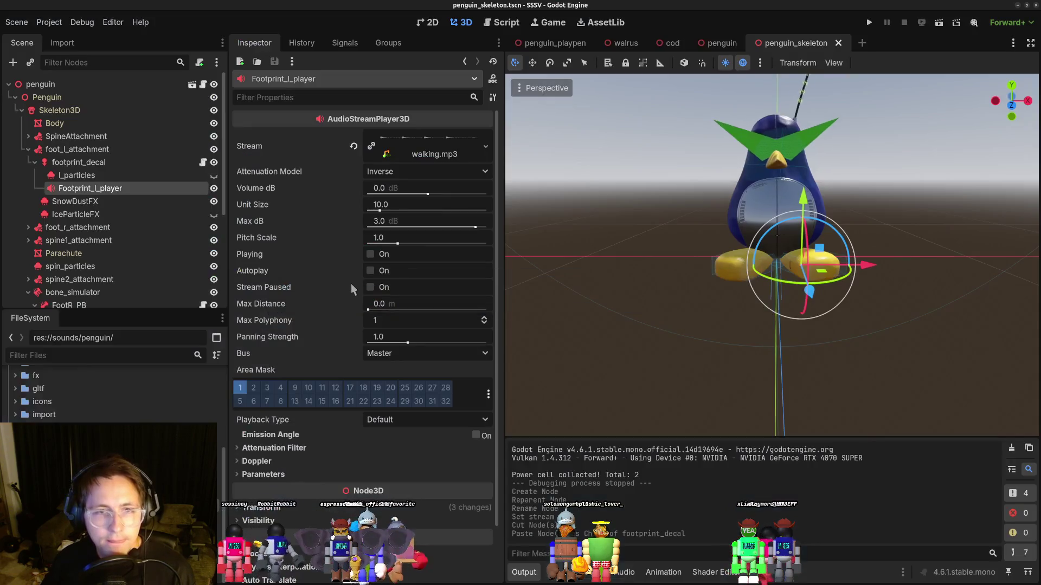
{"action": "key", "text": "alt+Tab"}
{"action": "left_click", "coordinate": [416, 238]}
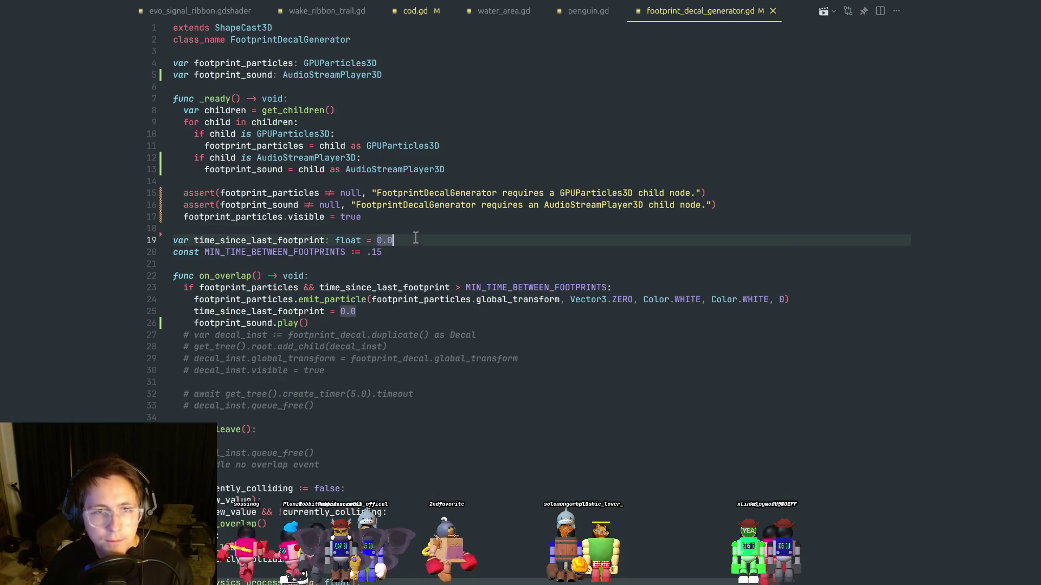
{"action": "key", "text": "alt+Tab"}
{"action": "left_click", "coordinate": [125, 175]}
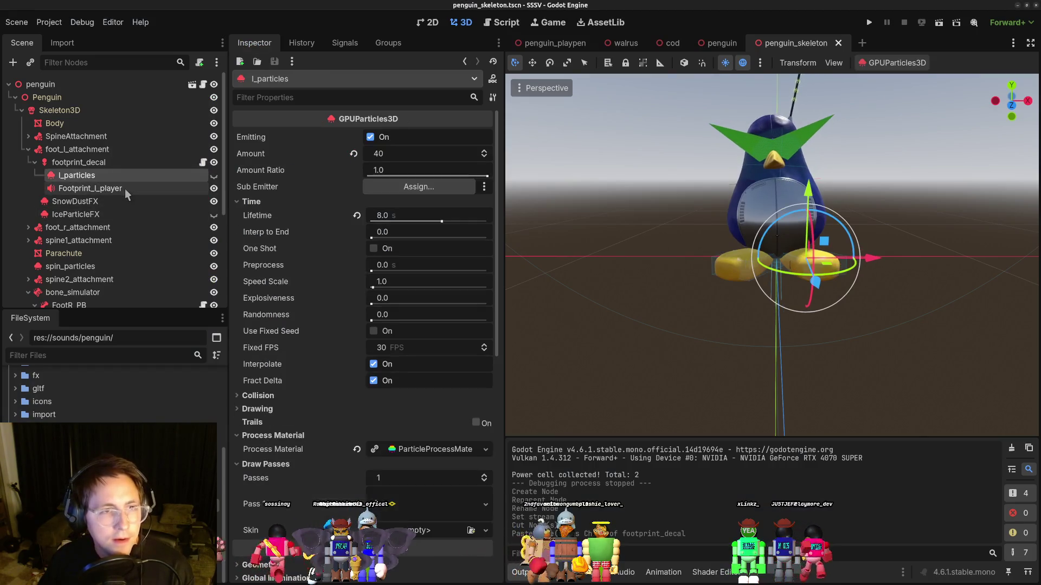
{"action": "left_click", "coordinate": [125, 189]}
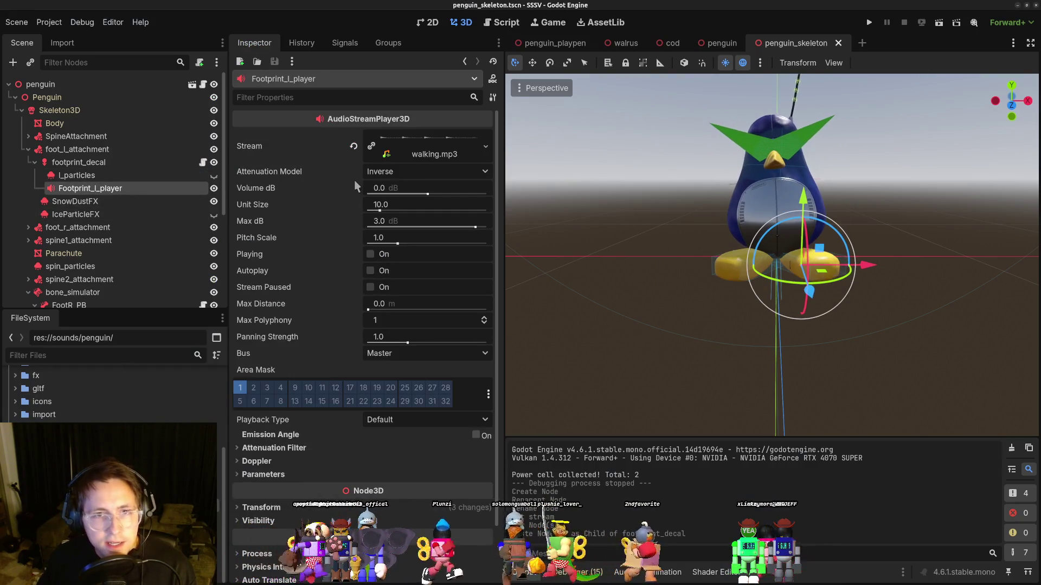
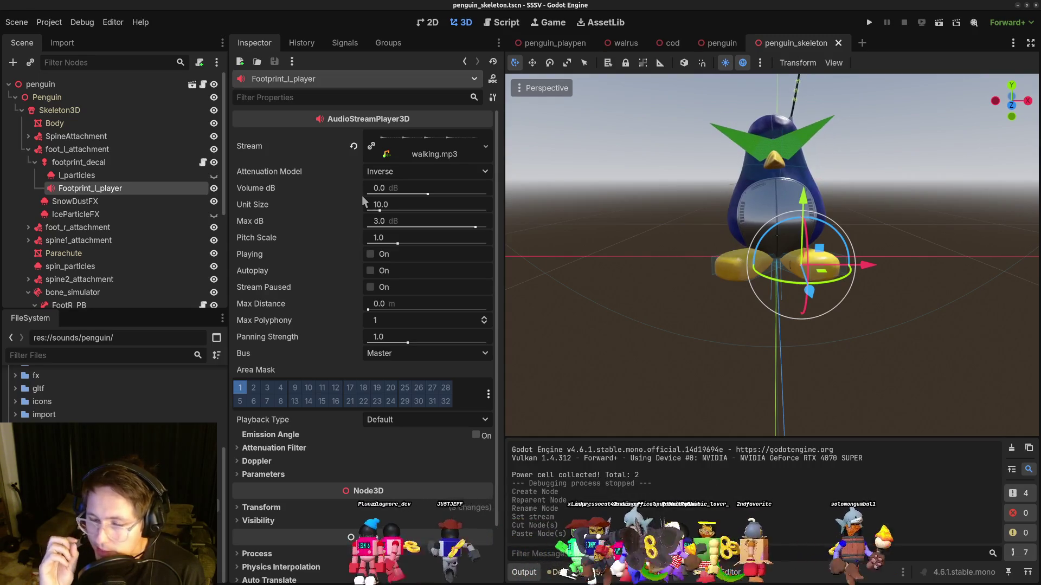
Inspect the left foot's particles, footprint sound player and footprint_decal, then run the project
{"action": "double_click", "coordinate": [208, 177]}
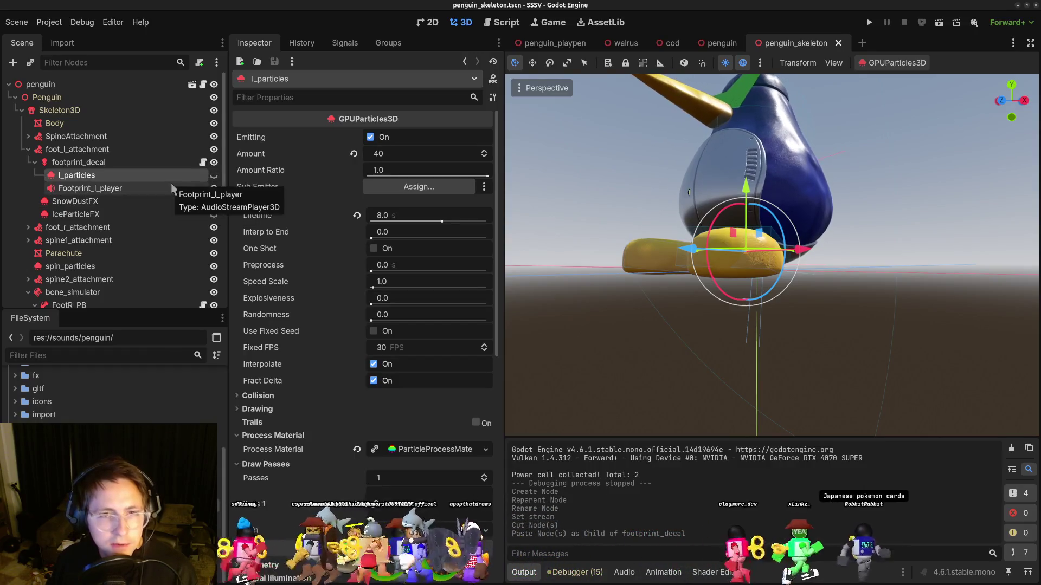
{"action": "left_click", "coordinate": [132, 186]}
{"action": "left_click", "coordinate": [138, 177]}
{"action": "left_click", "coordinate": [136, 162]}
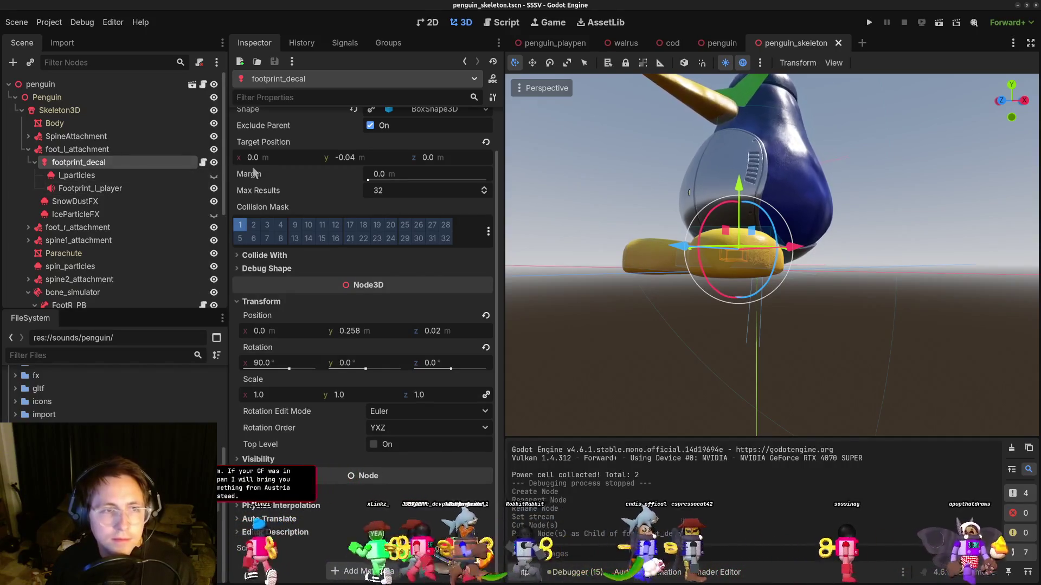
{"action": "left_click", "coordinate": [869, 24]}
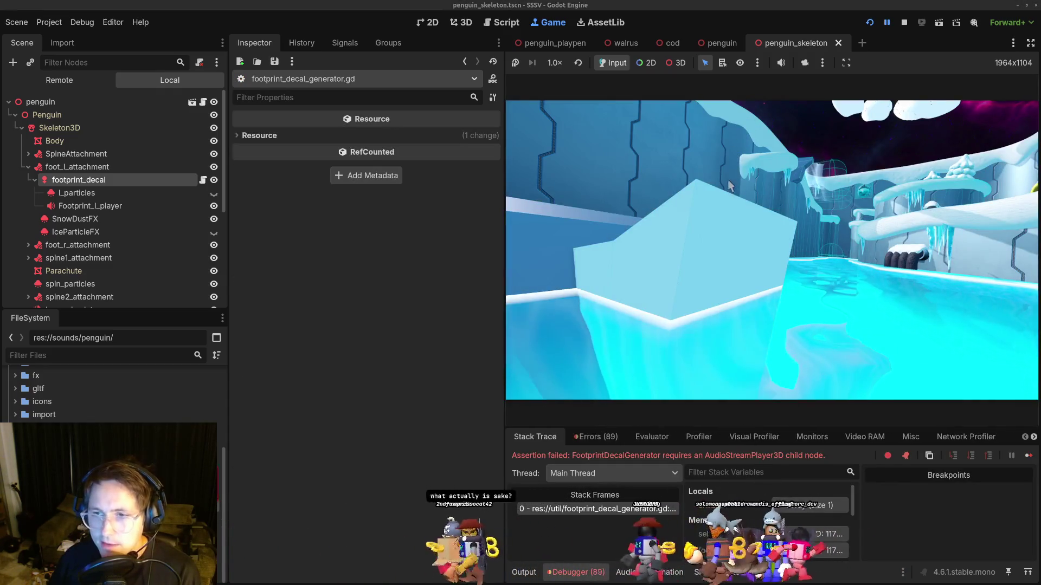
Stop the running game and resize the 3D viewport and bottom panel
{"action": "left_click", "coordinate": [904, 24]}
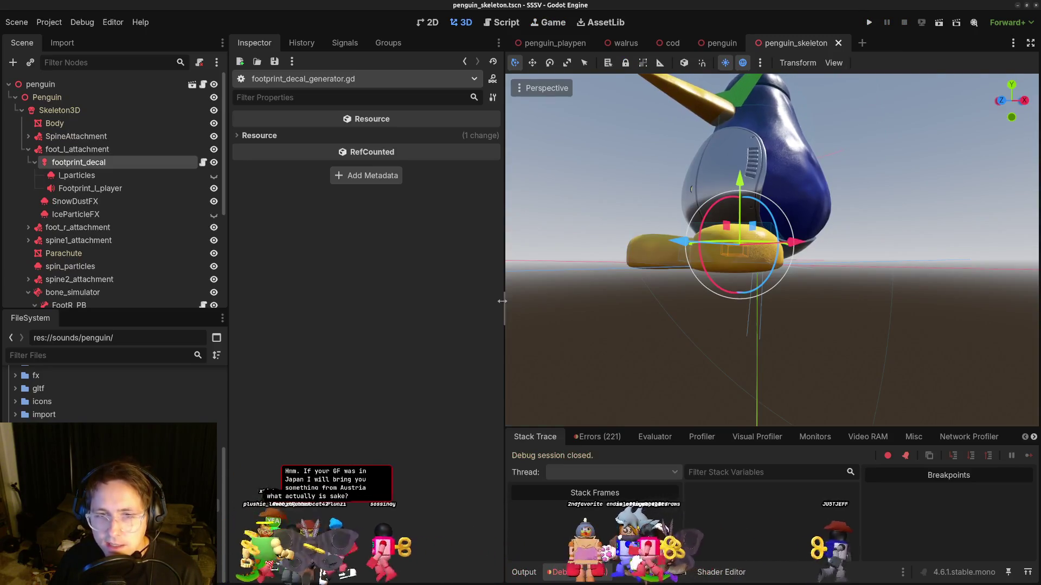
{"action": "left_click_drag", "start_coordinate": [503, 305], "coordinate": [498, 305]}
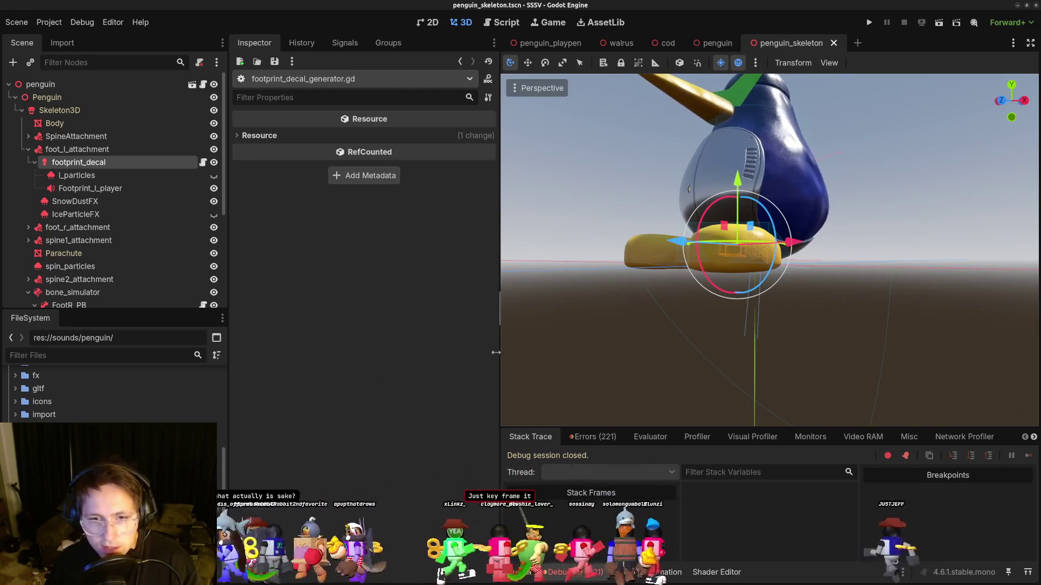
{"action": "left_click_drag", "start_coordinate": [495, 352], "coordinate": [508, 321]}
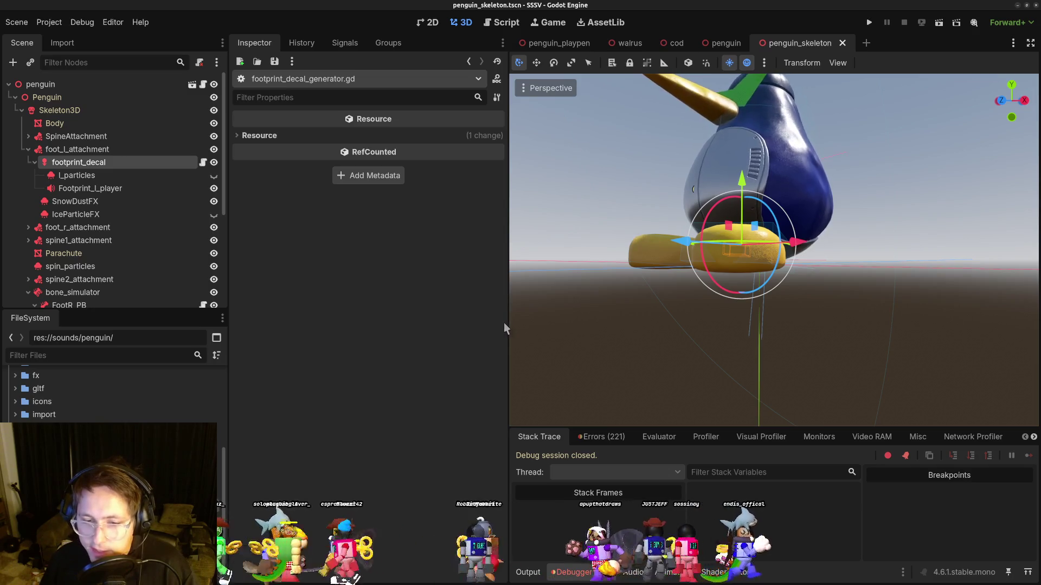
{"action": "left_click_drag", "start_coordinate": [507, 324], "coordinate": [497, 327]}
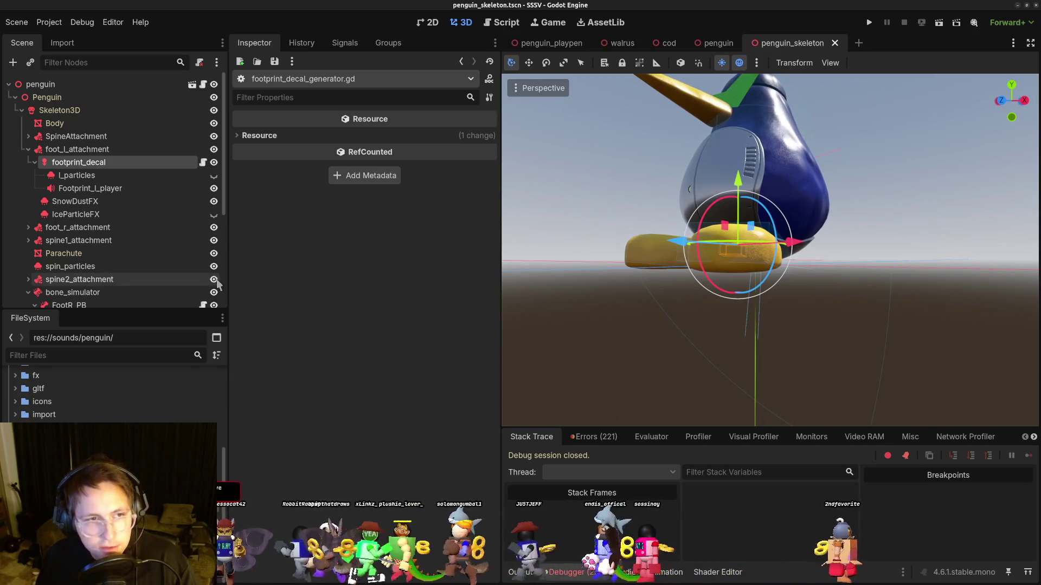
Check the Footprint_L_player node, then select the penguin's AnimationTree
{"action": "left_click", "coordinate": [142, 188]}
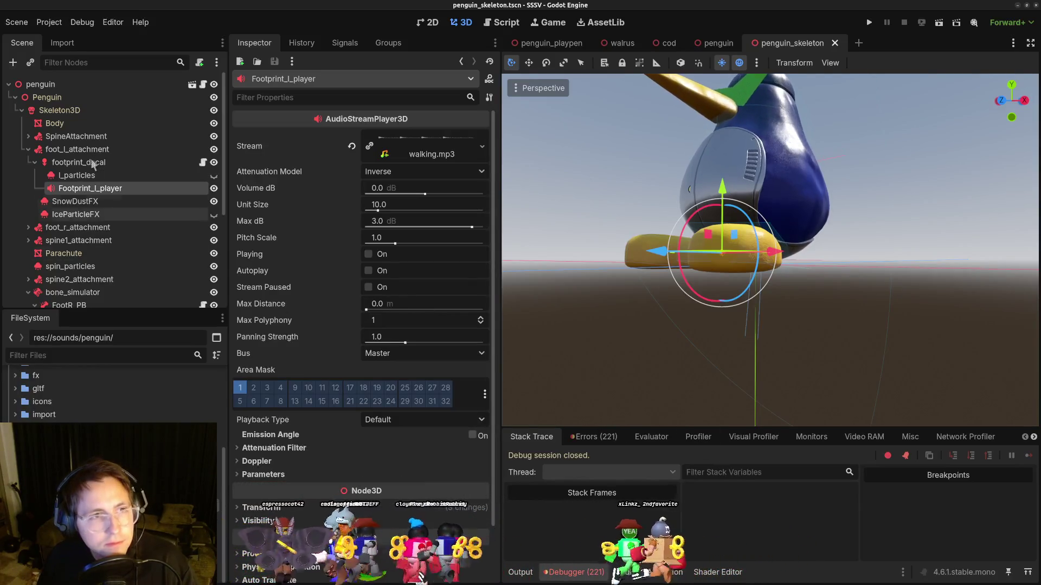
{"action": "scroll", "coordinate": [88, 239], "scroll_direction": "down", "scroll_amount": 5}
{"action": "left_click", "coordinate": [59, 269]}
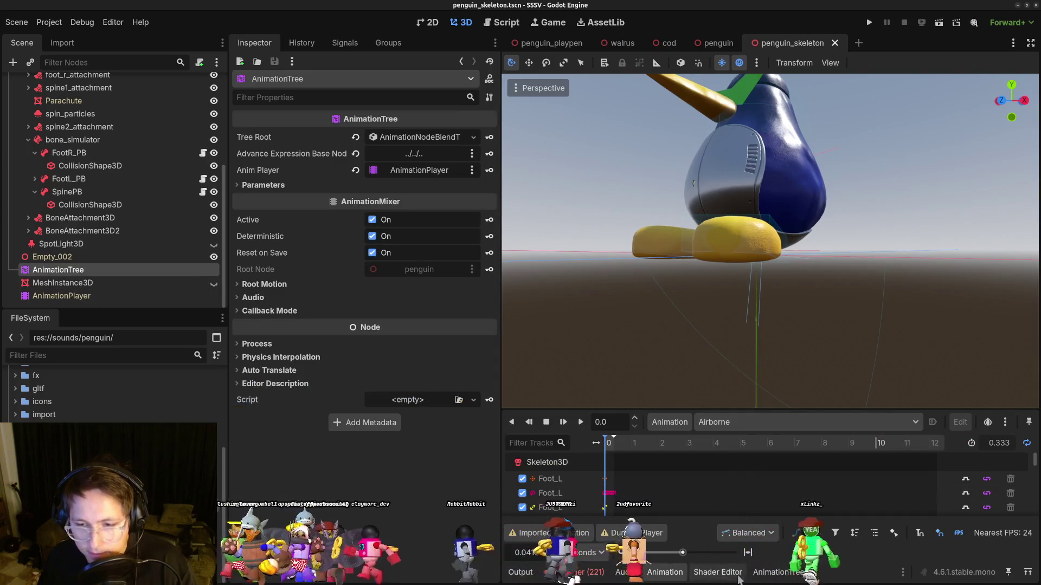
Open and enlarge the AnimationTree editor, then enter the StateMachine node
{"action": "left_click", "coordinate": [774, 573]}
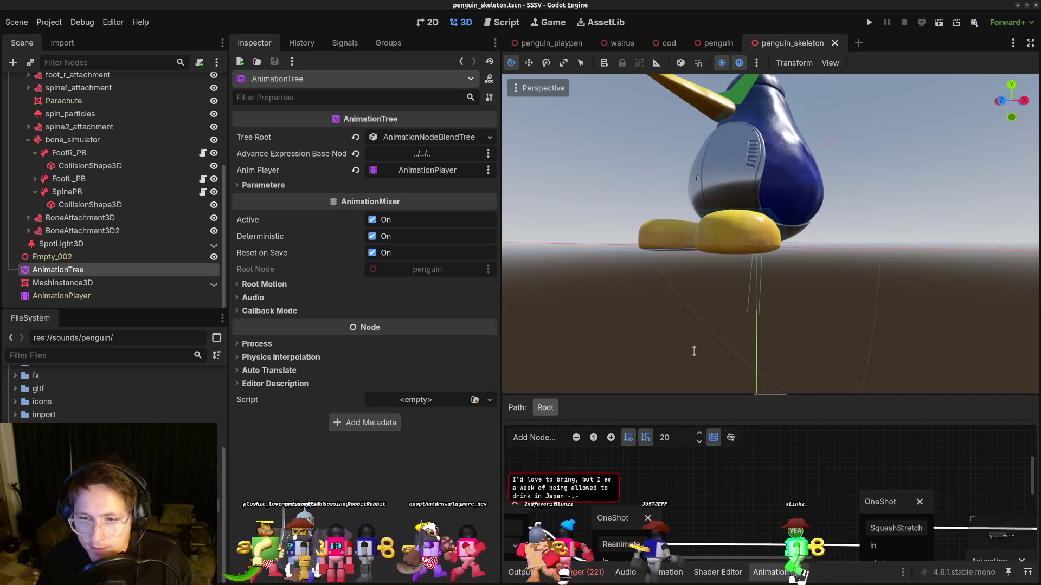
{"action": "left_click_drag", "start_coordinate": [694, 366], "coordinate": [693, 266]}
{"action": "scroll", "coordinate": [691, 452], "scroll_direction": "down", "scroll_amount": 3}
{"action": "scroll", "coordinate": [716, 467], "scroll_direction": "up", "scroll_amount": 2}
{"action": "left_click", "coordinate": [624, 393]}
{"action": "mouse_move", "coordinate": [727, 465]}
{"action": "left_mouse_down"}
{"action": "mouse_move", "coordinate": [613, 468]}
{"action": "mouse_move", "coordinate": [756, 443]}
{"action": "left_mouse_up"}
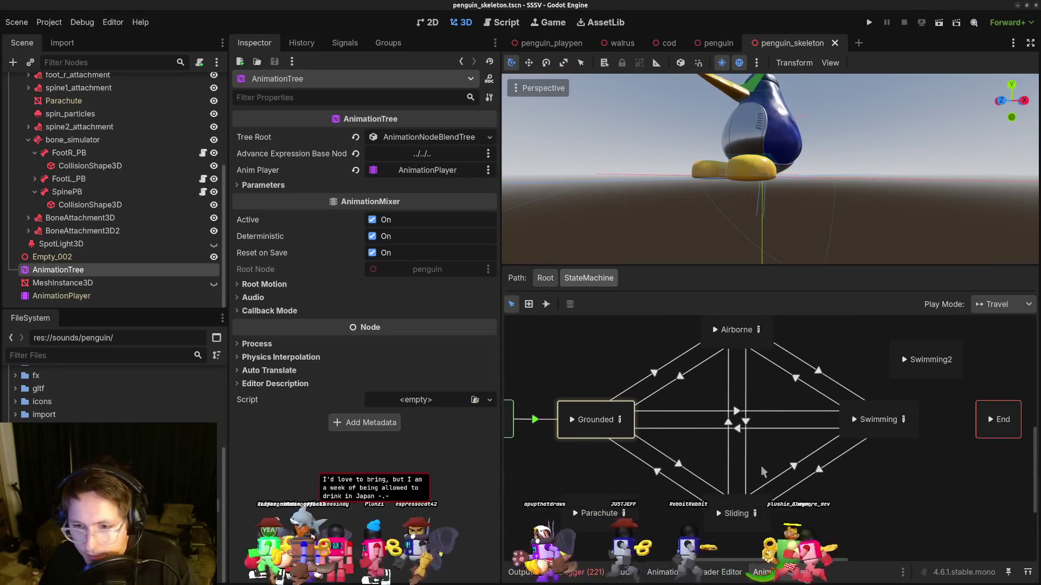
Enter the Grounded state's blend tree and pan it into view
{"action": "left_click", "coordinate": [654, 426]}
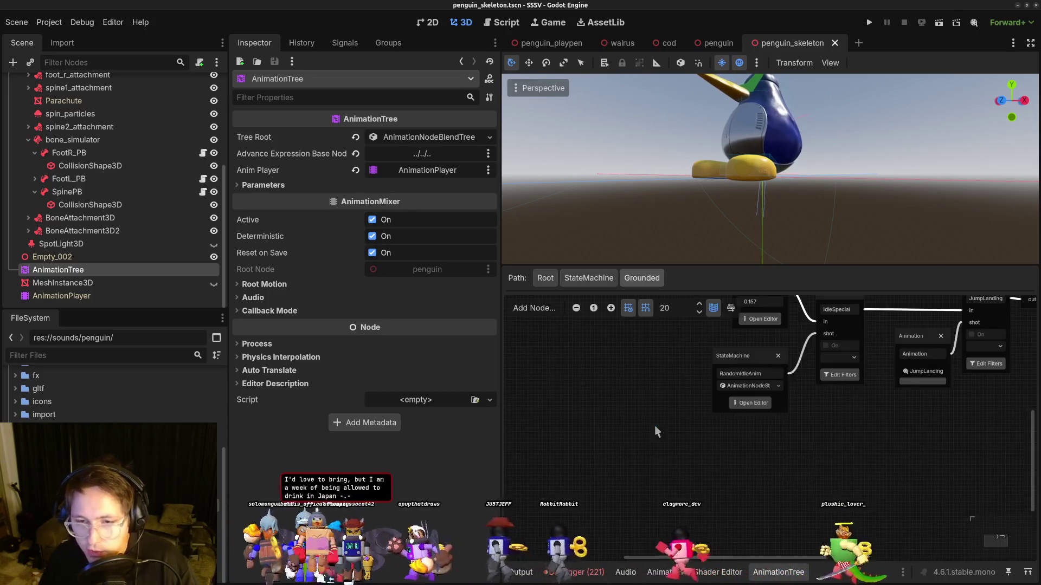
{"action": "left_click_drag", "start_coordinate": [775, 435], "coordinate": [660, 471]}
{"action": "scroll", "coordinate": [681, 421], "scroll_direction": "up", "scroll_amount": 1}
{"action": "left_click_drag", "start_coordinate": [682, 419], "coordinate": [651, 428]}
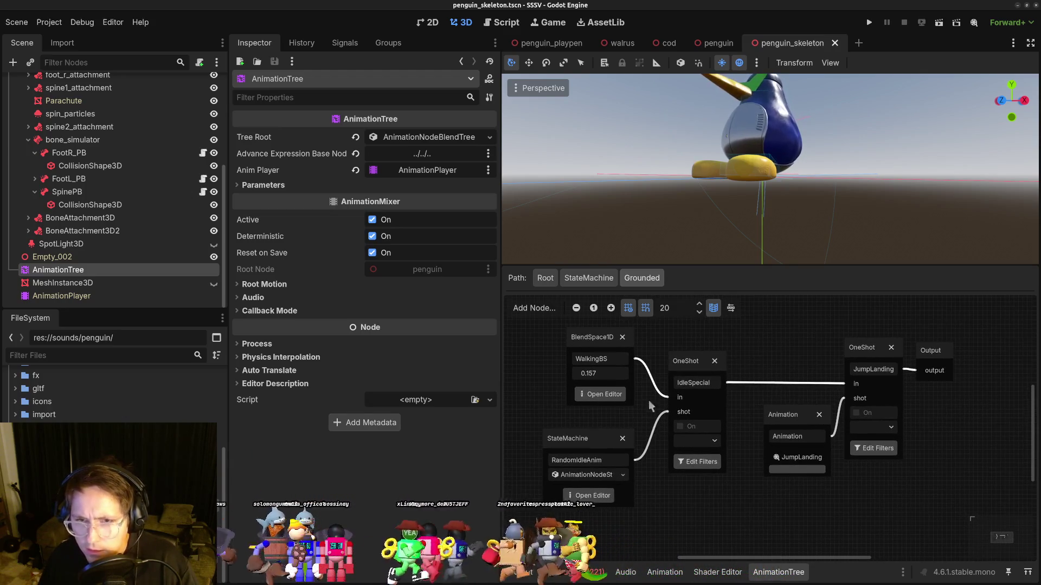
{"action": "left_click_drag", "start_coordinate": [649, 363], "coordinate": [633, 372]}
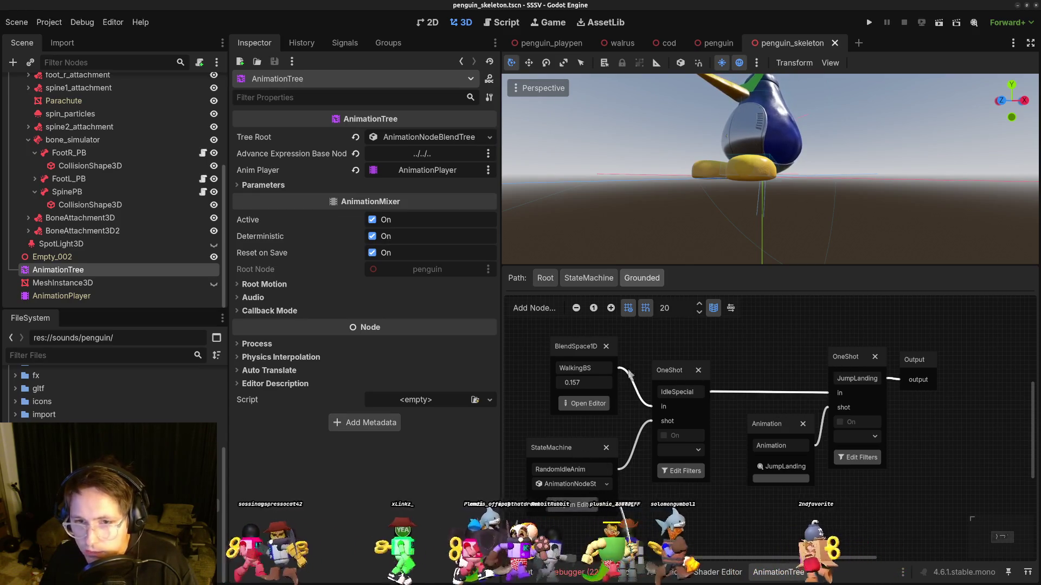
Open the WalkingBS blend space and drag the blend position toward the right end
{"action": "left_click", "coordinate": [591, 350]}
{"action": "left_click", "coordinate": [565, 402]}
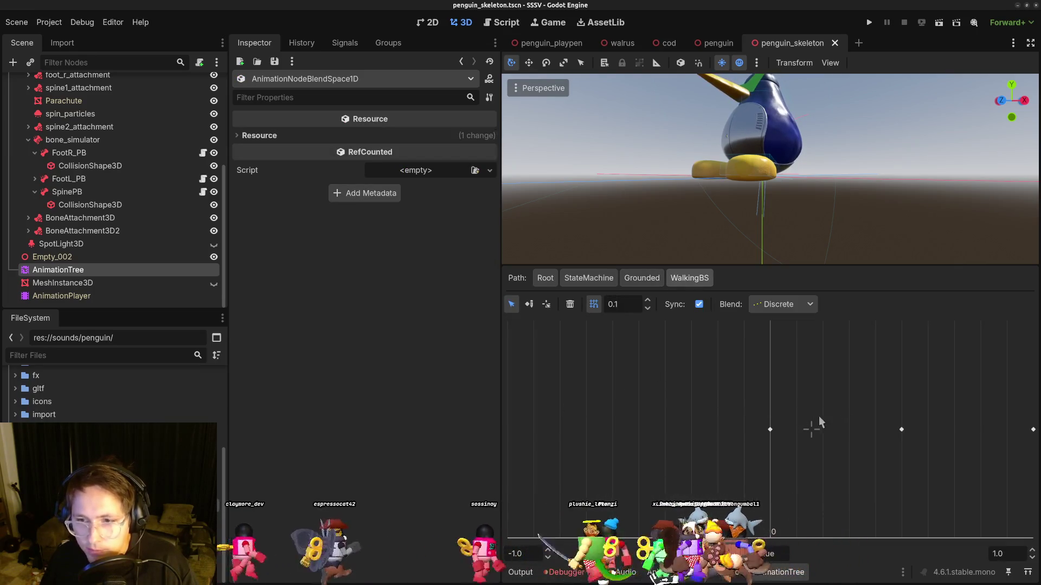
{"action": "left_click", "coordinate": [546, 304]}
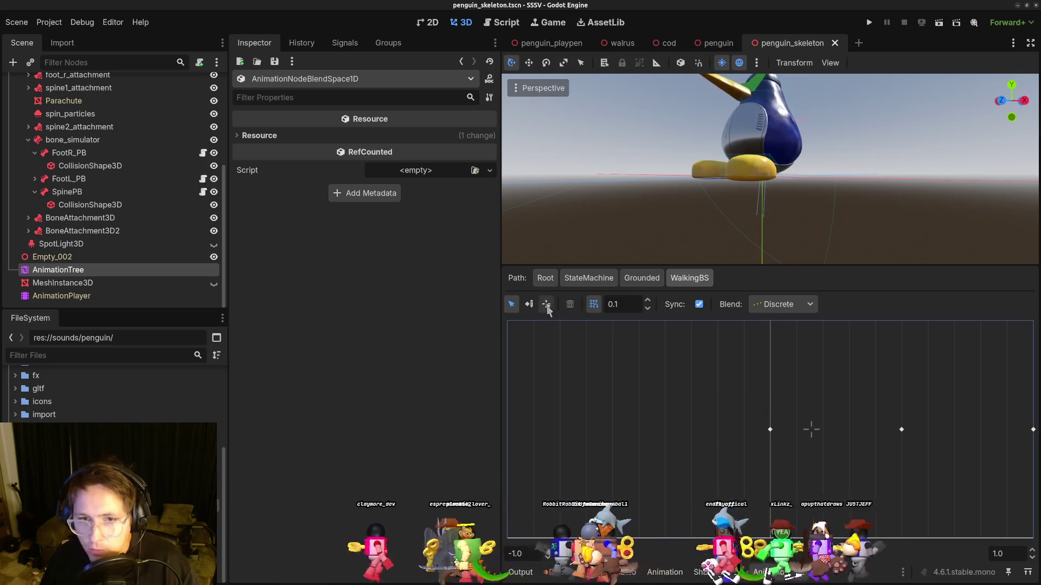
{"action": "mouse_move", "coordinate": [764, 398]}
{"action": "left_mouse_down"}
{"action": "mouse_move", "coordinate": [893, 425]}
{"action": "mouse_move", "coordinate": [1019, 416]}
{"action": "mouse_move", "coordinate": [929, 407]}
{"action": "mouse_move", "coordinate": [1022, 410]}
{"action": "mouse_move", "coordinate": [791, 410]}
{"action": "mouse_move", "coordinate": [999, 398]}
{"action": "mouse_move", "coordinate": [862, 395]}
{"action": "left_mouse_up"}
{"action": "scroll", "coordinate": [785, 192], "scroll_direction": "down", "scroll_amount": 5}
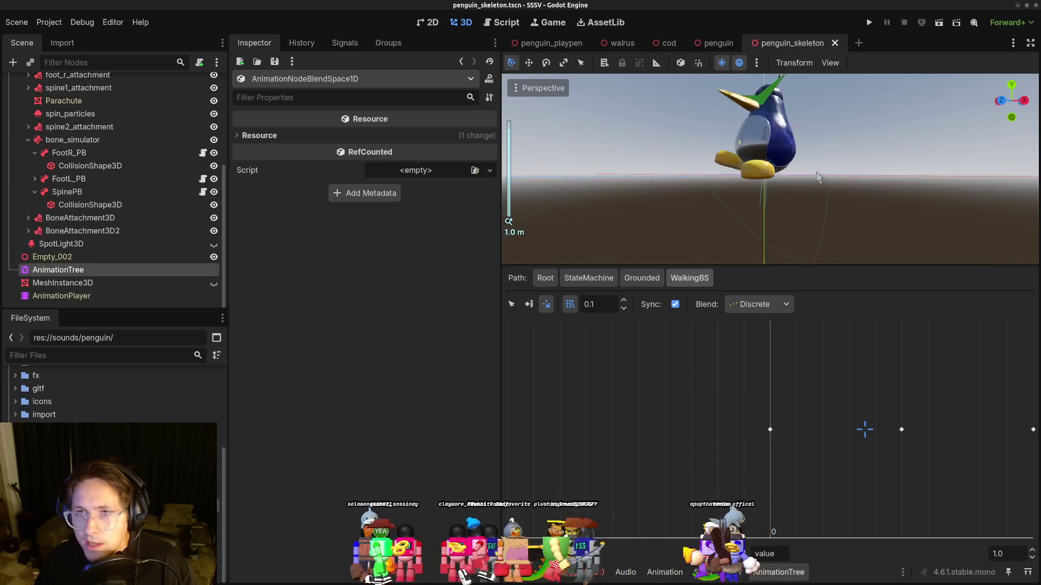
{"action": "scroll", "coordinate": [786, 189], "scroll_direction": "up", "scroll_amount": 10}
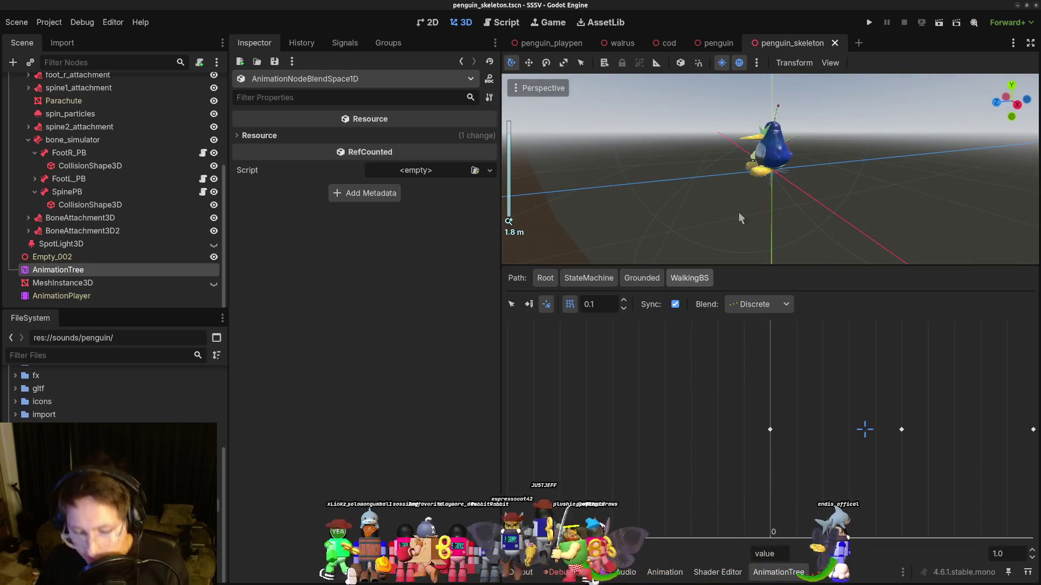
{"action": "key", "text": "alt+Tab"}
{"action": "key", "text": "alt+Tab"}
{"action": "key", "text": "alt+Tab"}
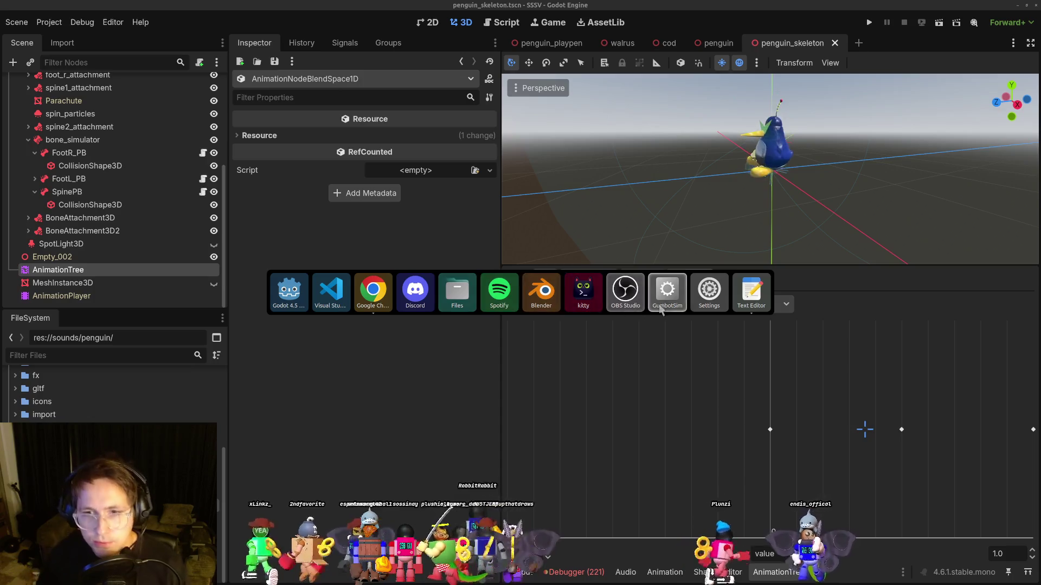
Finish the note 'Penguin footprints trigger on animation keyframe' in Text Editor, then return to Godot
{"action": "key", "text": "alt+Tab"}
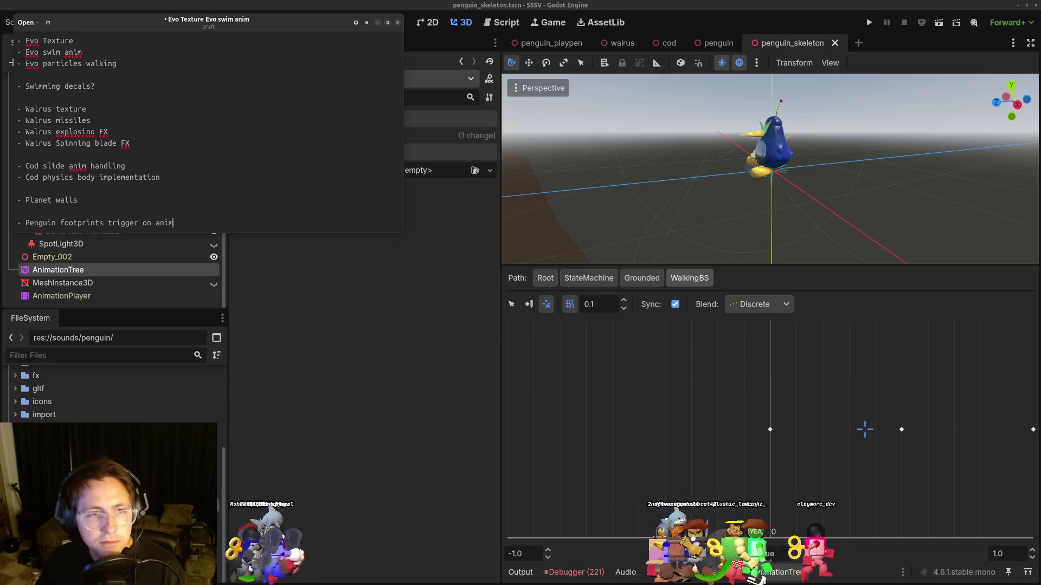
{"action": "type", "text": "ation keyframe"}
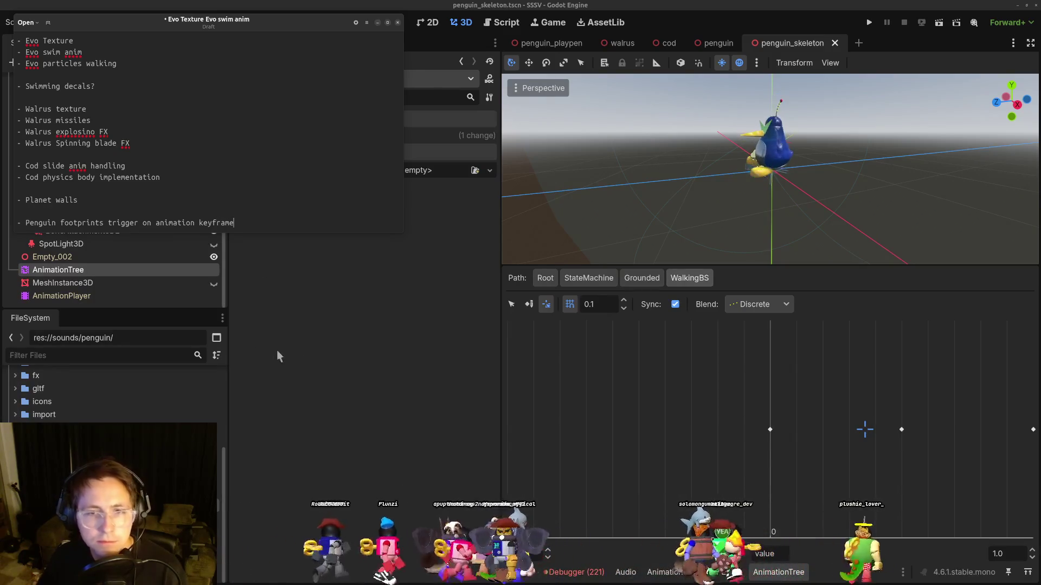
{"action": "left_click", "coordinate": [727, 232]}
{"action": "mouse_move", "coordinate": [735, 203]}
{"action": "left_mouse_down"}
{"action": "mouse_move", "coordinate": [760, 277]}
{"action": "mouse_move", "coordinate": [786, 271]}
{"action": "mouse_move", "coordinate": [780, 300]}
{"action": "left_mouse_up"}
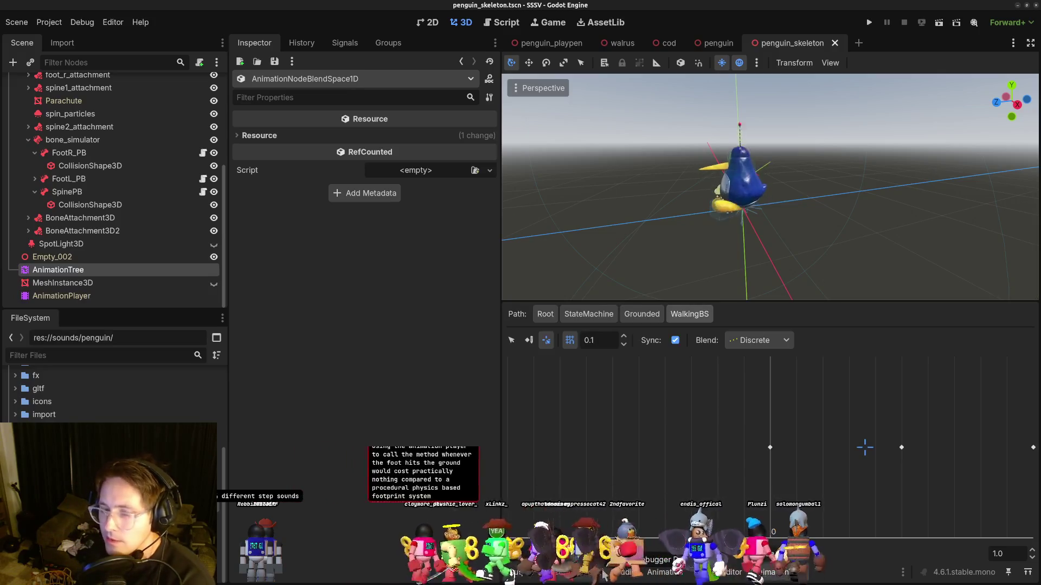
Drag the WalkingBS blend position right and back toward centre, then save penguin_skeleton.tscn
{"action": "left_click", "coordinate": [898, 430]}
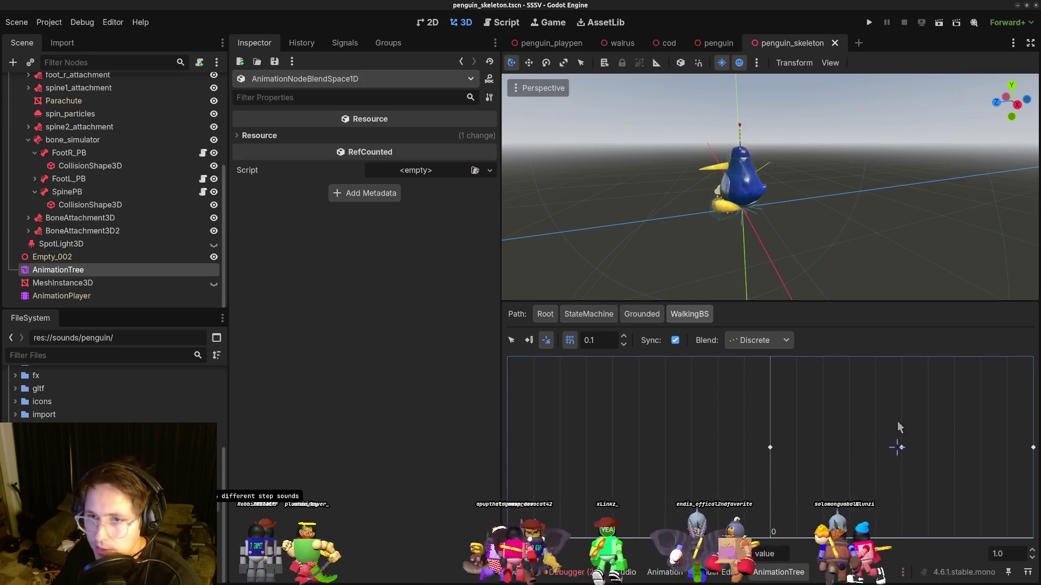
{"action": "left_click_drag", "start_coordinate": [898, 430], "coordinate": [1017, 429]}
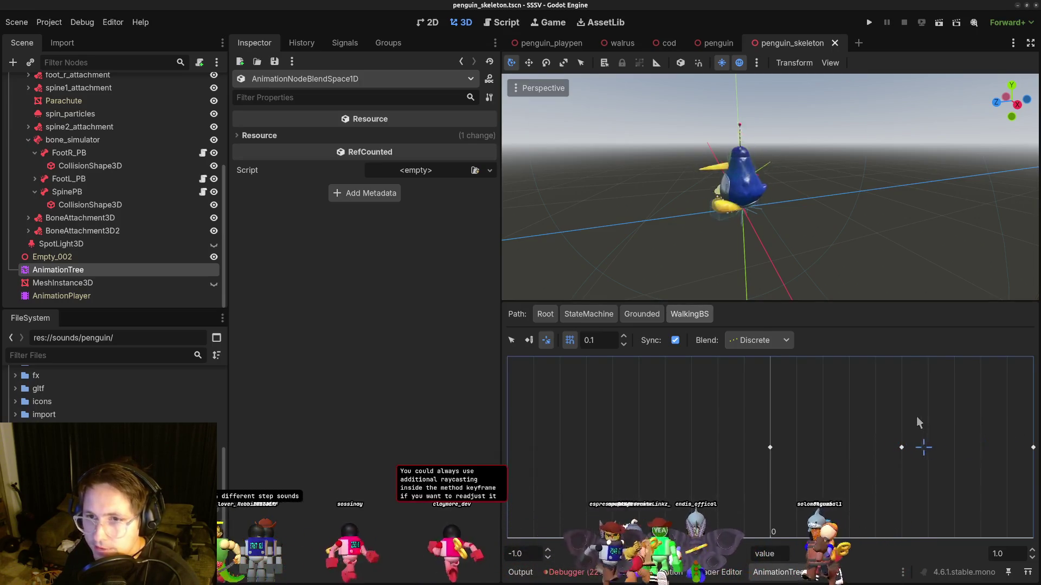
{"action": "left_click_drag", "start_coordinate": [906, 418], "coordinate": [892, 418]}
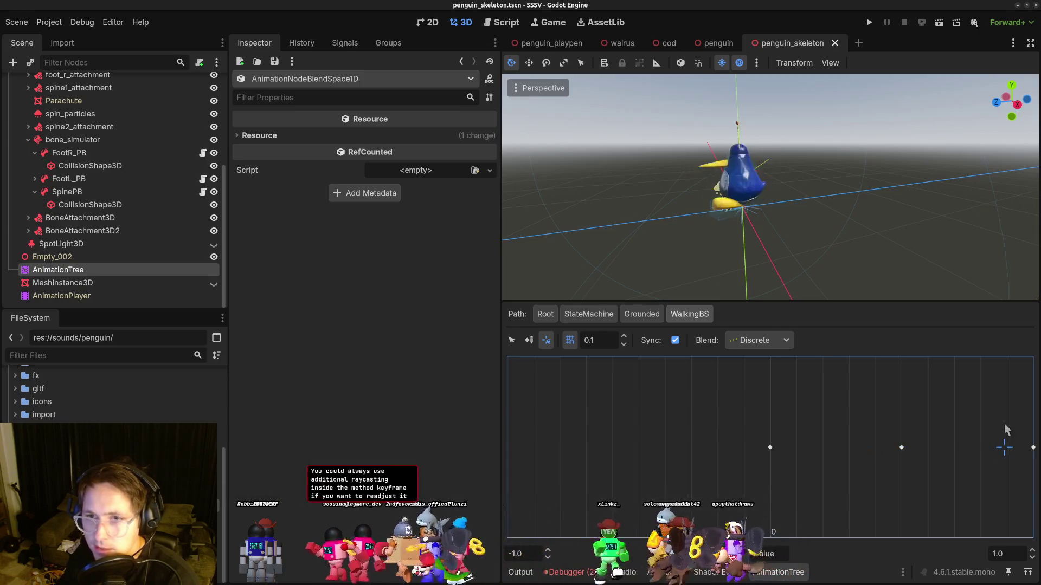
{"action": "left_click", "coordinate": [886, 428]}
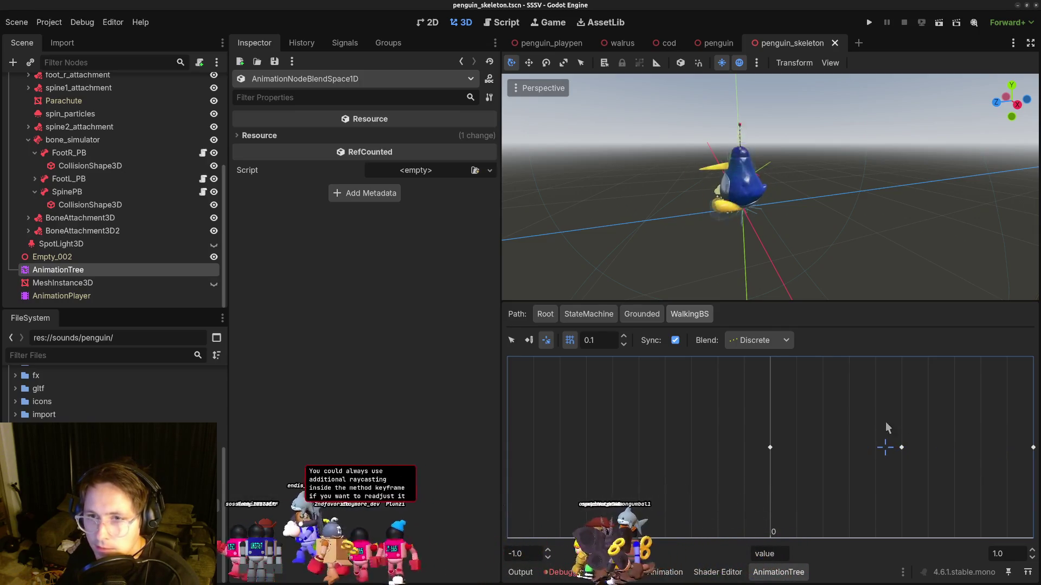
{"action": "key", "text": "ctrl+s"}
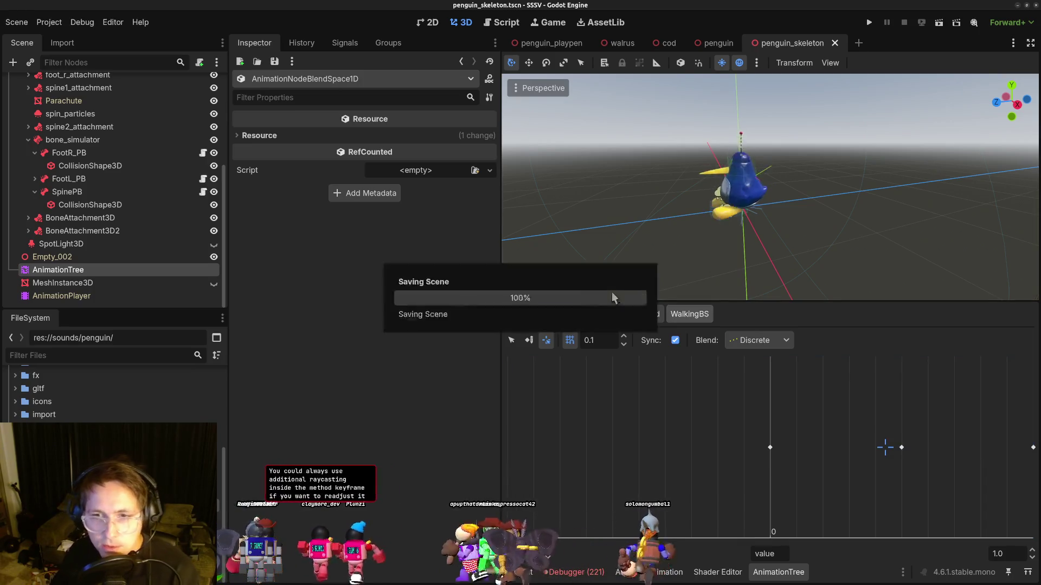
{"action": "scroll", "coordinate": [114, 211], "scroll_direction": "up", "scroll_amount": 5}
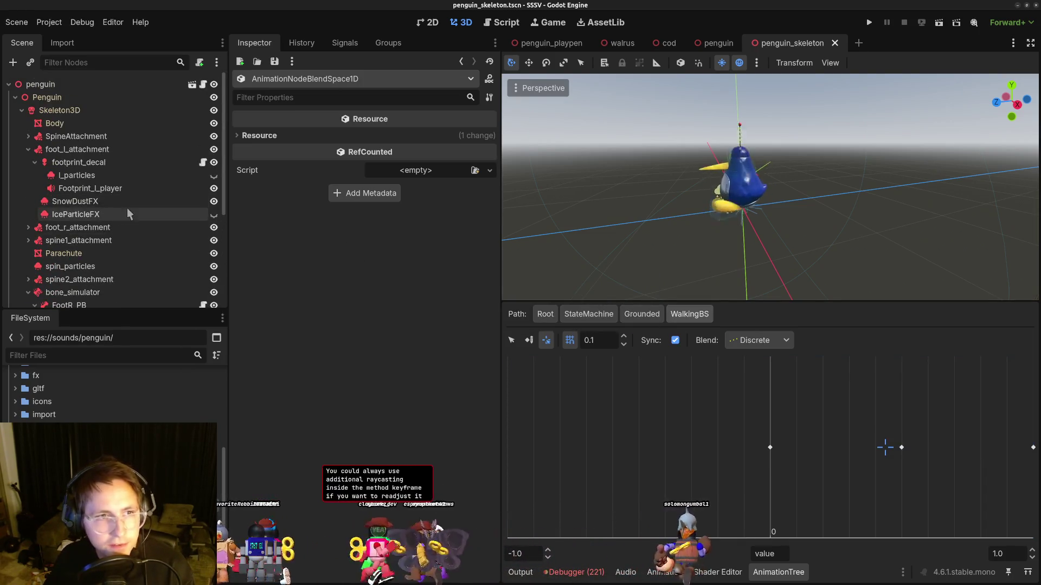
Inspect the left foot's particles, footprint sound player and footprint_decal nodes
{"action": "left_click", "coordinate": [76, 175]}
{"action": "left_click", "coordinate": [89, 188]}
{"action": "left_click", "coordinate": [75, 175]}
{"action": "left_click", "coordinate": [78, 163]}
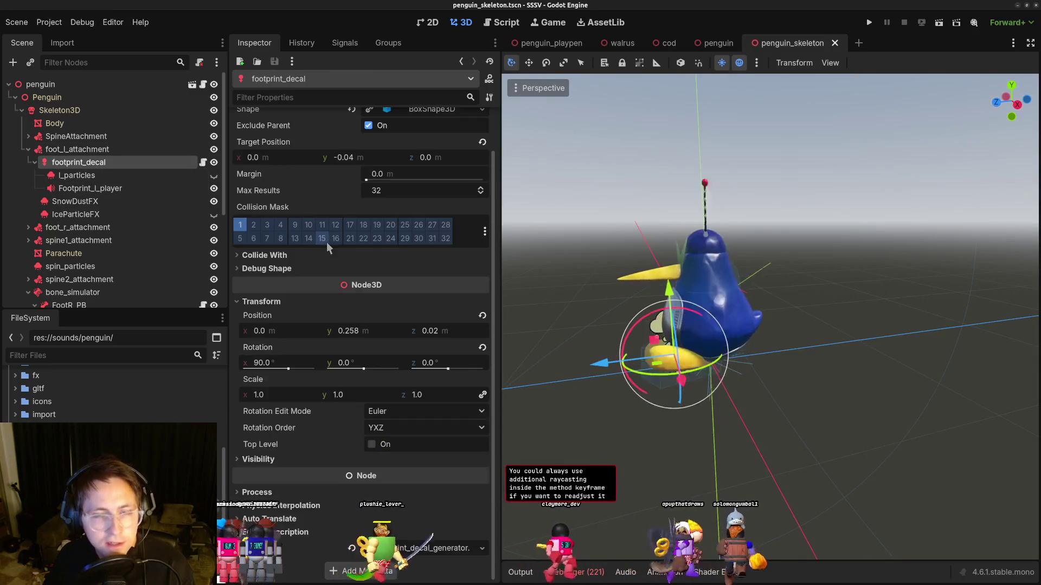
{"action": "scroll", "coordinate": [327, 244], "scroll_direction": "up", "scroll_amount": 2}
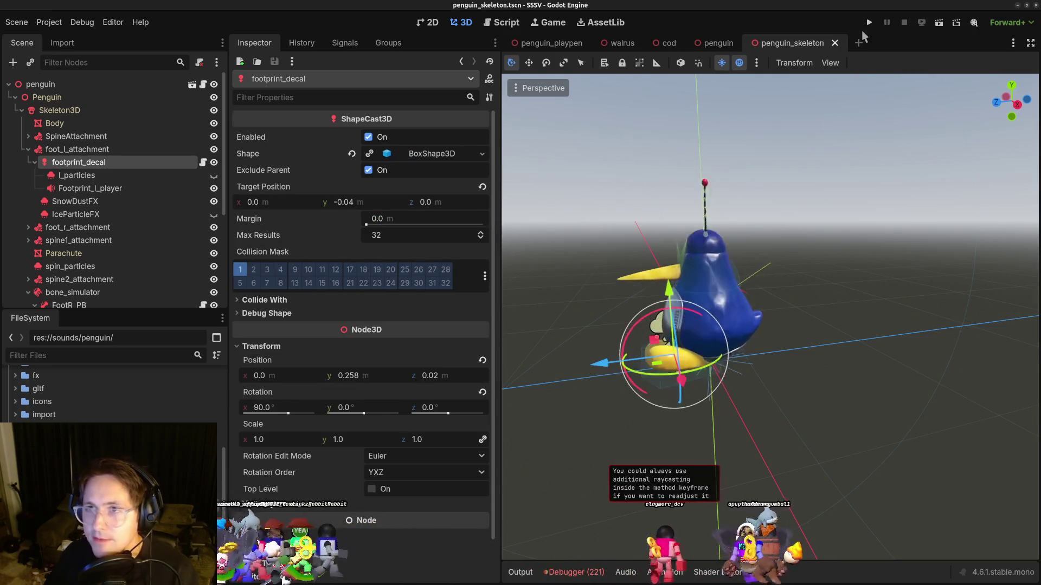
Run the penguin_playpen scene with the filter cleared, stop it, and reopen penguin_skeleton
{"action": "left_click", "coordinate": [551, 43]}
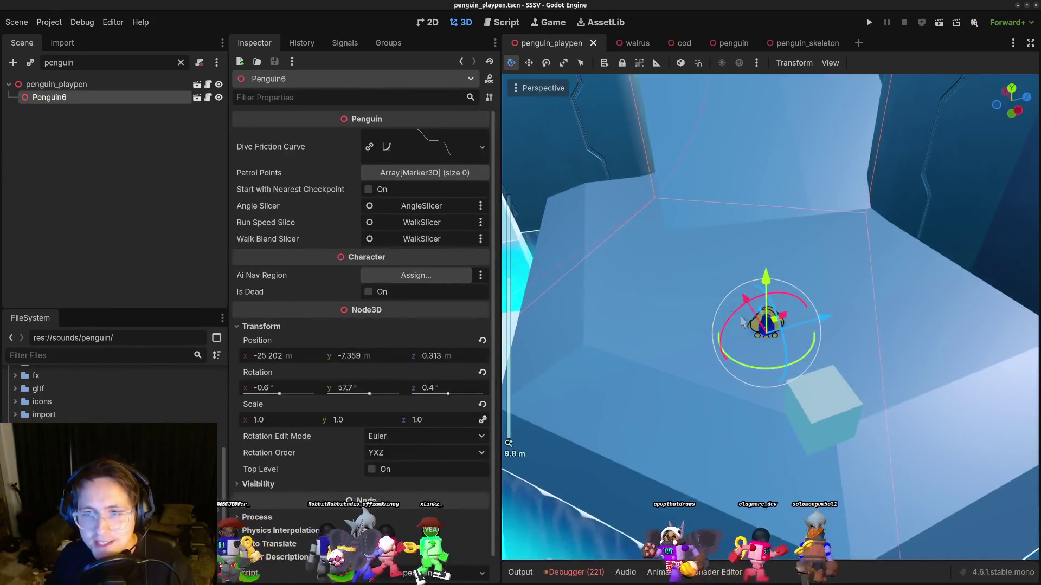
{"action": "scroll", "coordinate": [732, 317], "scroll_direction": "down", "scroll_amount": 3}
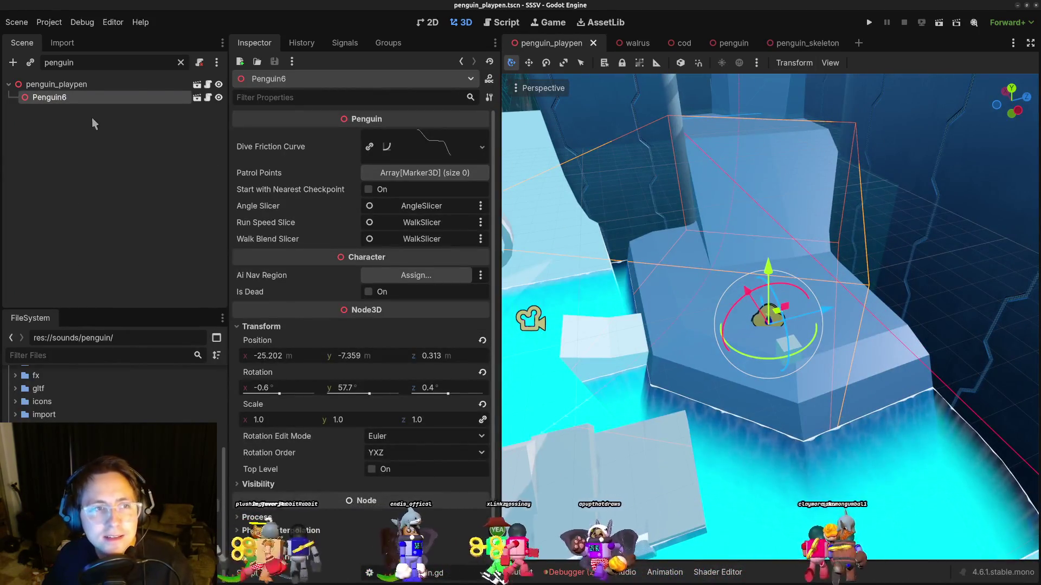
{"action": "left_click", "coordinate": [180, 62]}
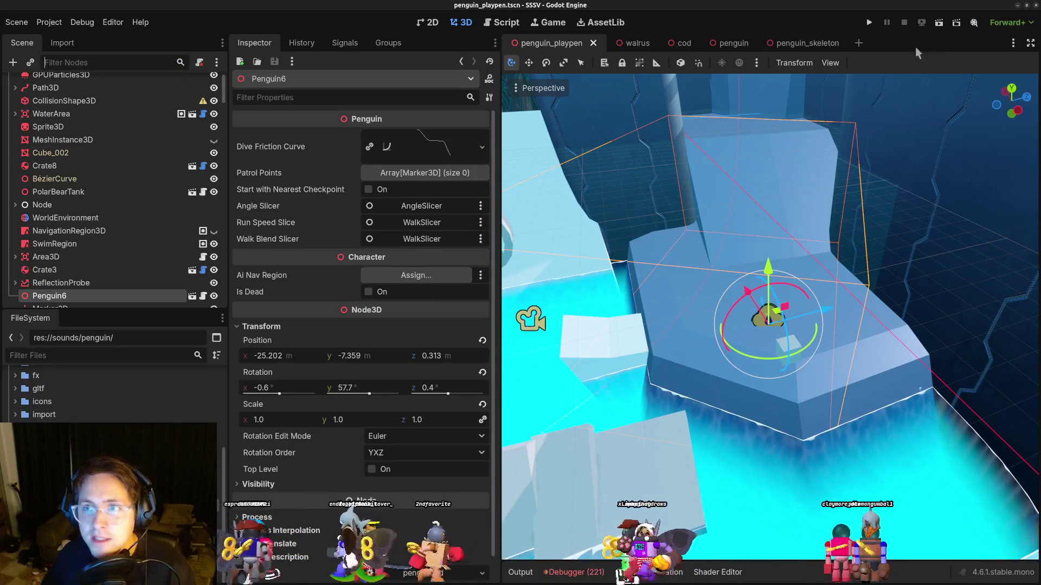
{"action": "key", "text": "F5"}
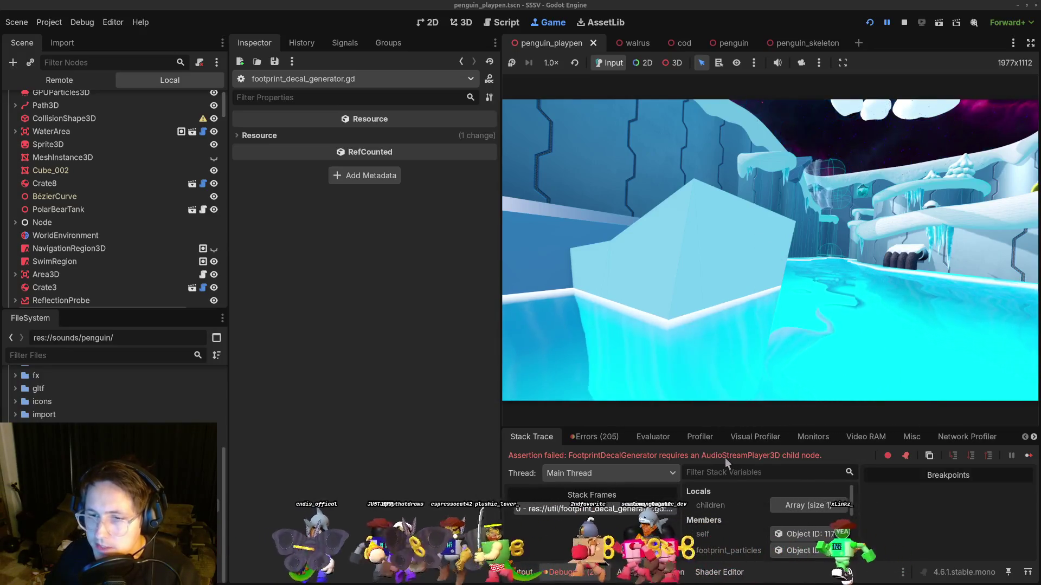
{"action": "left_click", "coordinate": [904, 22]}
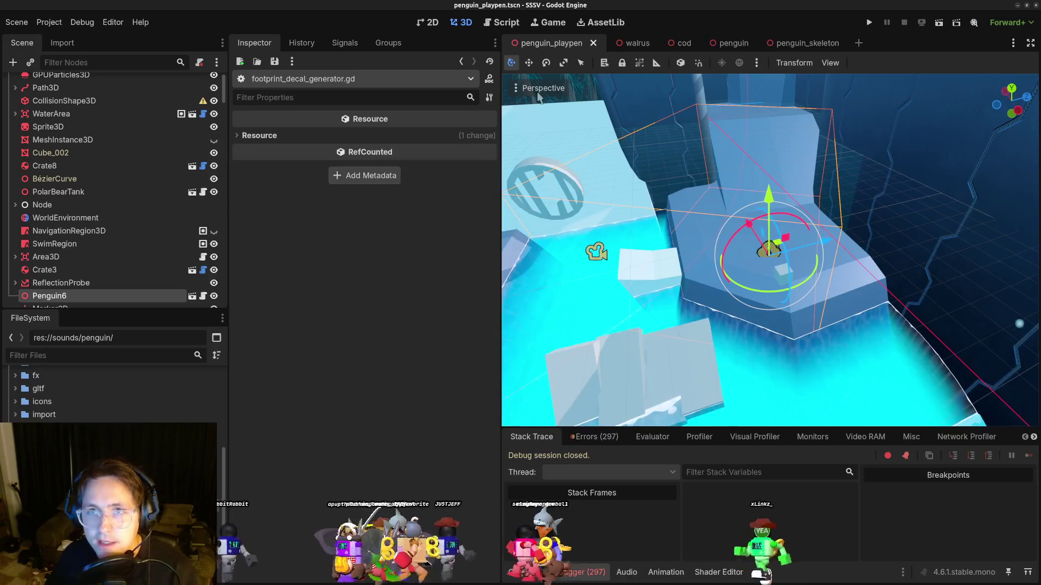
{"action": "left_click", "coordinate": [807, 43]}
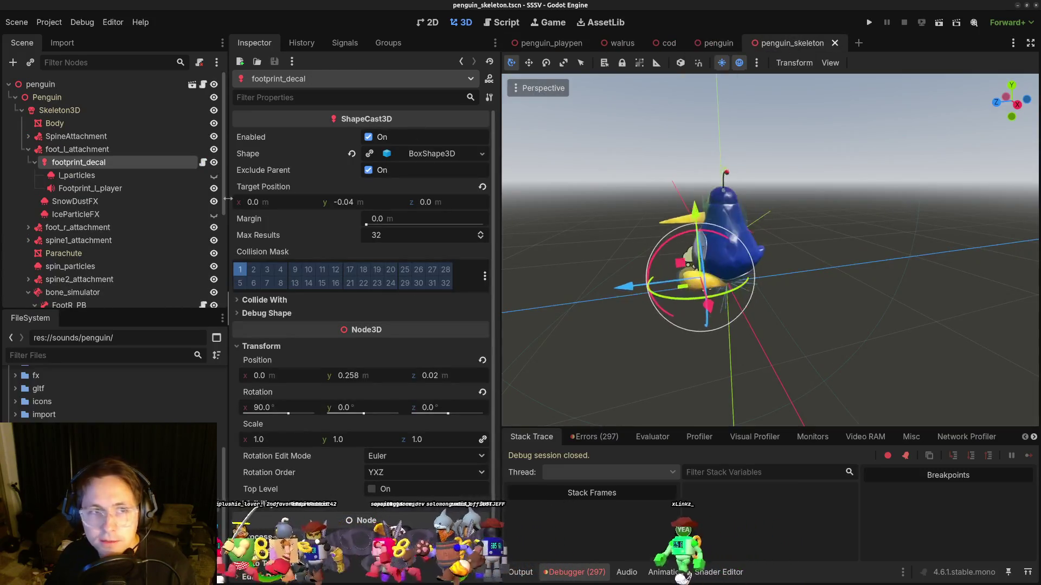
Copy Footprint_L_player and paste it under foot_r_attachment
{"action": "left_click", "coordinate": [93, 180]}
{"action": "left_click", "coordinate": [103, 190]}
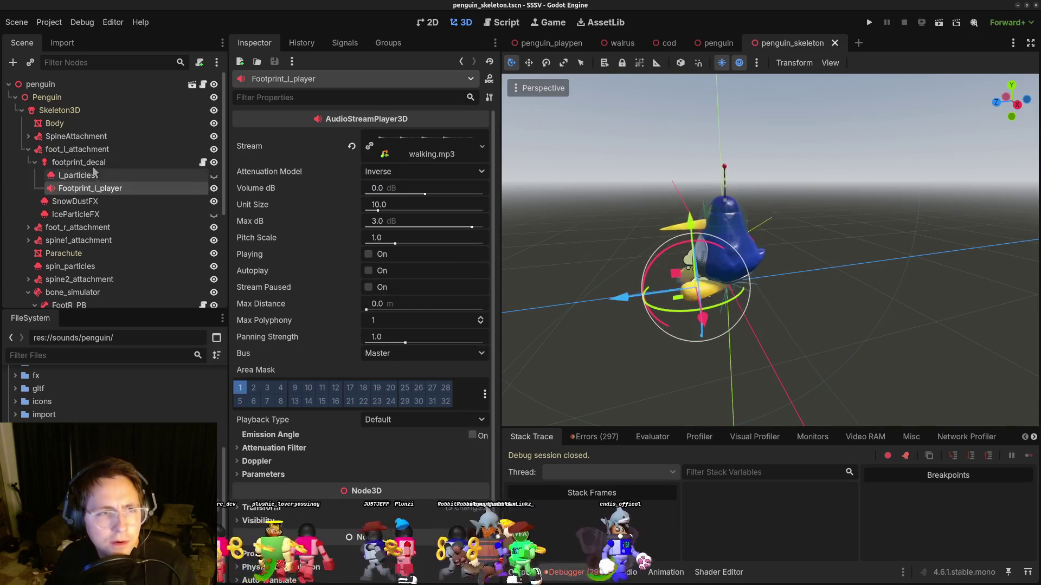
{"action": "left_click", "coordinate": [93, 163]}
{"action": "left_click", "coordinate": [103, 190]}
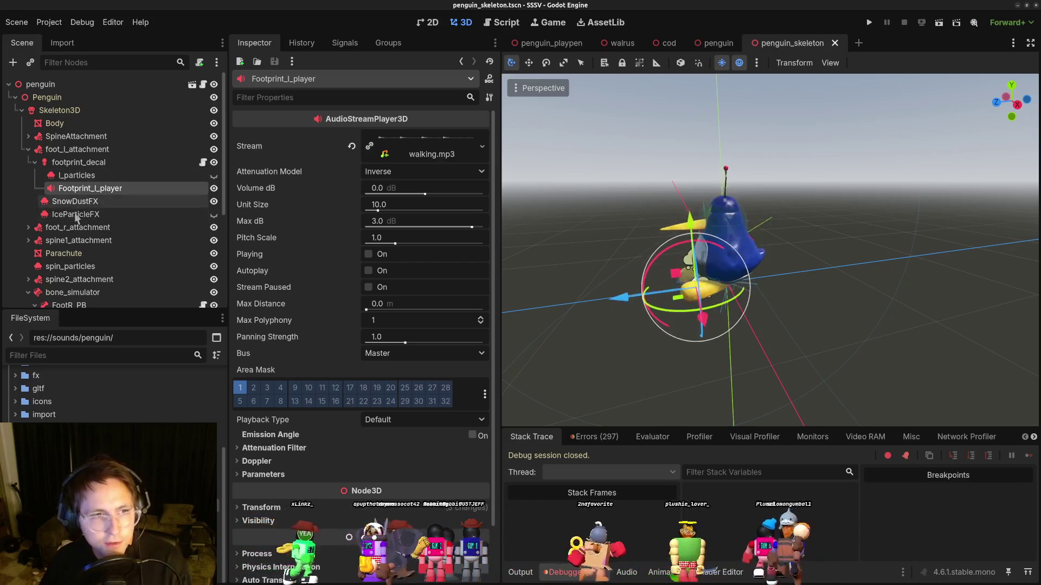
{"action": "left_click", "coordinate": [75, 229]}
{"action": "key", "text": "ctrl+v"}
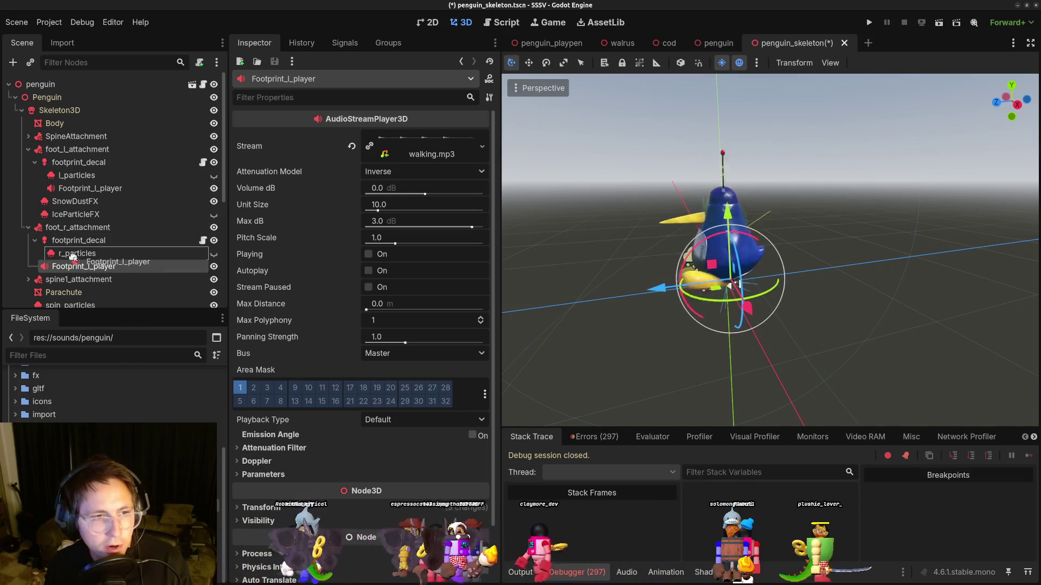
Move the pasted player under the right footprint_decal, rename it Footprint_r_player, and save
{"action": "left_click_drag", "start_coordinate": [79, 251], "coordinate": [79, 252]}
{"action": "left_click", "coordinate": [90, 240]}
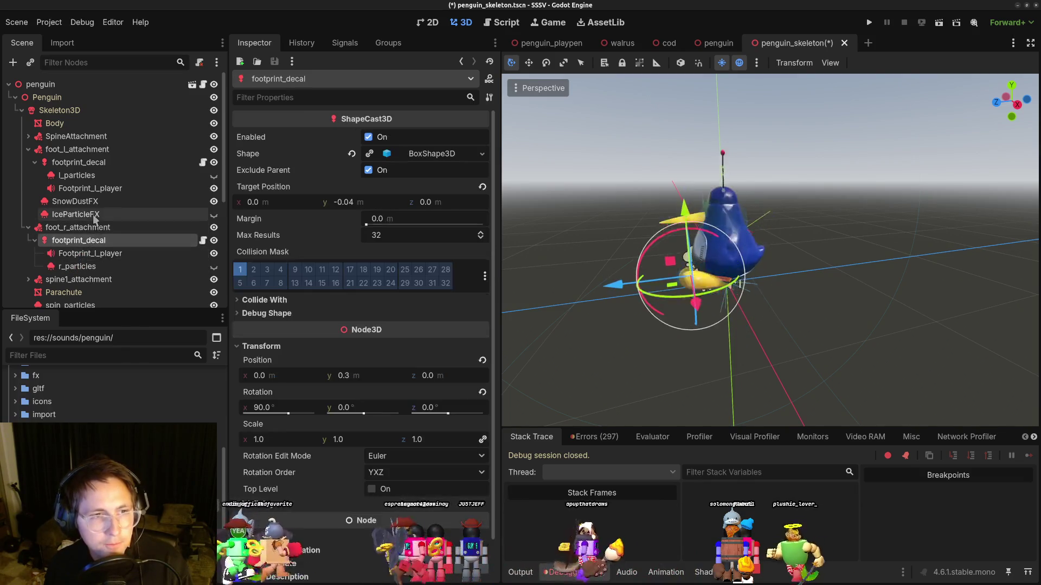
{"action": "key", "text": "ctrl+s"}
{"action": "left_click", "coordinate": [94, 252]}
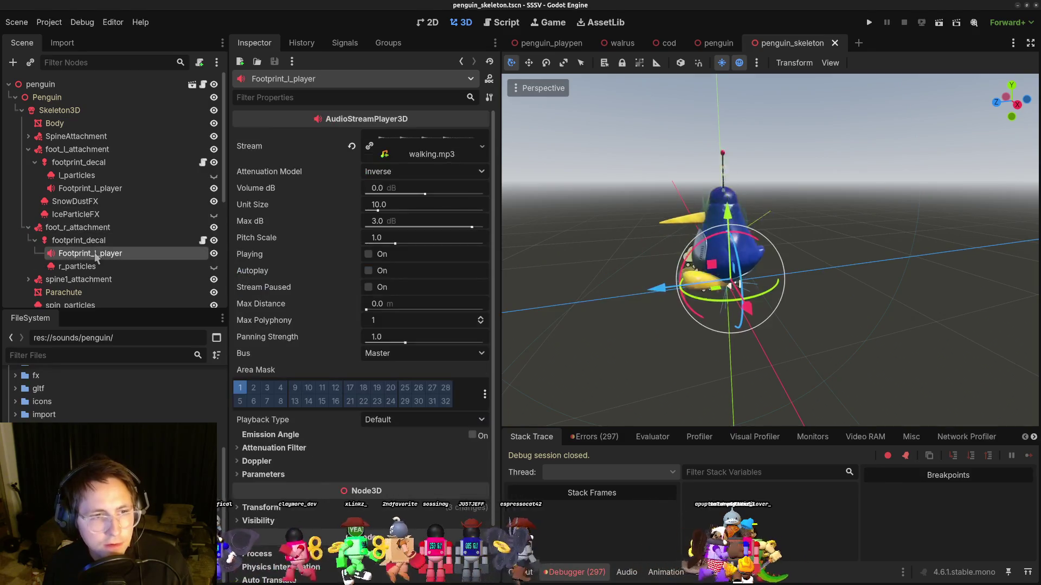
{"action": "left_click", "coordinate": [94, 252]}
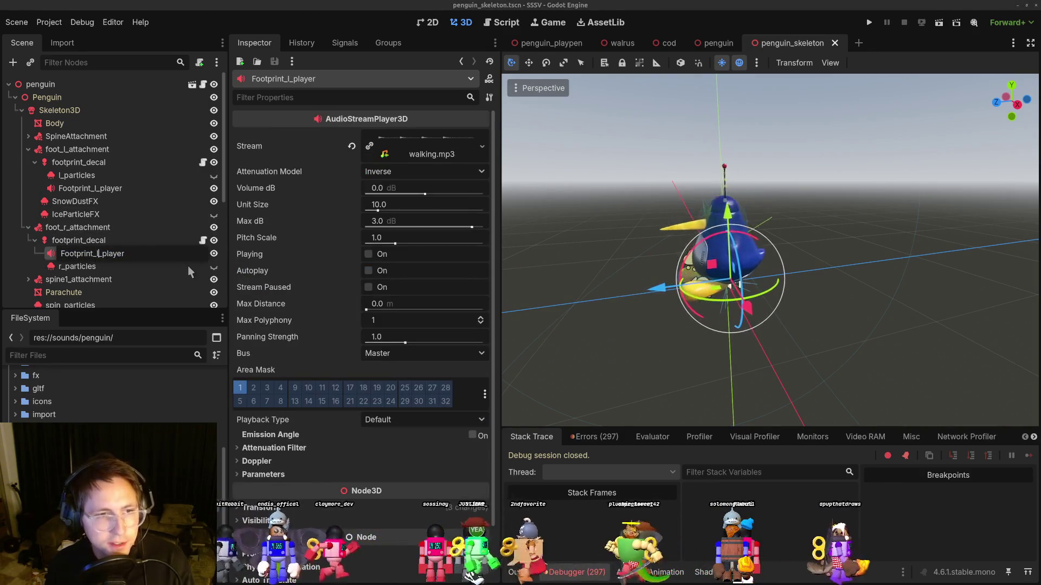
{"action": "key", "text": "BackSpace"}
{"action": "type", "text": "r"}
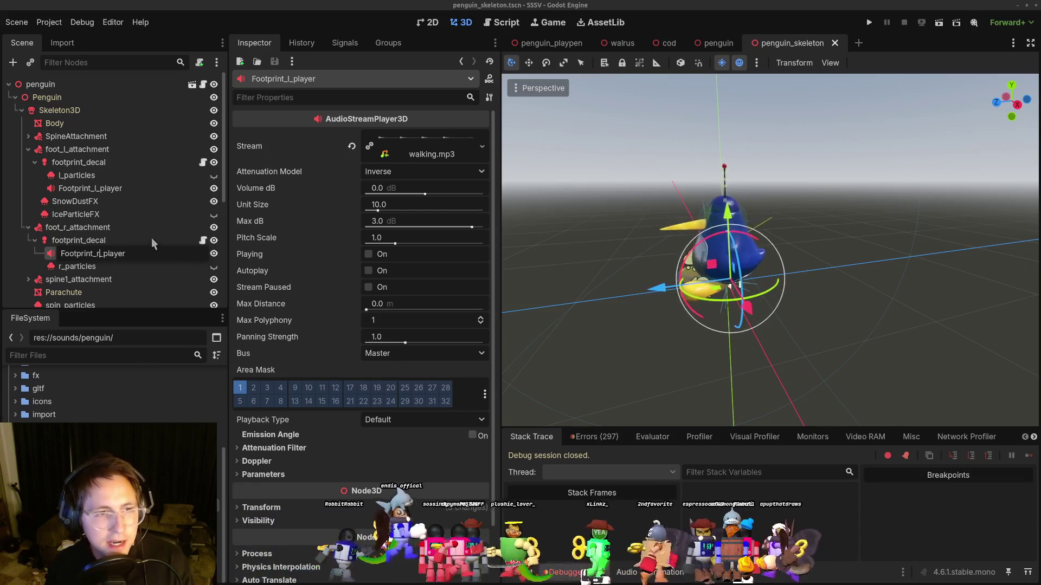
{"action": "left_click", "coordinate": [151, 239]}
{"action": "left_click", "coordinate": [130, 252]}
{"action": "key", "text": "ctrl+s"}
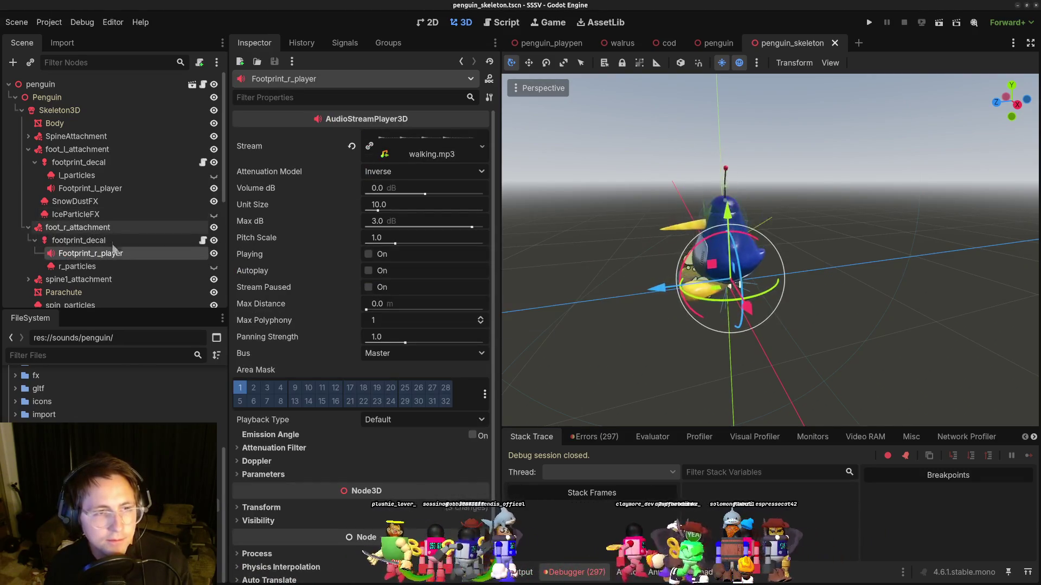
{"action": "key", "text": "ctrl+s"}
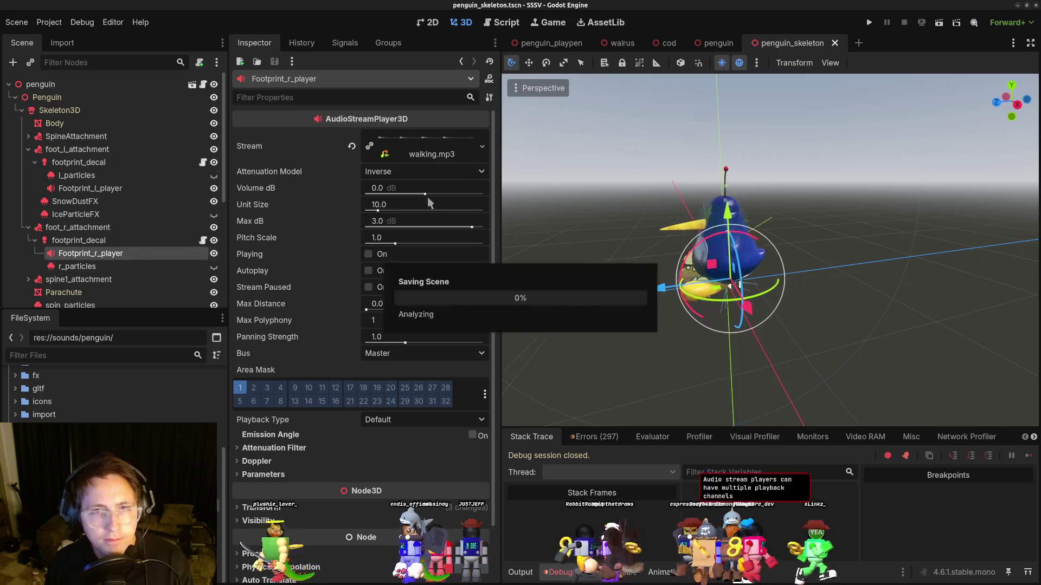
Run the game, walk the penguin with W and D, then switch to the Discord chat
{"action": "left_click", "coordinate": [870, 23]}
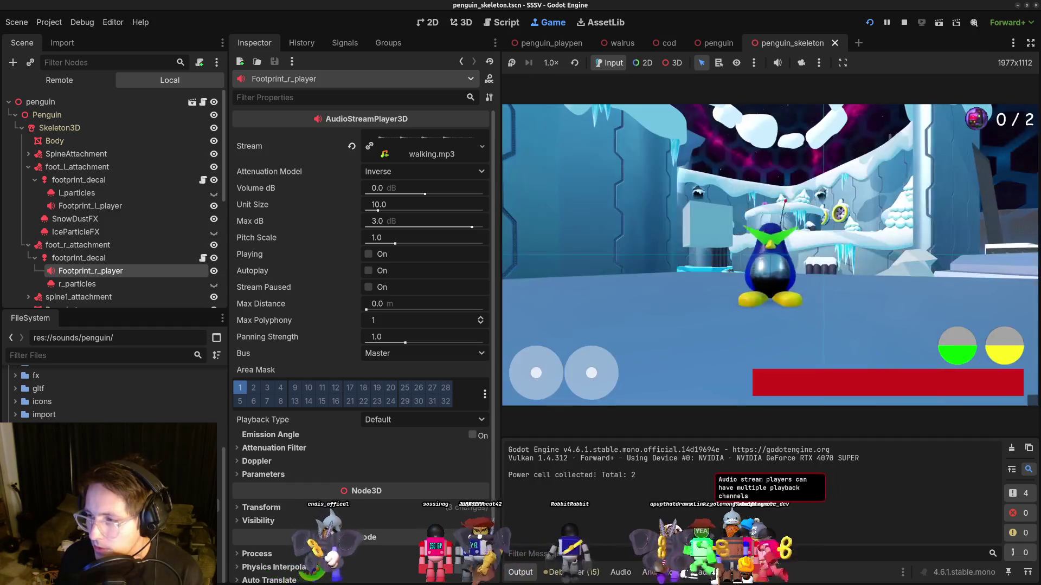
{"action": "key", "text": "w"}
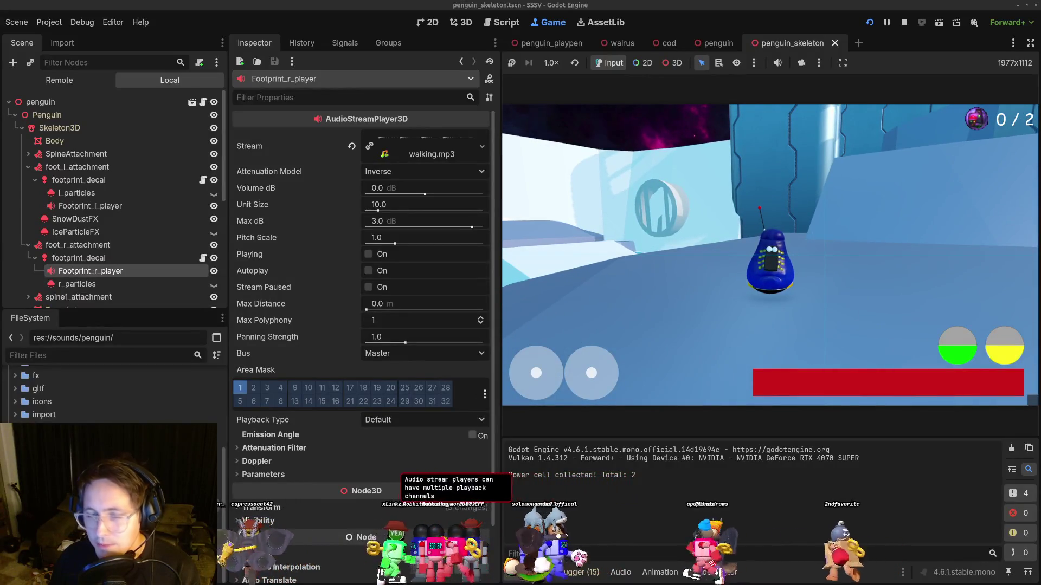
{"action": "key", "text": "d"}
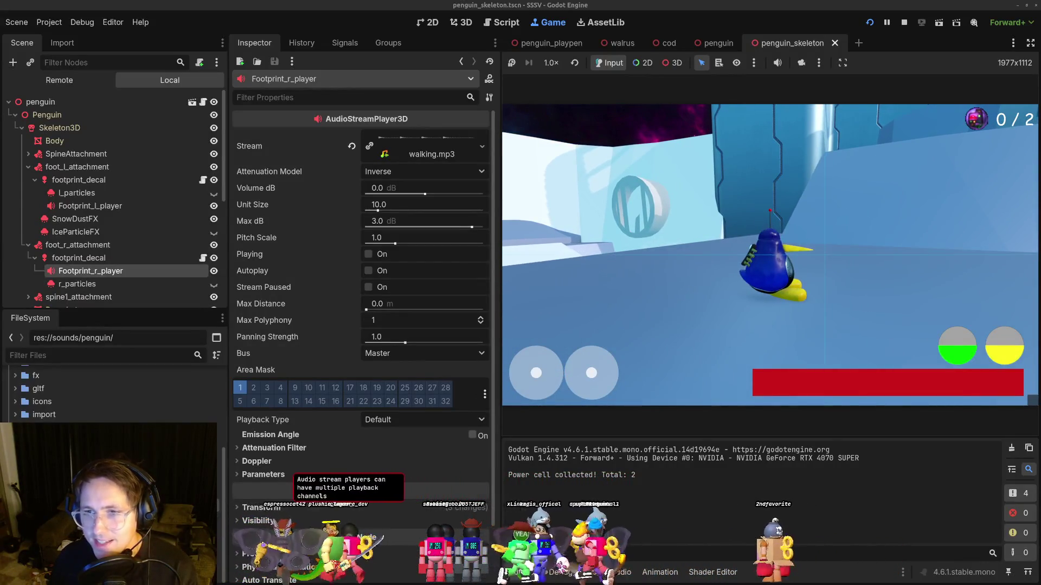
{"action": "key", "text": "alt+Tab"}
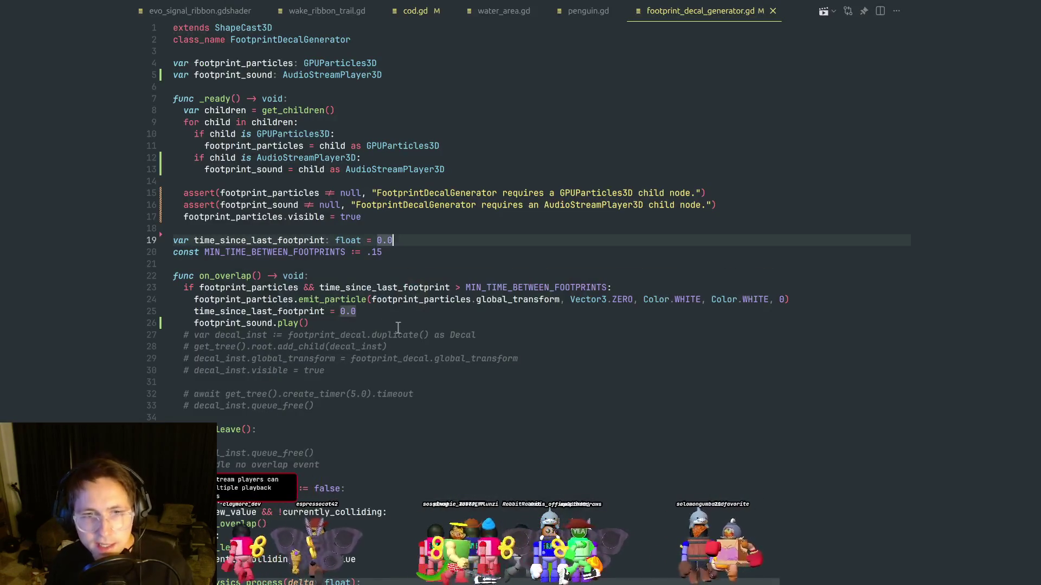
{"action": "key", "text": "alt+Tab"}
{"action": "left_click", "coordinate": [457, 293]}
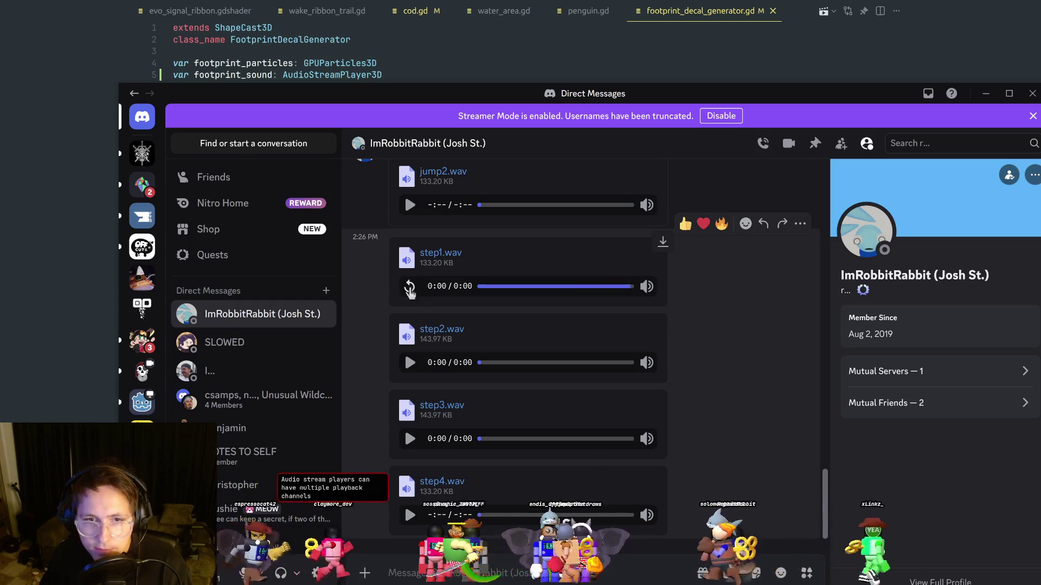
Play the step2, step3 and step4.wav clips, then replay step3 and step4
{"action": "left_click", "coordinate": [410, 363]}
{"action": "left_click", "coordinate": [410, 438]}
{"action": "left_click", "coordinate": [409, 515]}
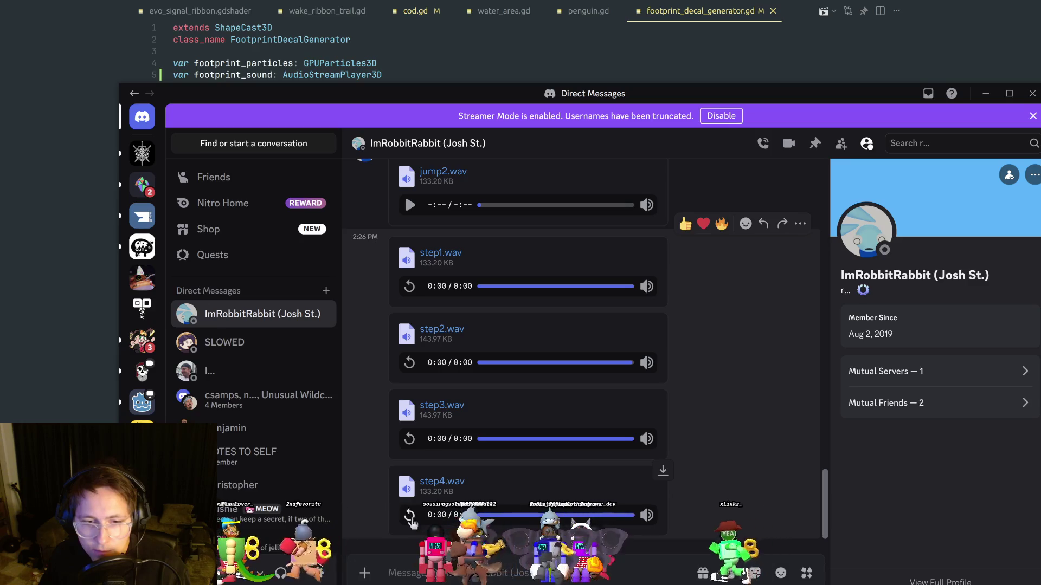
{"action": "key", "text": "alt+Tab"}
{"action": "key", "text": "alt+Tab"}
{"action": "key", "text": "alt+Tab"}
{"action": "key", "text": "alt+Tab"}
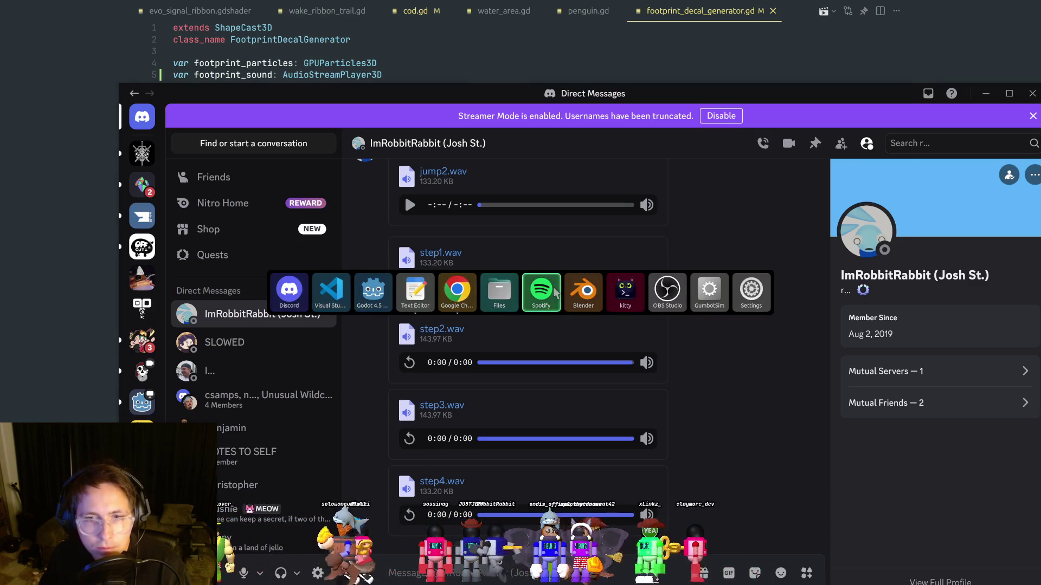
{"action": "key", "text": "alt+Tab"}
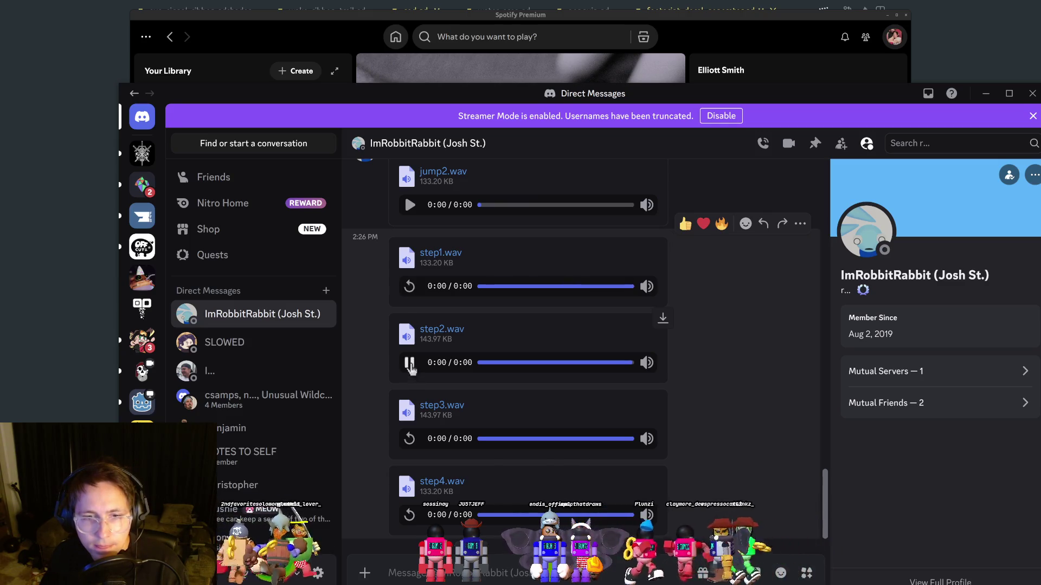
{"action": "left_click", "coordinate": [410, 440]}
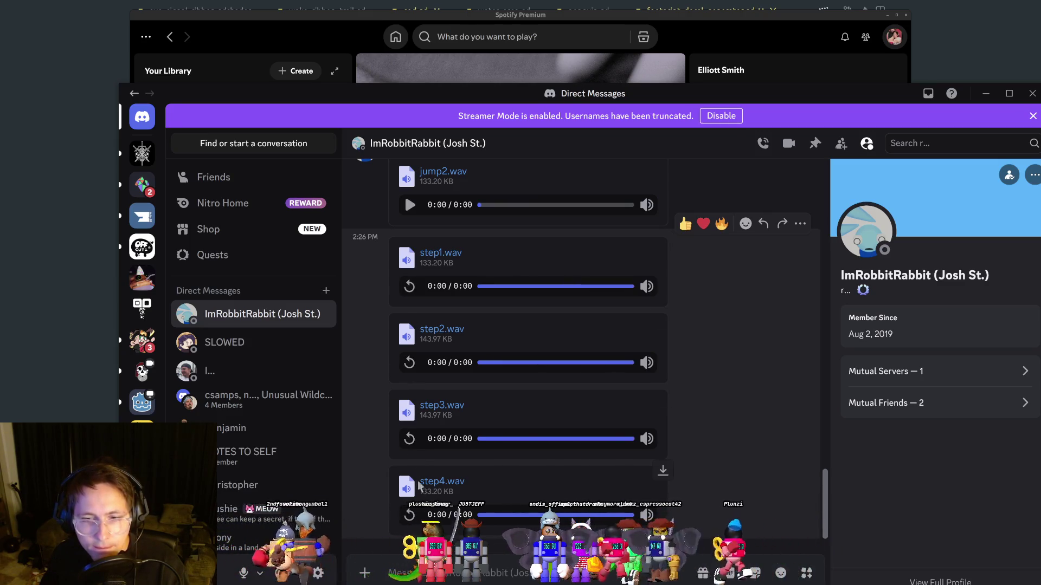
{"action": "left_click", "coordinate": [410, 521]}
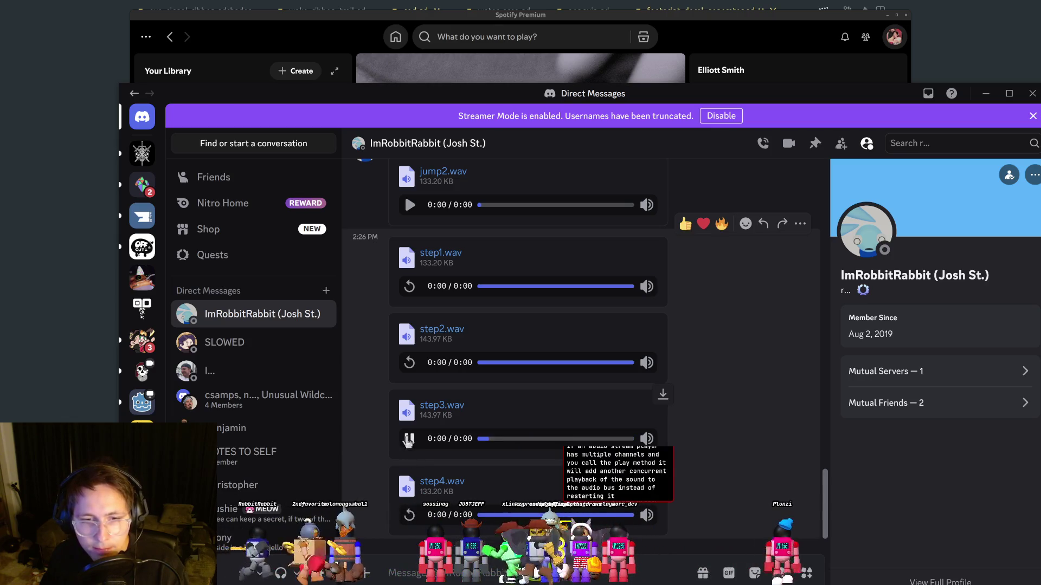
Scroll up and play the walking.mp3 clip twice
{"action": "scroll", "coordinate": [483, 408], "scroll_direction": "up", "scroll_amount": 3}
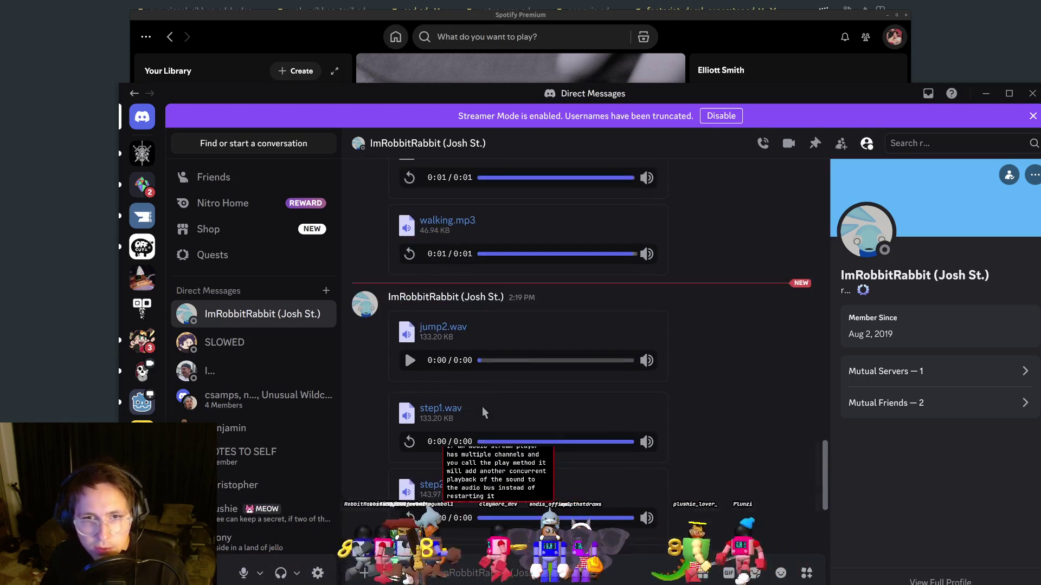
{"action": "scroll", "coordinate": [484, 412], "scroll_direction": "up", "scroll_amount": 5}
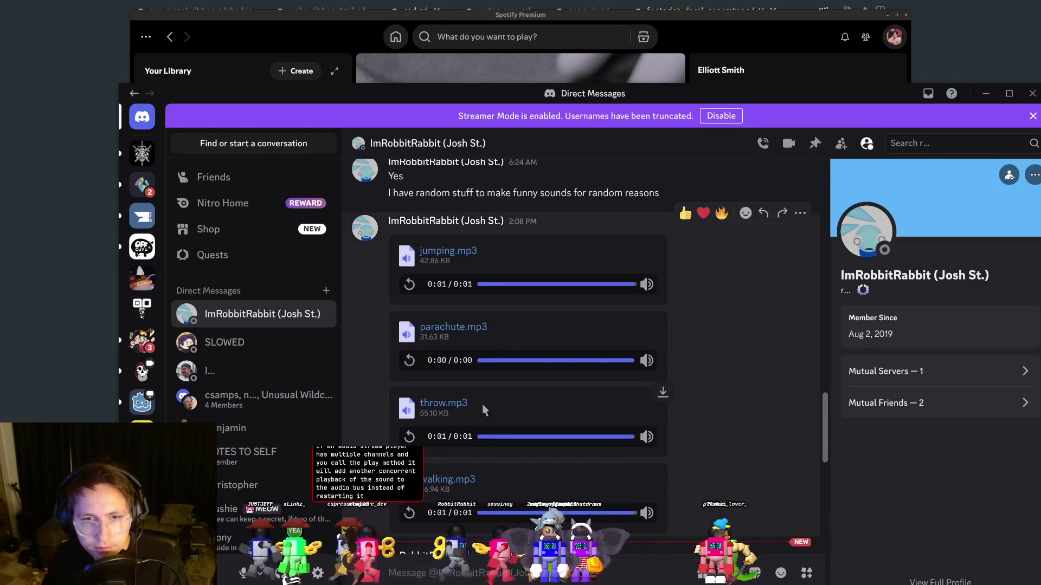
{"action": "scroll", "coordinate": [481, 406], "scroll_direction": "down", "scroll_amount": 8}
{"action": "scroll", "coordinate": [468, 414], "scroll_direction": "up", "scroll_amount": 4}
{"action": "scroll", "coordinate": [468, 408], "scroll_direction": "up", "scroll_amount": 3}
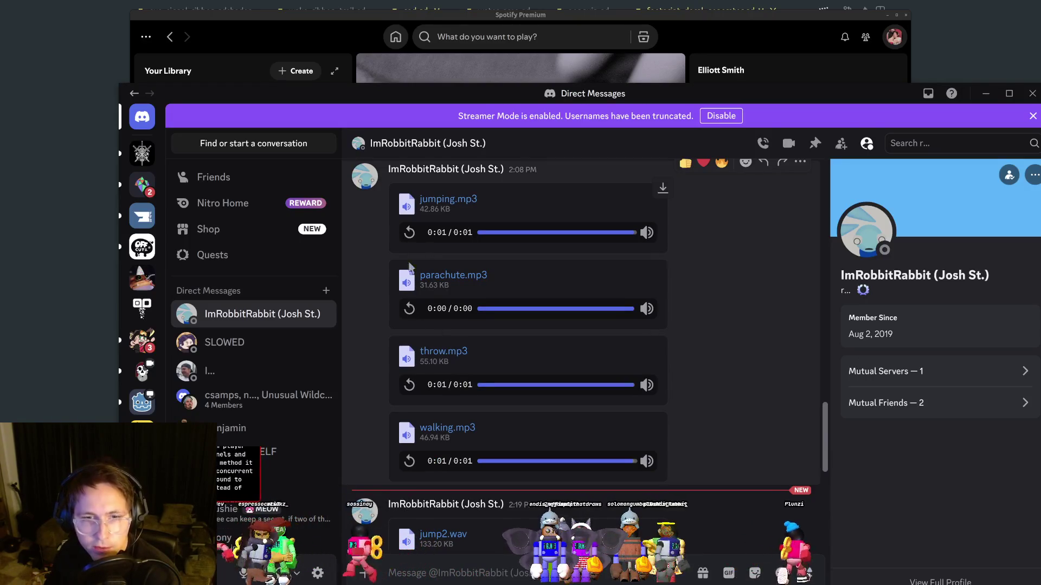
{"action": "left_click", "coordinate": [406, 462]}
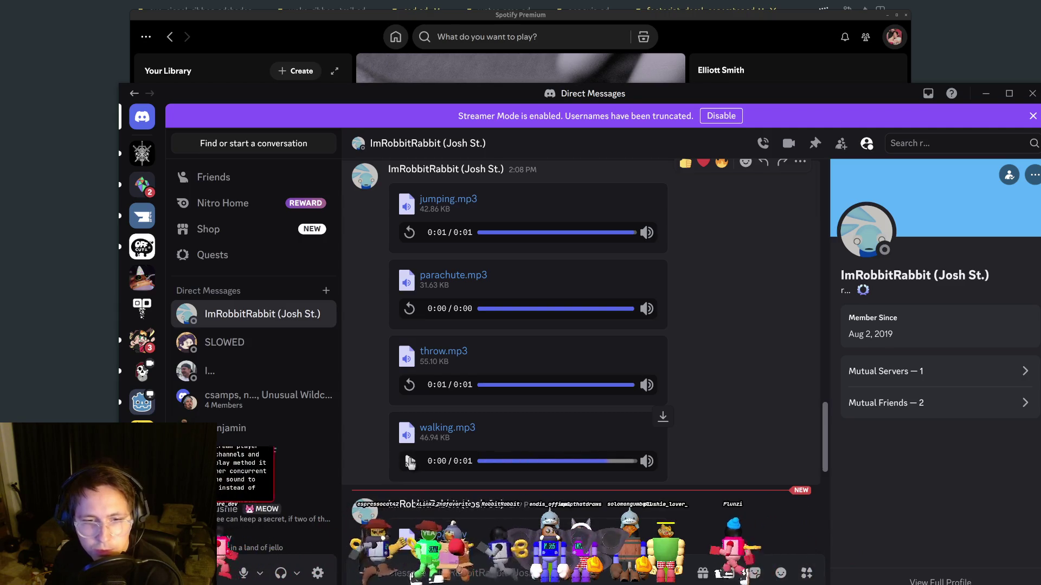
{"action": "scroll", "coordinate": [420, 453], "scroll_direction": "down", "scroll_amount": 5}
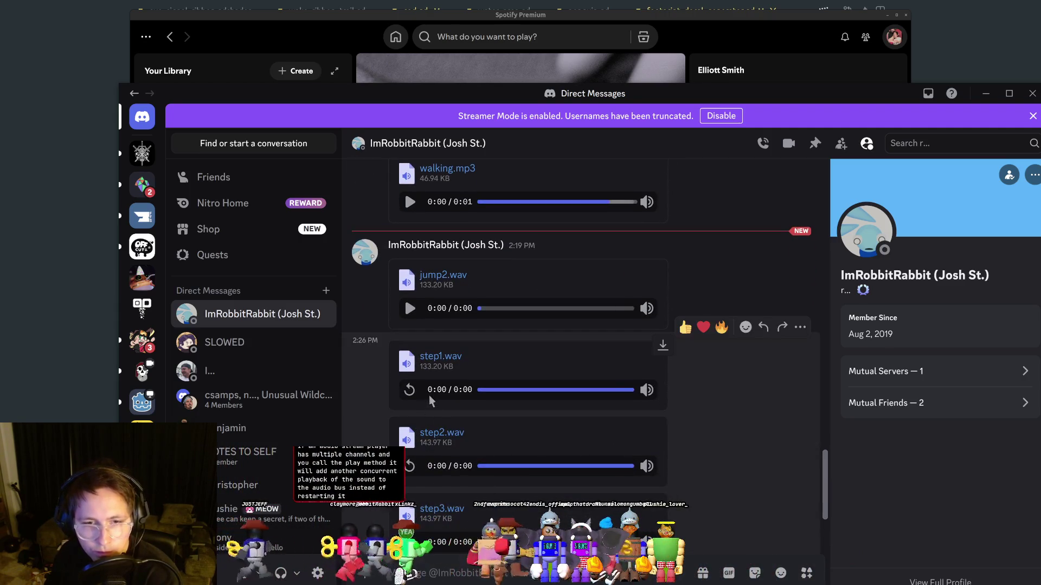
{"action": "scroll", "coordinate": [407, 294], "scroll_direction": "up", "scroll_amount": 2}
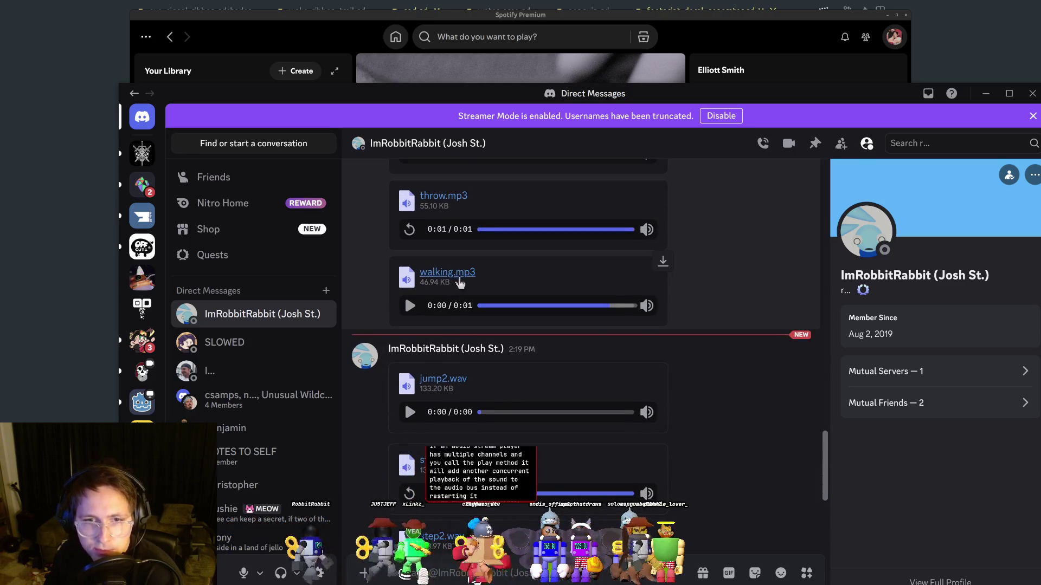
{"action": "left_click", "coordinate": [410, 307]}
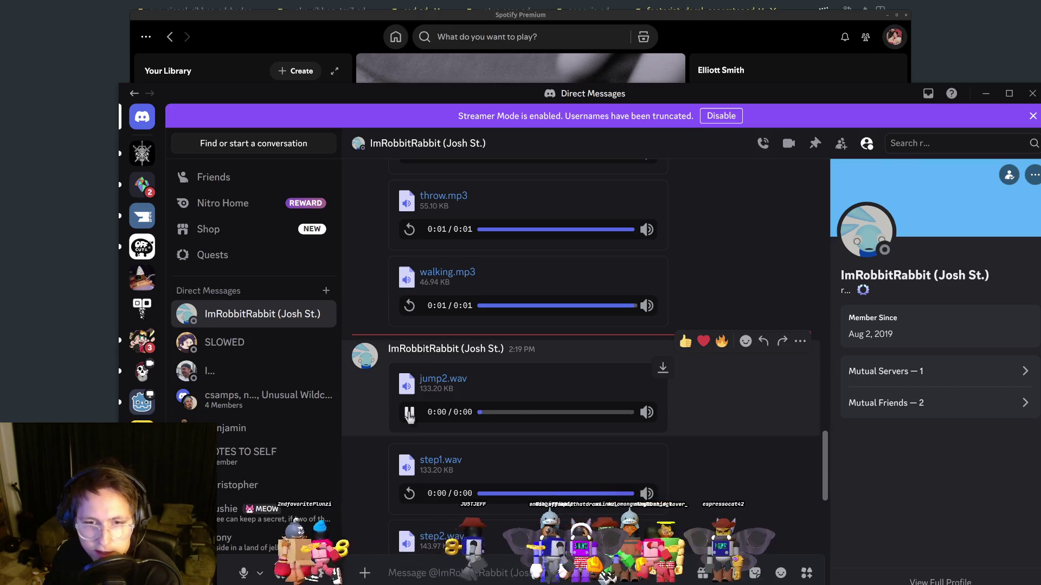
Replay step1.wav and step2.wav, then play step3.wav
{"action": "scroll", "coordinate": [420, 415], "scroll_direction": "down", "scroll_amount": 4}
{"action": "scroll", "coordinate": [416, 333], "scroll_direction": "up", "scroll_amount": 2}
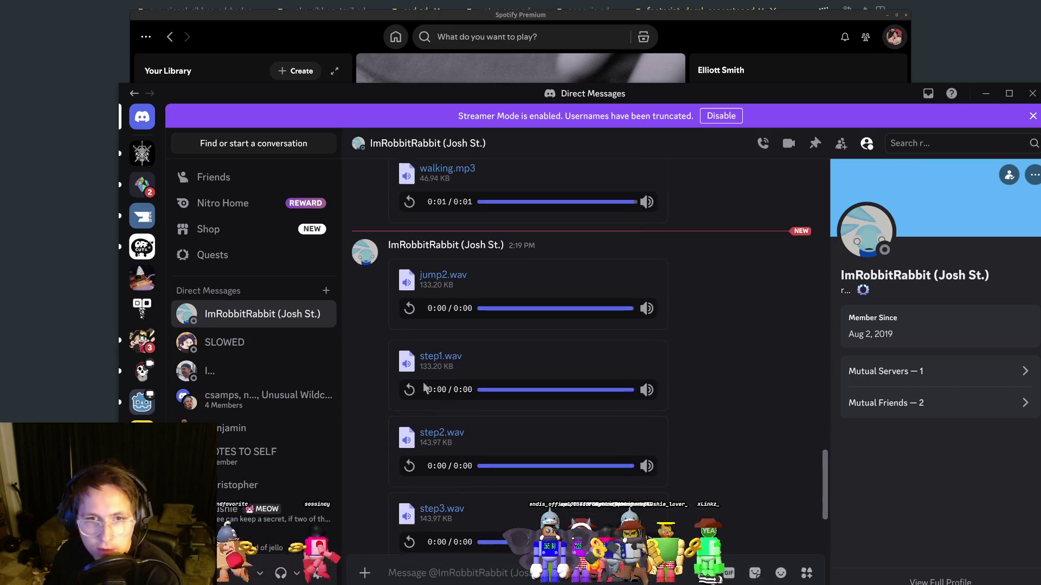
{"action": "left_click", "coordinate": [410, 394]}
{"action": "left_click", "coordinate": [411, 469]}
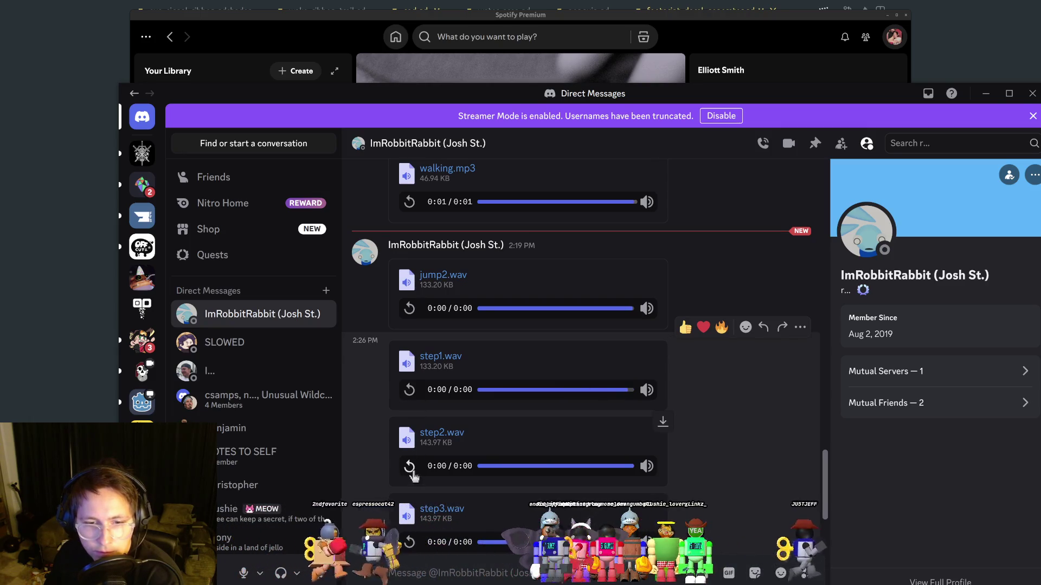
{"action": "scroll", "coordinate": [412, 476], "scroll_direction": "down", "scroll_amount": 2}
{"action": "left_click", "coordinate": [410, 440]}
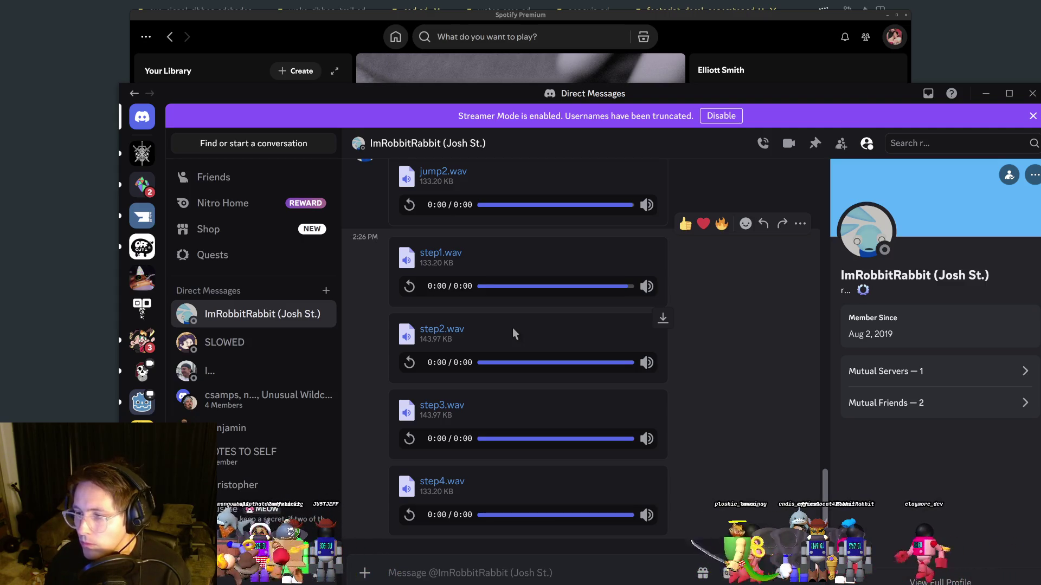
{"action": "key", "text": "alt+Tab"}
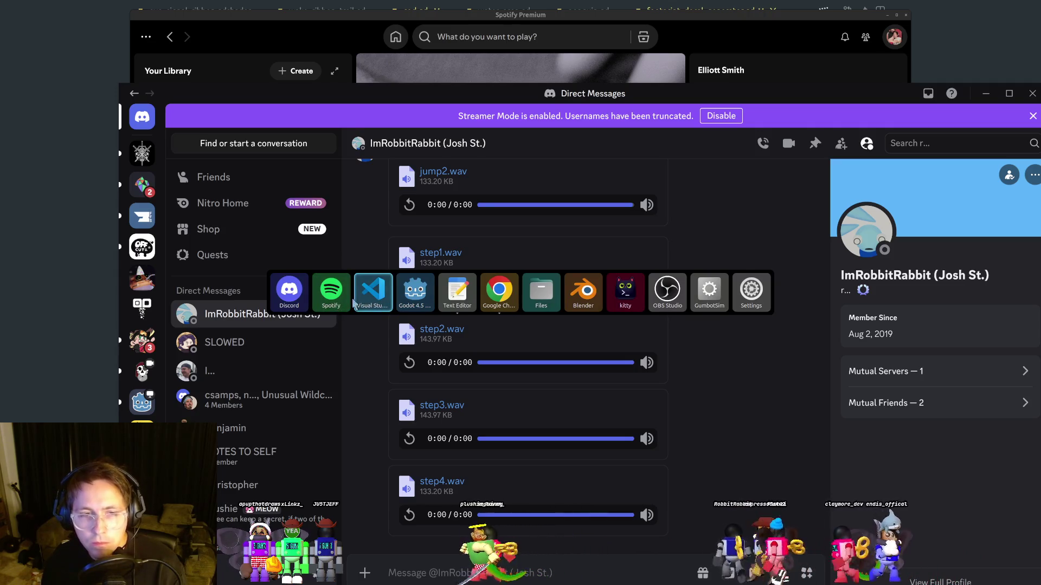
Resume Spotify playback, then download jump2.wav from the Discord chat
{"action": "key", "text": "Left"}
{"action": "key", "text": "Left"}
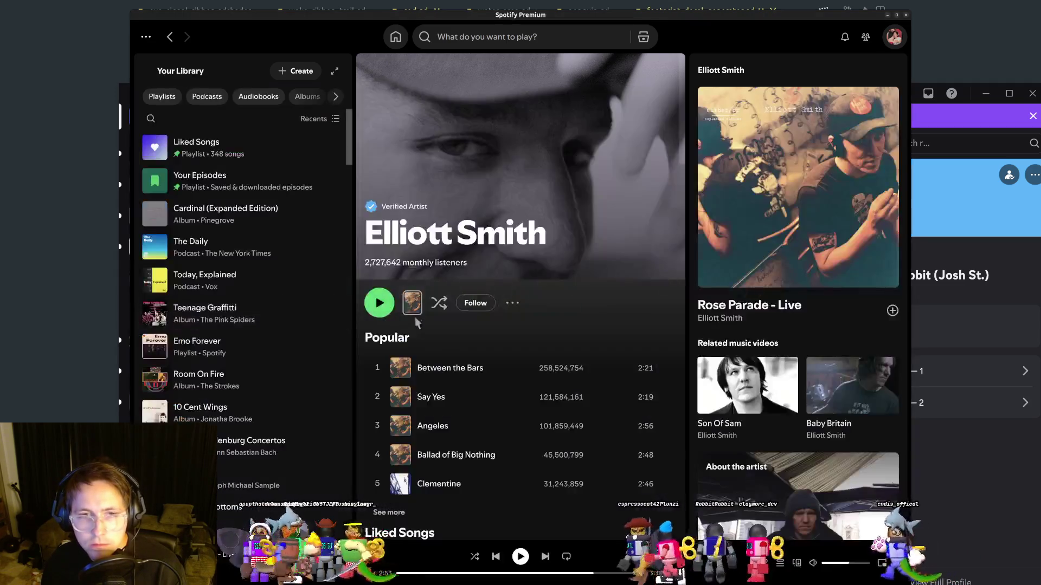
{"action": "key", "text": "space"}
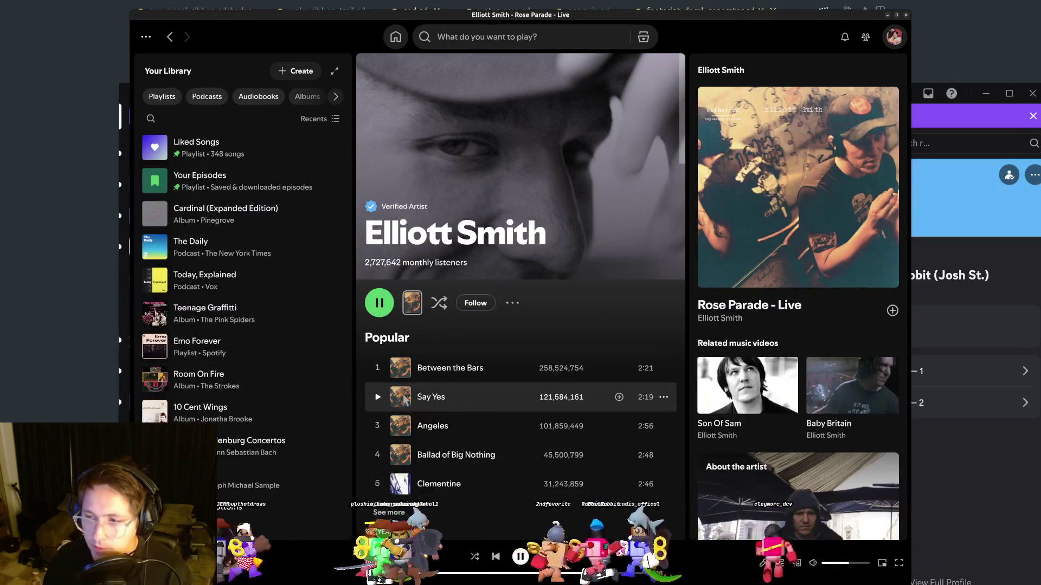
{"action": "key", "text": "alt+Tab"}
{"action": "key", "text": "Tab"}
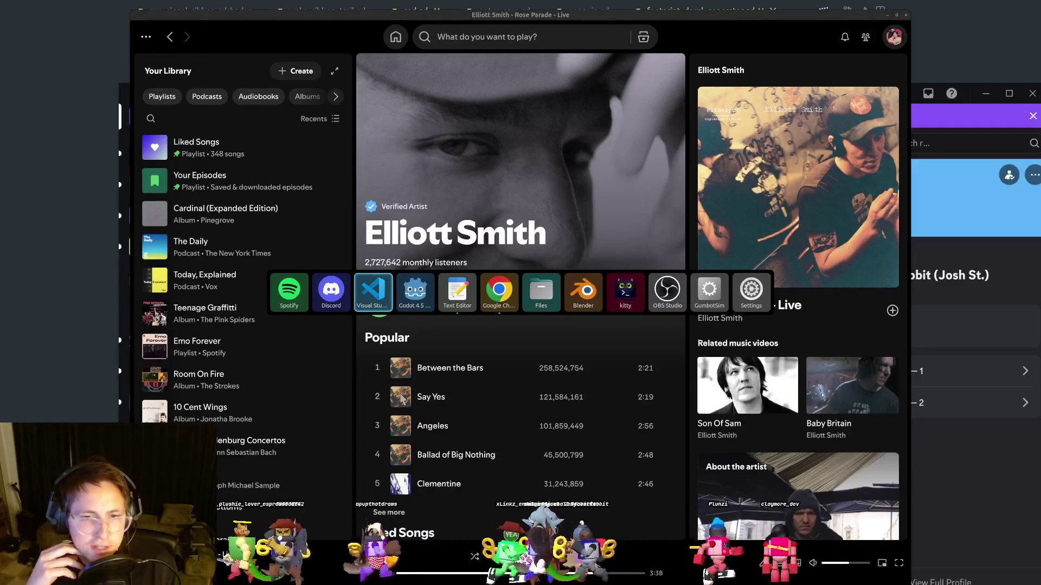
{"action": "left_click", "coordinate": [331, 291]}
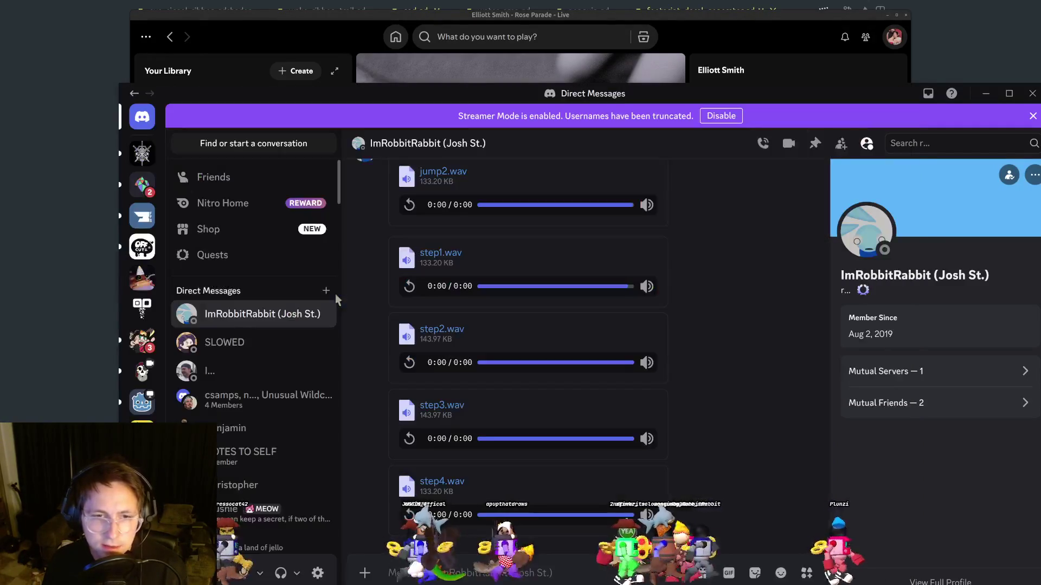
{"action": "scroll", "coordinate": [443, 358], "scroll_direction": "up", "scroll_amount": 4}
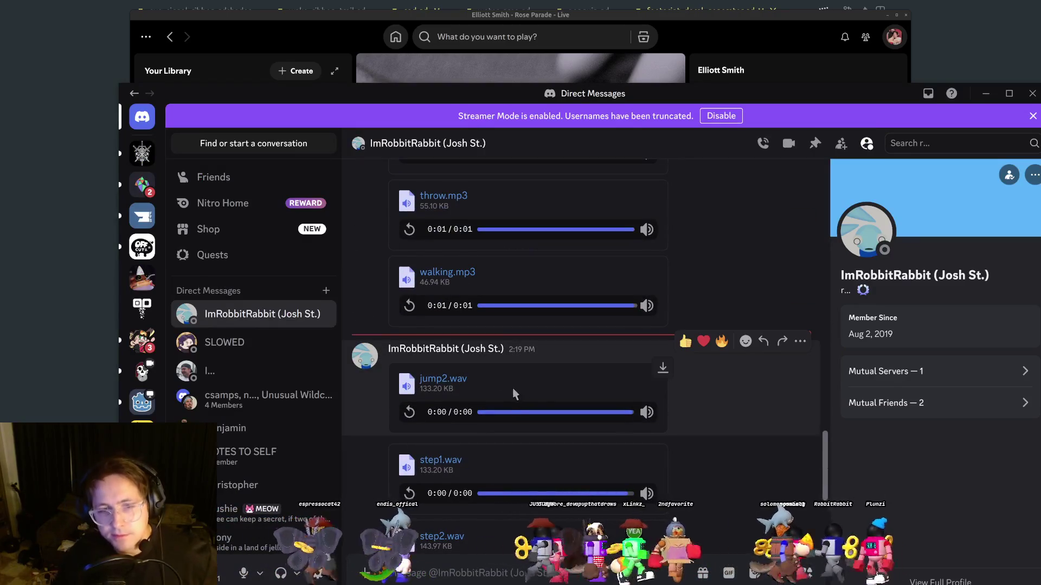
{"action": "left_click", "coordinate": [662, 369]}
Return to Godot and collapse the Skeleton3D branch in the scene tree
{"action": "key", "text": "alt+Tab"}
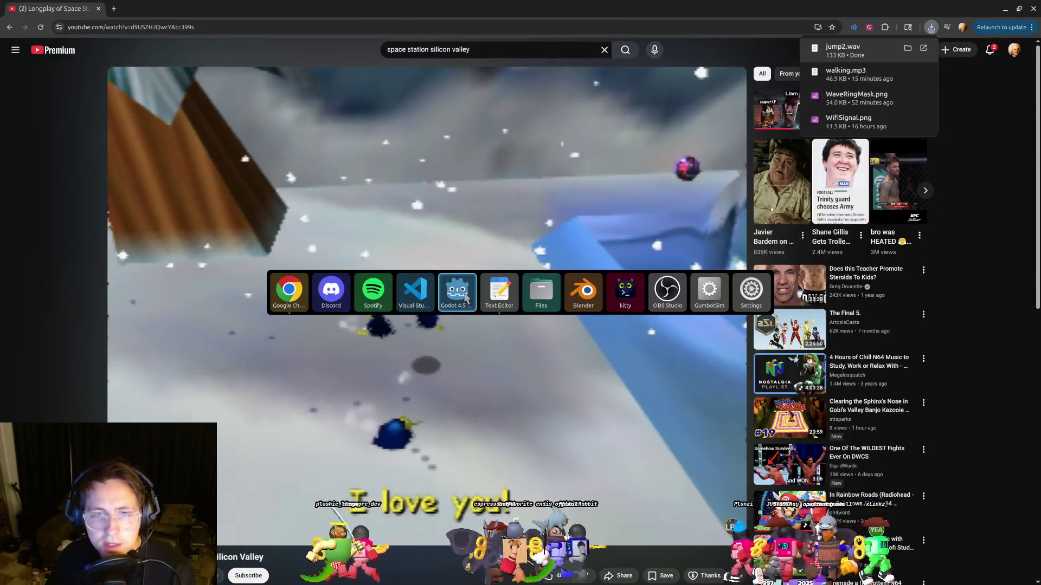
{"action": "left_click", "coordinate": [466, 292]}
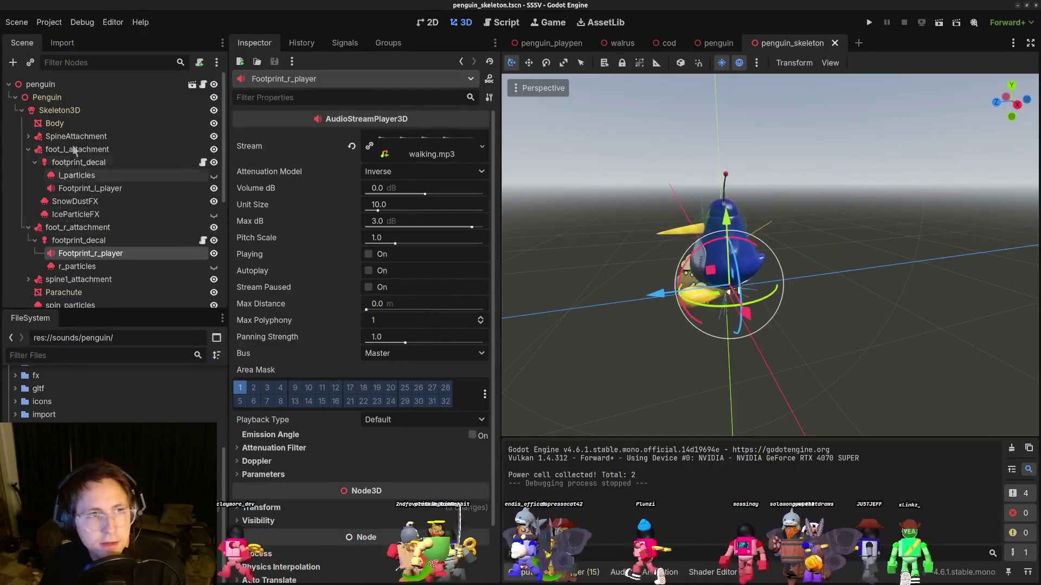
{"action": "left_click", "coordinate": [21, 110]}
Add an AudioStreamPlayer3D child to Penguin and move it above Skeleton3D
{"action": "left_click", "coordinate": [53, 99]}
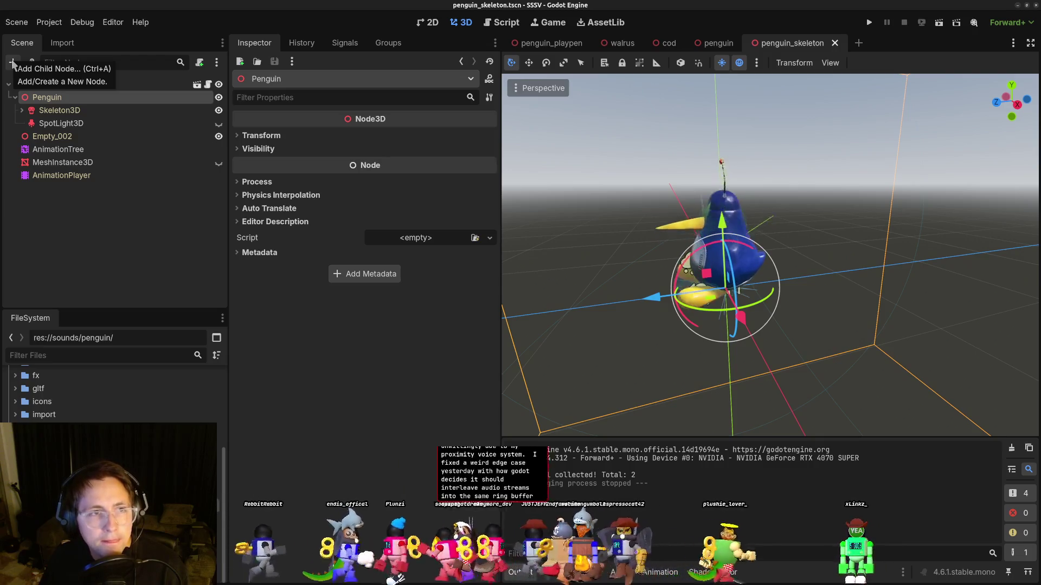
{"action": "left_click", "coordinate": [12, 63]}
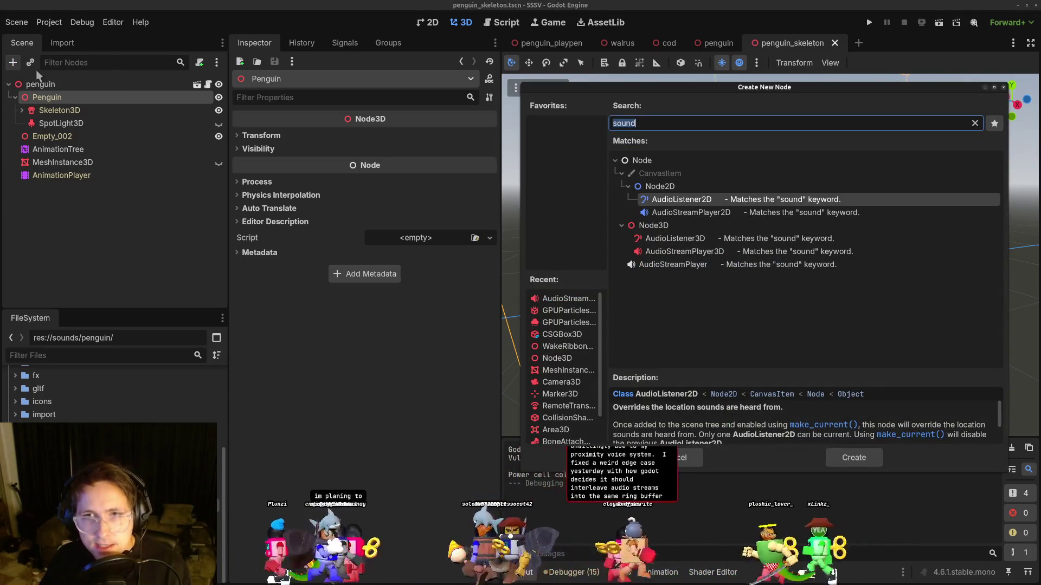
{"action": "type", "text": "audiost"}
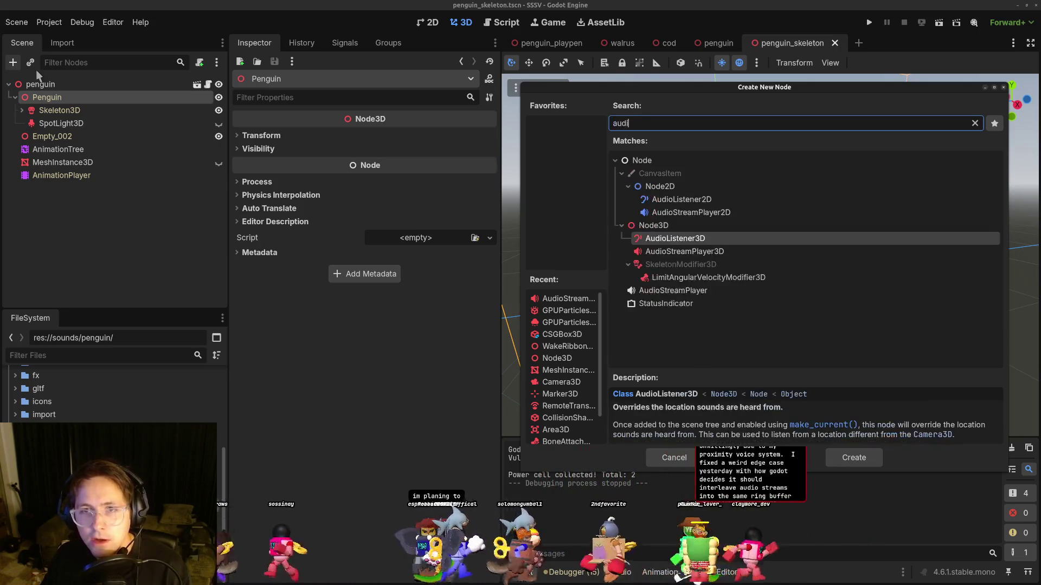
{"action": "key", "text": "Return"}
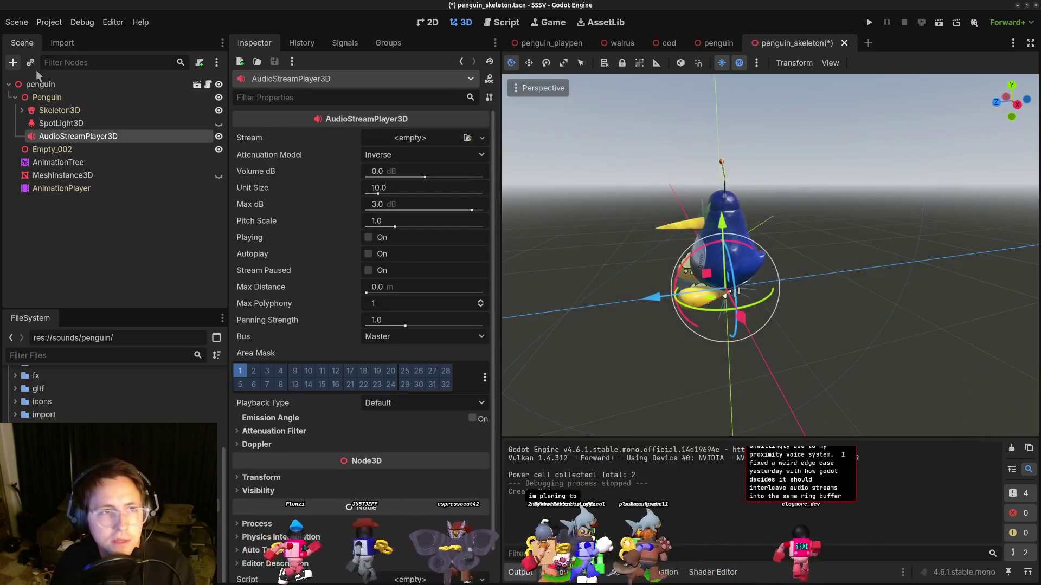
{"action": "left_click", "coordinate": [67, 123]}
{"action": "left_click", "coordinate": [73, 136]}
{"action": "left_click_drag", "start_coordinate": [73, 136], "coordinate": [77, 105]}
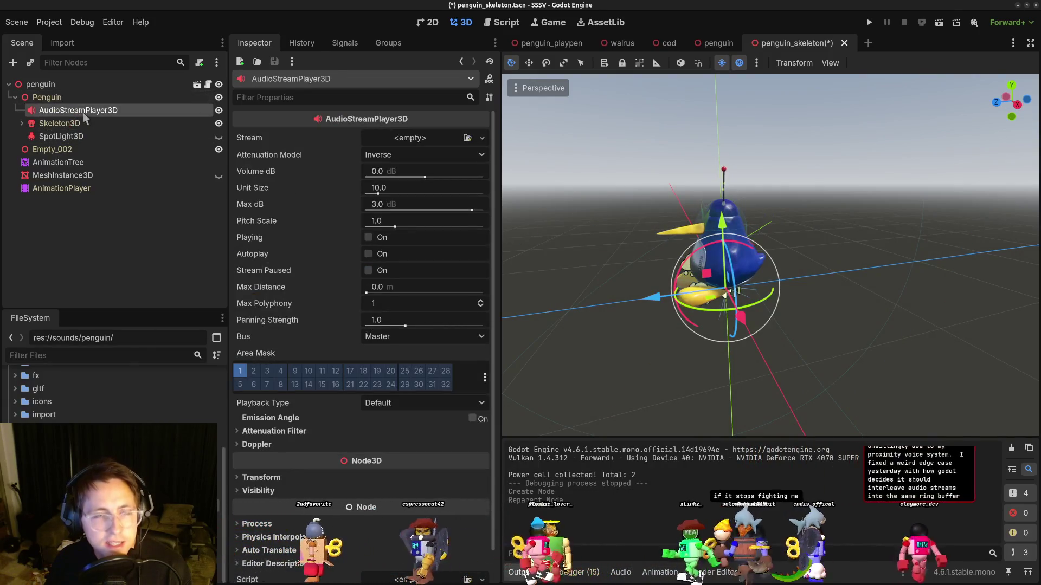
Look through the AudioStreamPlayer3D properties, filtering for 'concur' and checking Attenuation Model and Max Distance
{"action": "left_click", "coordinate": [95, 98]}
{"action": "left_click", "coordinate": [91, 111]}
{"action": "left_click", "coordinate": [96, 98]}
{"action": "left_click", "coordinate": [91, 111]}
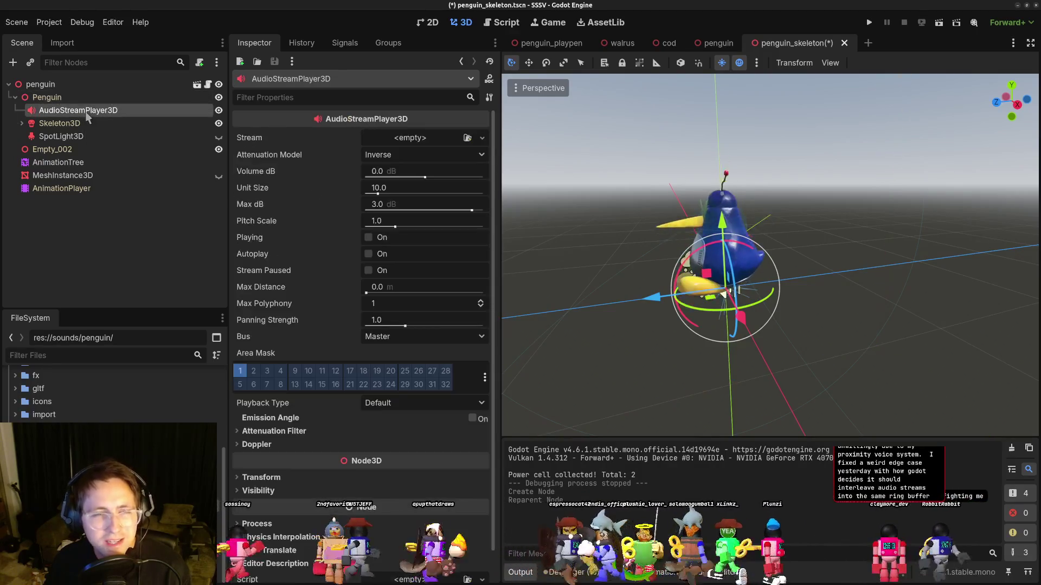
{"action": "left_click", "coordinate": [318, 98]}
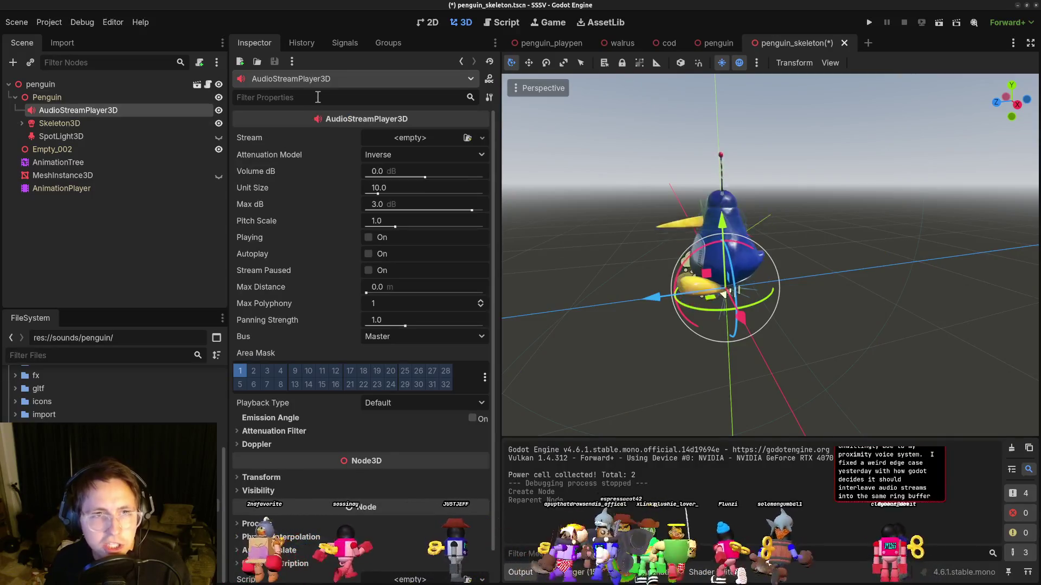
{"action": "type", "text": "c"}
{"action": "type", "text": "oncur"}
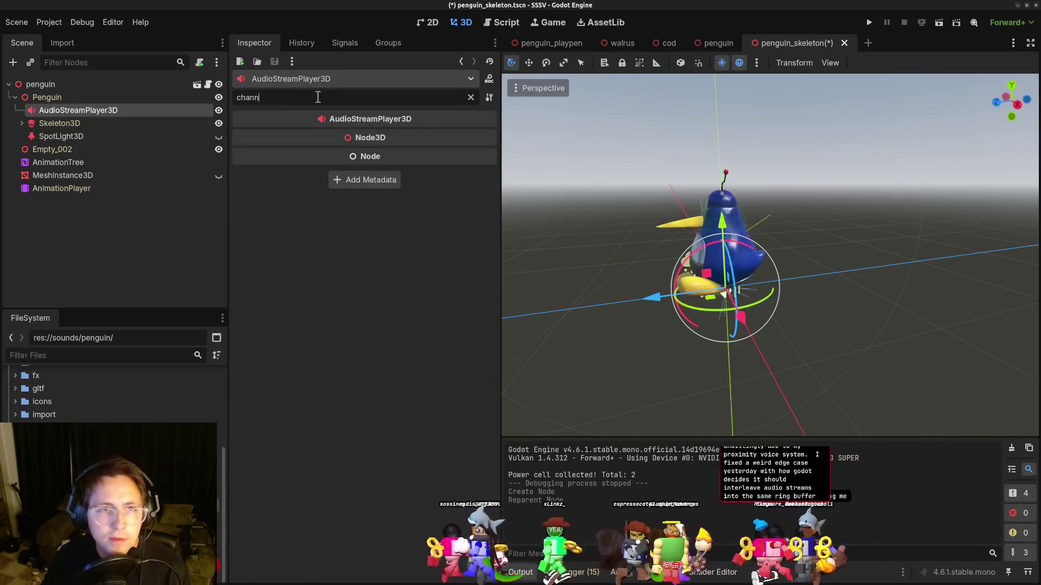
{"action": "key", "text": "ctrl+a"}
{"action": "key", "text": "BackSpace"}
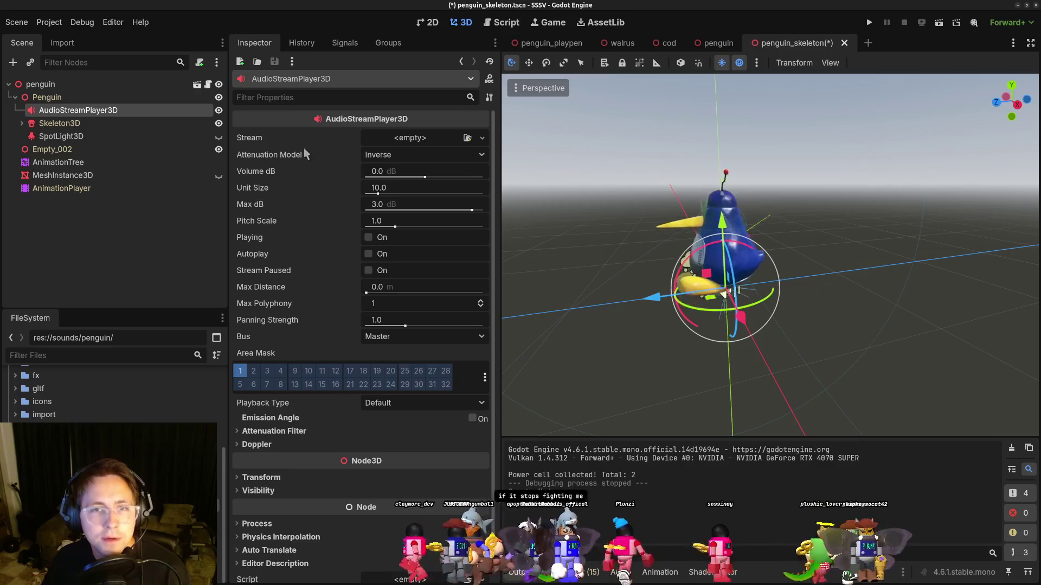
{"action": "left_click", "coordinate": [328, 153]}
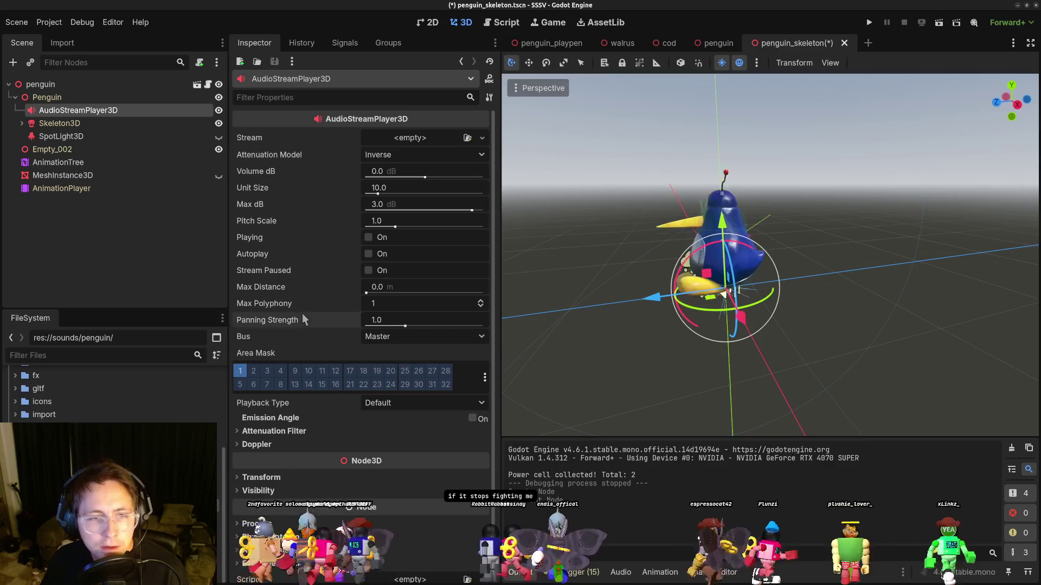
{"action": "left_click", "coordinate": [302, 287]}
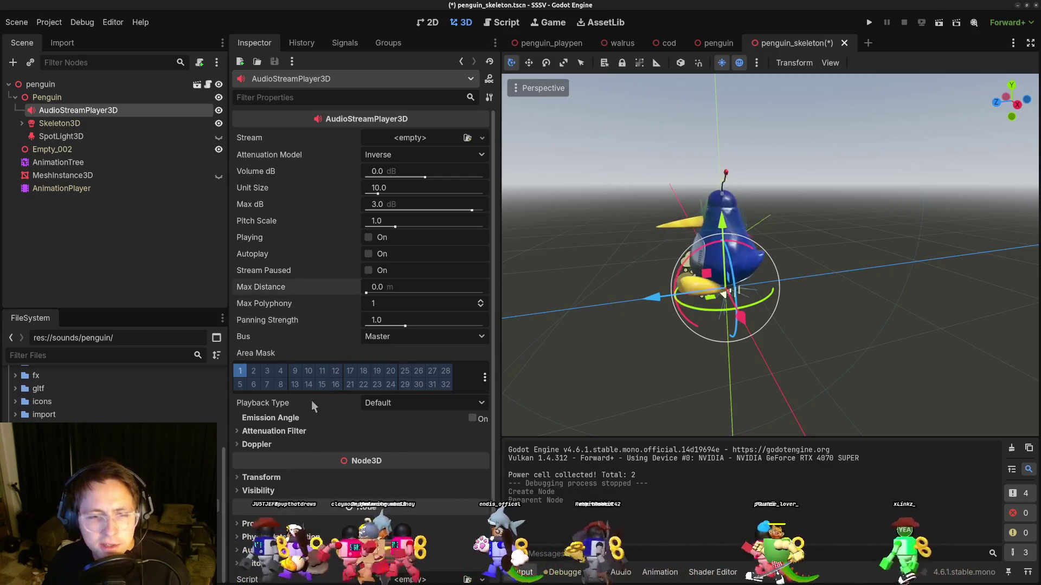
{"action": "key", "text": "alt+Tab"}
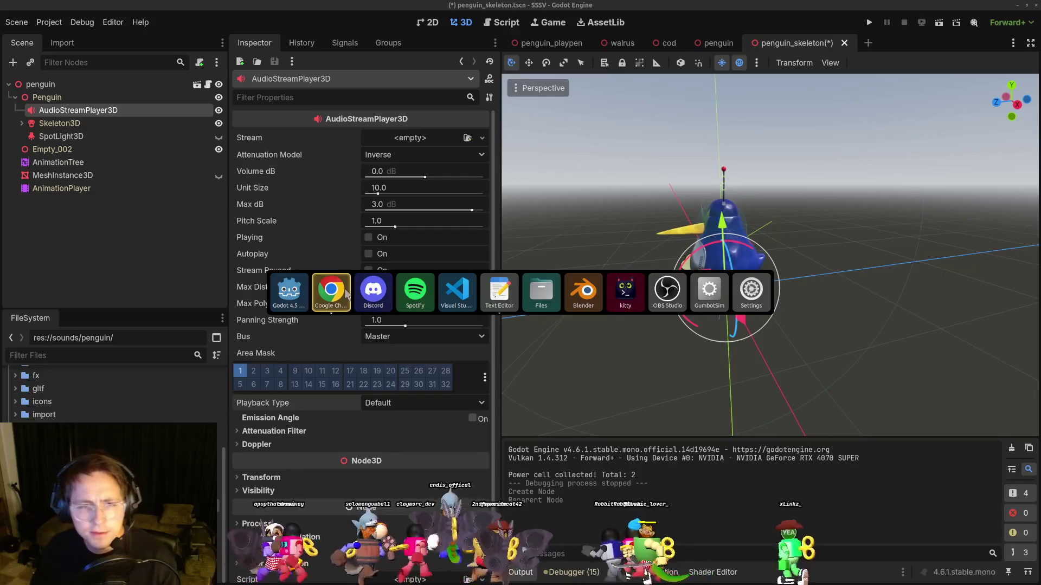
In Chrome, search Google for 'channels in audiostreamplayer'
{"action": "mouse_move", "coordinate": [350, 301]}
{"action": "left_click", "coordinate": [407, 373]}
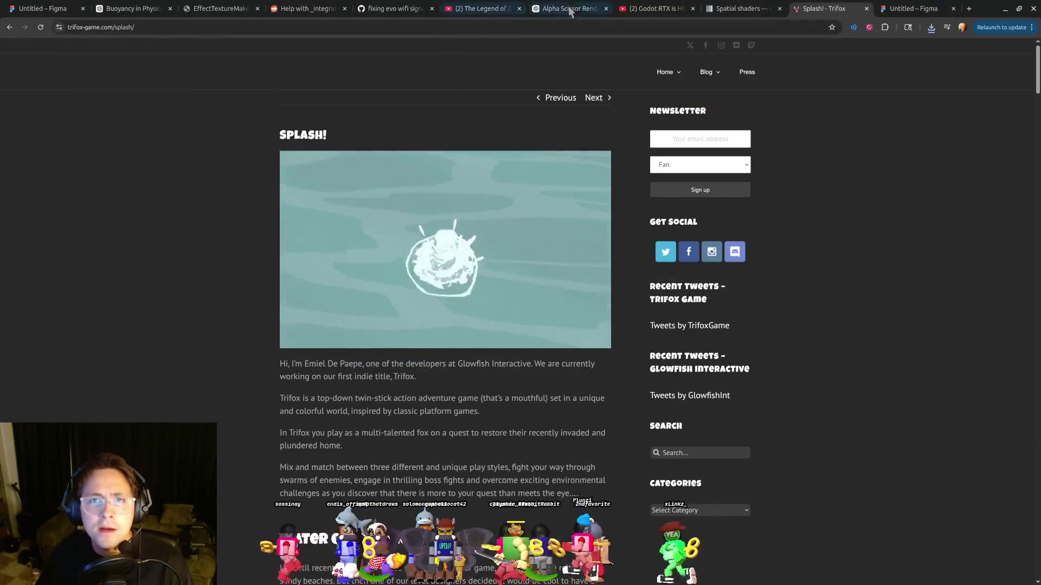
{"action": "left_click", "coordinate": [575, 9]}
{"action": "left_click", "coordinate": [729, 9]}
{"action": "key", "text": "ctrl+l"}
{"action": "type", "text": "c"}
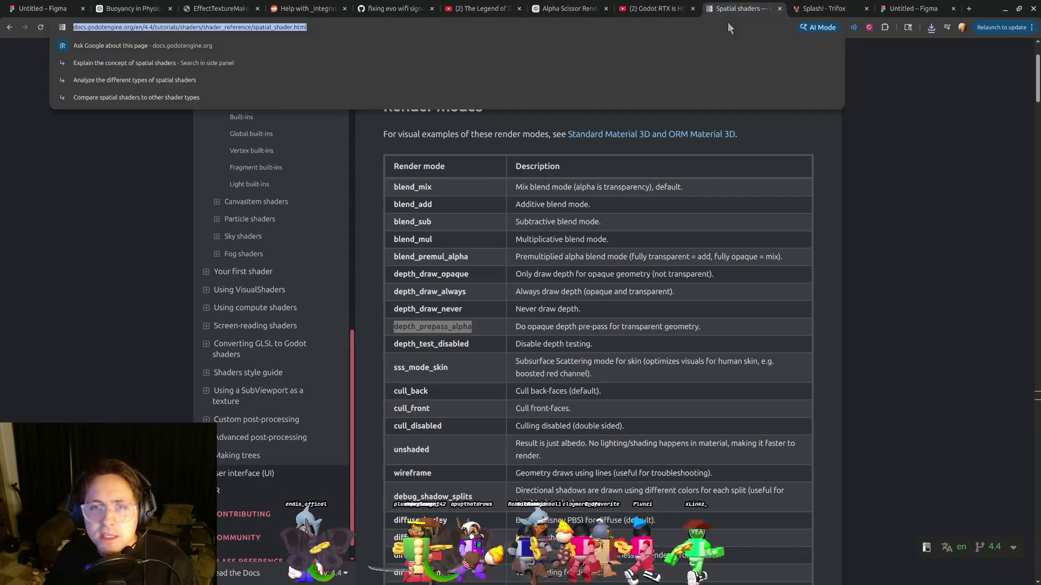
{"action": "type", "text": "hann"}
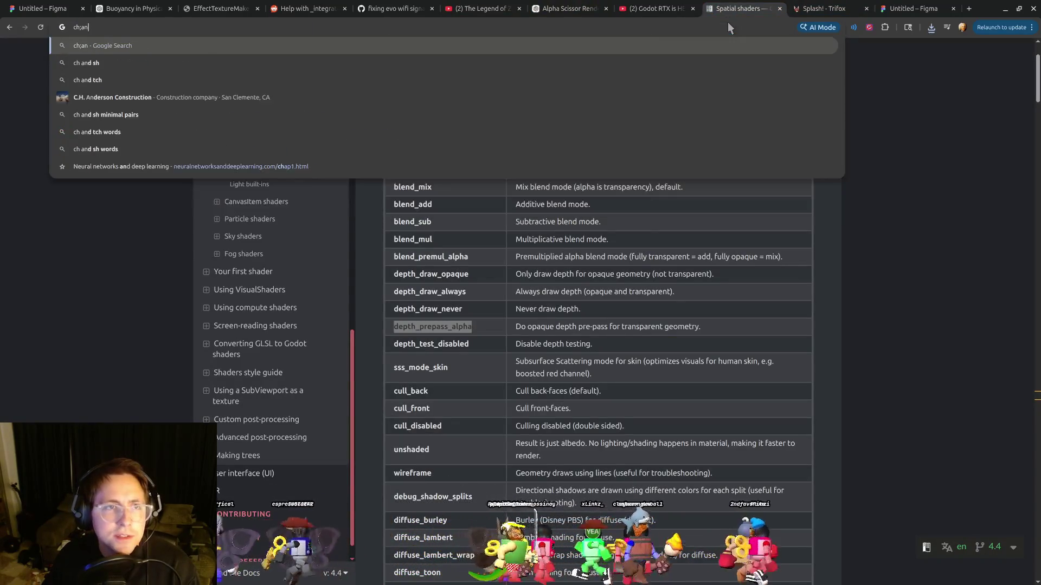
{"action": "type", "text": "els in audios"}
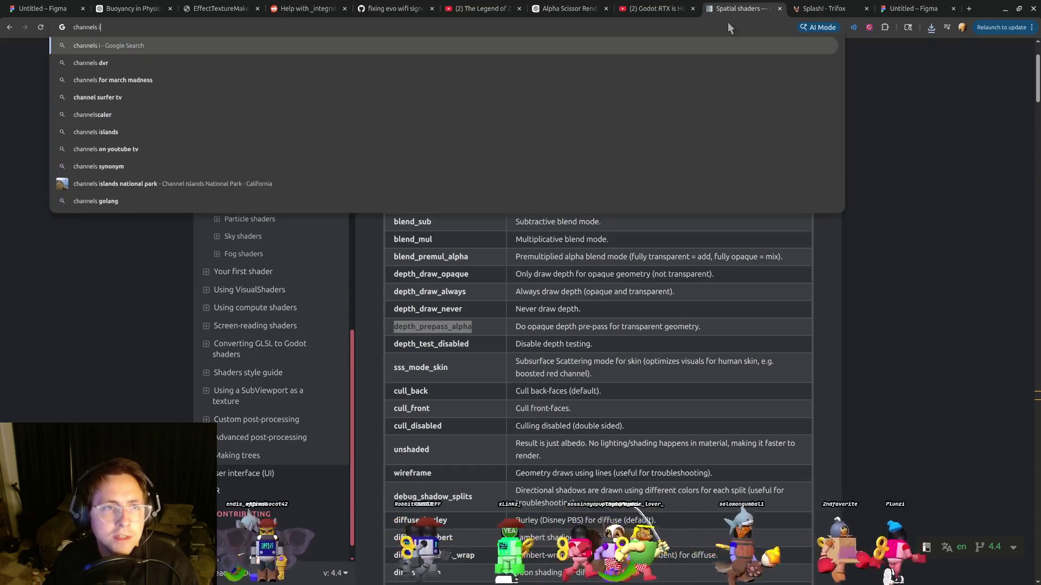
{"action": "type", "text": "treamplayer"}
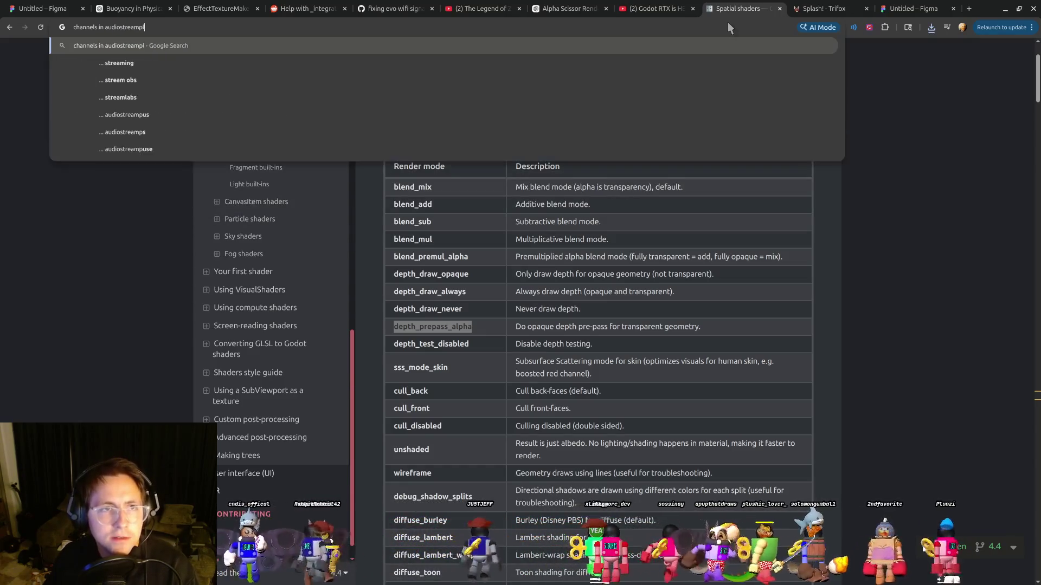
{"action": "key", "text": "Return"}
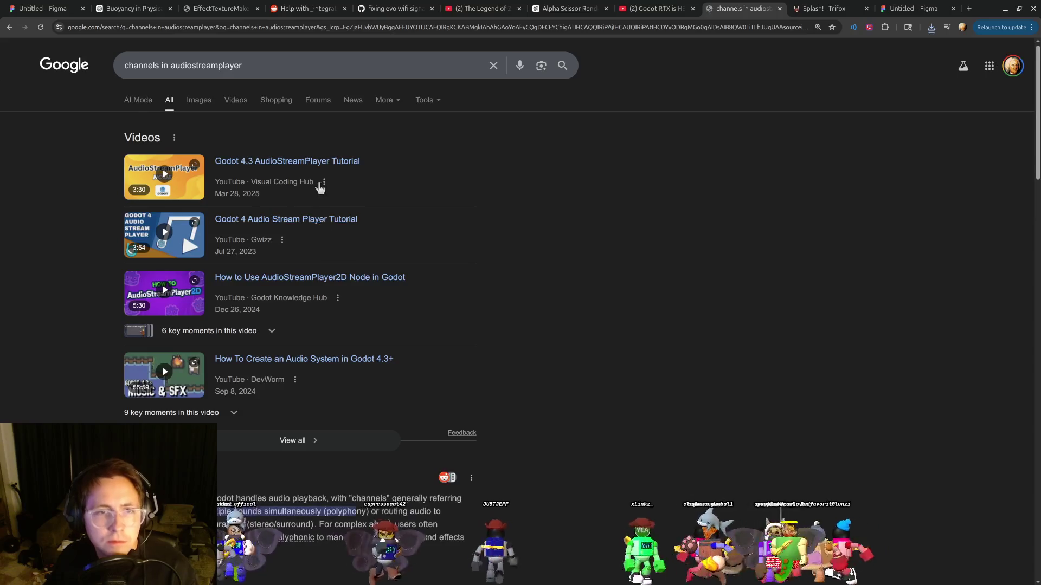
Scroll the results down to the Read the Docs AudioStreamPlayer link
{"action": "scroll", "coordinate": [333, 271], "scroll_direction": "down", "scroll_amount": 4}
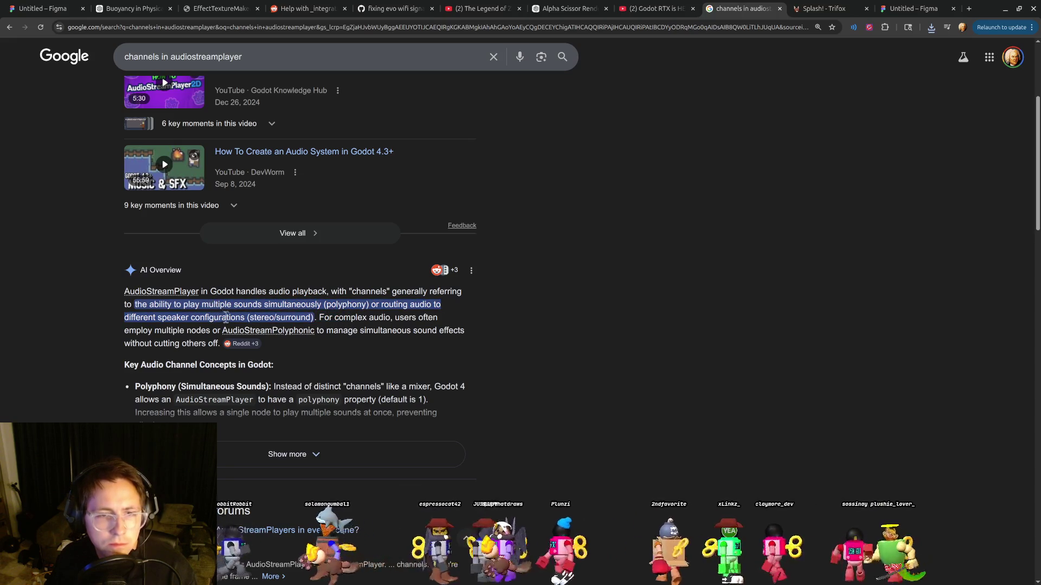
{"action": "scroll", "coordinate": [247, 334], "scroll_direction": "down", "scroll_amount": 2}
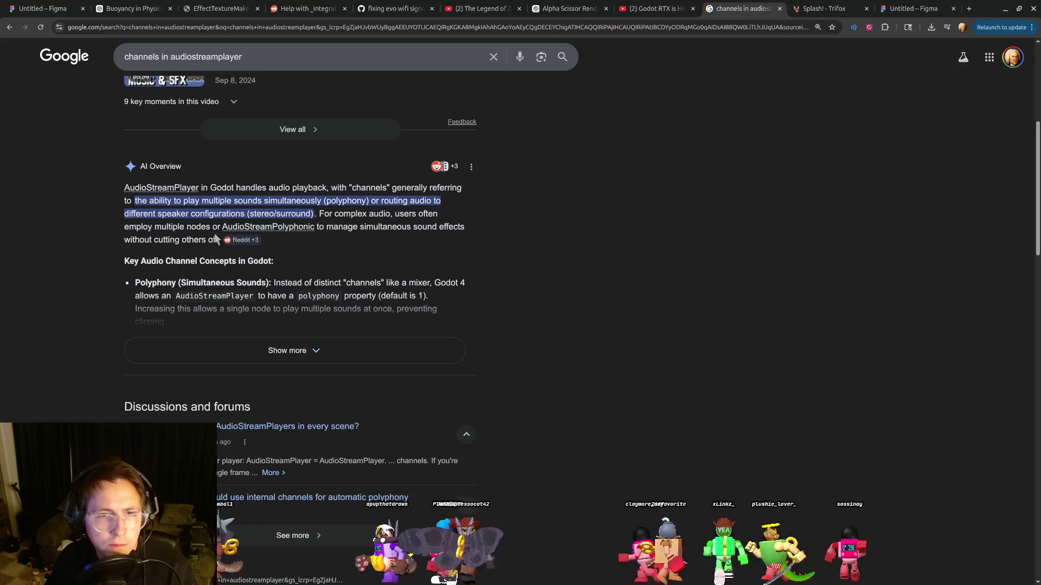
{"action": "scroll", "coordinate": [209, 277], "scroll_direction": "down", "scroll_amount": 2}
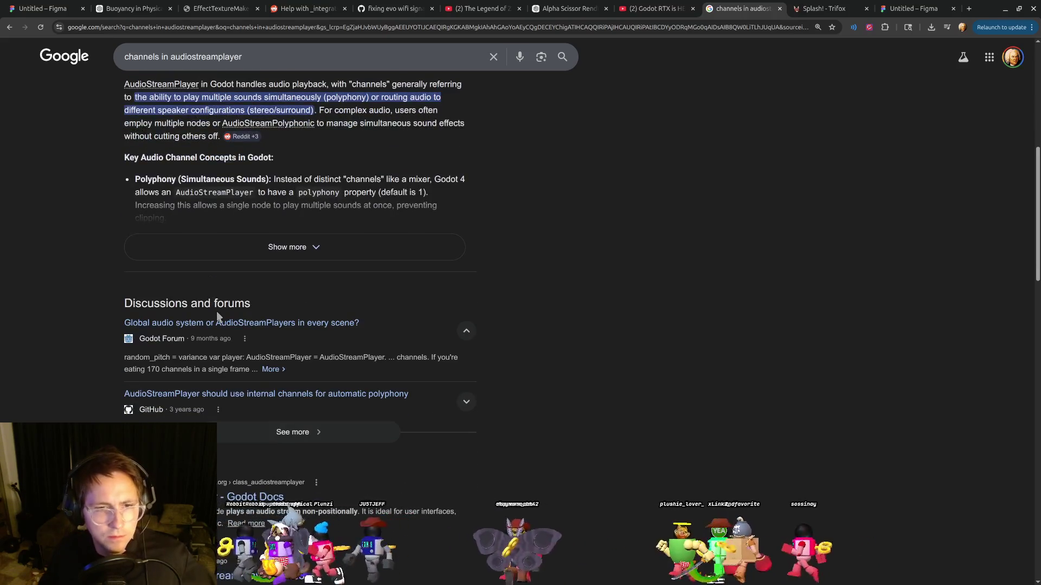
{"action": "scroll", "coordinate": [256, 373], "scroll_direction": "down", "scroll_amount": 2}
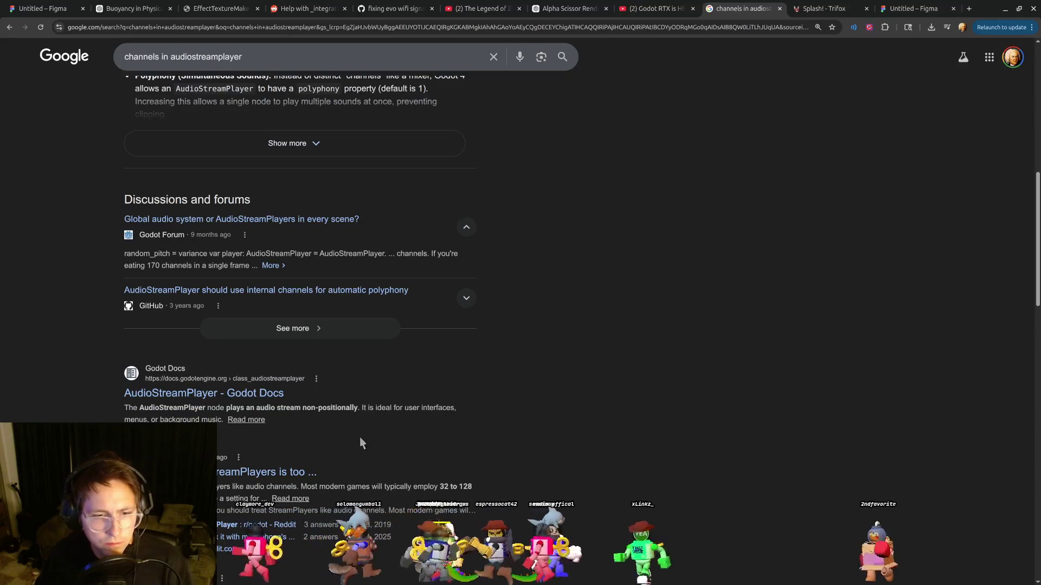
{"action": "scroll", "coordinate": [361, 439], "scroll_direction": "down", "scroll_amount": 2}
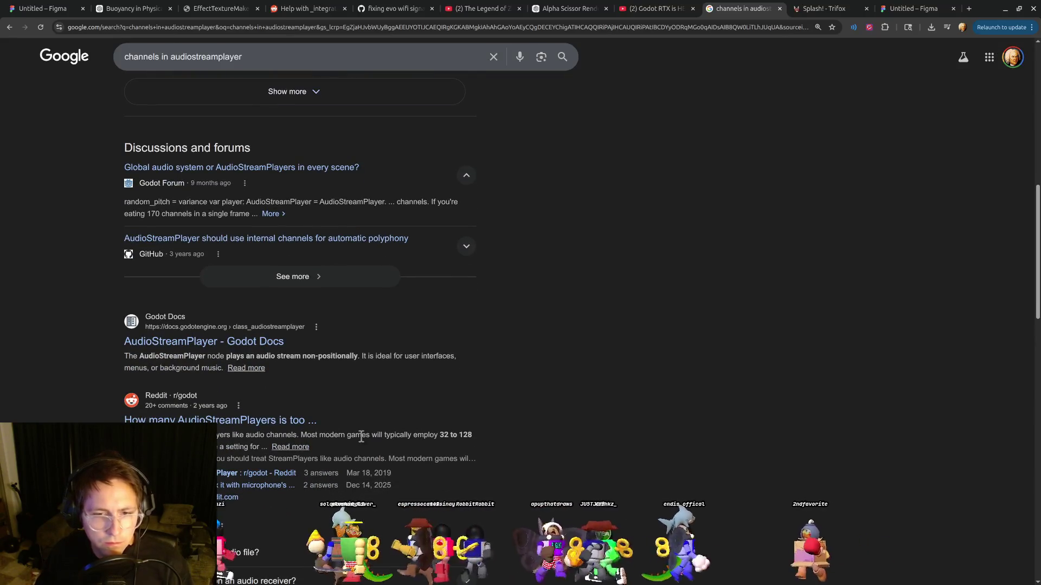
{"action": "scroll", "coordinate": [360, 437], "scroll_direction": "down", "scroll_amount": 4}
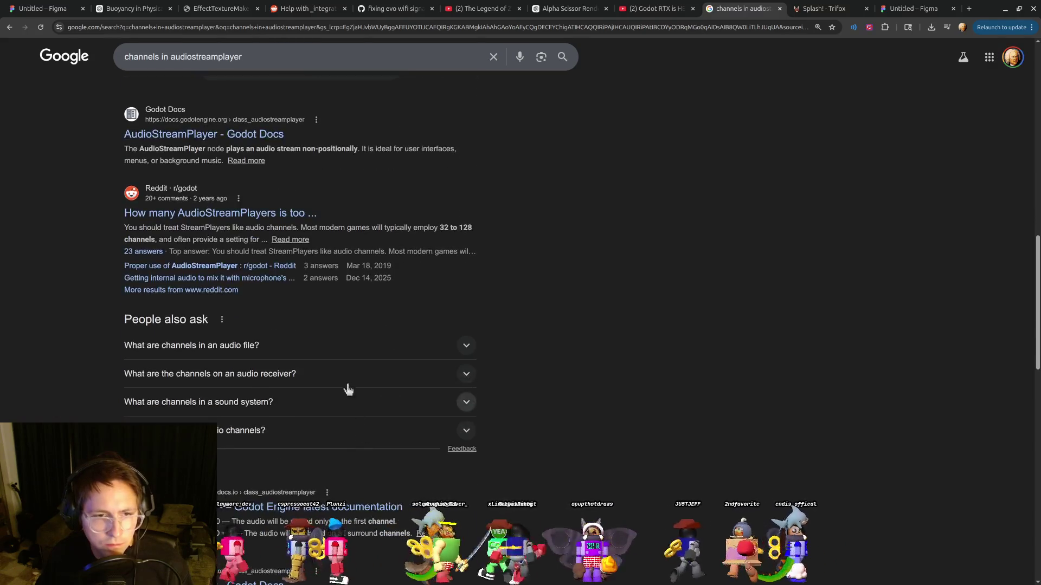
{"action": "scroll", "coordinate": [342, 380], "scroll_direction": "down", "scroll_amount": 2}
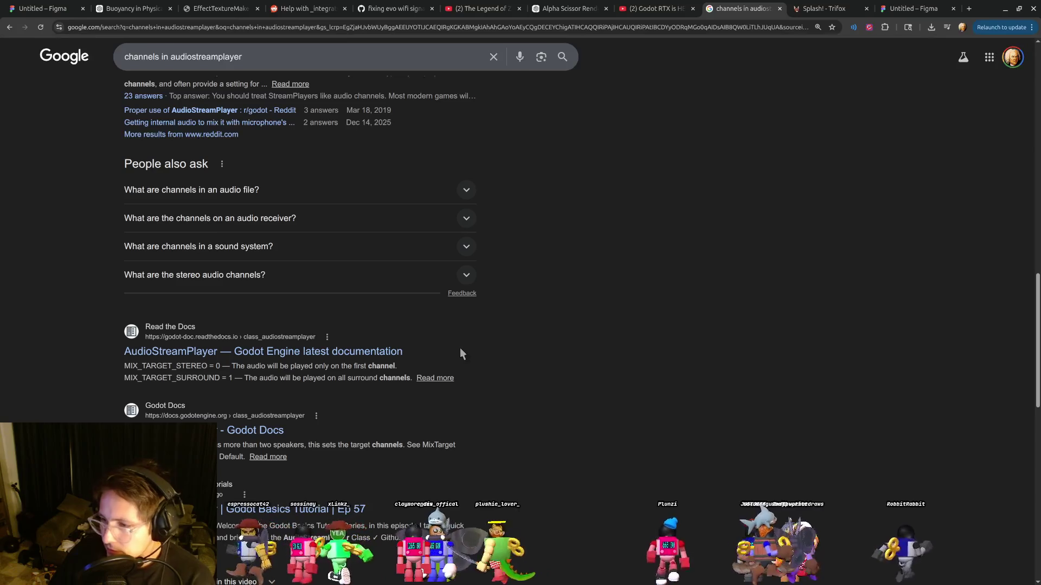
{"action": "scroll", "coordinate": [515, 371], "scroll_direction": "down", "scroll_amount": 3}
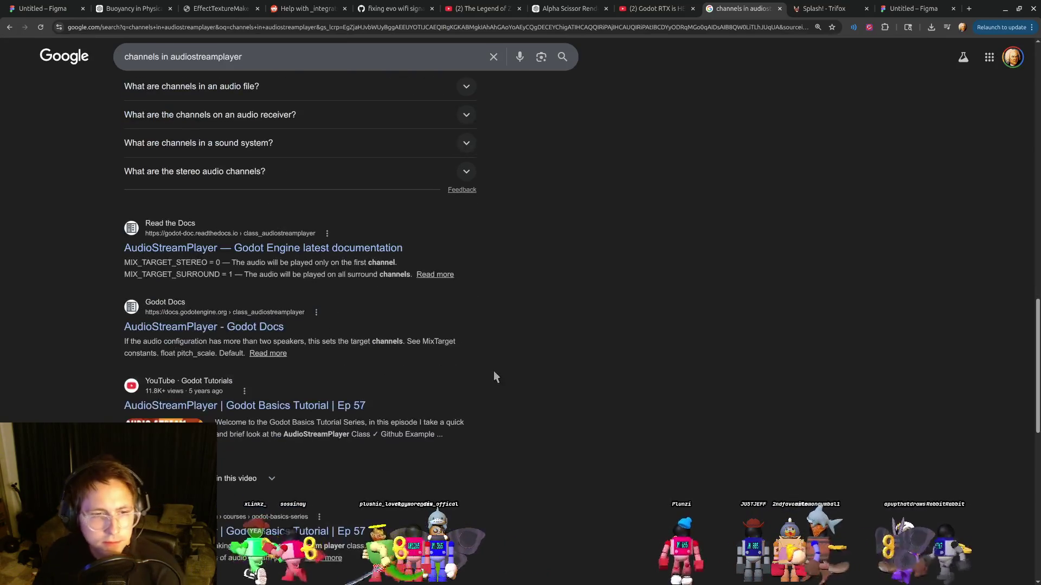
{"action": "scroll", "coordinate": [486, 369], "scroll_direction": "down", "scroll_amount": 1}
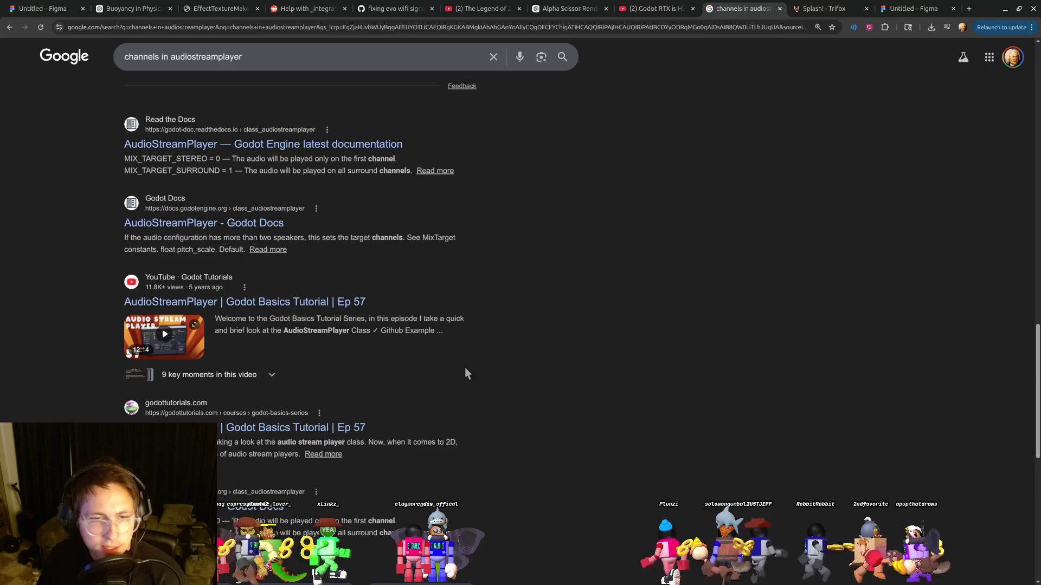
{"action": "scroll", "coordinate": [462, 362], "scroll_direction": "up", "scroll_amount": 4}
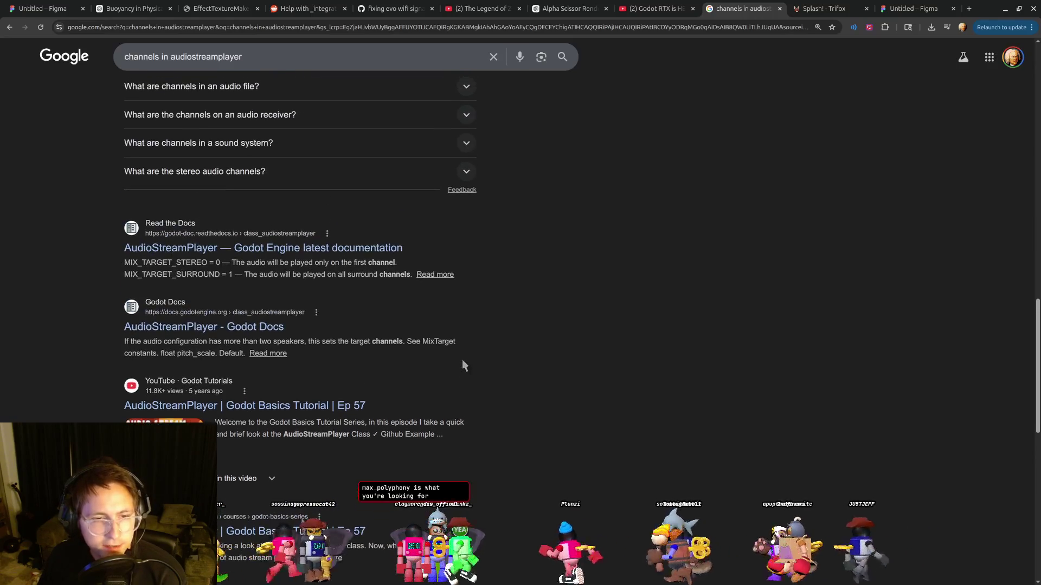
{"action": "scroll", "coordinate": [519, 373], "scroll_direction": "up", "scroll_amount": 3}
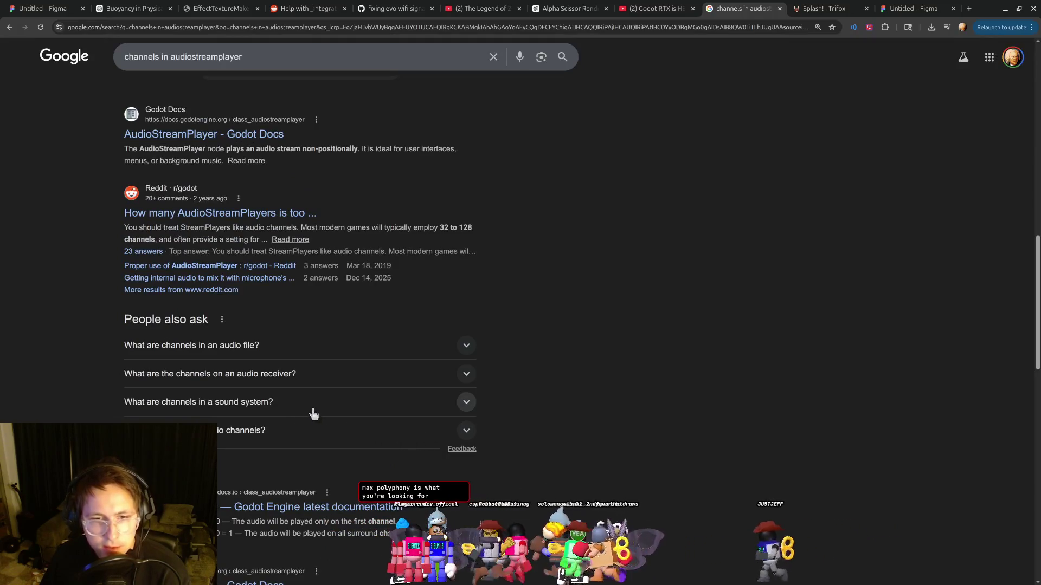
{"action": "scroll", "coordinate": [320, 415], "scroll_direction": "down", "scroll_amount": 2}
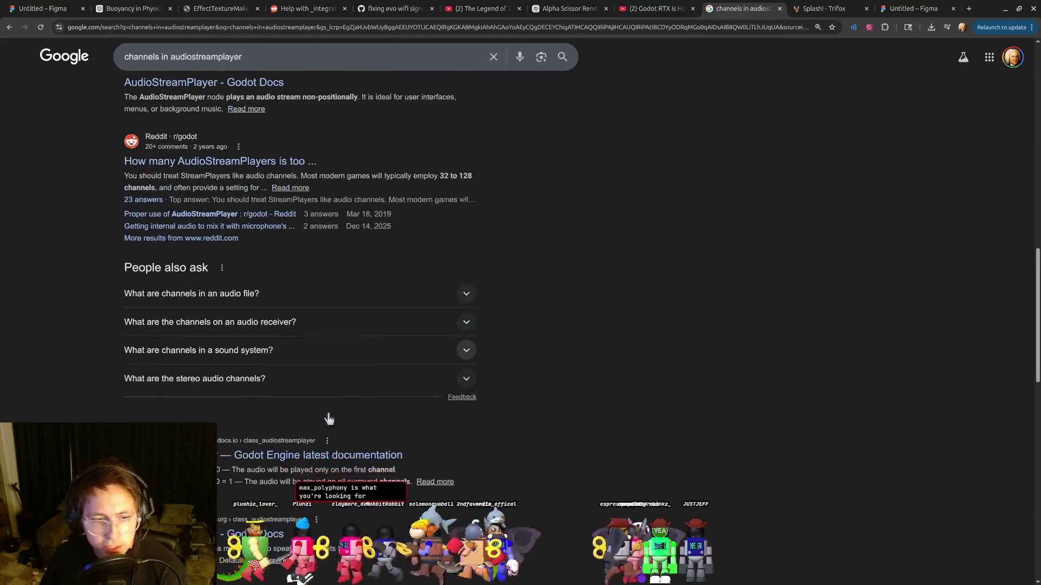
Open the AudioStreamPlayer documentation result and scroll to its Enums section
{"action": "left_click", "coordinate": [334, 404]}
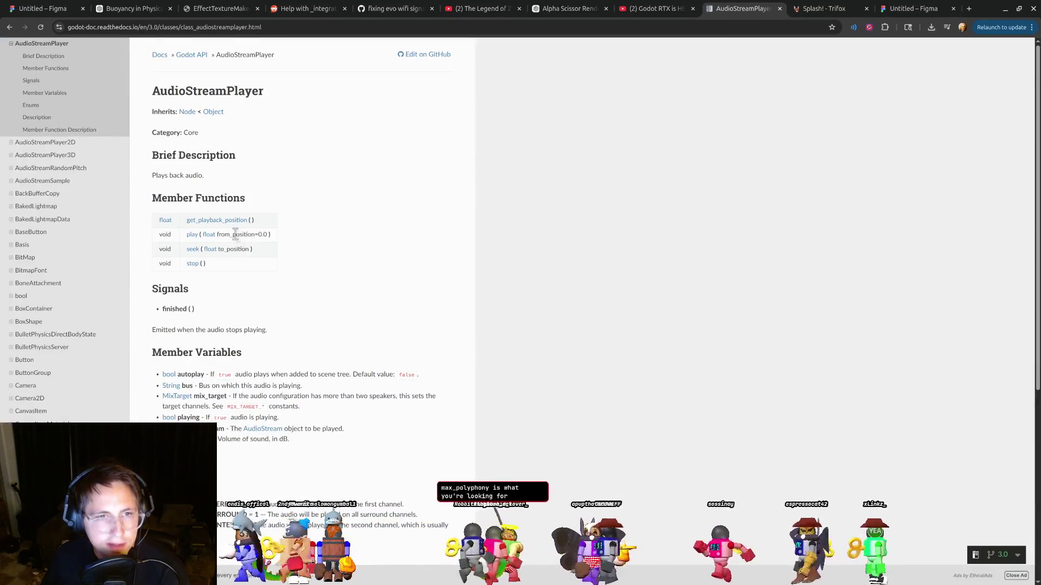
{"action": "scroll", "coordinate": [239, 312], "scroll_direction": "down", "scroll_amount": 2}
{"action": "scroll", "coordinate": [239, 313], "scroll_direction": "down", "scroll_amount": 1}
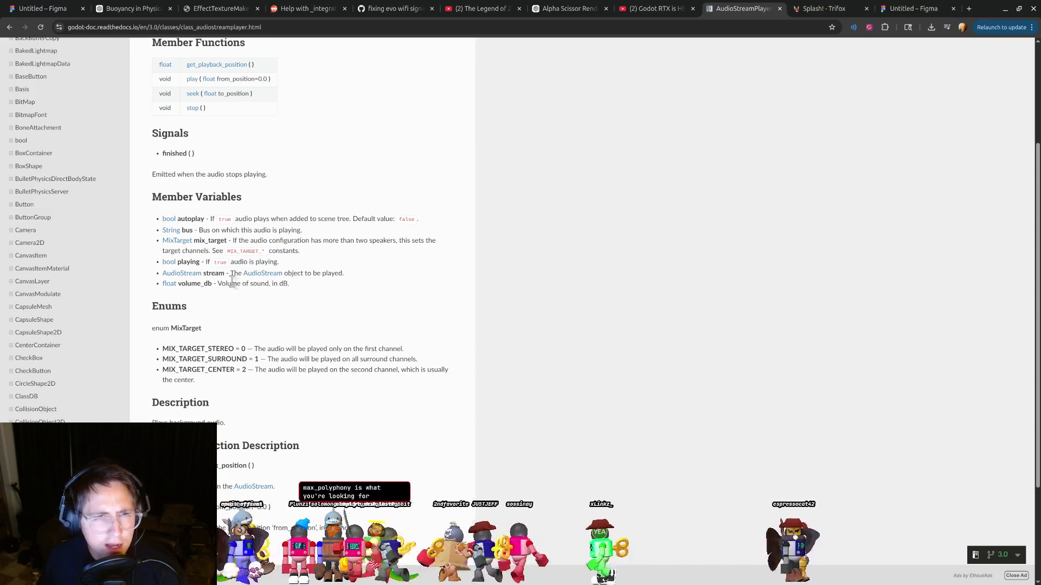
{"action": "scroll", "coordinate": [244, 290], "scroll_direction": "down", "scroll_amount": 3}
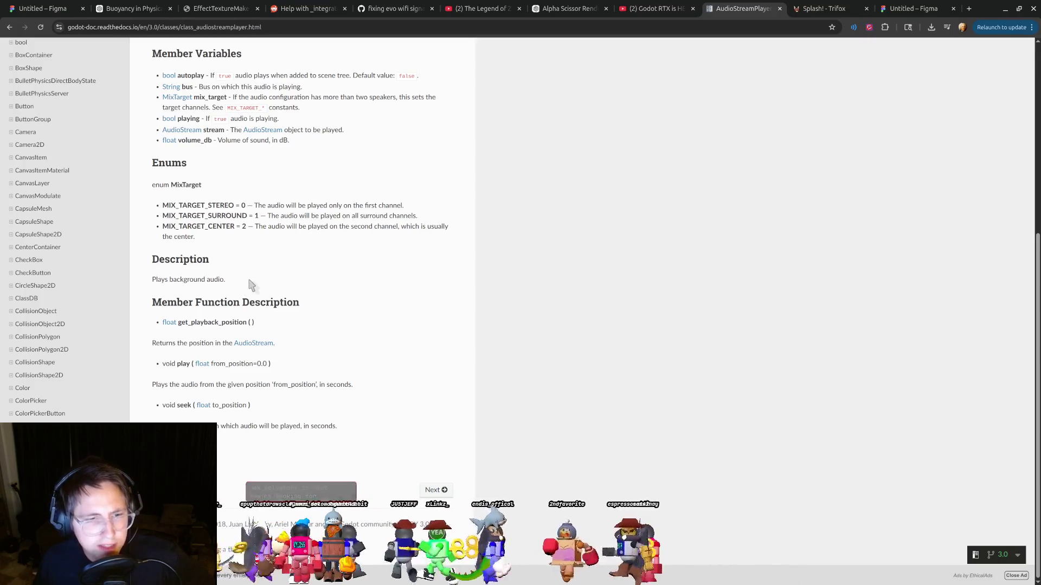
{"action": "scroll", "coordinate": [251, 285], "scroll_direction": "up", "scroll_amount": 2}
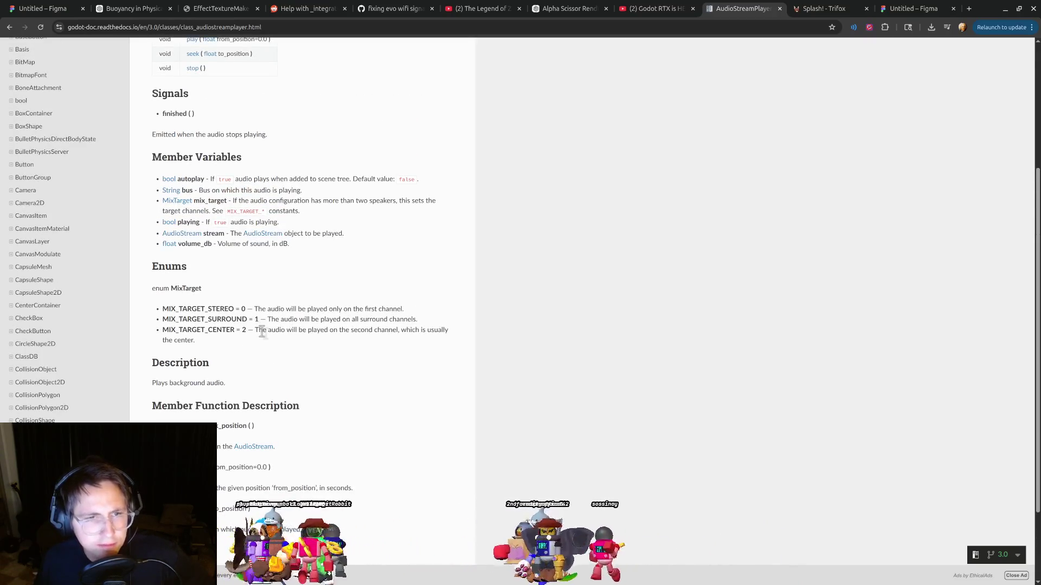
Highlight the MixTarget surround and center descriptions and the whole enum block
{"action": "left_click_drag", "start_coordinate": [291, 309], "coordinate": [380, 330]}
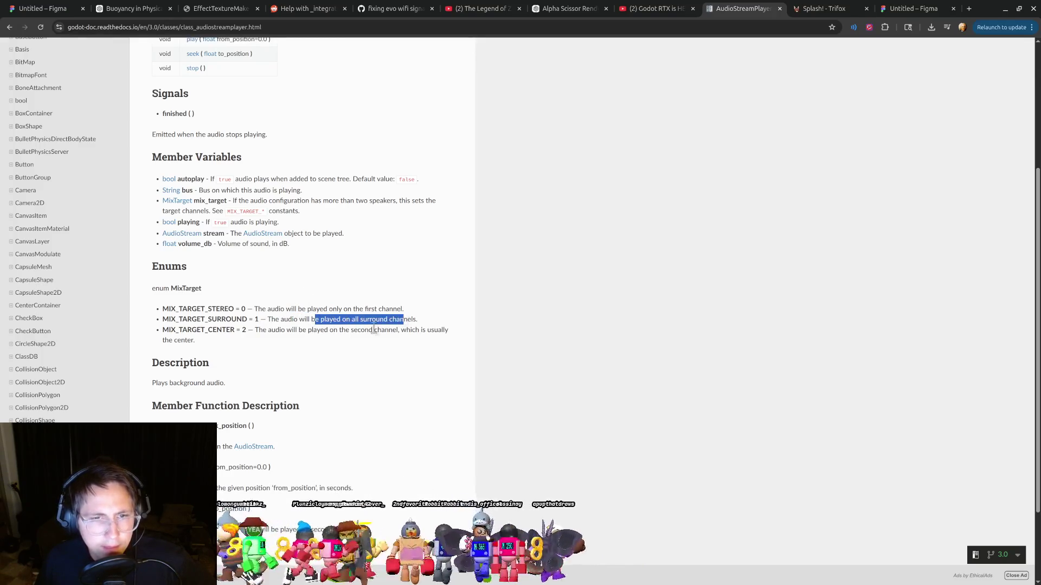
{"action": "left_click_drag", "start_coordinate": [307, 331], "coordinate": [403, 333]}
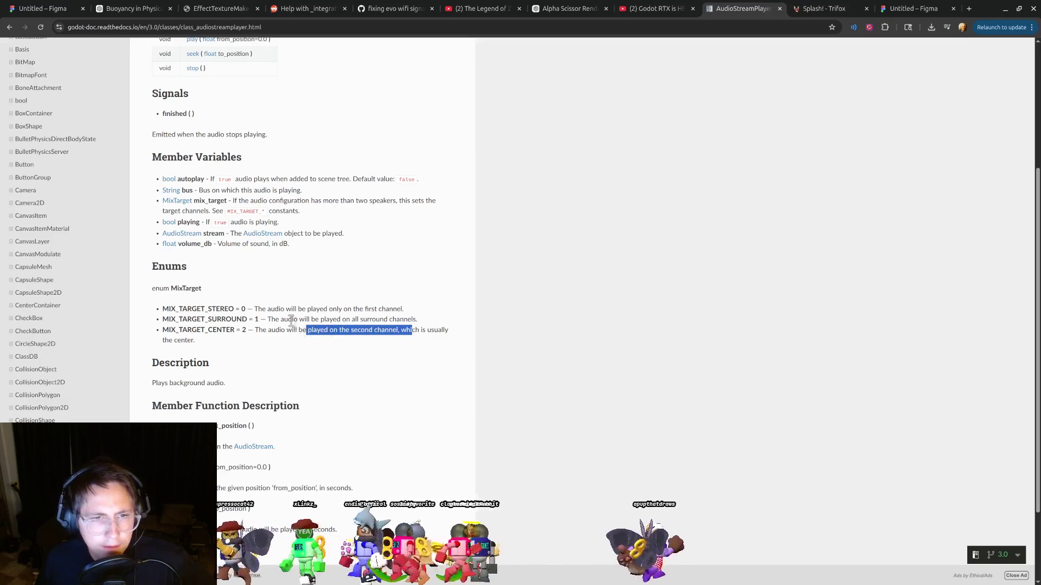
{"action": "left_click", "coordinate": [291, 321]}
{"action": "left_click_drag", "start_coordinate": [291, 352], "coordinate": [138, 290]}
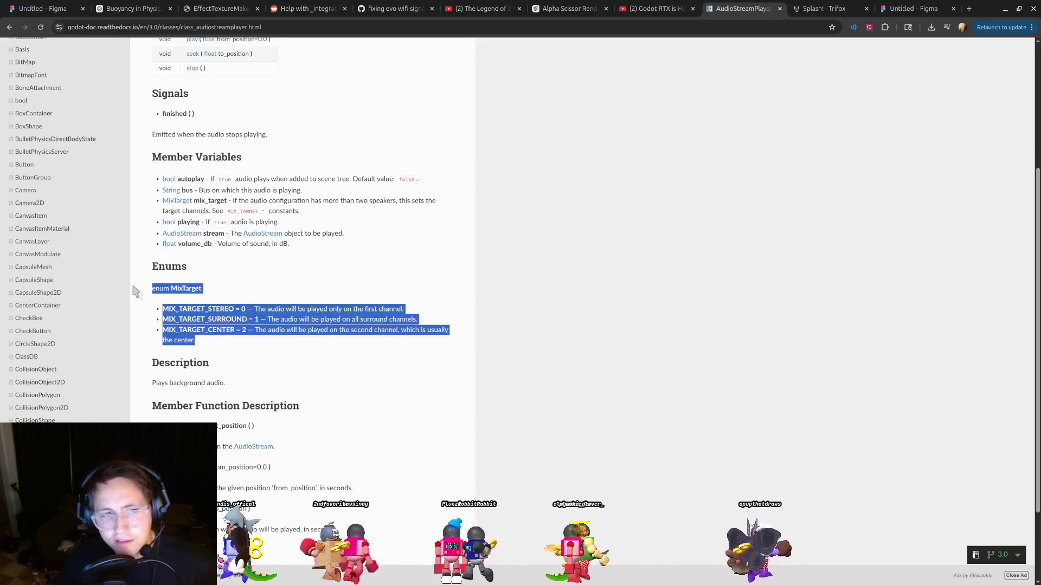
{"action": "left_click", "coordinate": [287, 302]}
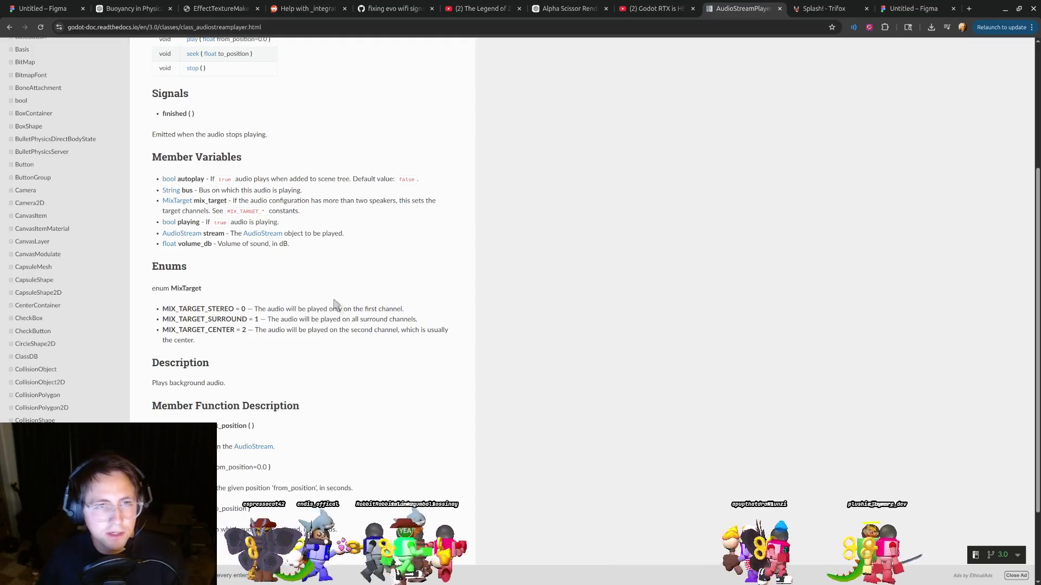
{"action": "key", "text": "ctrl+f"}
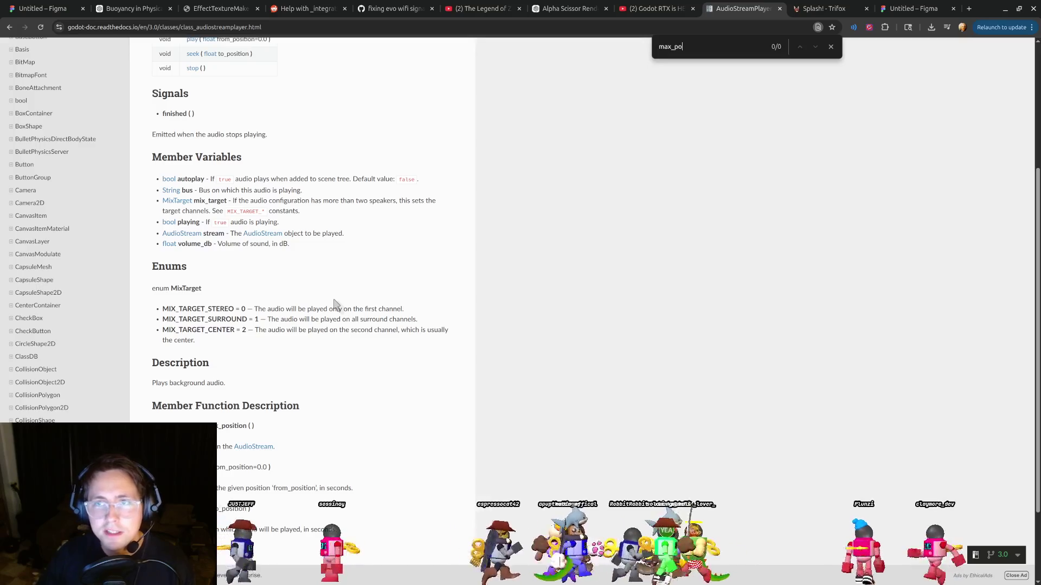
{"action": "key", "text": "ctrl+l"}
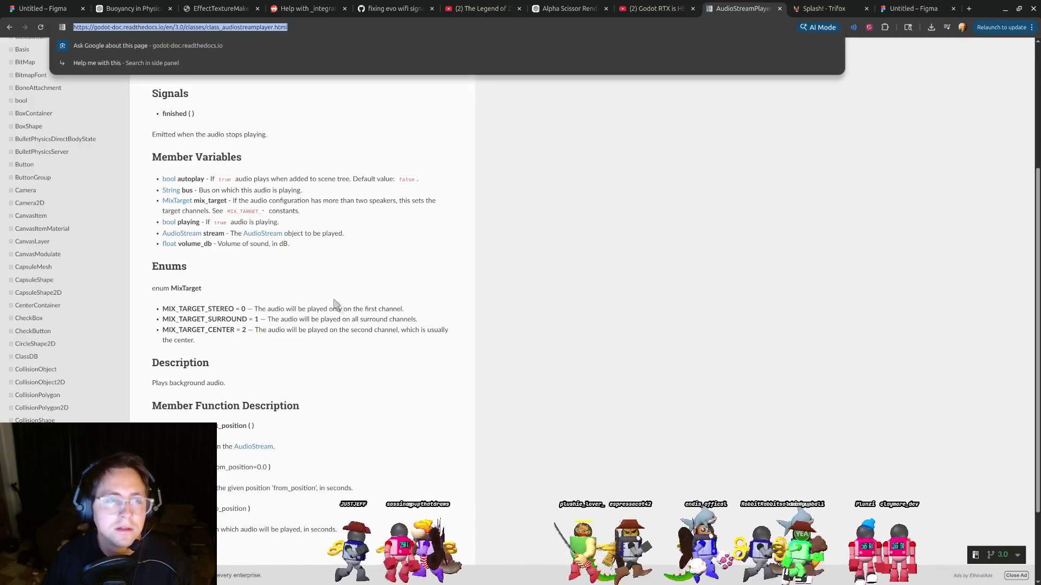
Search 'godot max_polyphony', find max_polyphony's default of 1 in the AudioStreamPlayer docs, then return to Godot
{"action": "type", "text": "godot max_poly"}
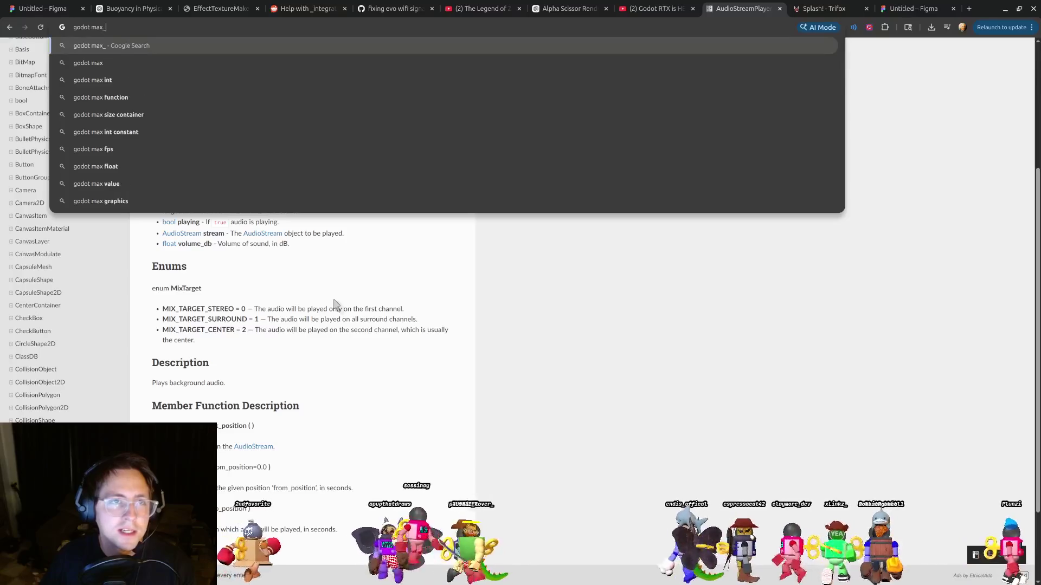
{"action": "type", "text": "phony"}
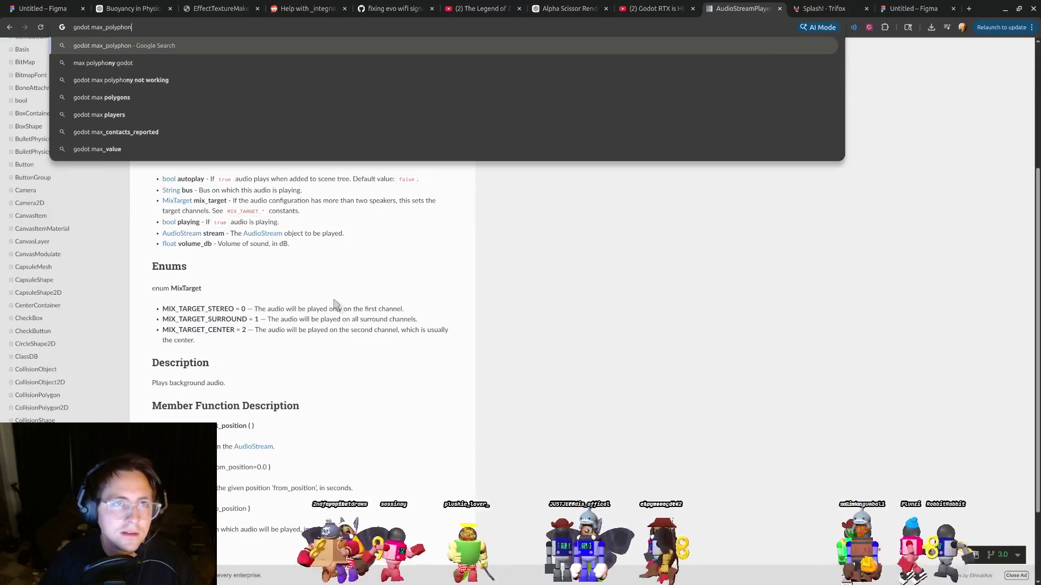
{"action": "key", "text": "Return"}
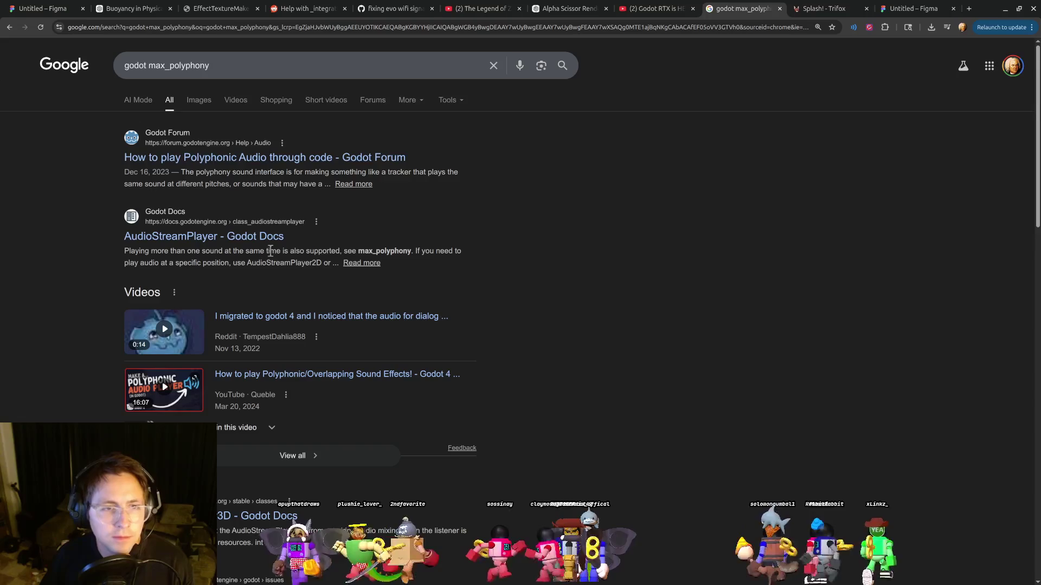
{"action": "left_click", "coordinate": [269, 241]}
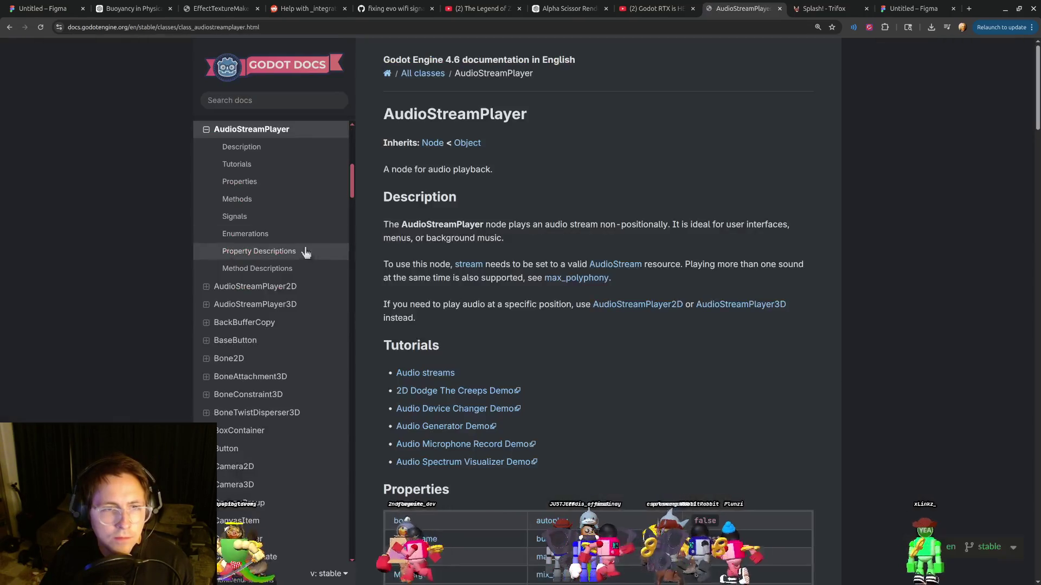
{"action": "key", "text": "ctrl+f"}
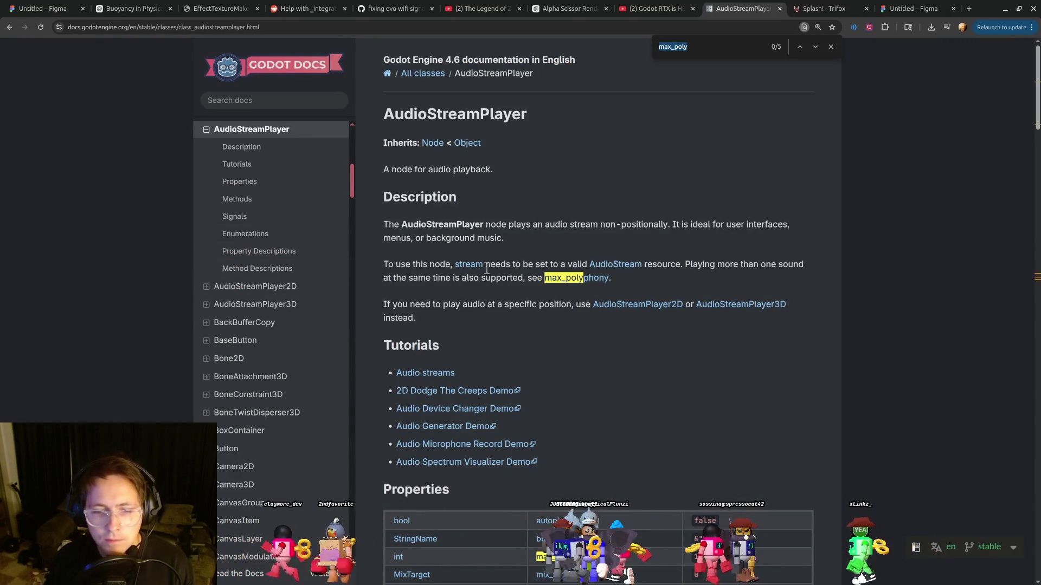
{"action": "scroll", "coordinate": [637, 390], "scroll_direction": "down", "scroll_amount": 3}
{"action": "scroll", "coordinate": [630, 352], "scroll_direction": "up", "scroll_amount": 3}
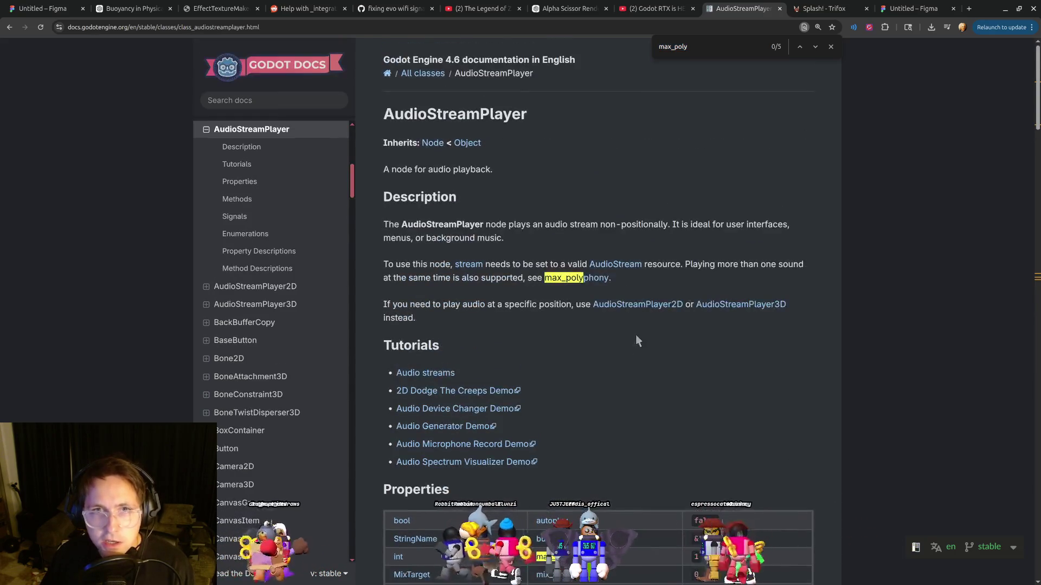
{"action": "scroll", "coordinate": [627, 379], "scroll_direction": "down", "scroll_amount": 4}
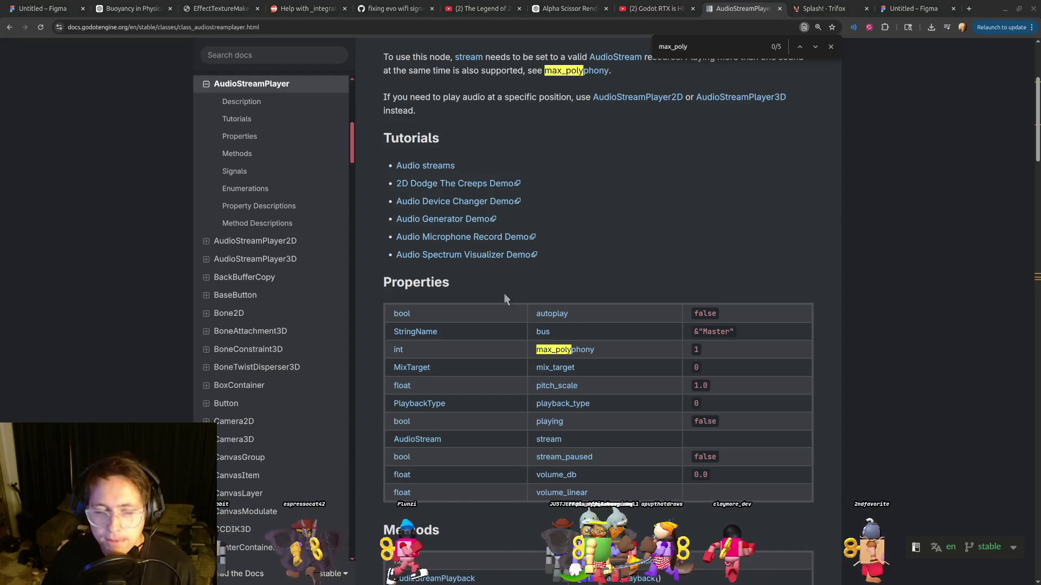
{"action": "key", "text": "alt+Tab"}
{"action": "left_click", "coordinate": [334, 295]}
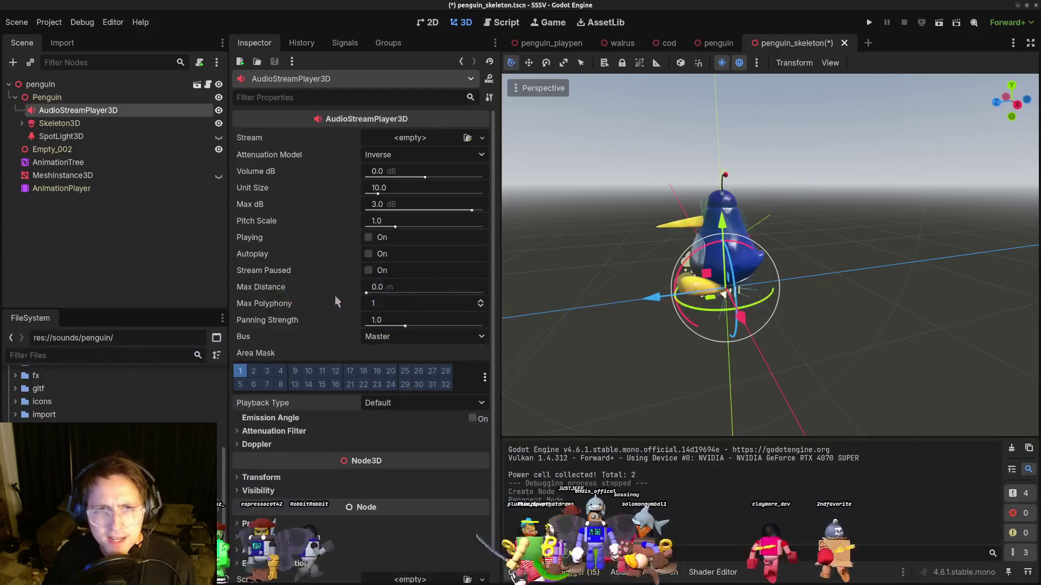
Filter the Inspector for 'poly', set Max Polyphony to 5, save, and test-run the game
{"action": "type", "text": "poly"}
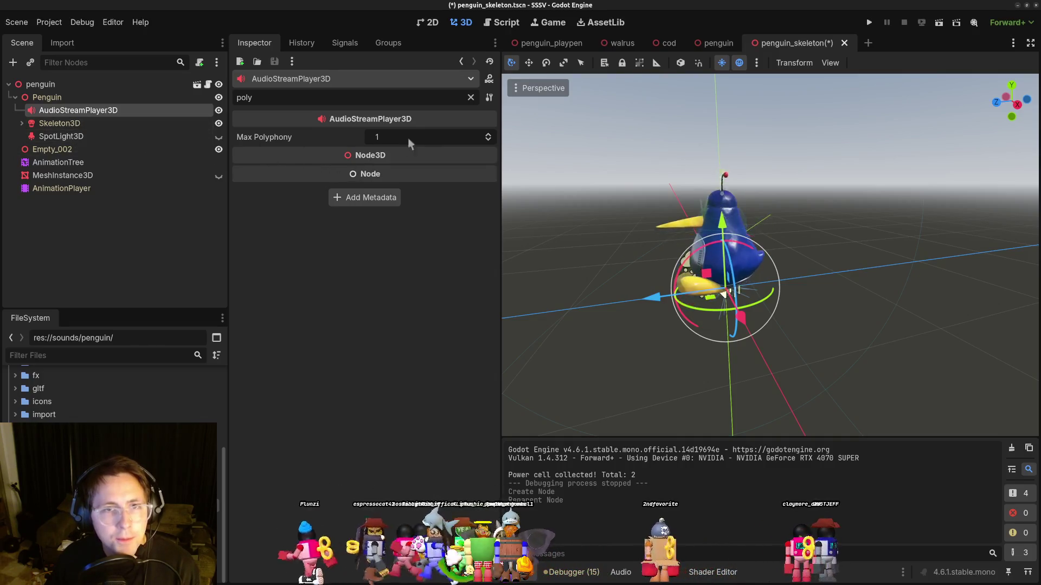
{"action": "left_click", "coordinate": [462, 137]}
{"action": "type", "text": "5"}
{"action": "key", "text": "Return"}
{"action": "key", "text": "ctrl+s"}
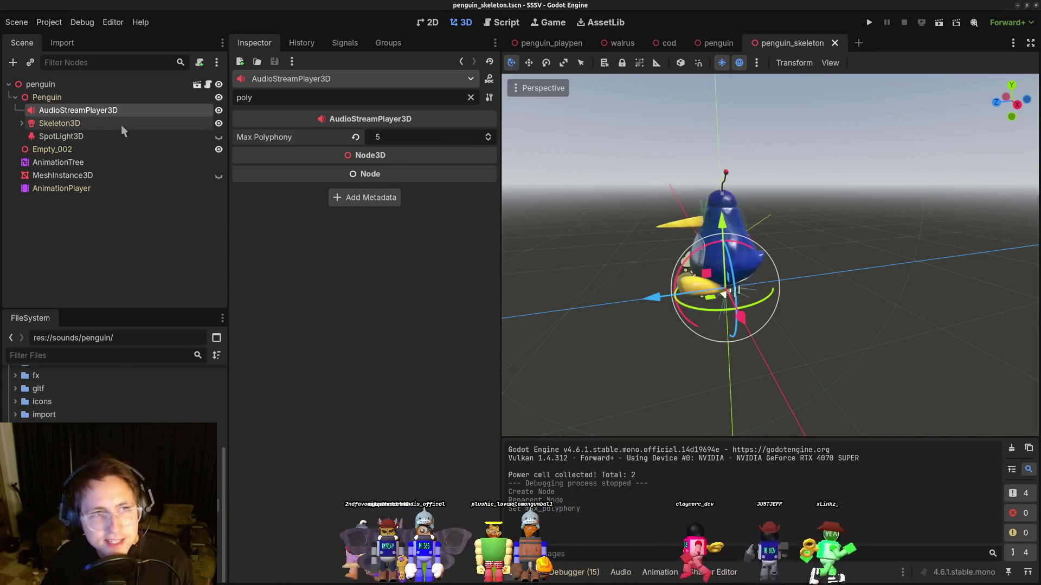
{"action": "left_click", "coordinate": [870, 22]}
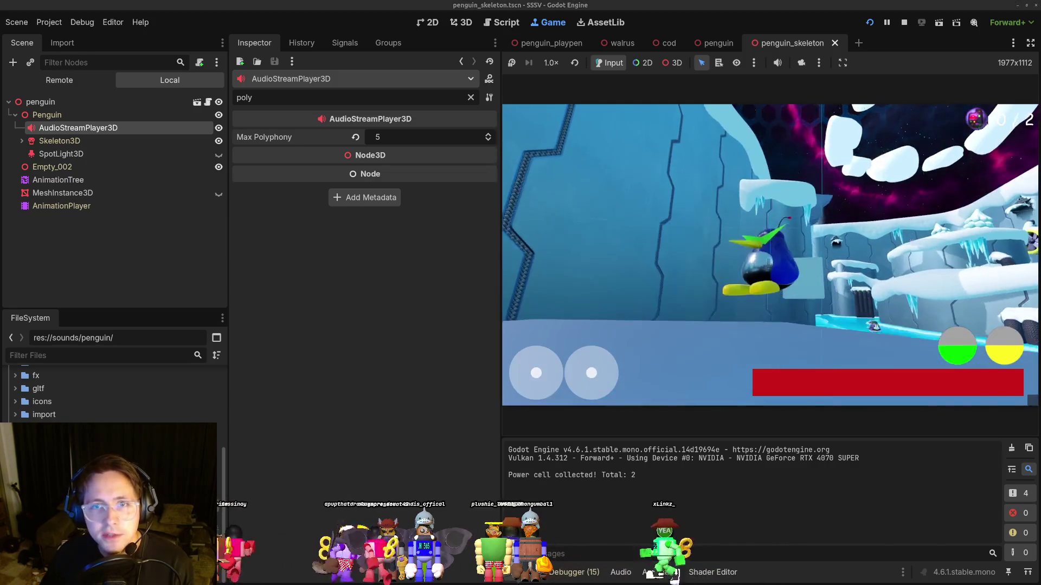
{"action": "key", "text": "F8"}
Set Max Polyphony back to 1 and bring the docs window forward
{"action": "type", "text": "1"}
{"action": "key", "text": "Return"}
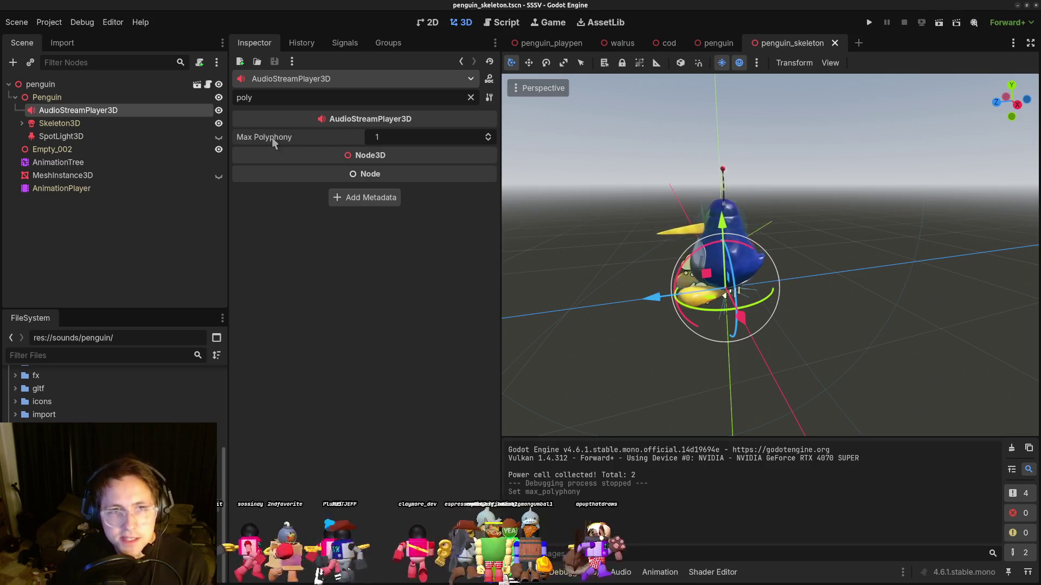
{"action": "key", "text": "alt+Tab"}
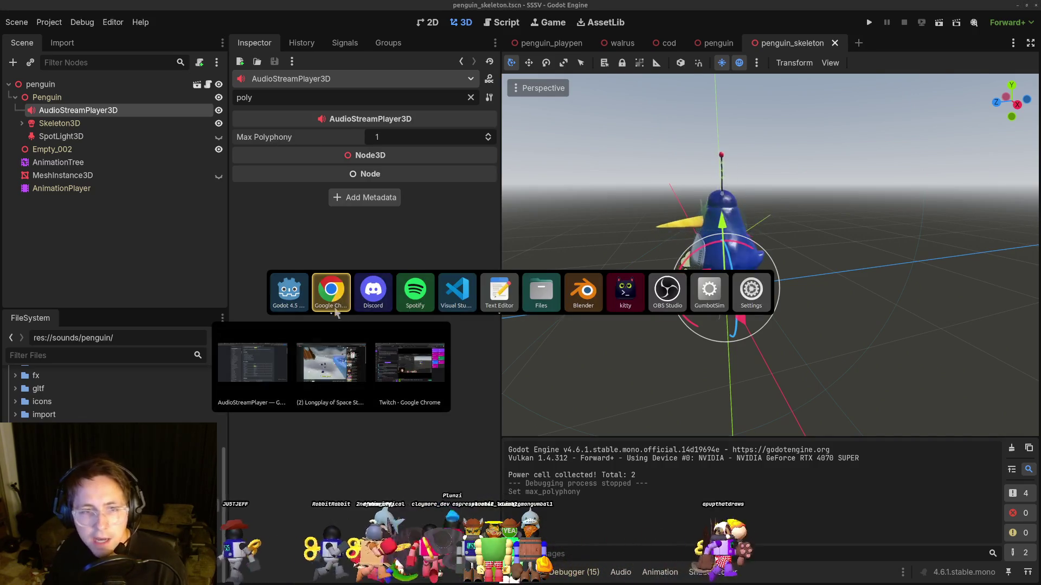
{"action": "left_click", "coordinate": [265, 365]}
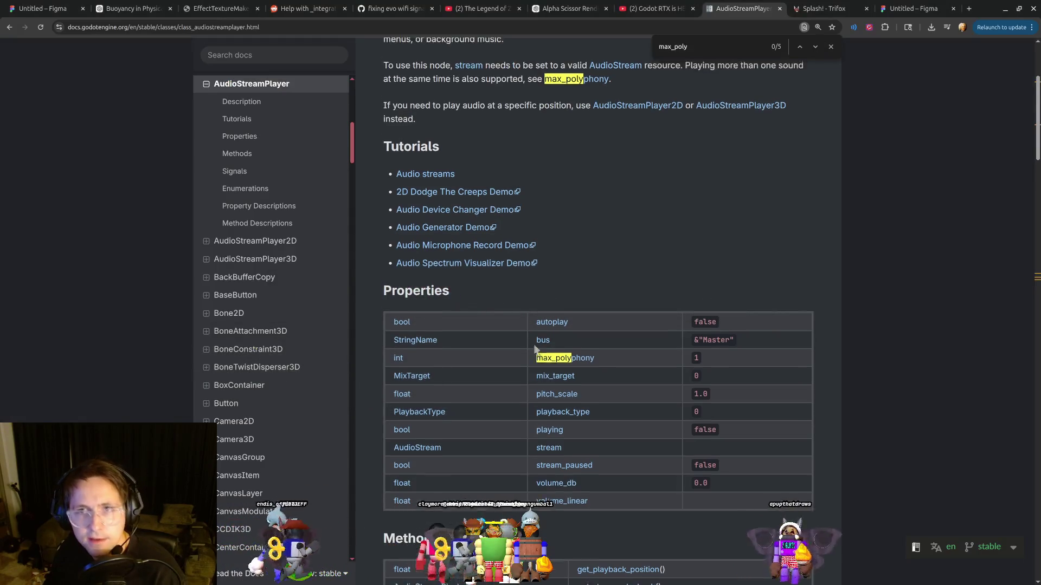
Read the max_polyphony notes and tutorial demo links, then return to Godot's property filter
{"action": "scroll", "coordinate": [534, 350], "scroll_direction": "up", "scroll_amount": 2}
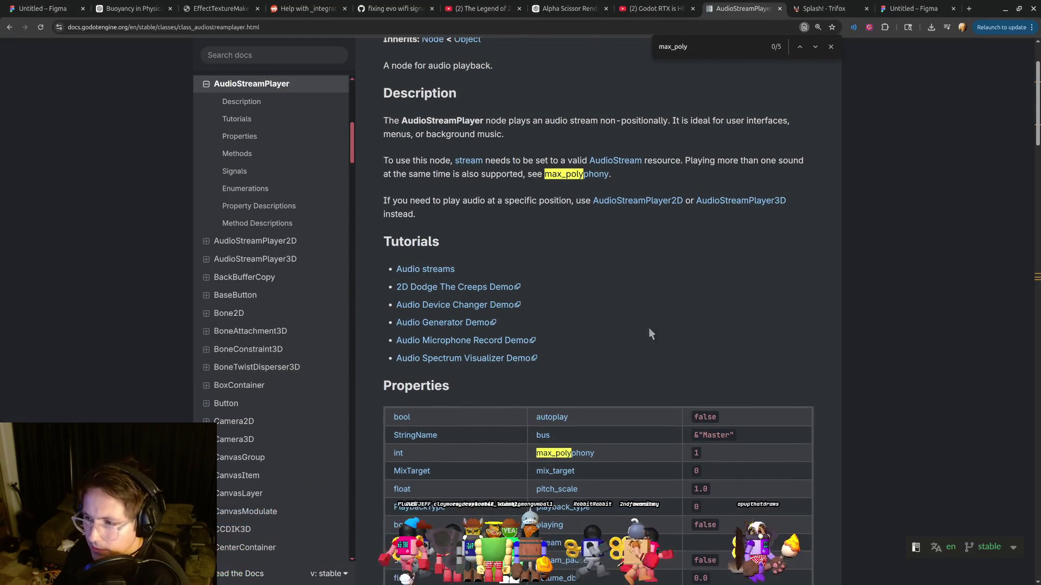
{"action": "scroll", "coordinate": [624, 352], "scroll_direction": "up", "scroll_amount": 2}
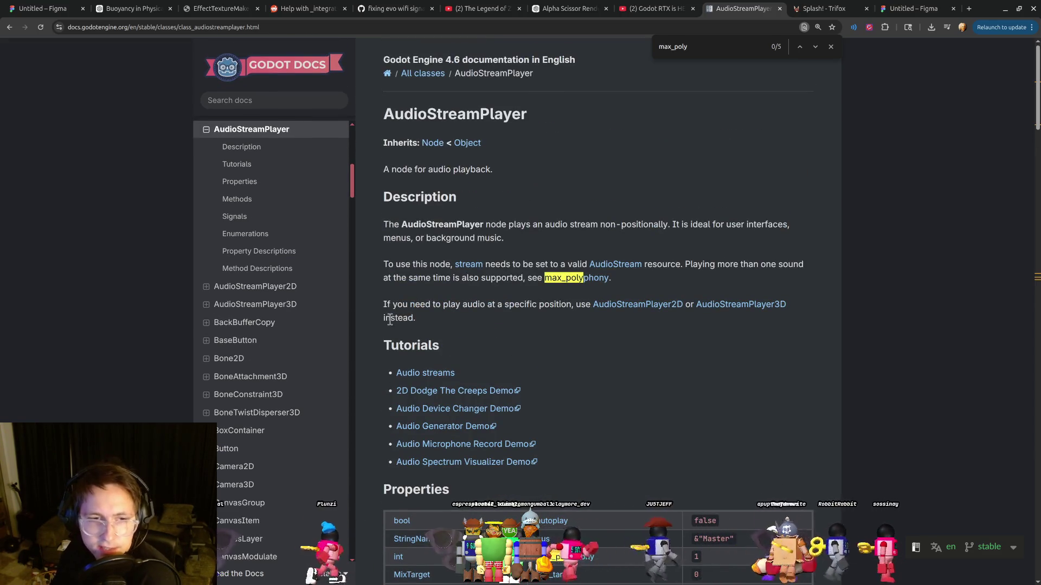
{"action": "scroll", "coordinate": [304, 322], "scroll_direction": "up", "scroll_amount": 1}
{"action": "left_click_drag", "start_coordinate": [477, 305], "coordinate": [575, 305]}
{"action": "scroll", "coordinate": [579, 345], "scroll_direction": "down", "scroll_amount": 1}
{"action": "scroll", "coordinate": [578, 339], "scroll_direction": "down", "scroll_amount": 2}
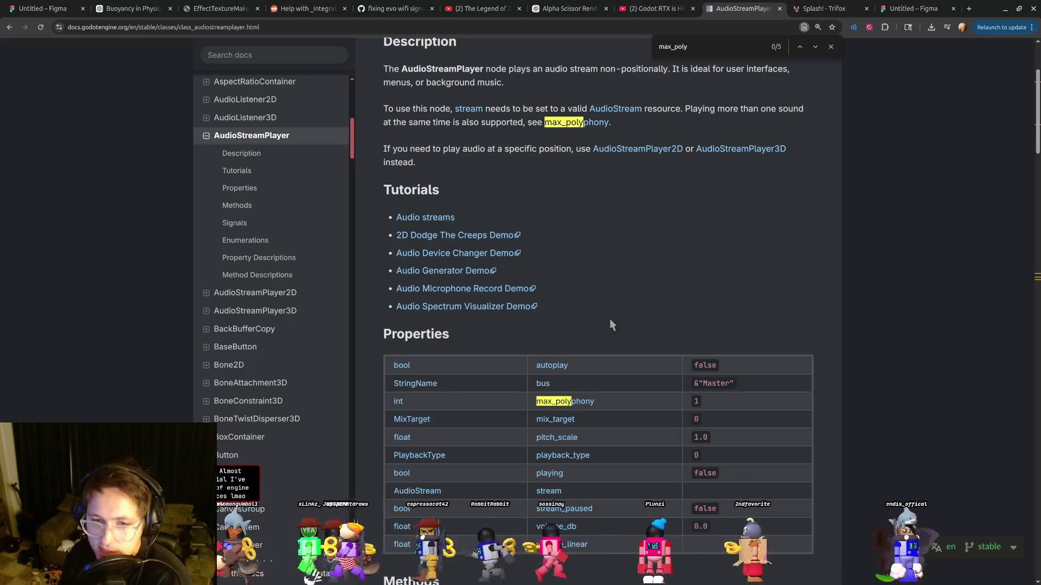
{"action": "scroll", "coordinate": [651, 434], "scroll_direction": "up", "scroll_amount": 3}
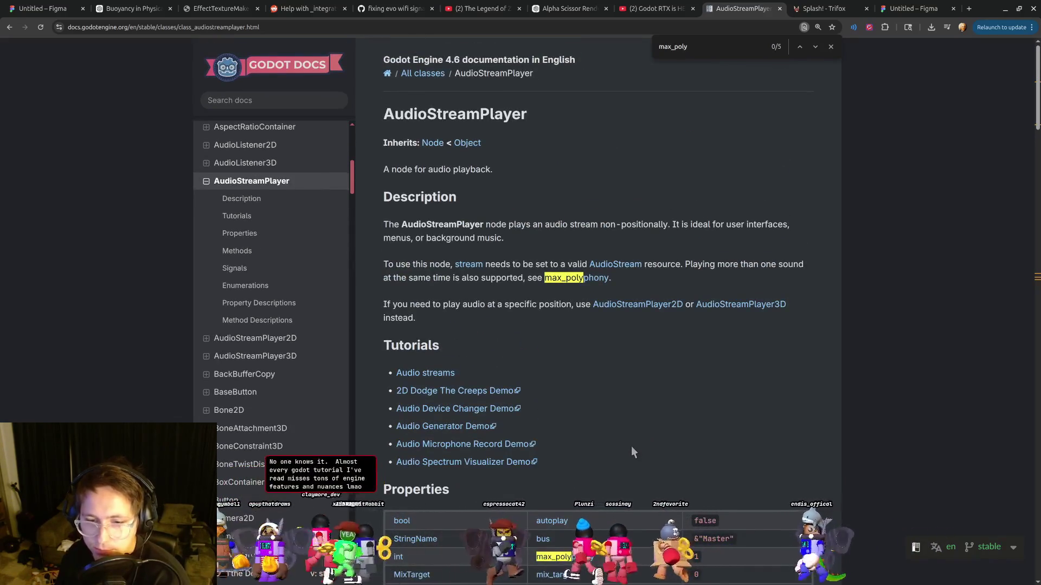
{"action": "left_click_drag", "start_coordinate": [618, 465], "coordinate": [604, 369]}
{"action": "left_click", "coordinate": [604, 368]}
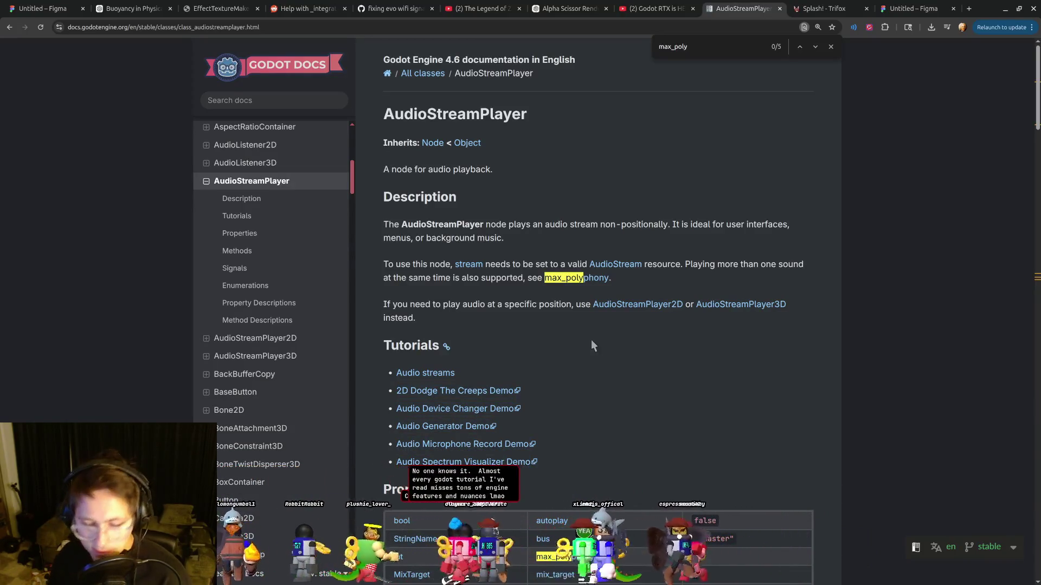
{"action": "key", "text": "alt+Tab"}
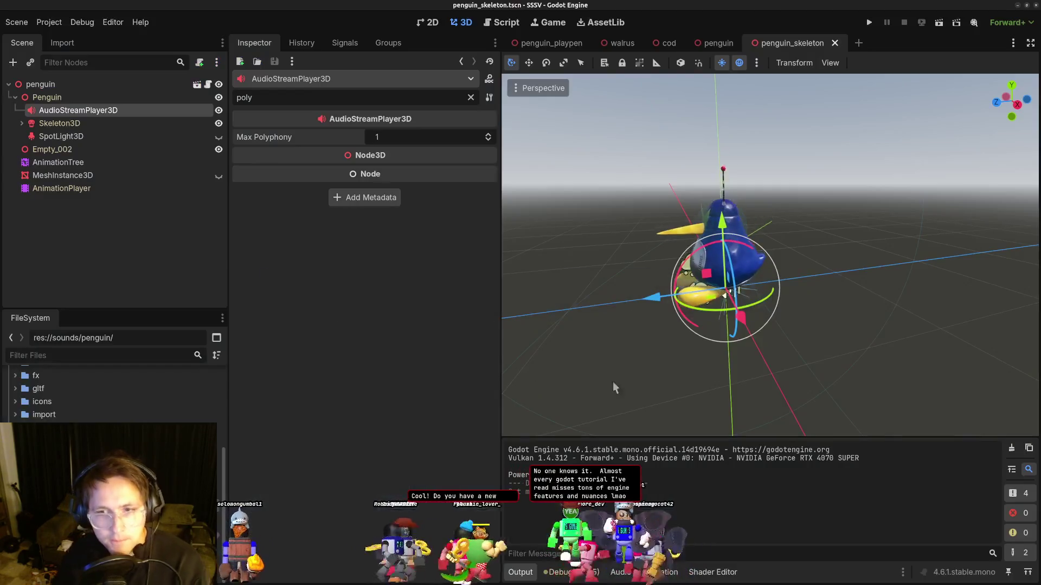
{"action": "left_click", "coordinate": [470, 98]}
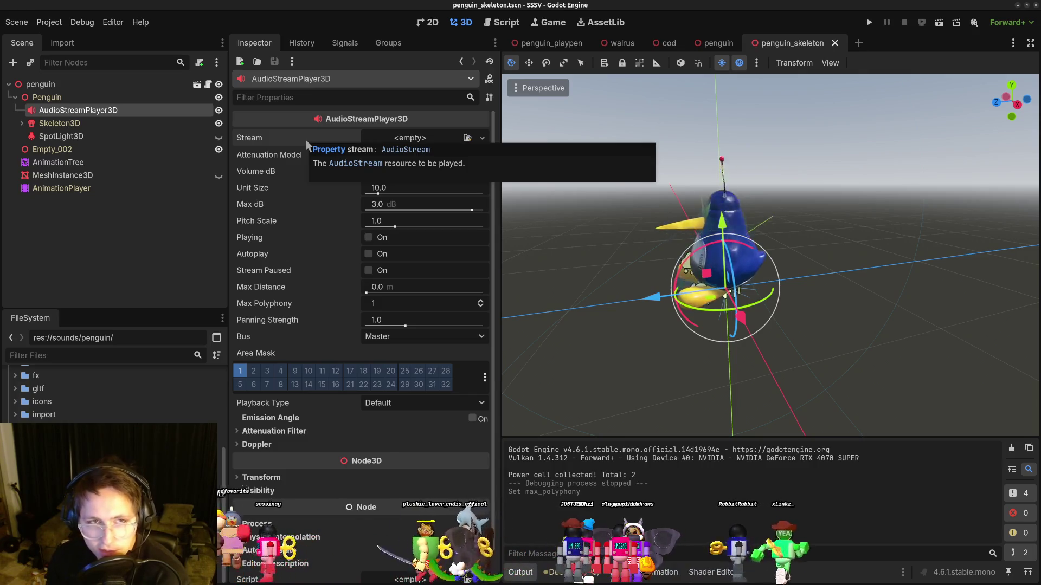
Review the Stream and Unit Size property descriptions of the AudioStreamPlayer3D
{"action": "left_click", "coordinate": [303, 155]}
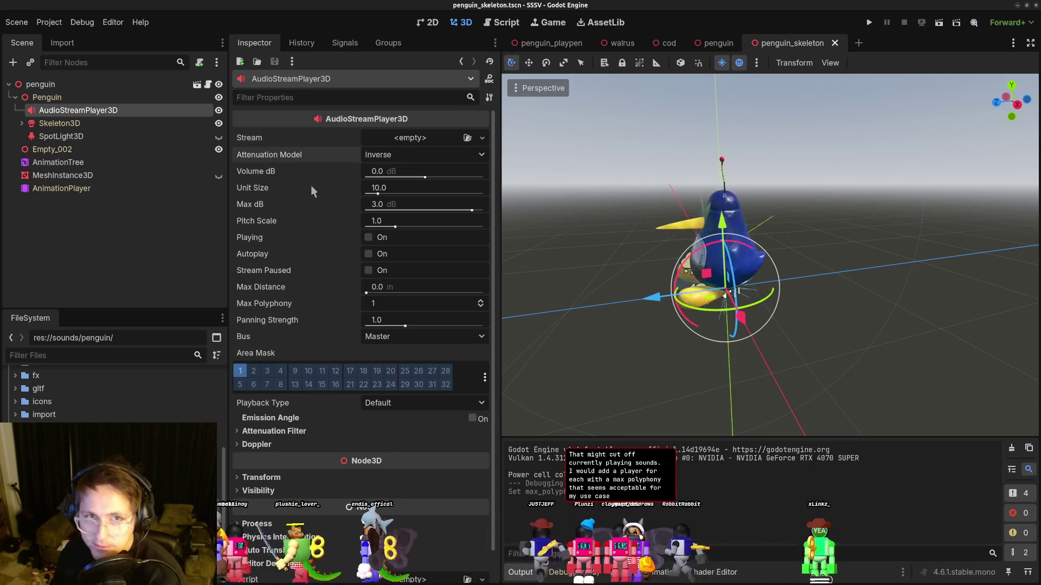
{"action": "mouse_move", "coordinate": [310, 184]}
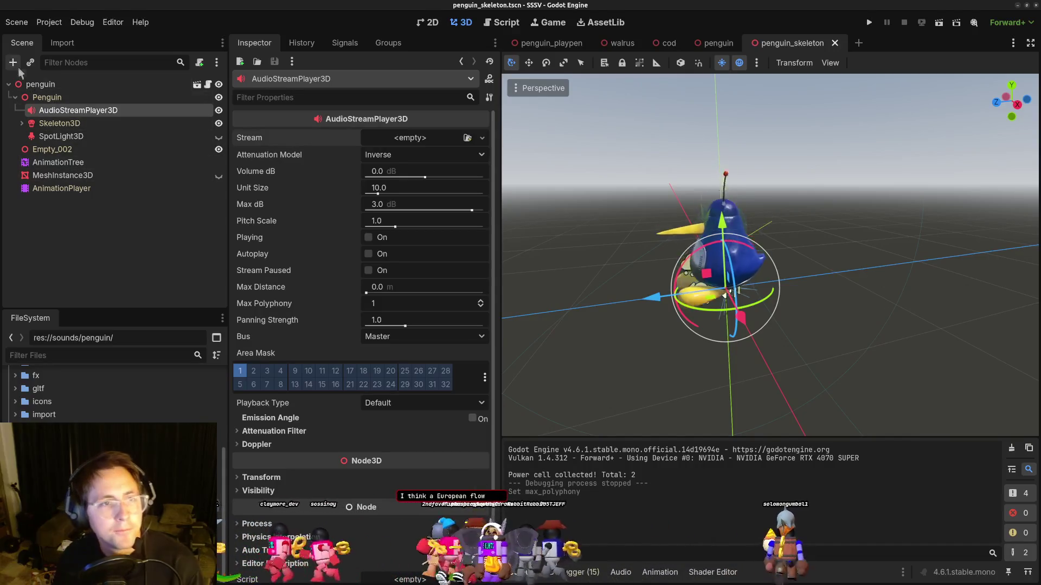
Rename AudioStreamPlayer3D to JumpAudioStreamPlayer, save penguin_skeleton, and bring up the YouTube longplay window
{"action": "double_click", "coordinate": [93, 109]}
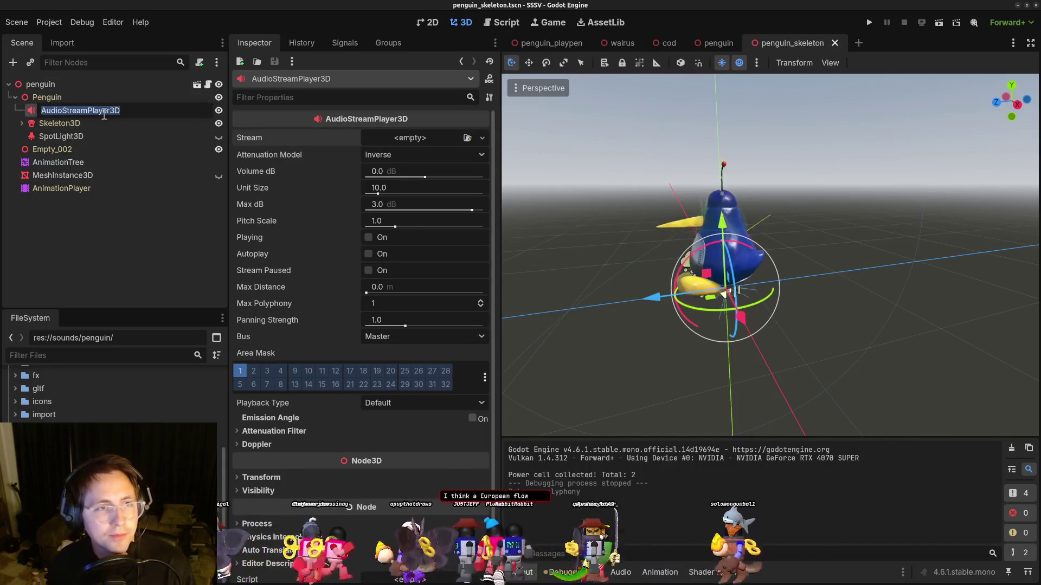
{"action": "type", "text": "Jump"}
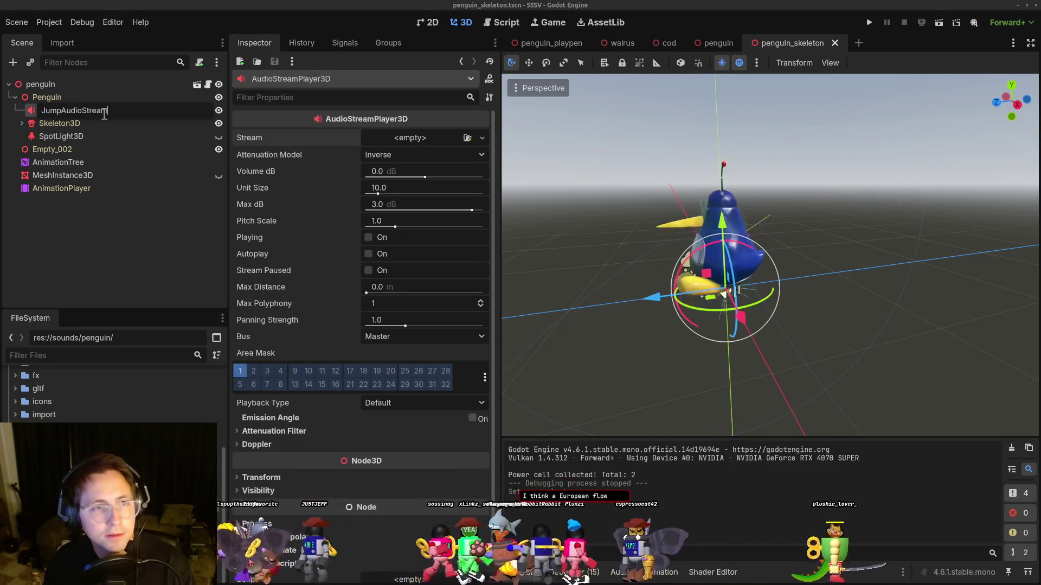
{"action": "type", "text": "er"}
{"action": "key", "text": "Return"}
{"action": "key", "text": "ctrl+s"}
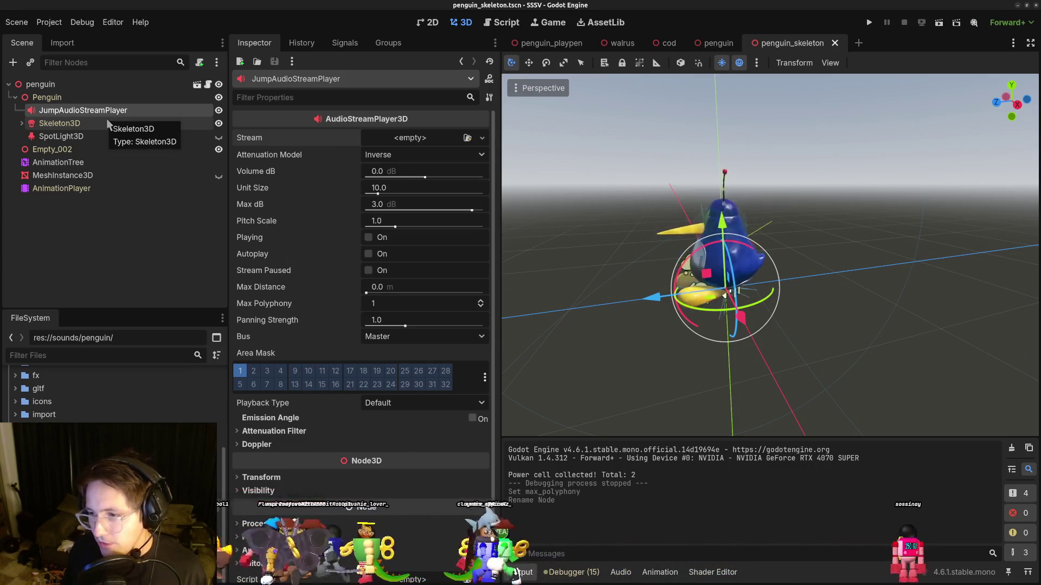
{"action": "key", "text": "alt+Tab"}
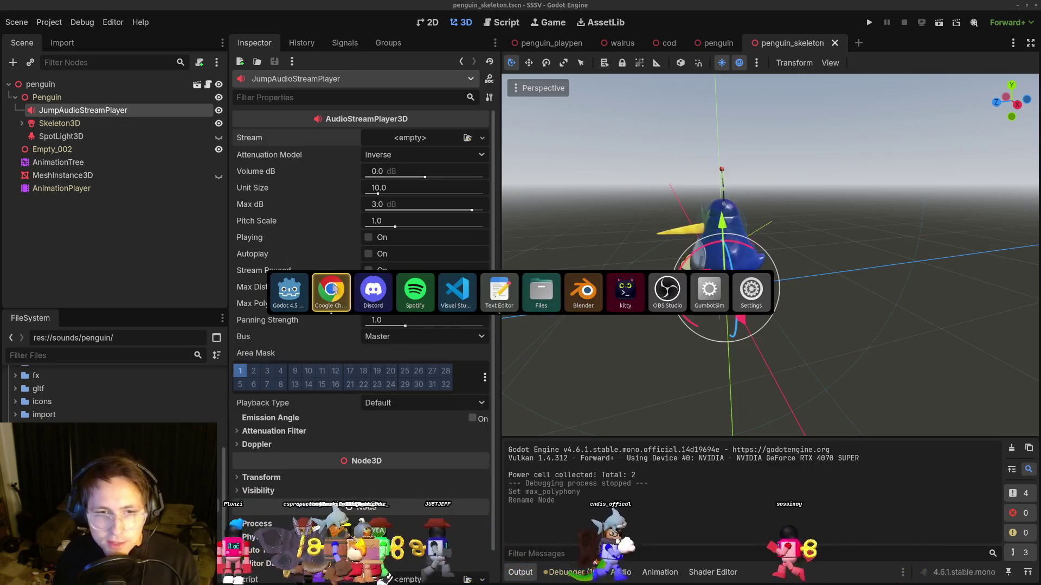
{"action": "mouse_move", "coordinate": [330, 292]}
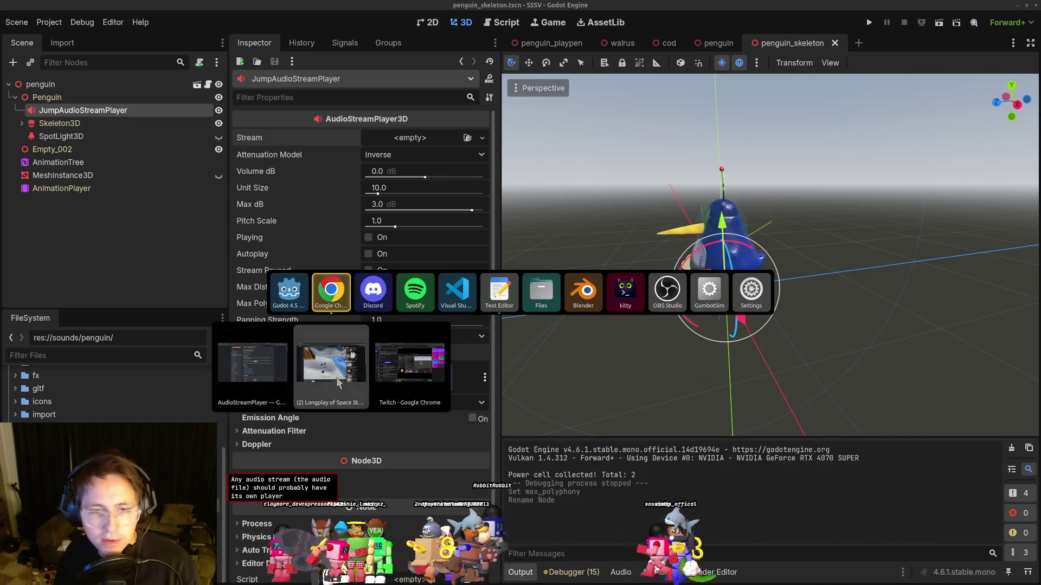
{"action": "left_click", "coordinate": [309, 386]}
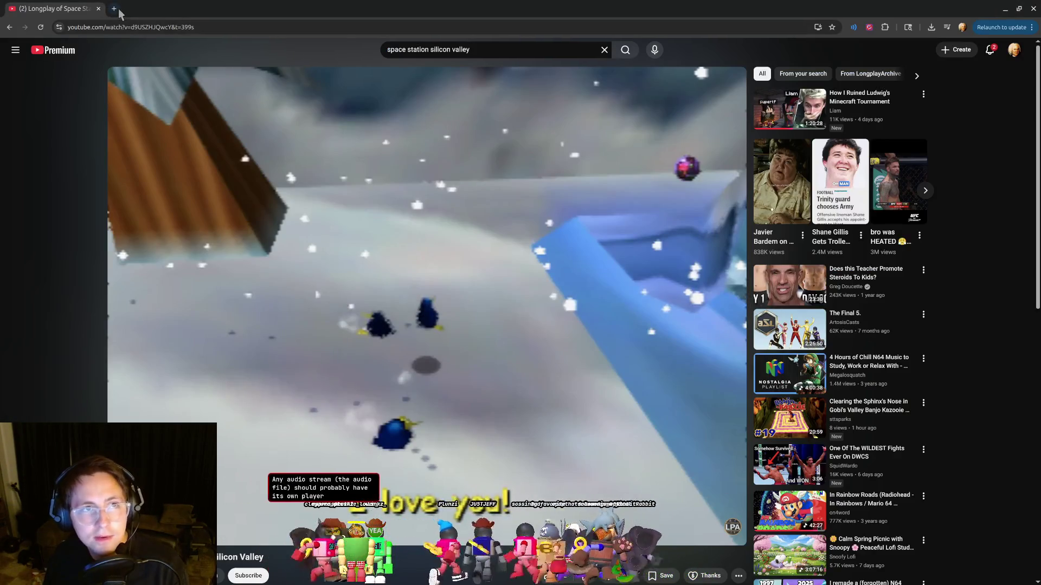
{"action": "left_click", "coordinate": [115, 8]}
{"action": "type", "text": "european f"}
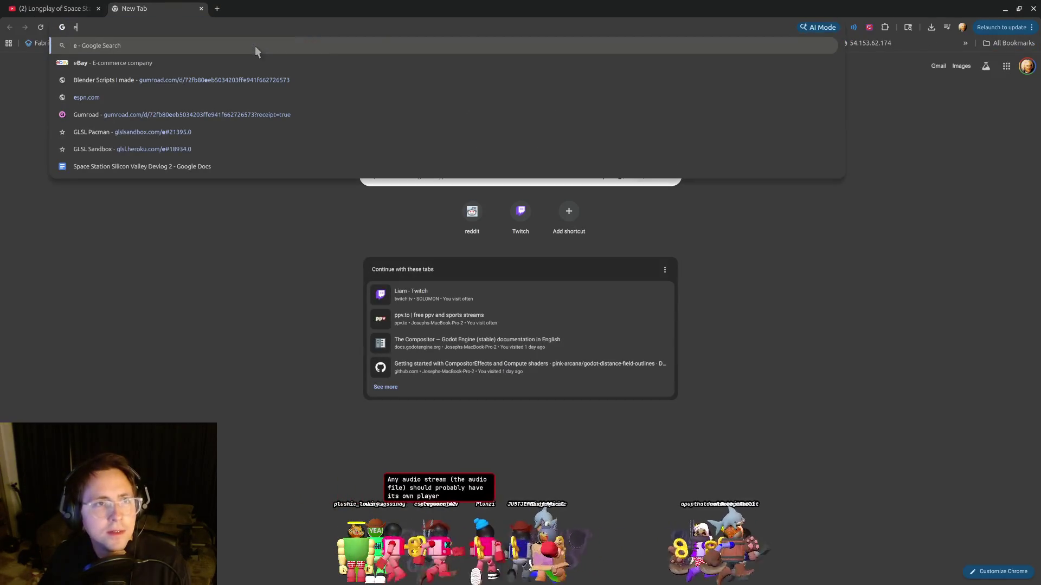
{"action": "type", "text": "low ha"}
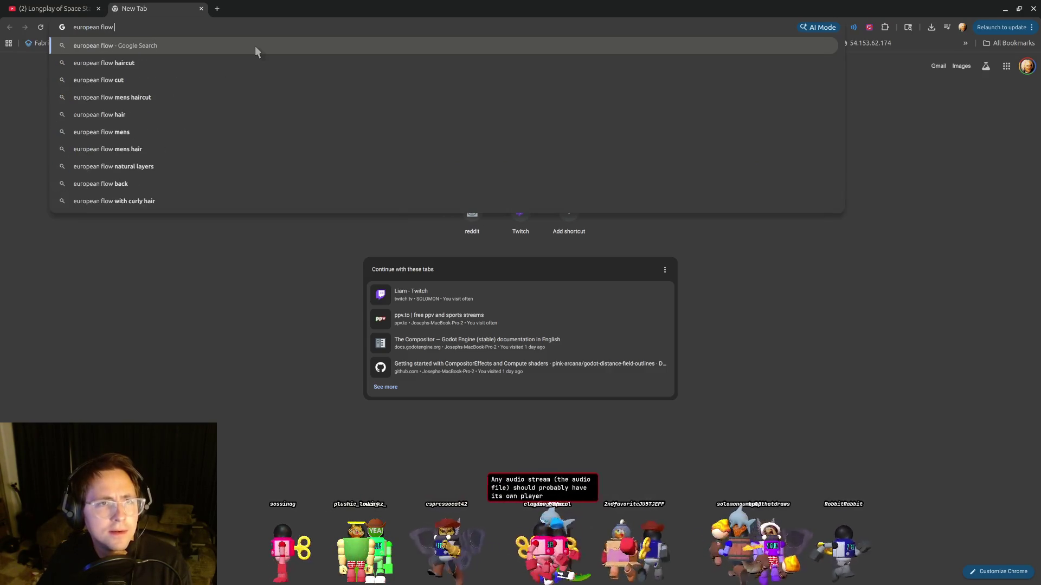
{"action": "key", "text": "Return"}
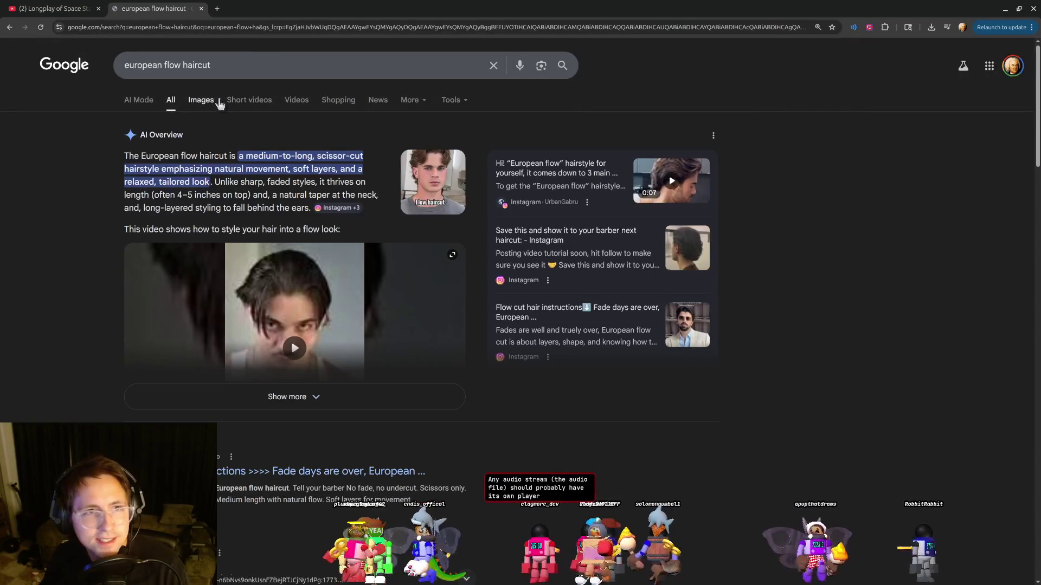
{"action": "left_click", "coordinate": [209, 100]}
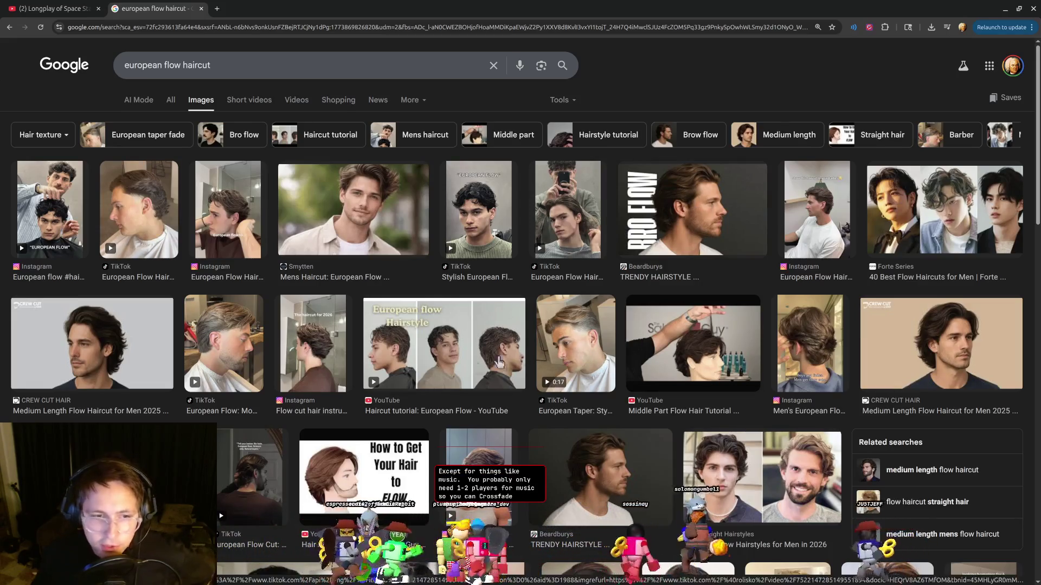
{"action": "left_click", "coordinate": [758, 477]}
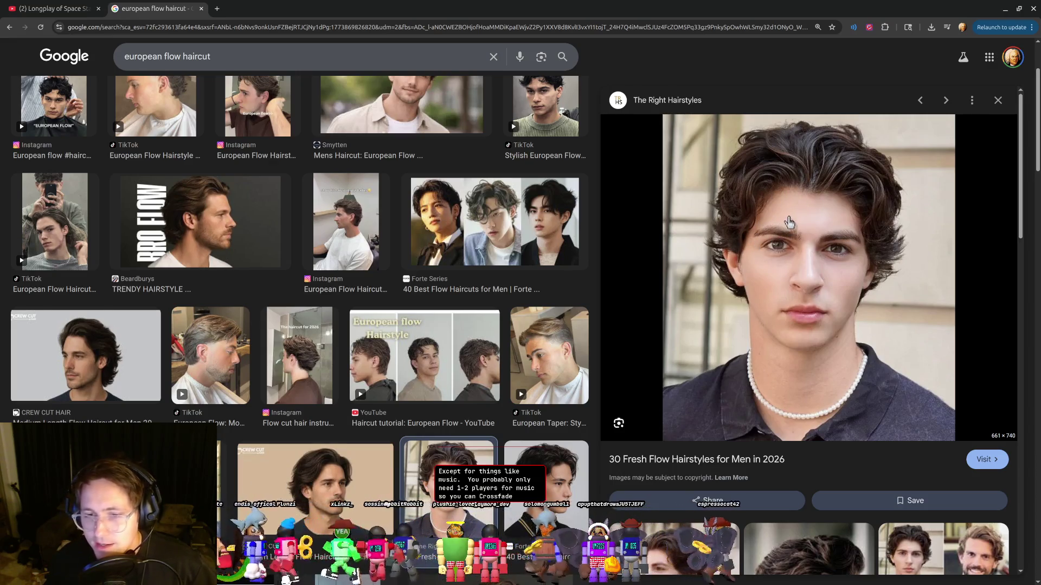
{"action": "scroll", "coordinate": [413, 325], "scroll_direction": "down", "scroll_amount": 1}
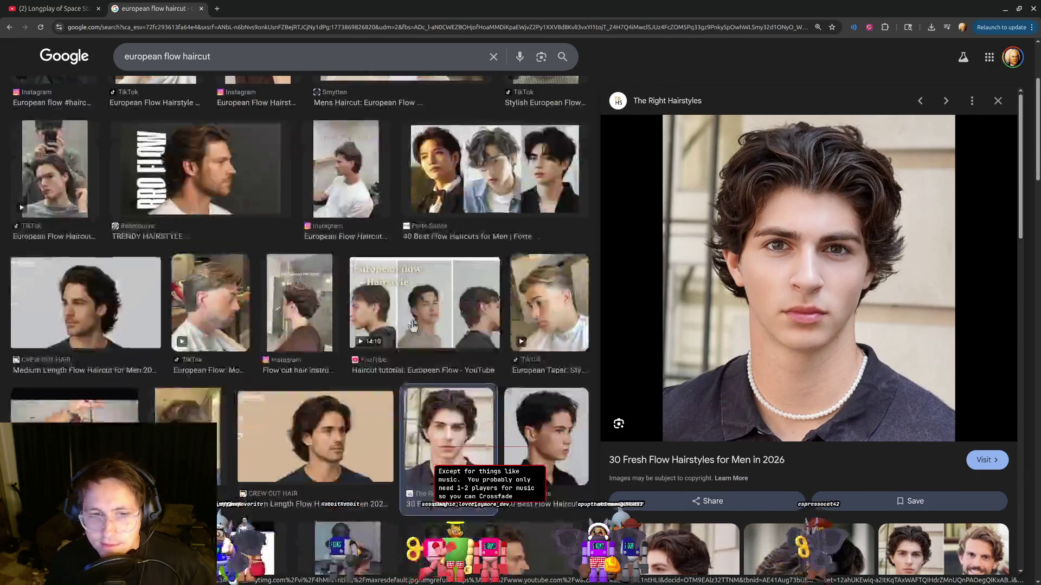
{"action": "scroll", "coordinate": [413, 326], "scroll_direction": "down", "scroll_amount": 5}
{"action": "scroll", "coordinate": [382, 303], "scroll_direction": "down", "scroll_amount": 1}
{"action": "scroll", "coordinate": [382, 303], "scroll_direction": "up", "scroll_amount": 2}
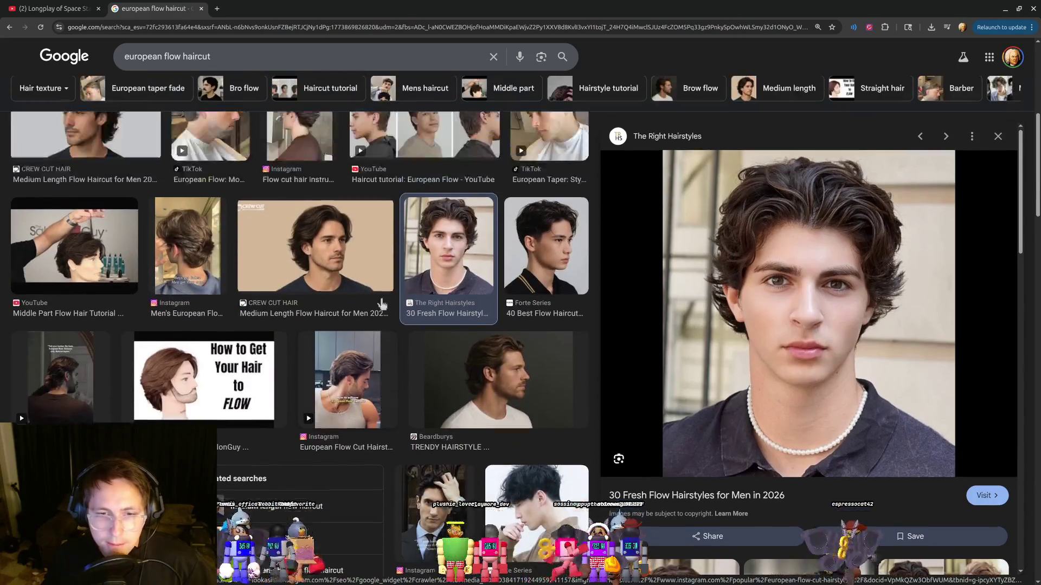
{"action": "scroll", "coordinate": [382, 304], "scroll_direction": "up", "scroll_amount": 5}
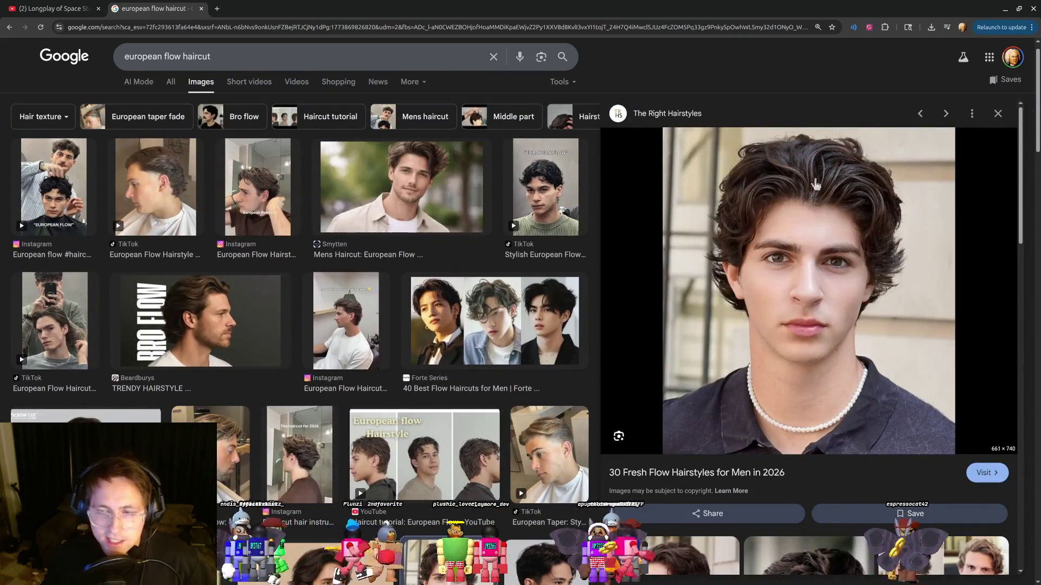
{"action": "left_click", "coordinate": [428, 214]}
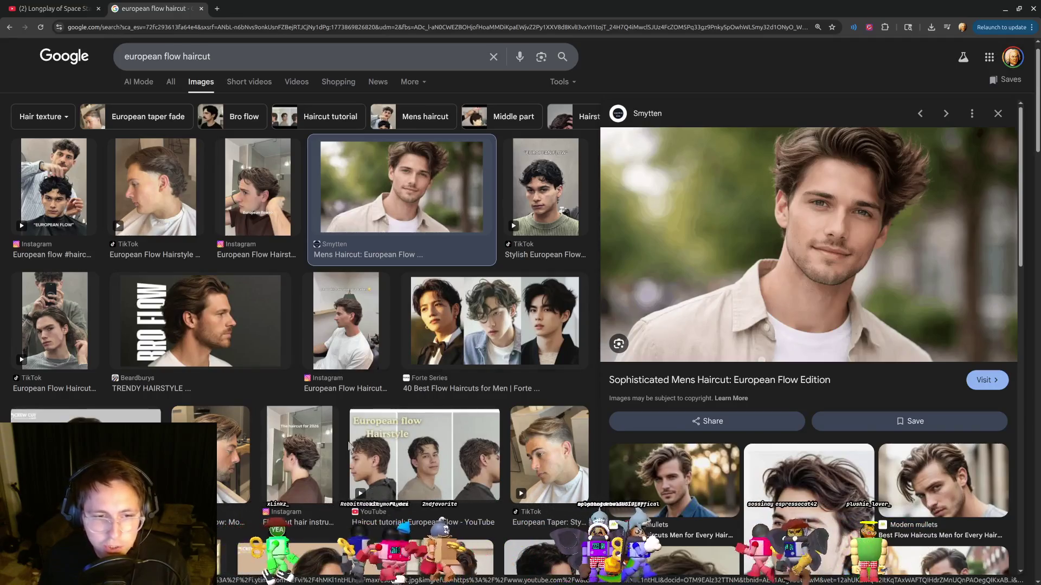
{"action": "scroll", "coordinate": [358, 448], "scroll_direction": "down", "scroll_amount": 2}
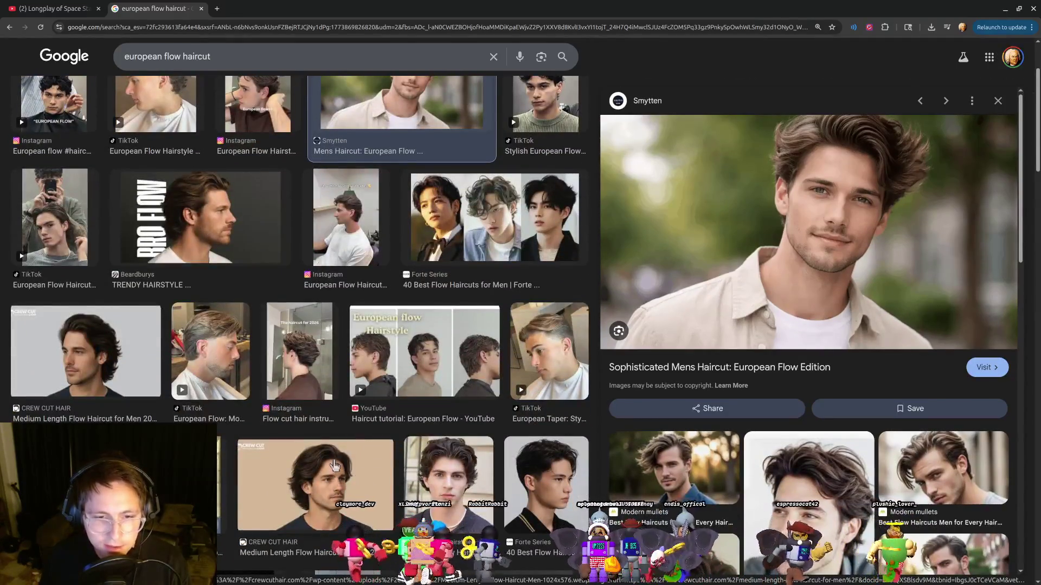
{"action": "left_click", "coordinate": [201, 9]}
{"action": "key", "text": "alt+Tab"}
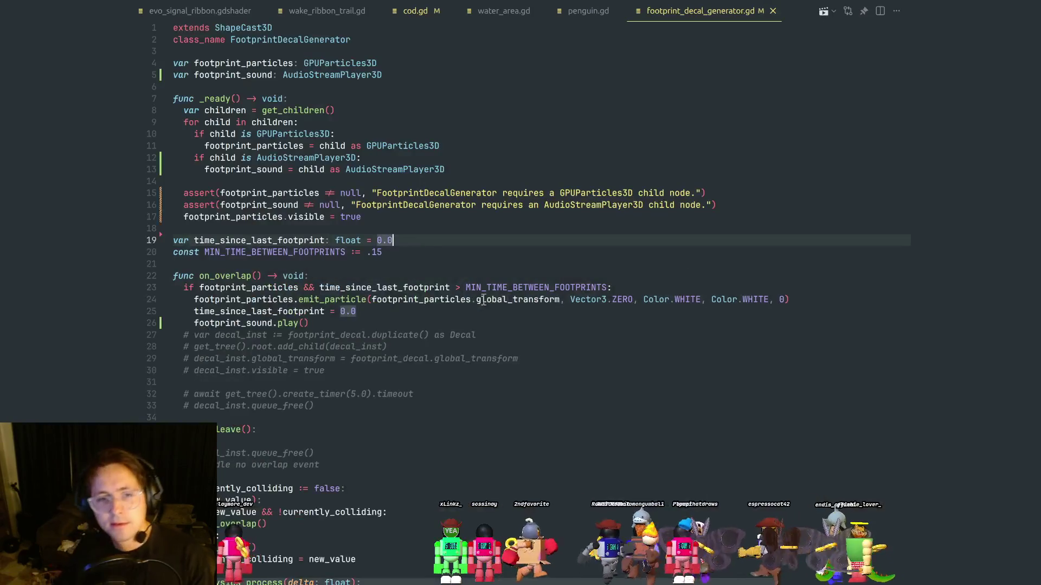
{"action": "left_click", "coordinate": [439, 320]}
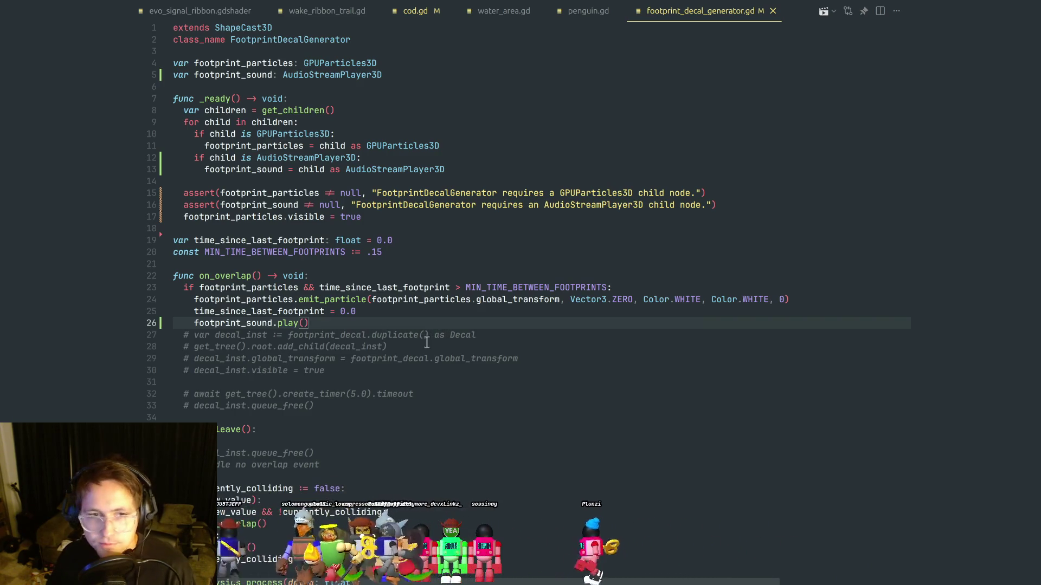
{"action": "key", "text": "alt+Tab"}
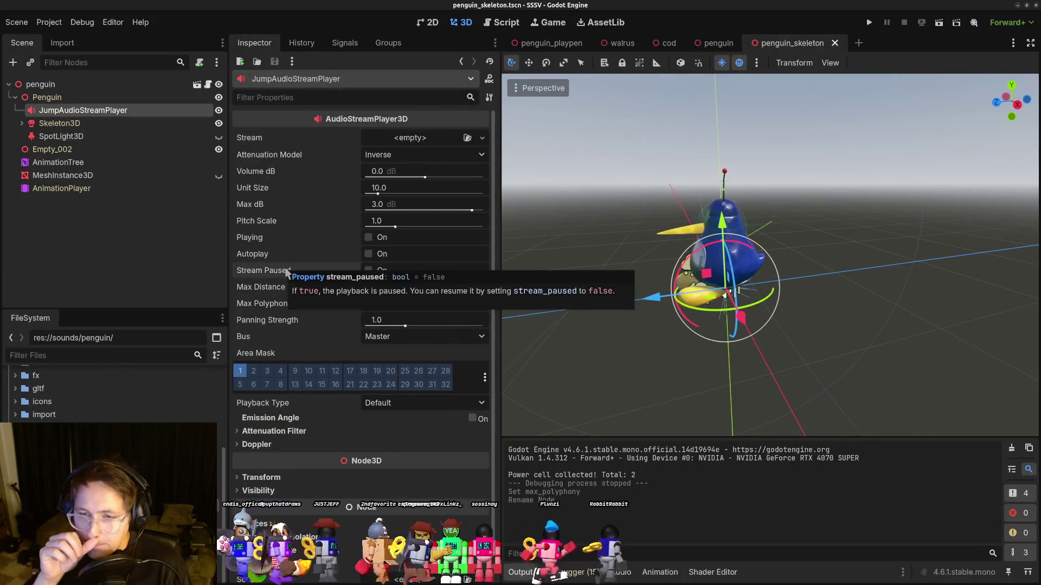
{"action": "key", "text": "alt+Tab"}
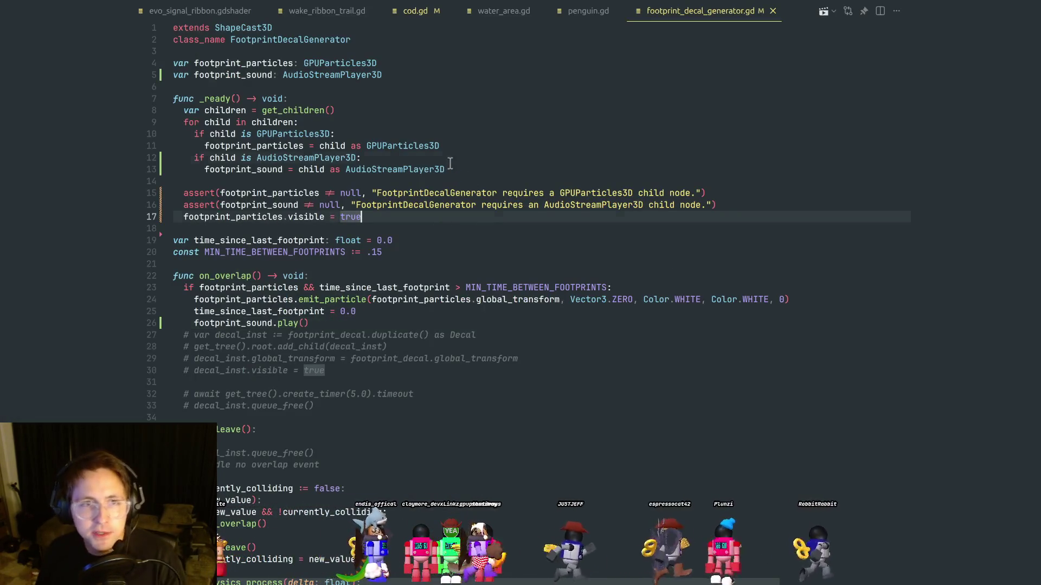
{"action": "left_click", "coordinate": [450, 168]}
{"action": "left_click_drag", "start_coordinate": [449, 168], "coordinate": [460, 149]}
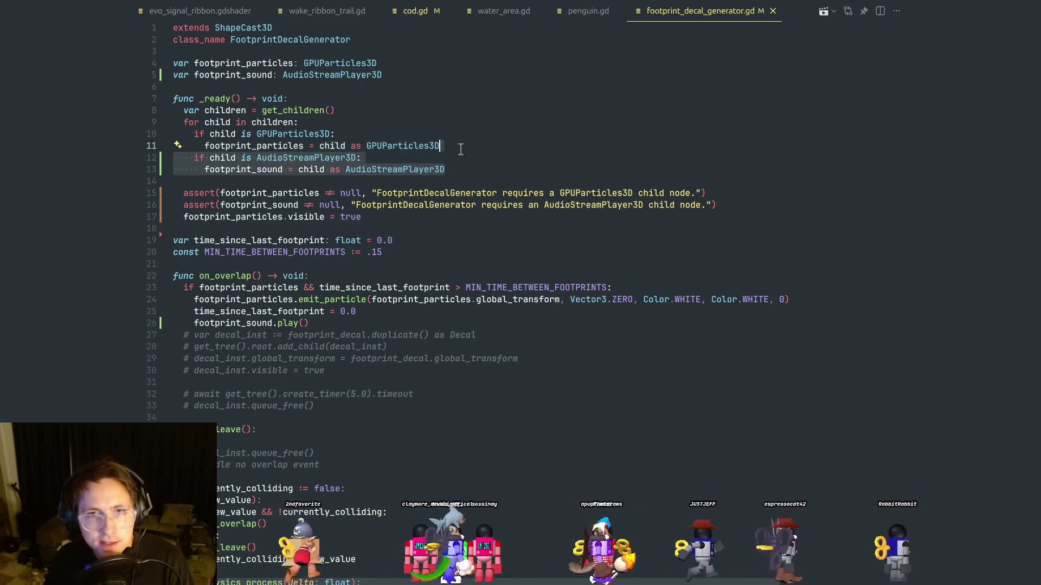
{"action": "scroll", "coordinate": [536, 196], "scroll_direction": "down", "scroll_amount": 15}
{"action": "scroll", "coordinate": [531, 198], "scroll_direction": "up", "scroll_amount": 15}
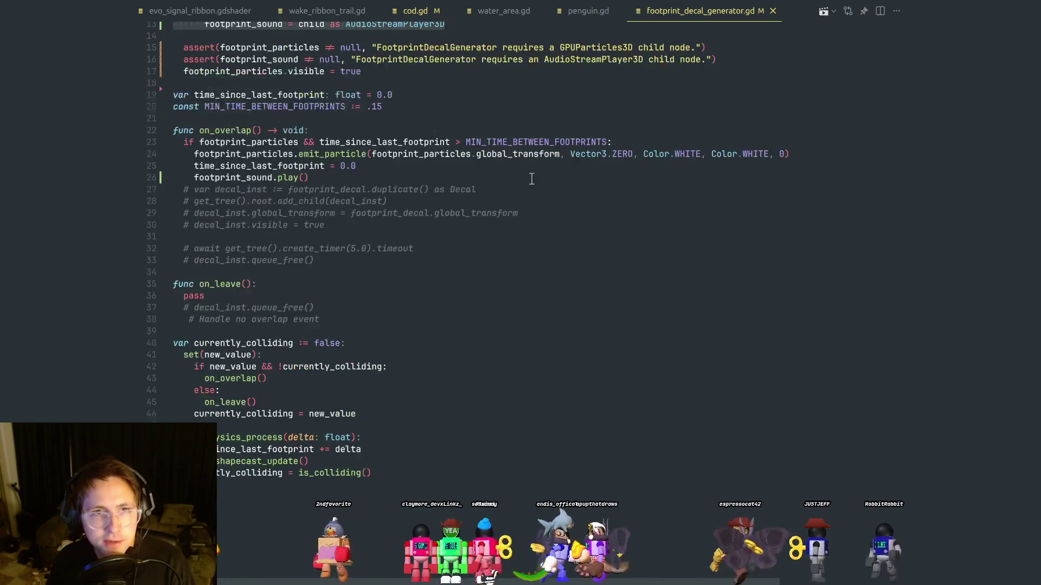
Remove the footprint_sound declaration and child check, and declare 'signal footprint_emitted'
{"action": "key", "text": "BackSpace"}
{"action": "left_click", "coordinate": [409, 74]}
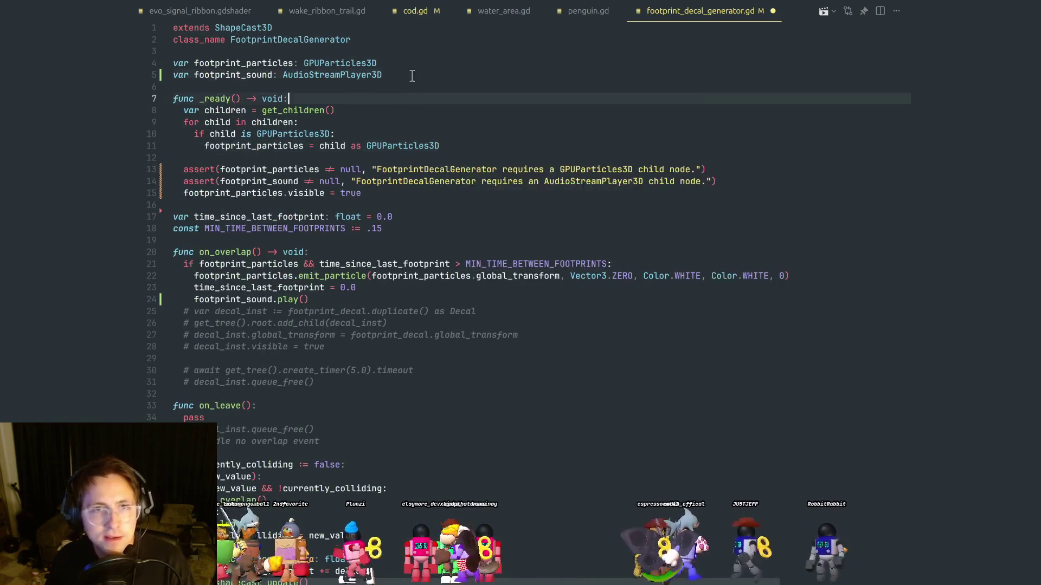
{"action": "key", "text": "ctrl+shift+k"}
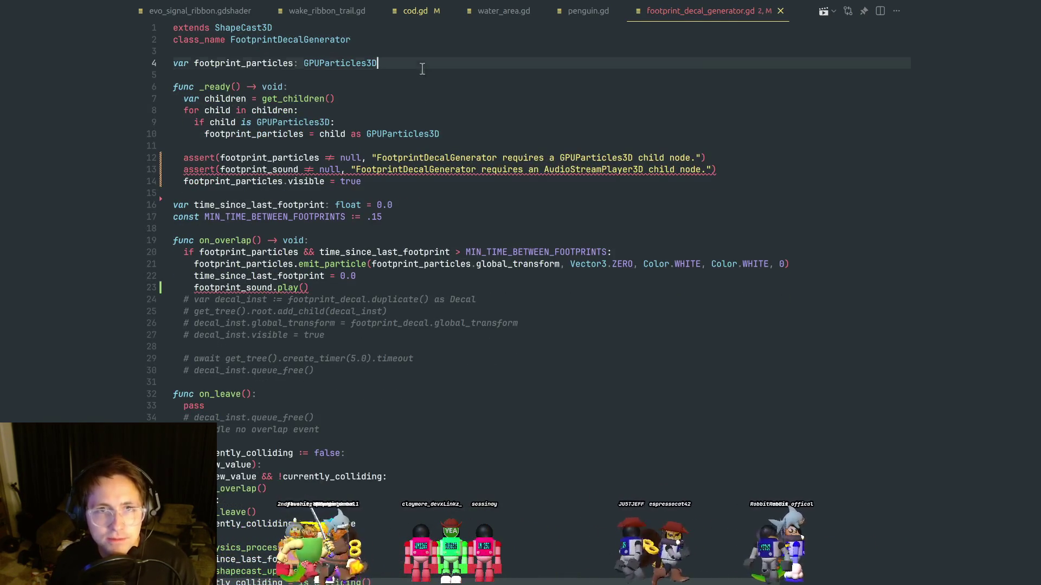
{"action": "left_click", "coordinate": [423, 69]}
{"action": "key", "text": "Return"}
{"action": "type", "text": "signal di"}
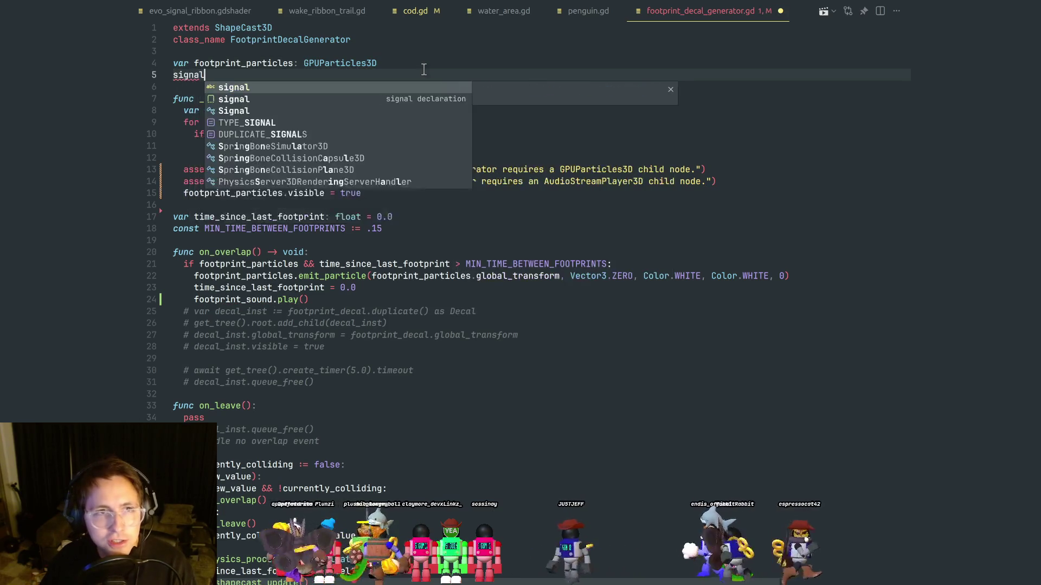
{"action": "key", "text": "BackSpace"}
{"action": "key", "text": "BackSpace"}
{"action": "type", "text": "footprint_emitted"}
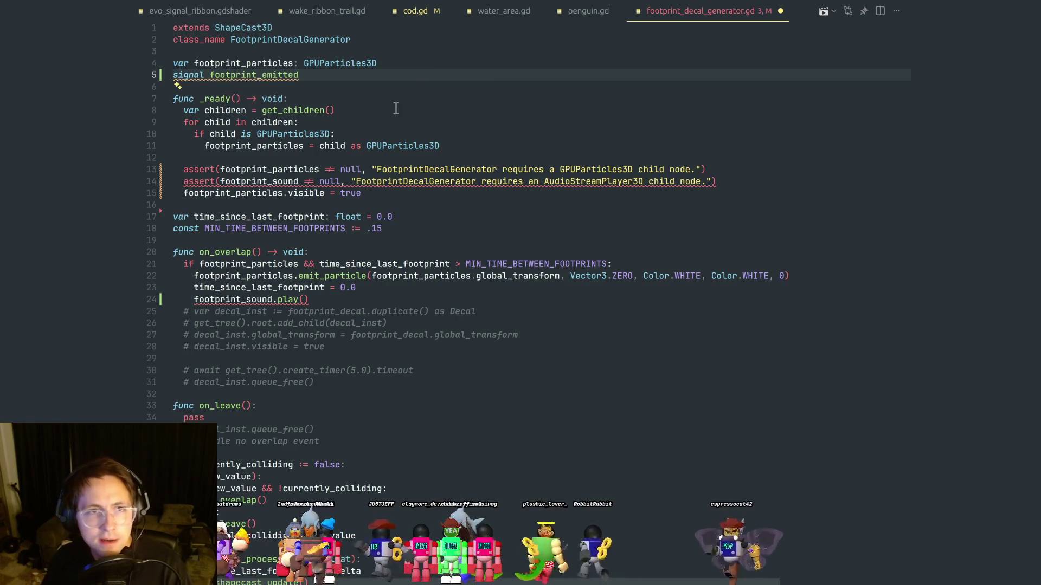
Delete the footprint_sound assert line
{"action": "double_click", "coordinate": [280, 75]}
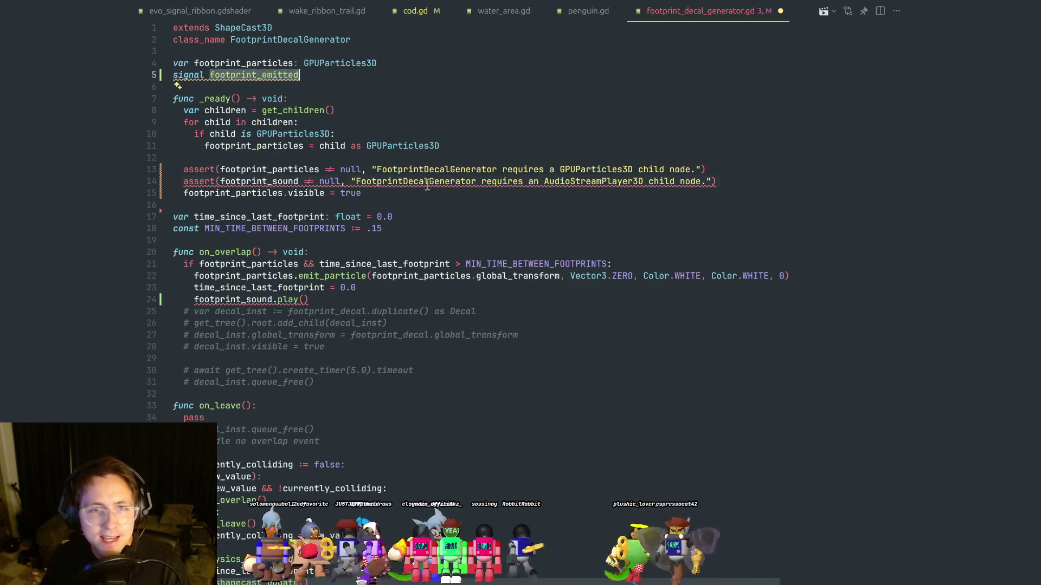
{"action": "double_click", "coordinate": [428, 184]}
{"action": "key", "text": "ctrl+shift+k"}
{"action": "left_click", "coordinate": [384, 117]}
{"action": "double_click", "coordinate": [275, 76]}
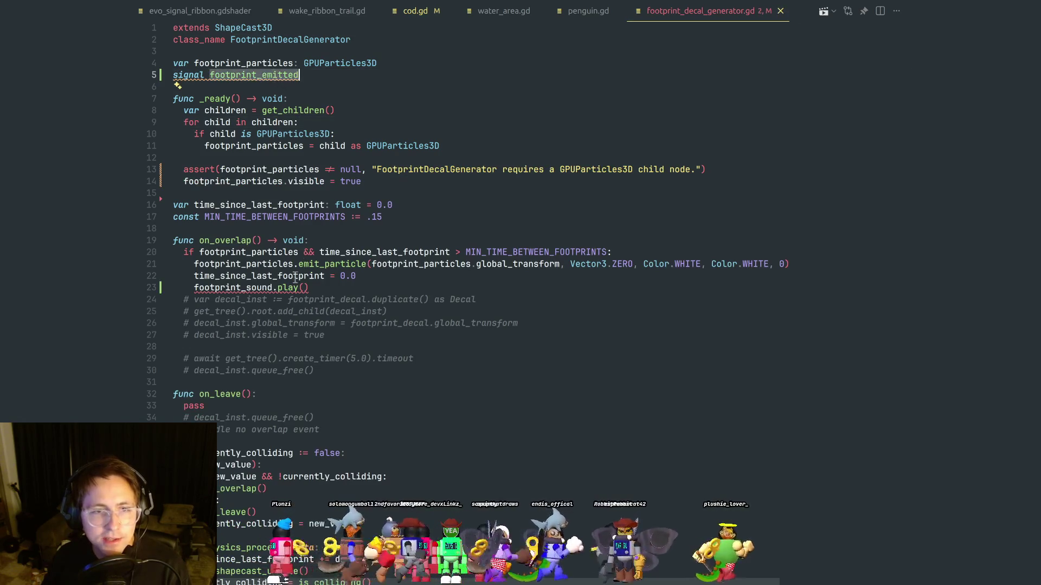
{"action": "key", "text": "Tab"}
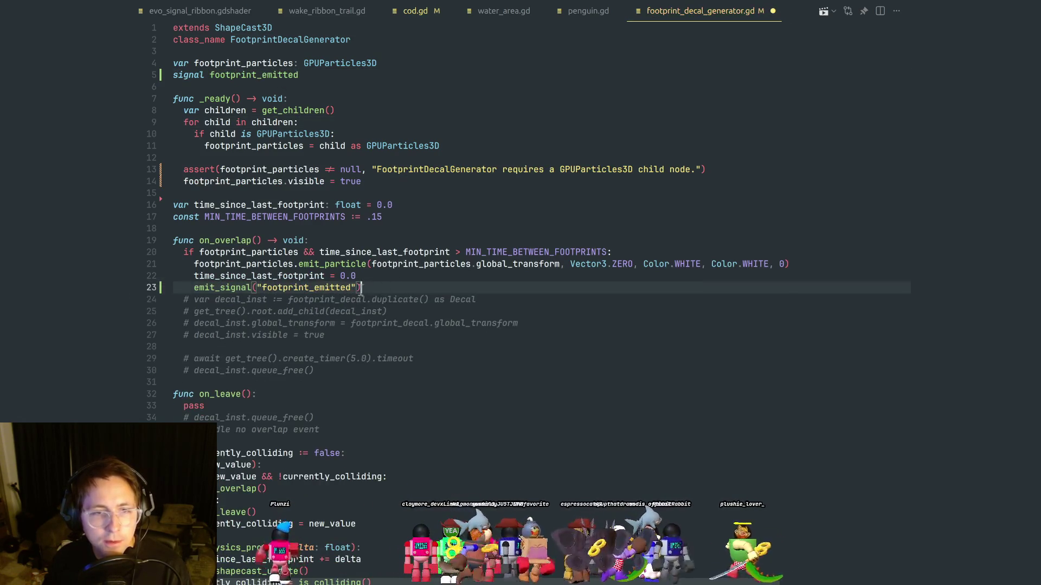
Replace the line 23 call in on_overlap with footprint_emitted.emit()
{"action": "left_click_drag", "start_coordinate": [199, 290], "coordinate": [392, 286]}
{"action": "type", "text": "foot"}
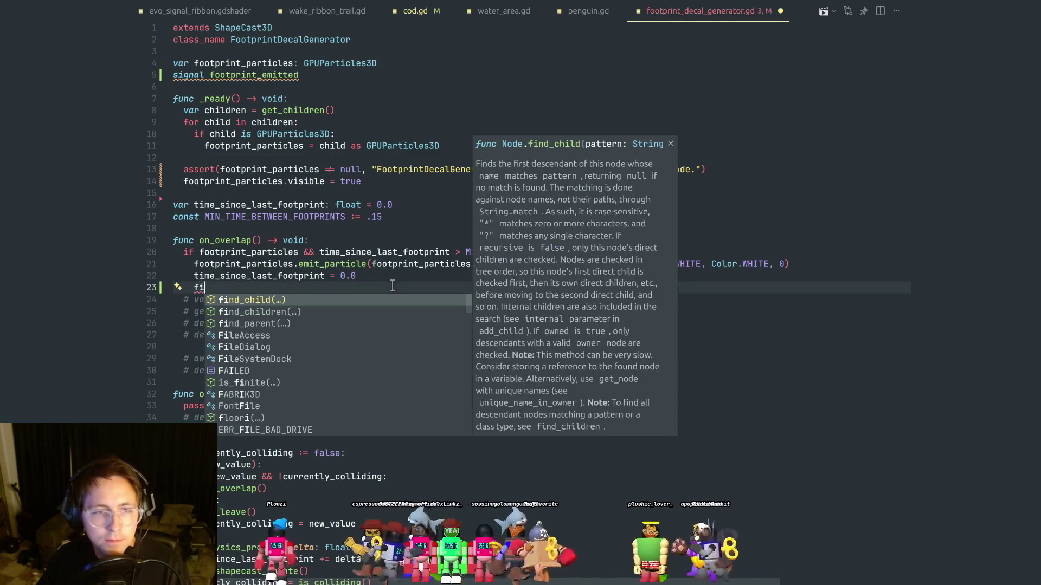
{"action": "key", "text": "Tab"}
{"action": "type", "text": ".emit()"}
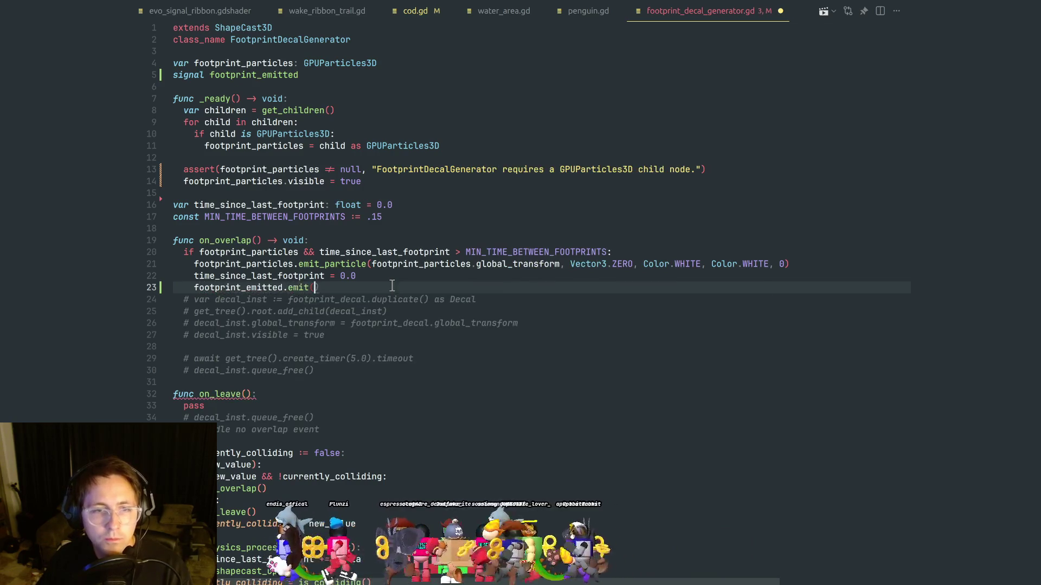
{"action": "left_click", "coordinate": [403, 278]}
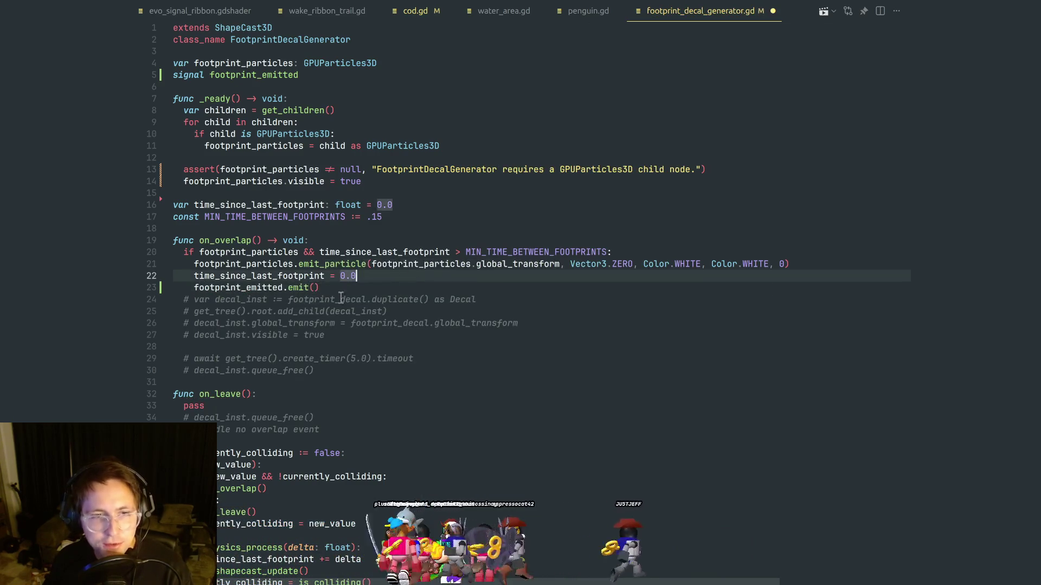
{"action": "double_click", "coordinate": [271, 290]}
{"action": "left_click", "coordinate": [488, 228]}
{"action": "left_click", "coordinate": [259, 288]}
{"action": "left_click", "coordinate": [524, 136]}
Open penguin_skeleton.gd through the quick file finder
{"action": "key", "text": "ctrl+p"}
{"action": "type", "text": "ske"}
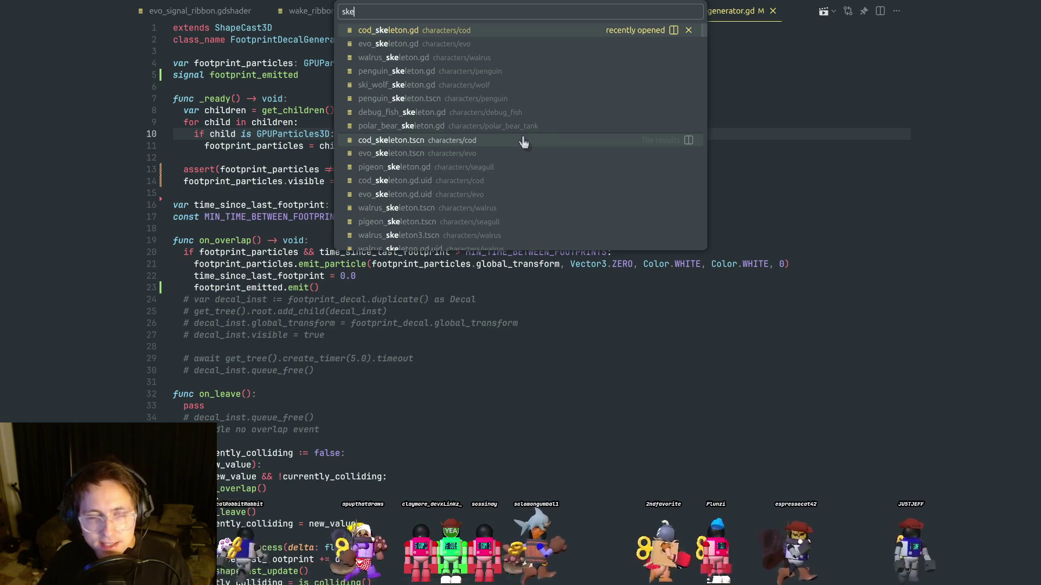
{"action": "key", "text": "BackSpace"}
{"action": "key", "text": "BackSpace"}
{"action": "key", "text": "BackSpace"}
{"action": "type", "text": "penguin_ske"}
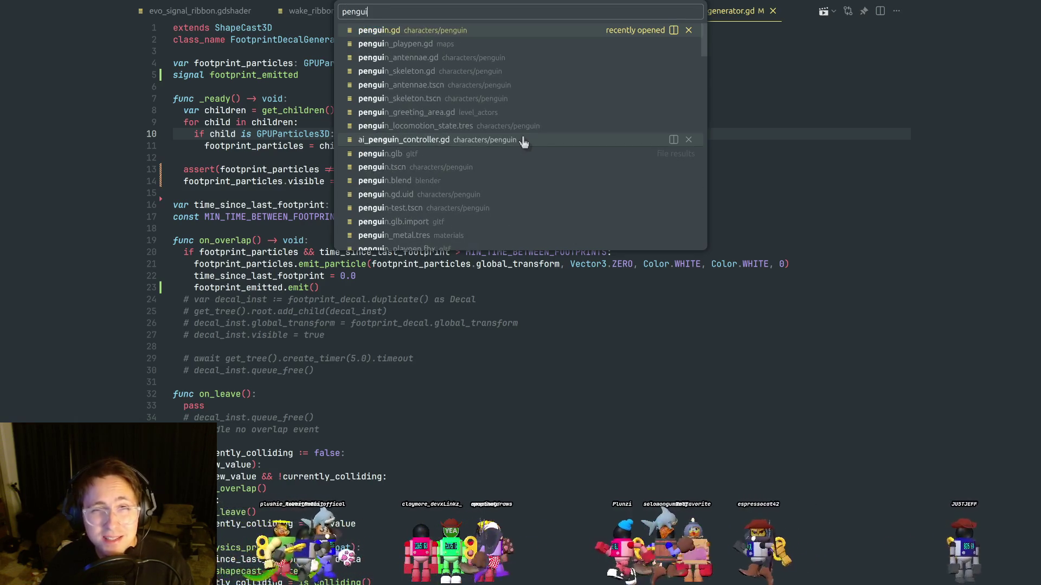
{"action": "key", "text": "Down"}
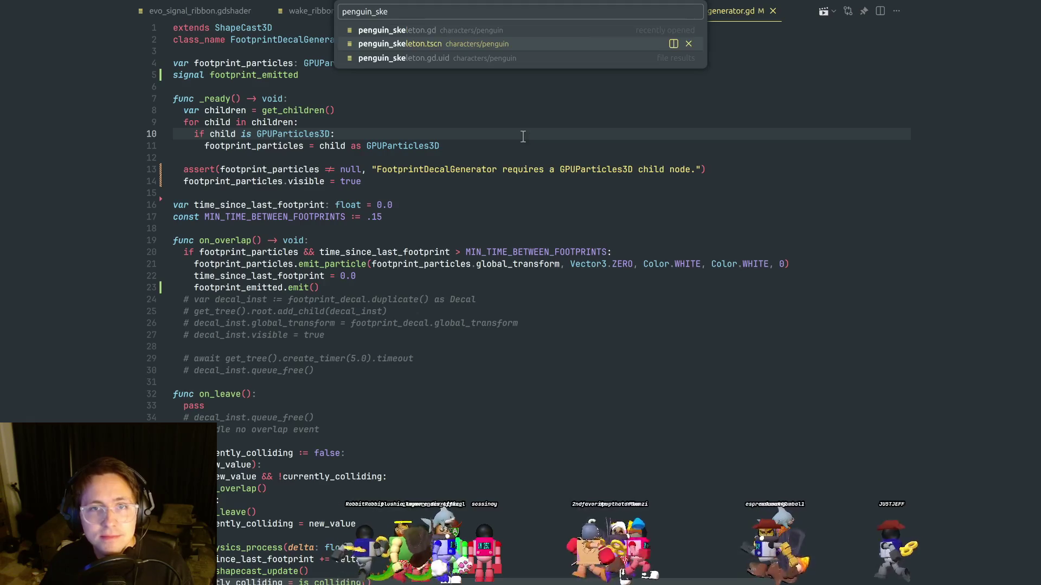
{"action": "key", "text": "Up"}
{"action": "key", "text": "Return"}
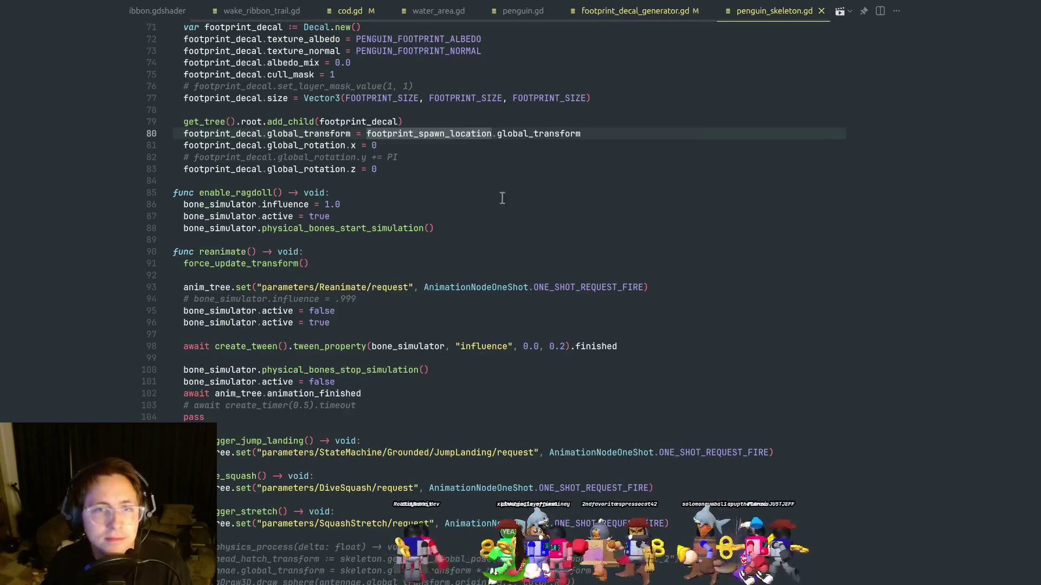
Search the script for 'footprint' and locate the footprint_spawn_location export
{"action": "left_click", "coordinate": [503, 196]}
{"action": "key", "text": "ctrl+f"}
{"action": "type", "text": "footpr"}
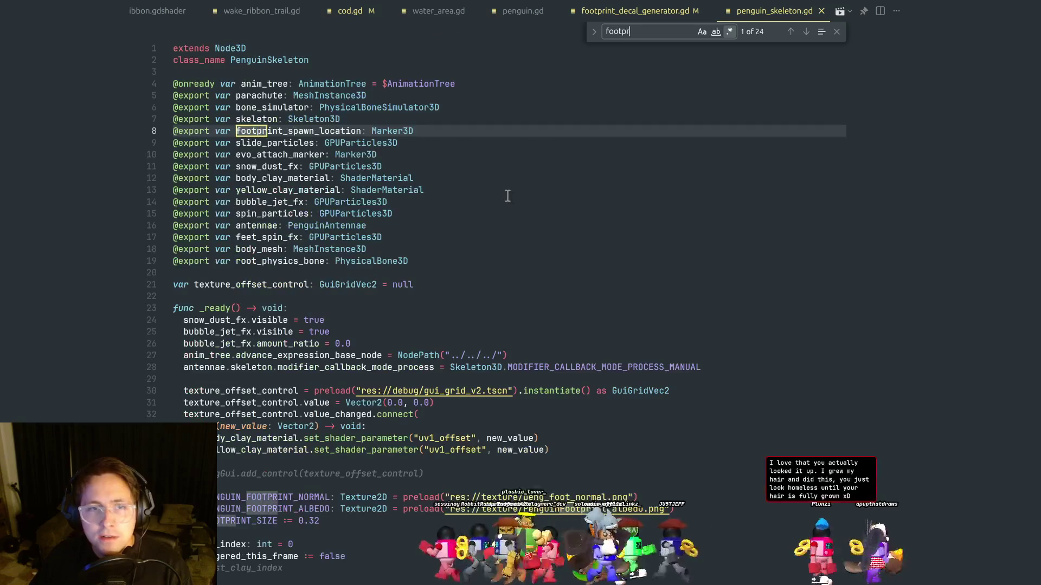
{"action": "type", "text": "int"}
{"action": "left_click", "coordinate": [507, 196]}
{"action": "double_click", "coordinate": [339, 132]}
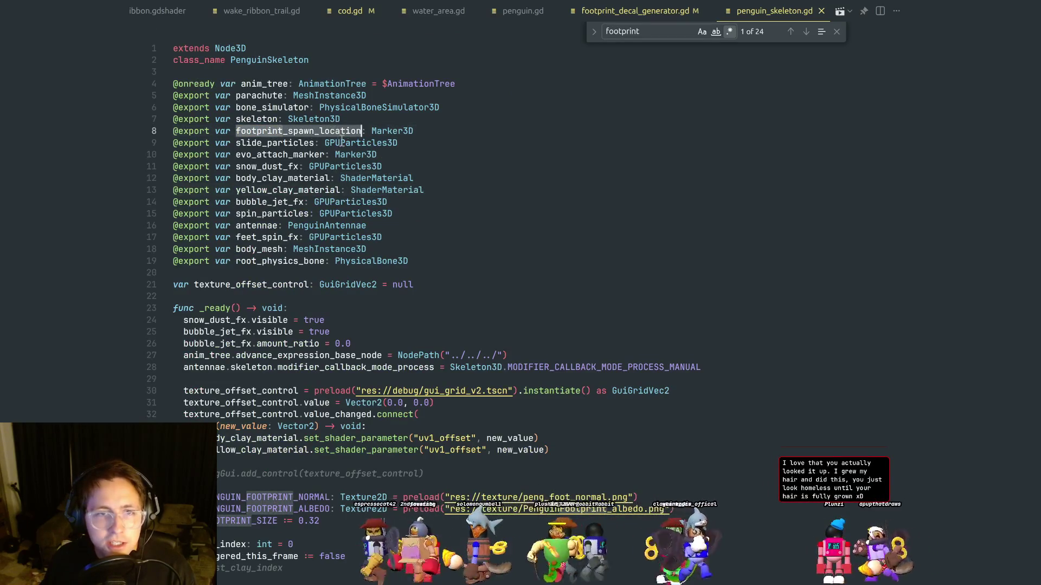
{"action": "left_click", "coordinate": [461, 202]}
Check the root penguin node's properties in Godot, then return to the last export line in VS Code
{"action": "key", "text": "super"}
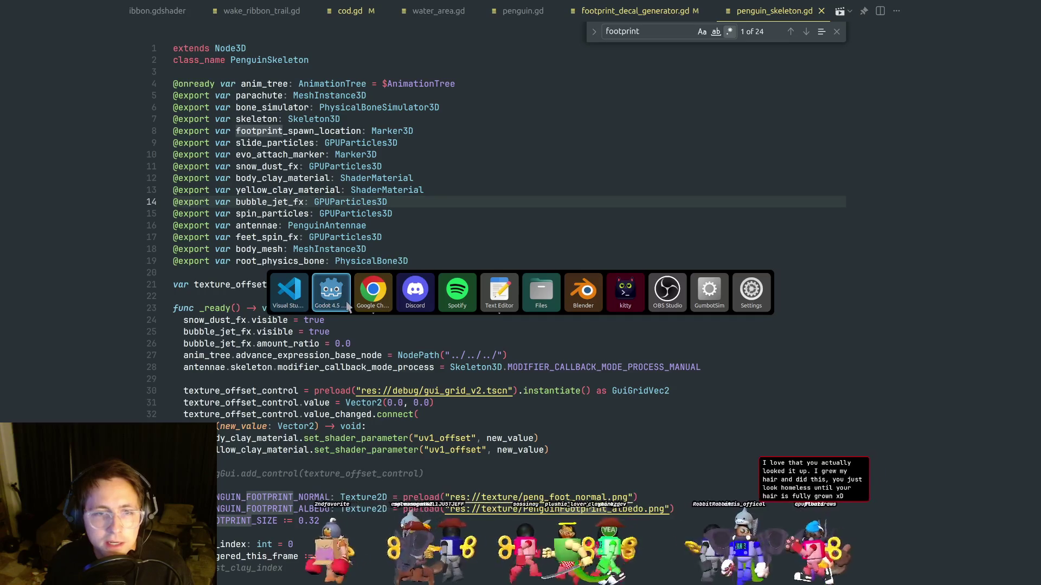
{"action": "left_click", "coordinate": [348, 307]}
{"action": "left_click", "coordinate": [67, 84]}
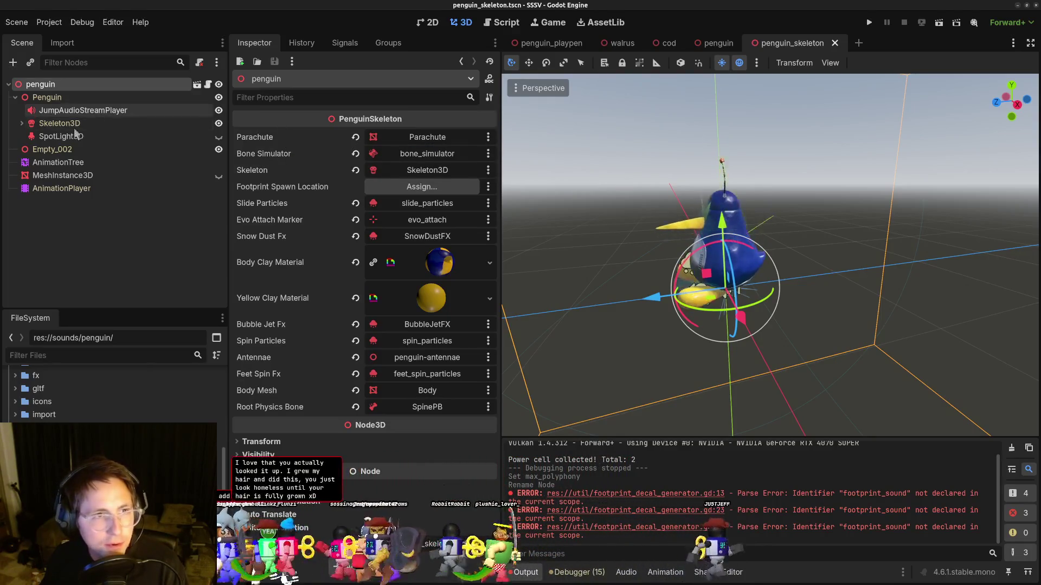
{"action": "key", "text": "alt+Tab"}
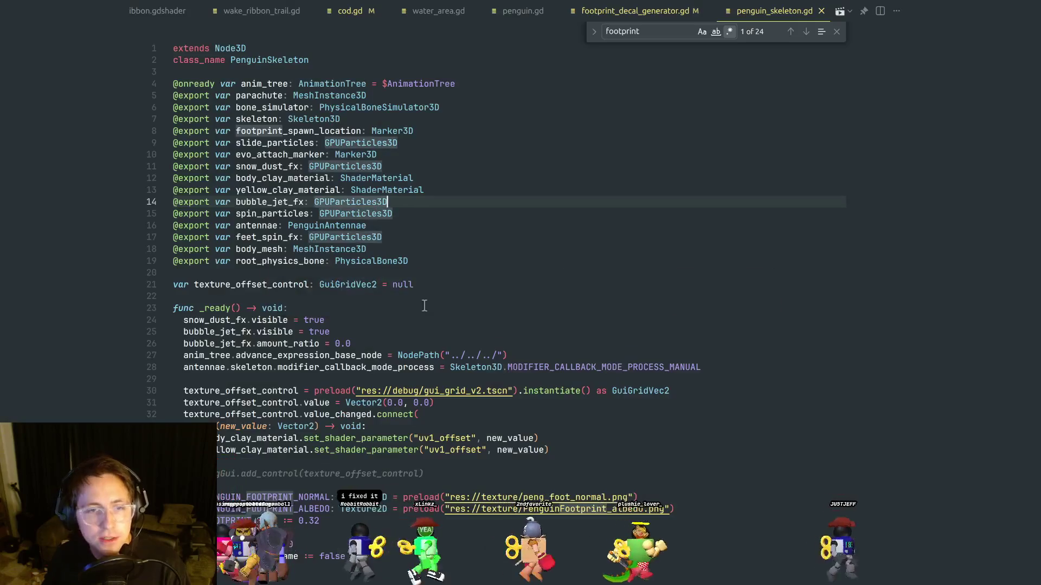
{"action": "left_click", "coordinate": [451, 262]}
{"action": "key", "text": "Return"}
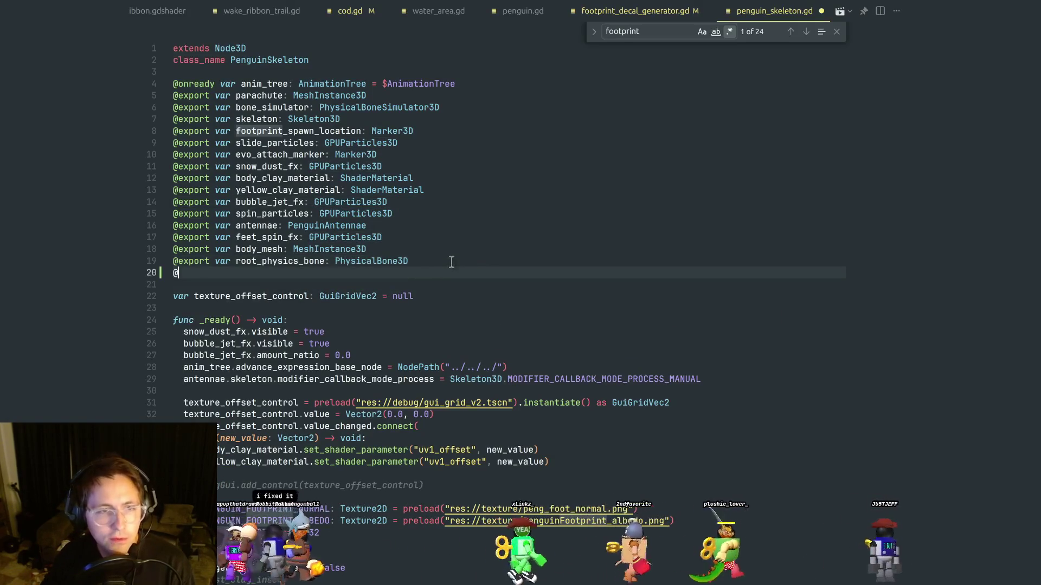
{"action": "type", "text": "@export var f"}
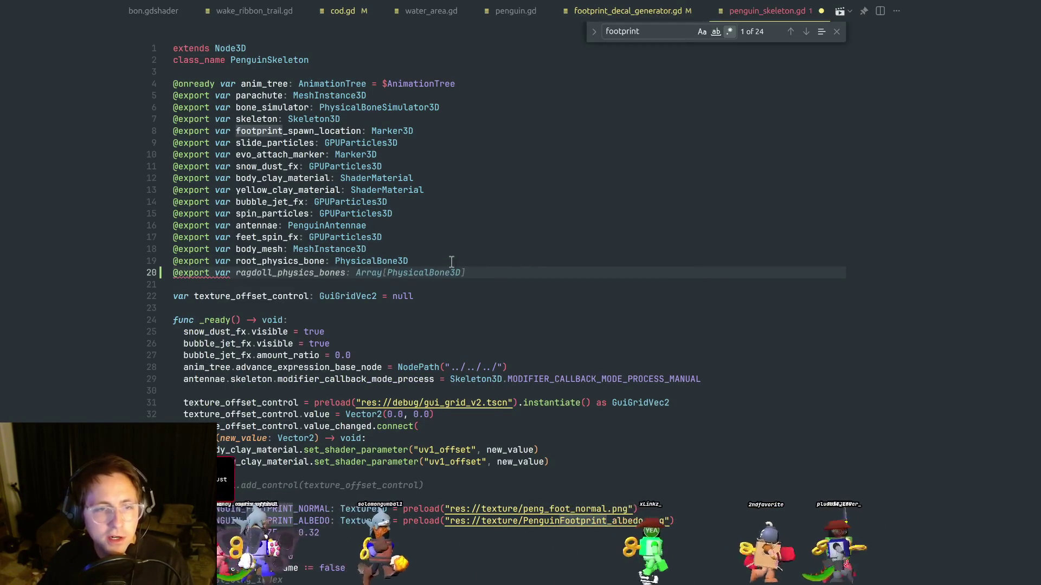
{"action": "type", "text": "ootprint_r_generator: FootprintDecalGenerator"}
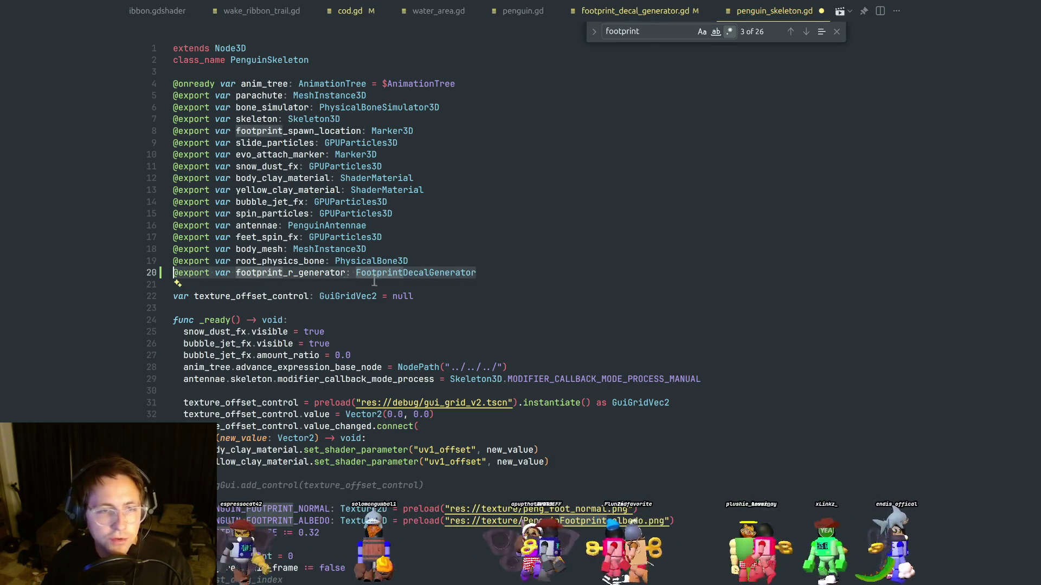
{"action": "key", "text": "Return"}
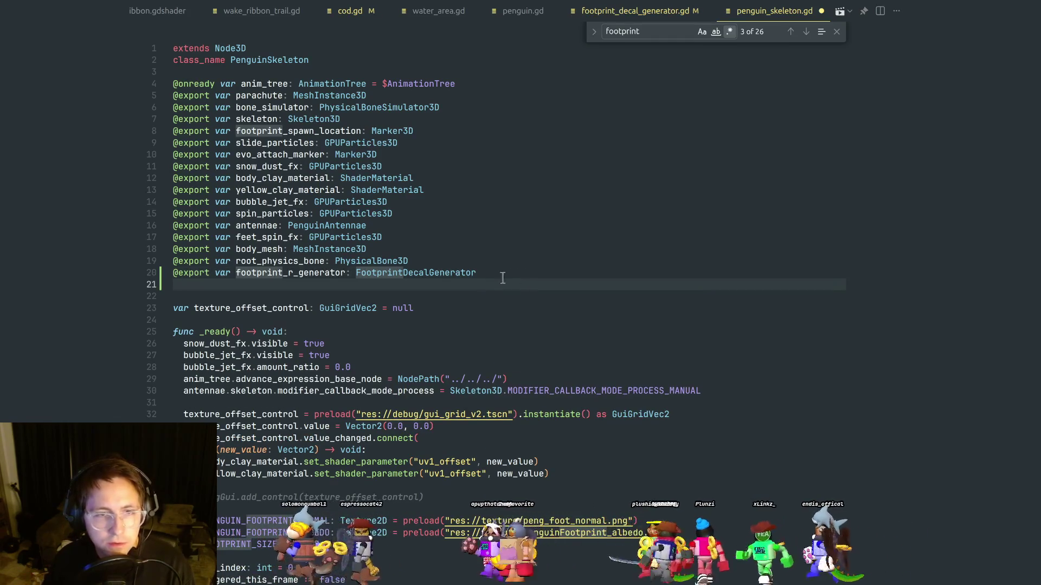
{"action": "type", "text": "@ex"}
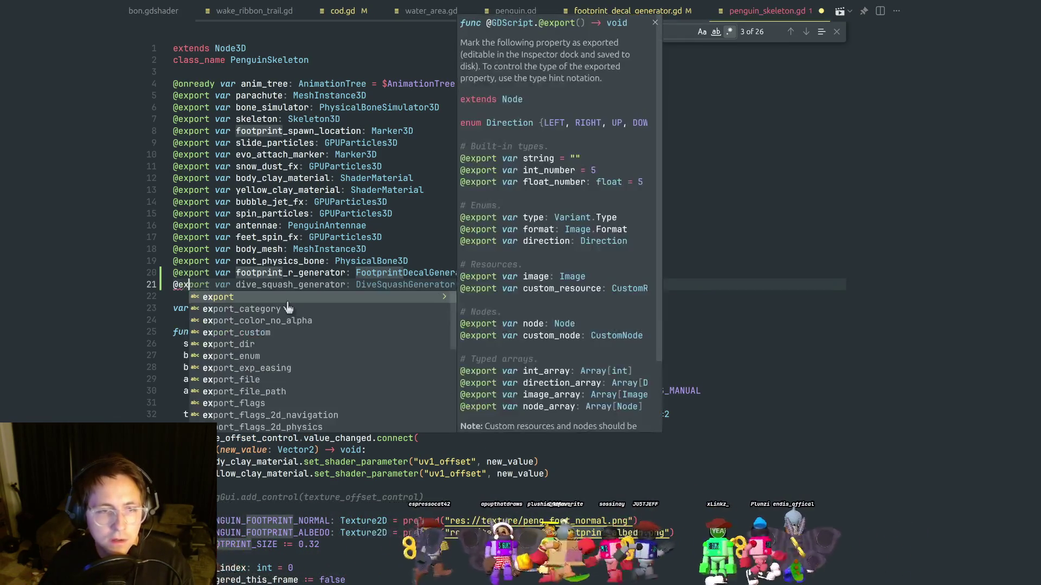
{"action": "key", "text": "Escape"}
{"action": "key", "text": "Tab"}
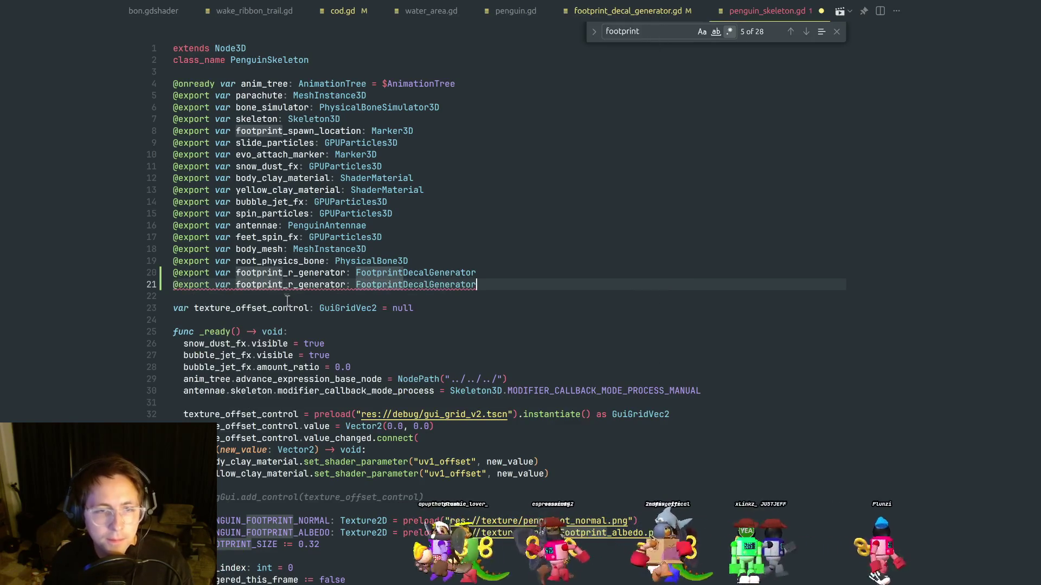
Rename the copied export to footprint_l_generator and return to Godot to see the new exports
{"action": "left_click", "coordinate": [290, 284]}
{"action": "key", "text": "BackSpace"}
{"action": "type", "text": "l"}
{"action": "key", "text": "Escape"}
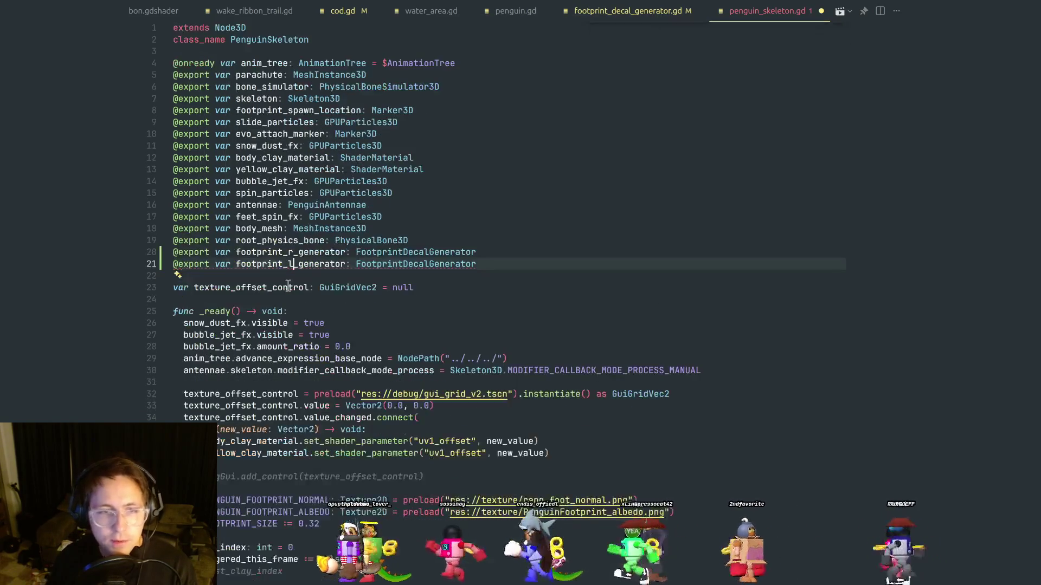
{"action": "left_click", "coordinate": [544, 197]}
{"action": "key", "text": "alt+Tab"}
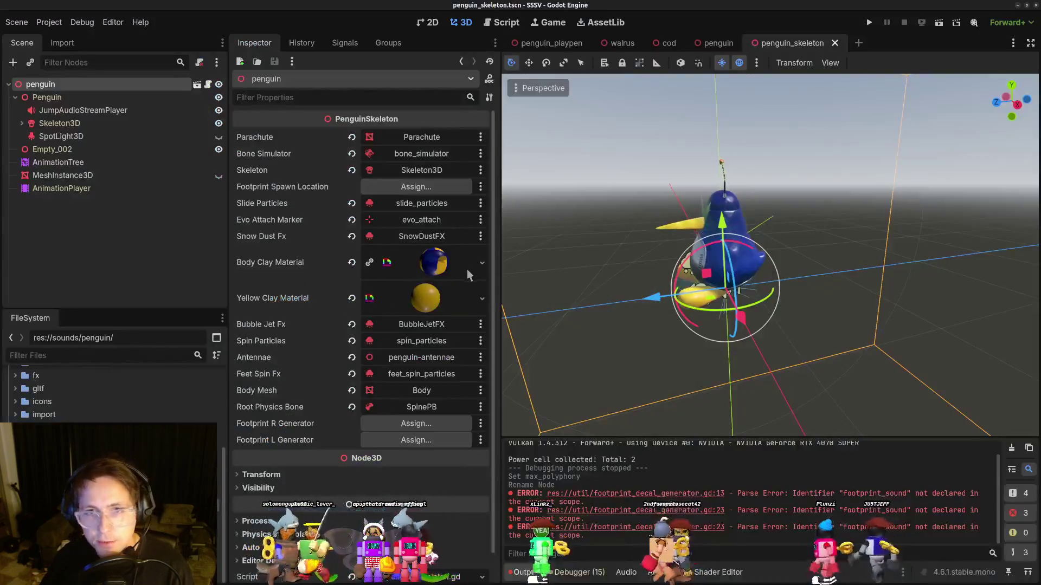